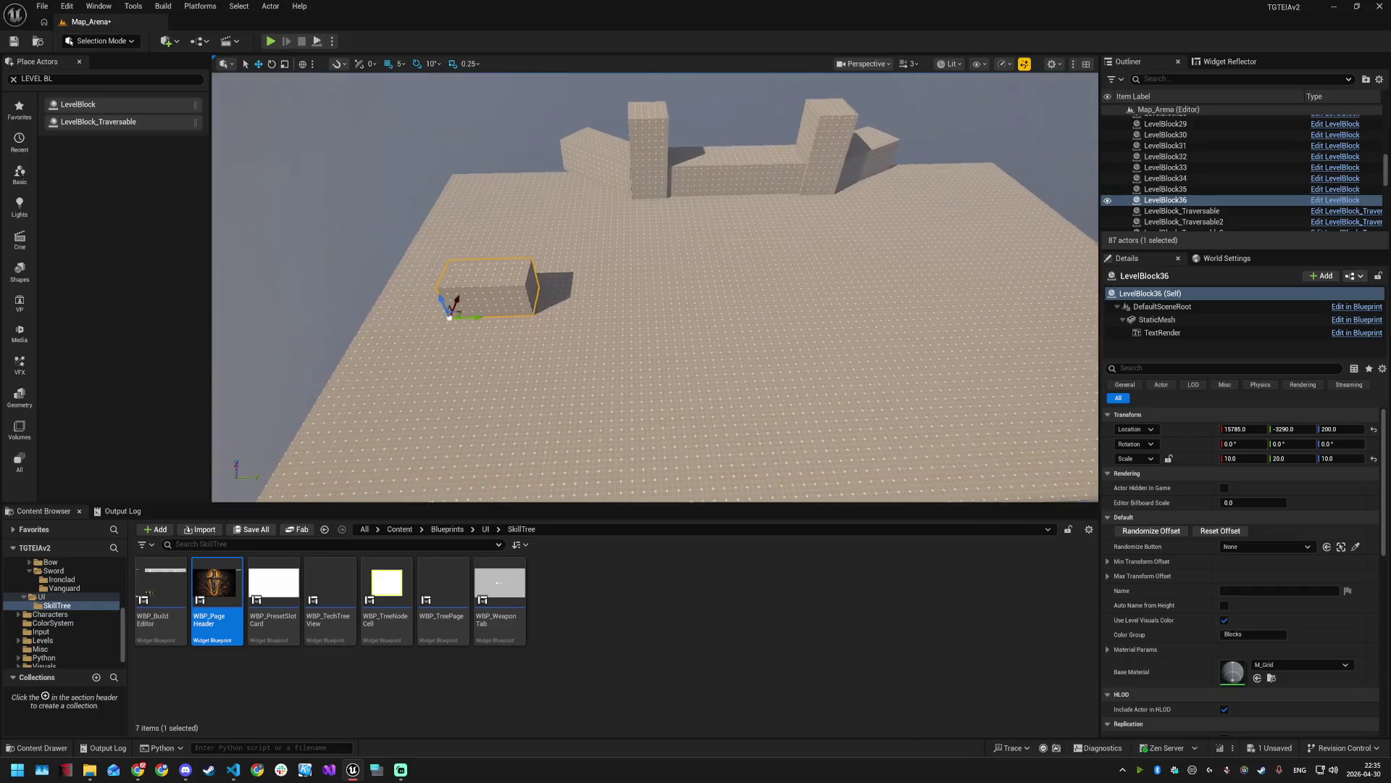
- Alt-drag to duplicate the small floor block and rotate the copy to 30°
drag(437, 313, 898, 300)
scroll(899, 300, up, 3)
key(e)
scroll(845, 303, up, 2)
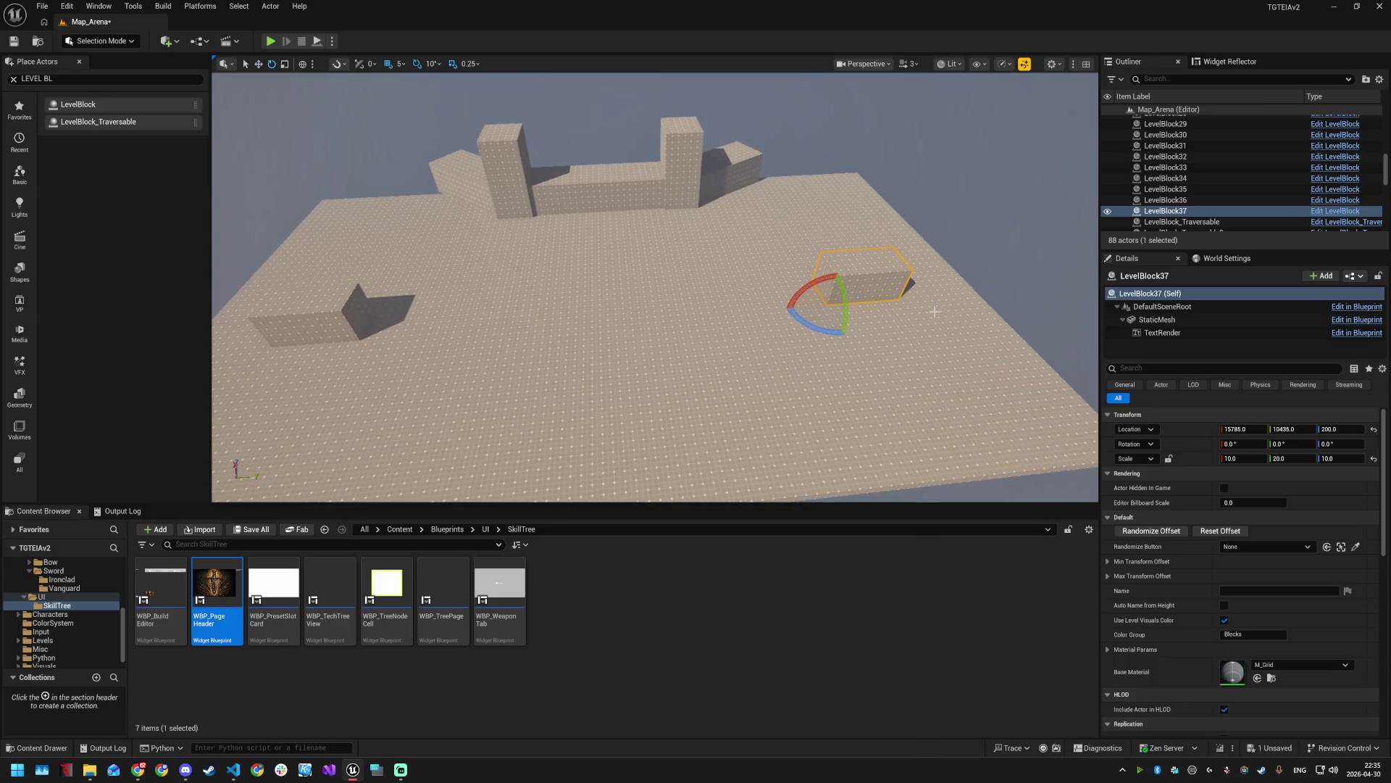
drag(827, 328, 648, 322)
- Rotate the original LevelBlock36 to -20° and move it to a new floor spot
click(358, 304)
drag(288, 359, 373, 321)
drag(269, 343, 397, 360)
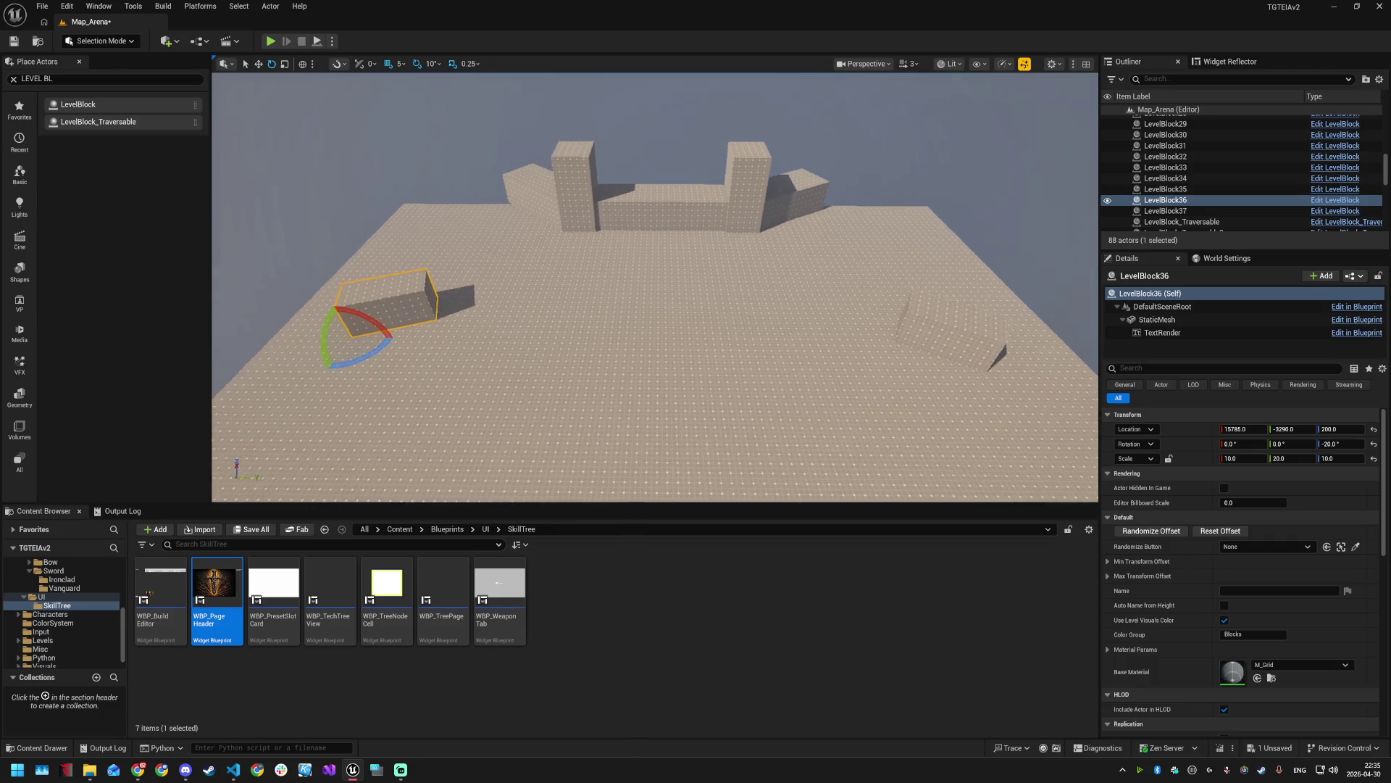
key(a)
key(w)
mouse_move(444, 339)
mouse_down()
mouse_move(461, 336)
mouse_move(454, 323)
mouse_up()
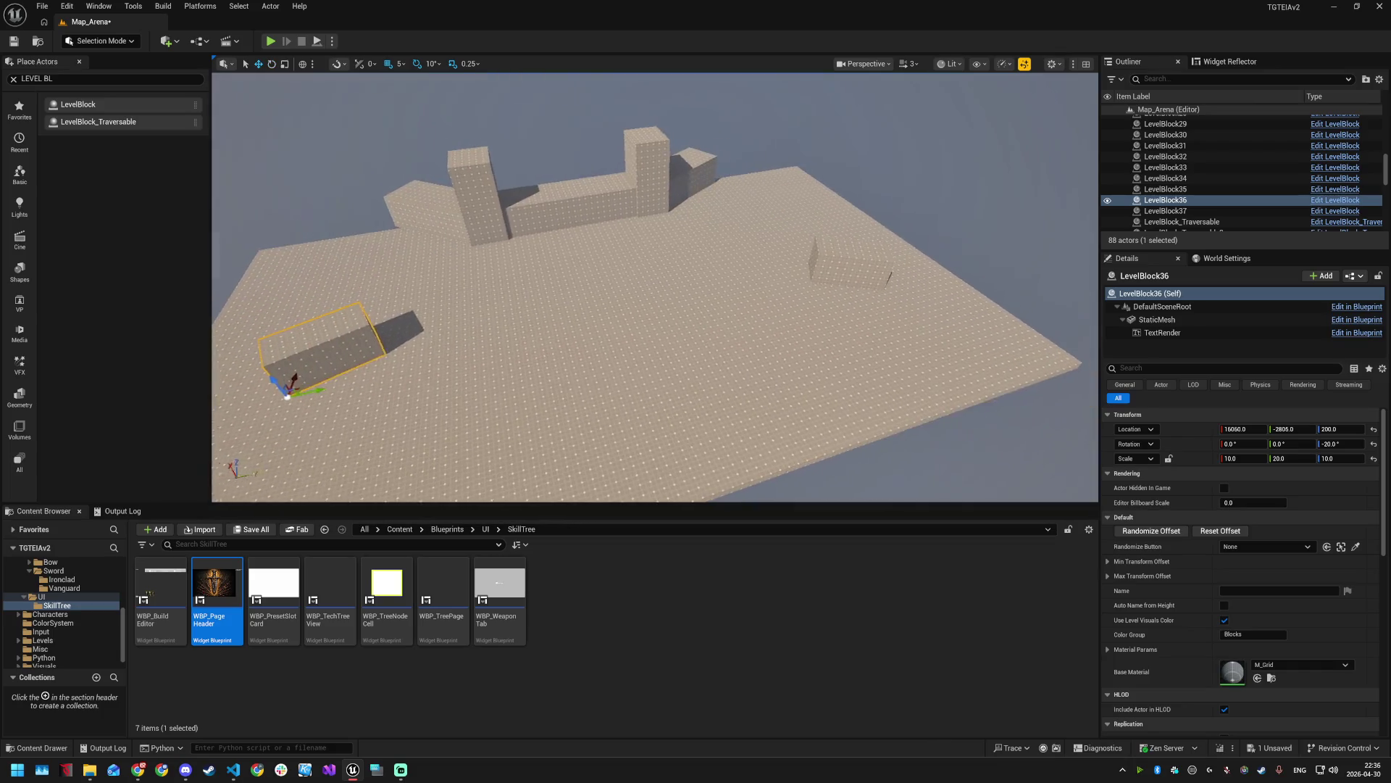
- Select the small block on the right and turn the view toward it
click(817, 282)
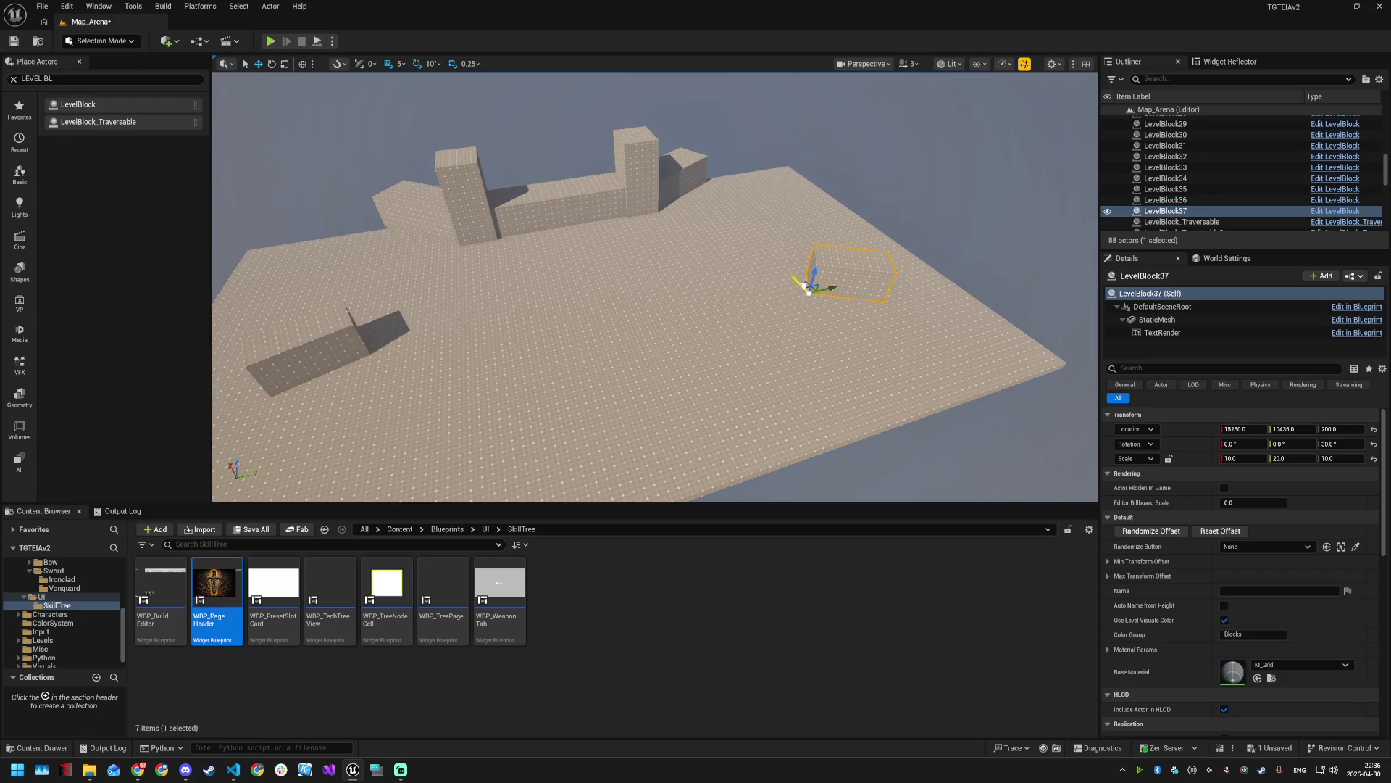
drag(333, 354, 310, 267)
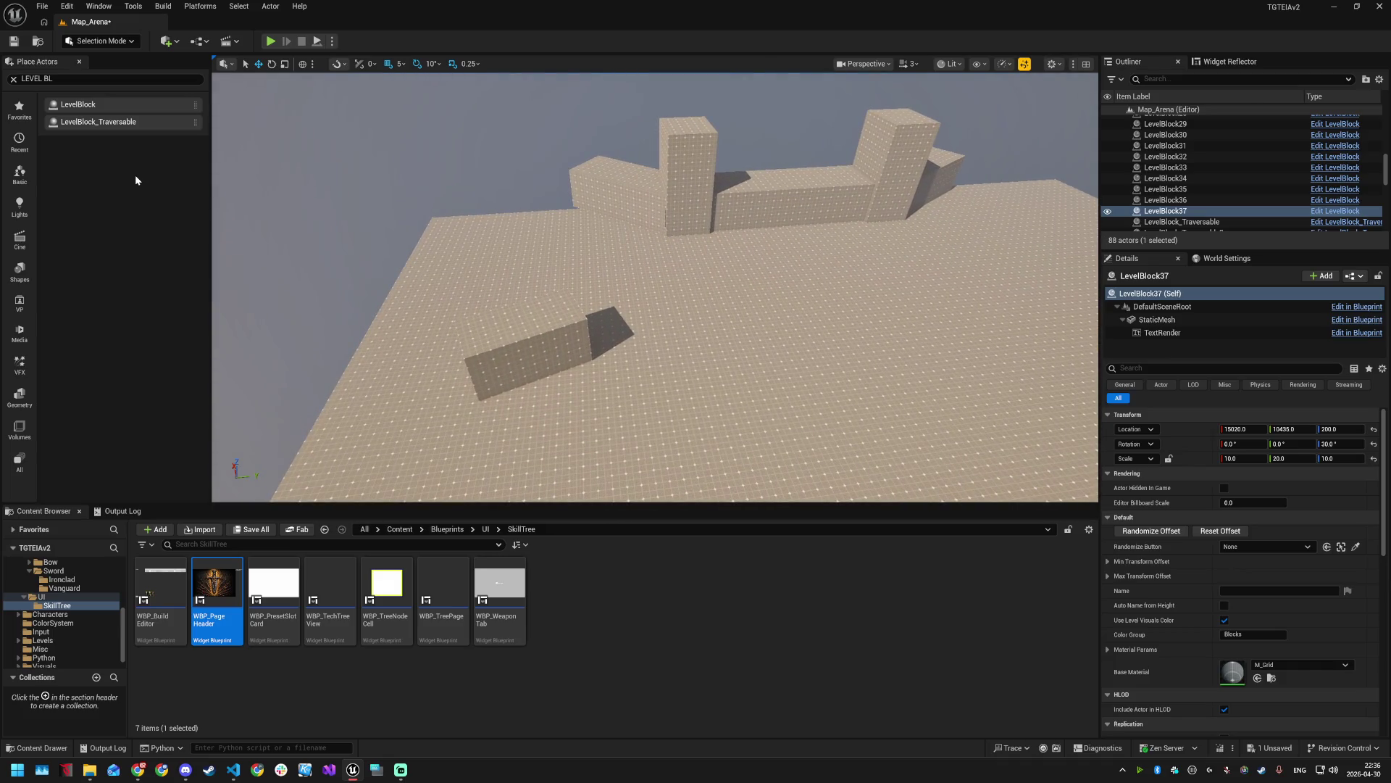
mouse_move(571, 293)
mouse_down()
mouse_move(608, 264)
mouse_move(596, 235)
mouse_move(594, 281)
mouse_move(542, 241)
mouse_move(764, 295)
mouse_up()
- Set the LevelBlock30 floor platform's Scale X to 200 in Details
click(764, 294)
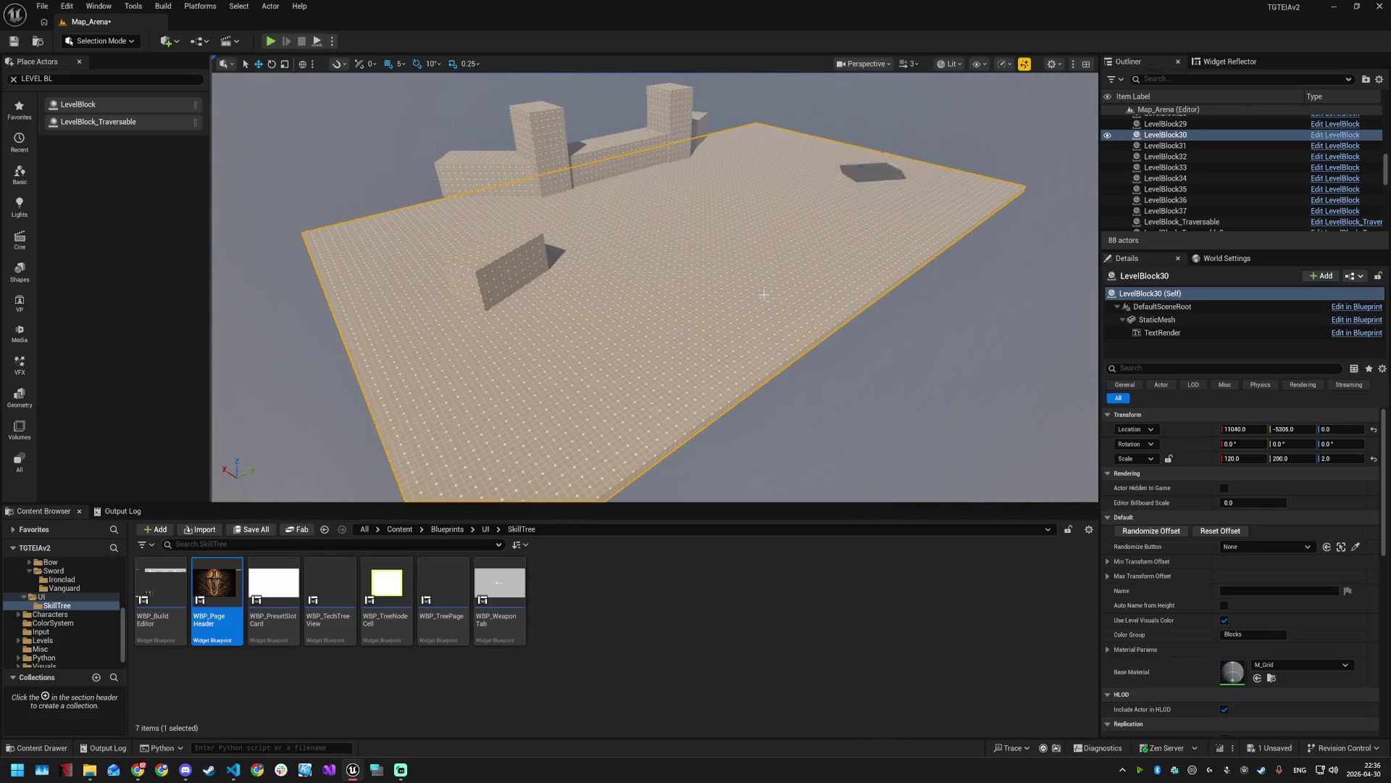
click(1245, 458)
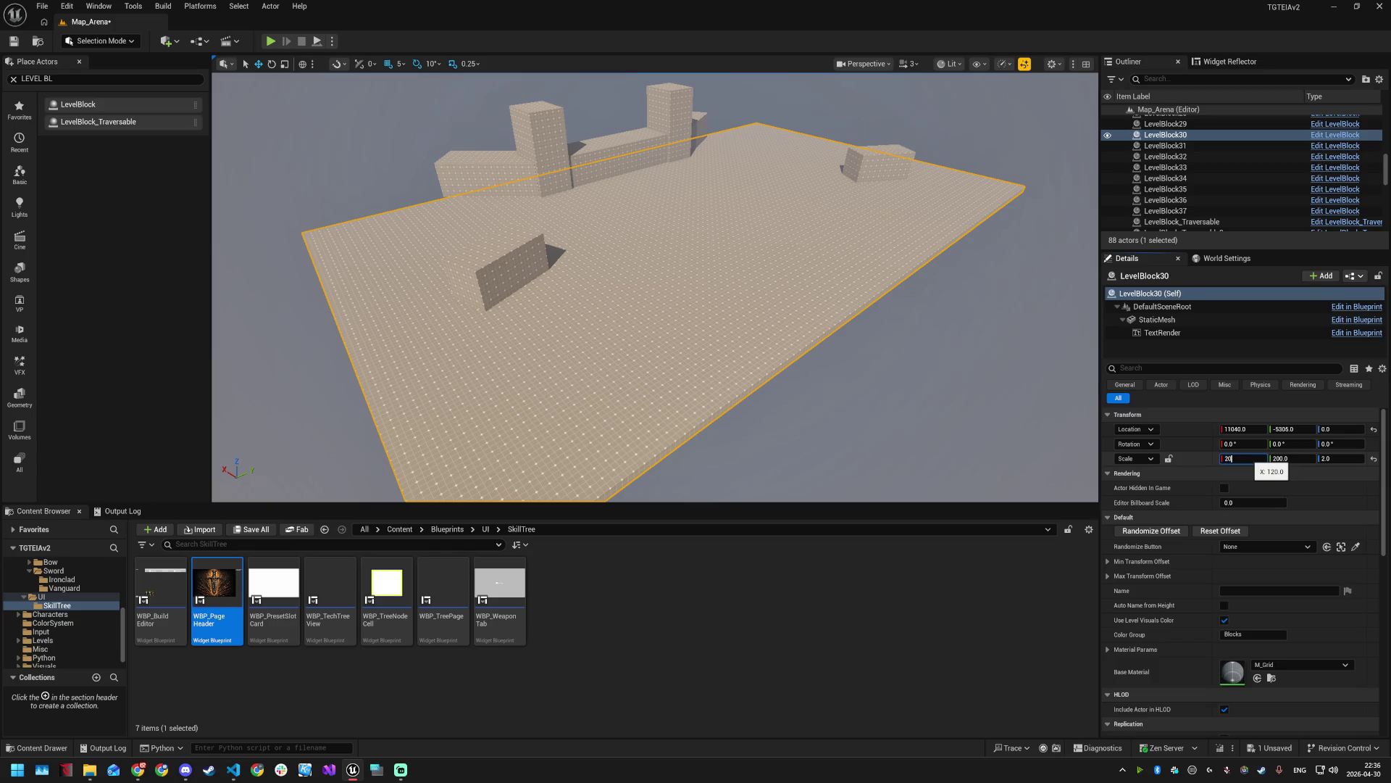
key(Return)
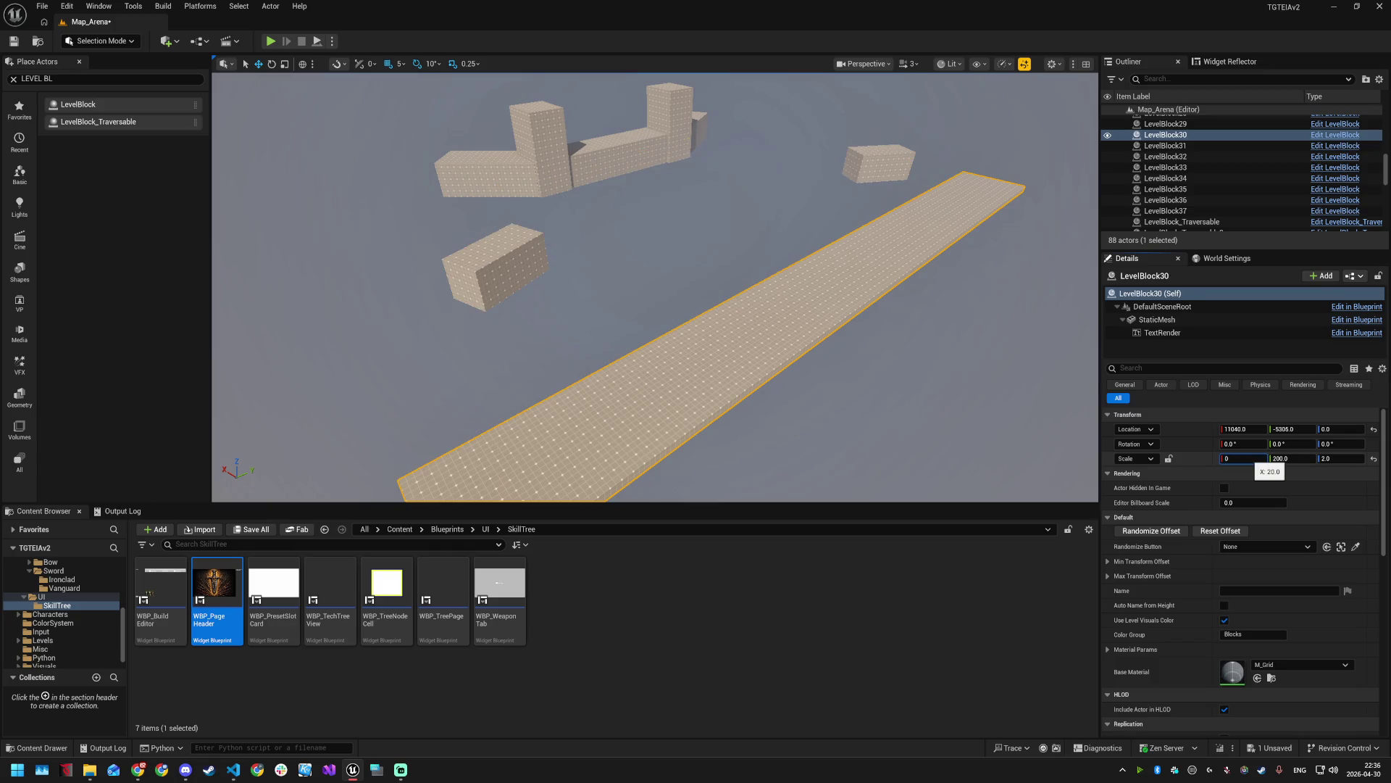
text(20)
key(Return)
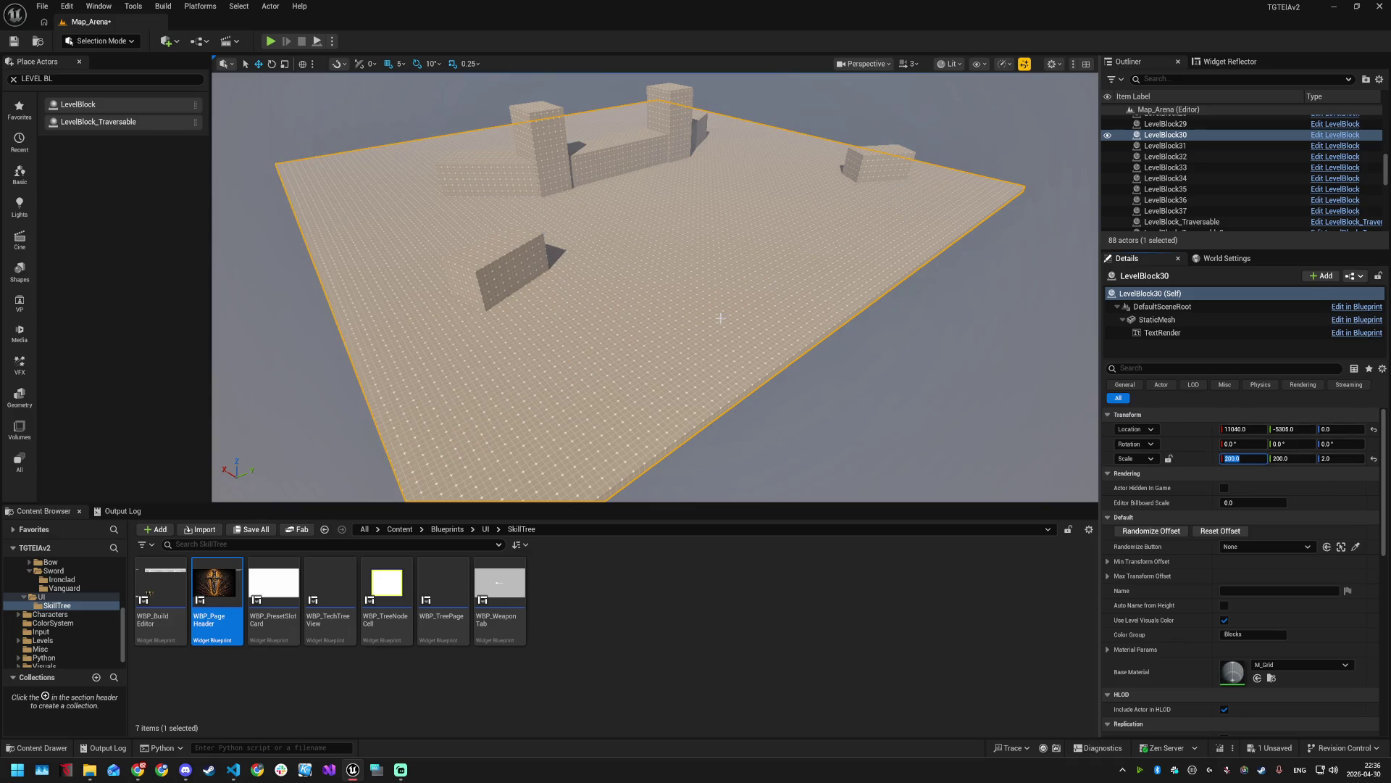
- Slide the floor platform along X to location -6900, -5305, 0
scroll(776, 396, down, 5)
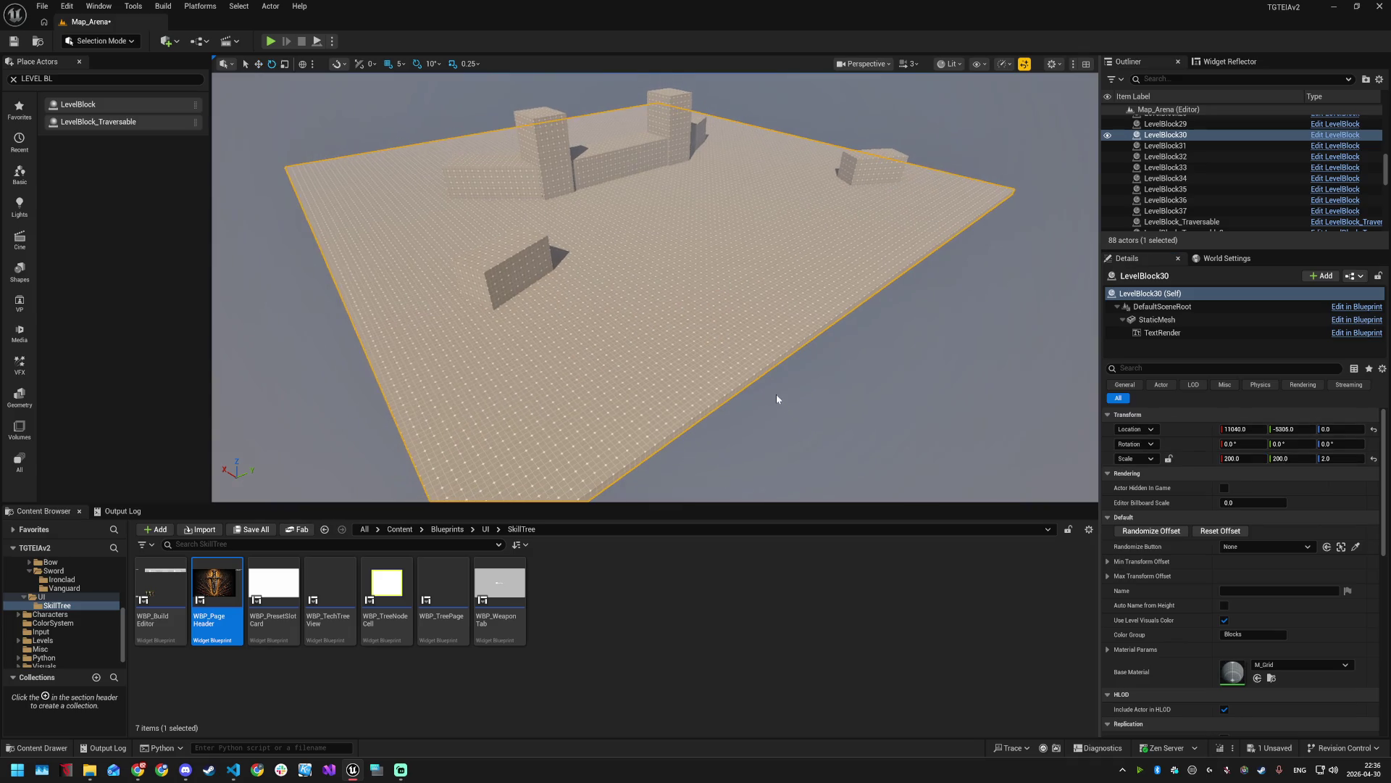
drag(776, 396, 768, 362)
key(w)
mouse_move(533, 392)
mouse_down()
mouse_move(559, 422)
mouse_move(739, 419)
mouse_up()
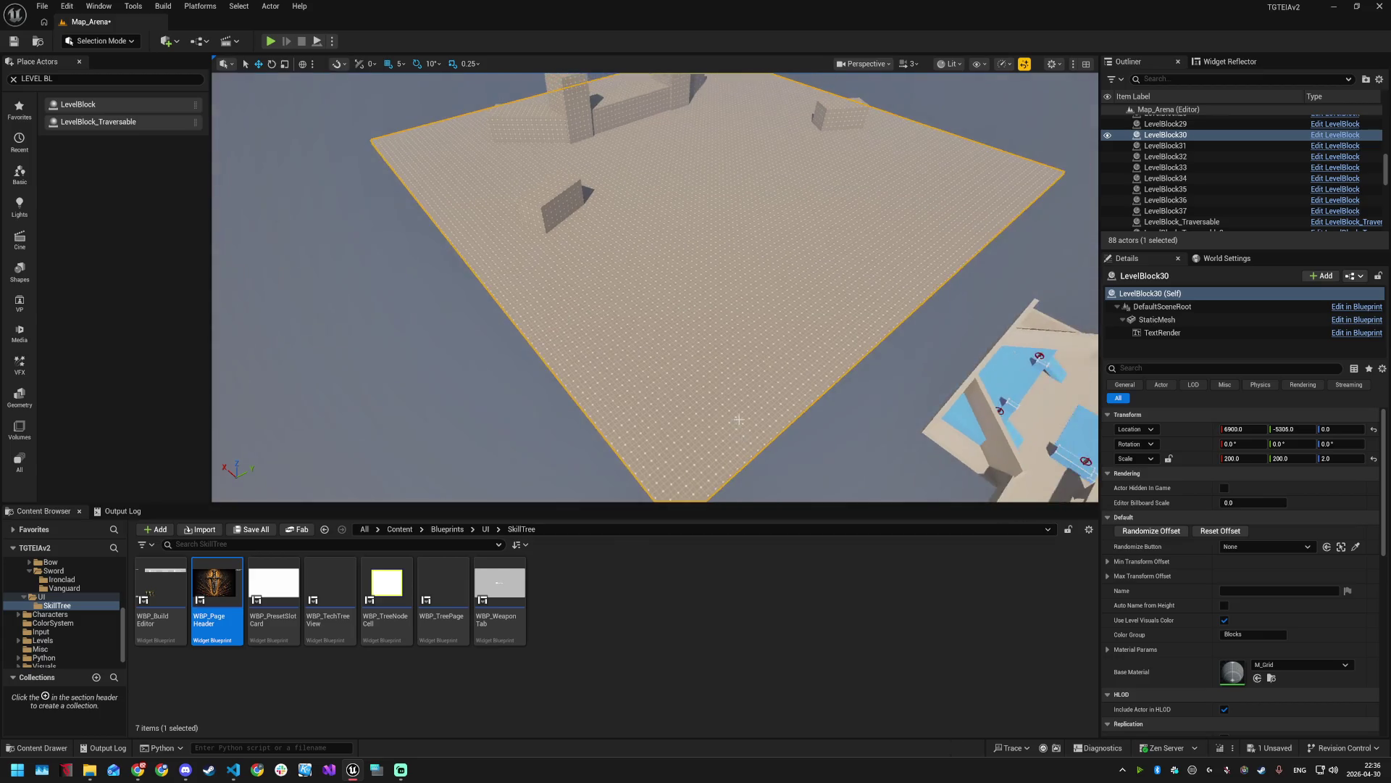
scroll(725, 416, down, 5)
scroll(514, 118, down, 3)
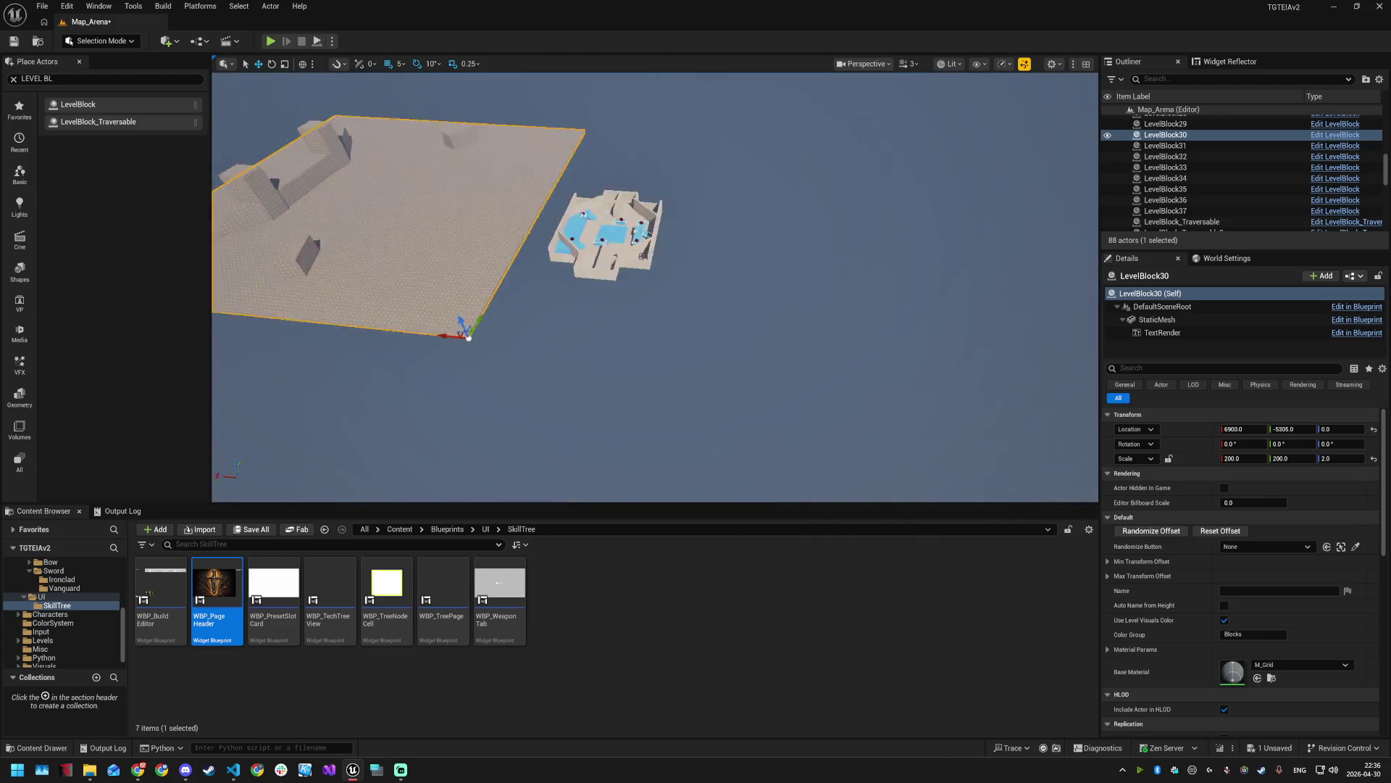
scroll(573, 113, up, 5)
scroll(640, 227, up, 3)
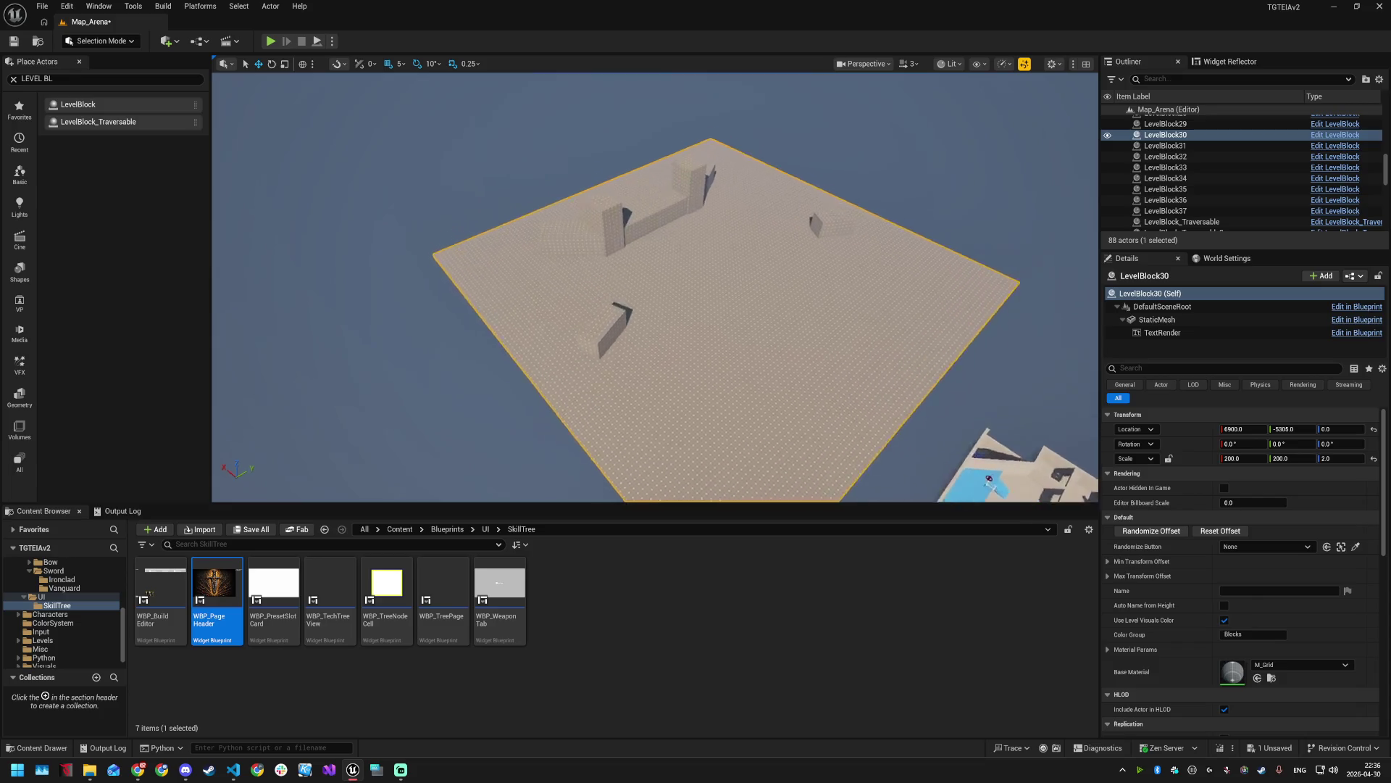
click(640, 227)
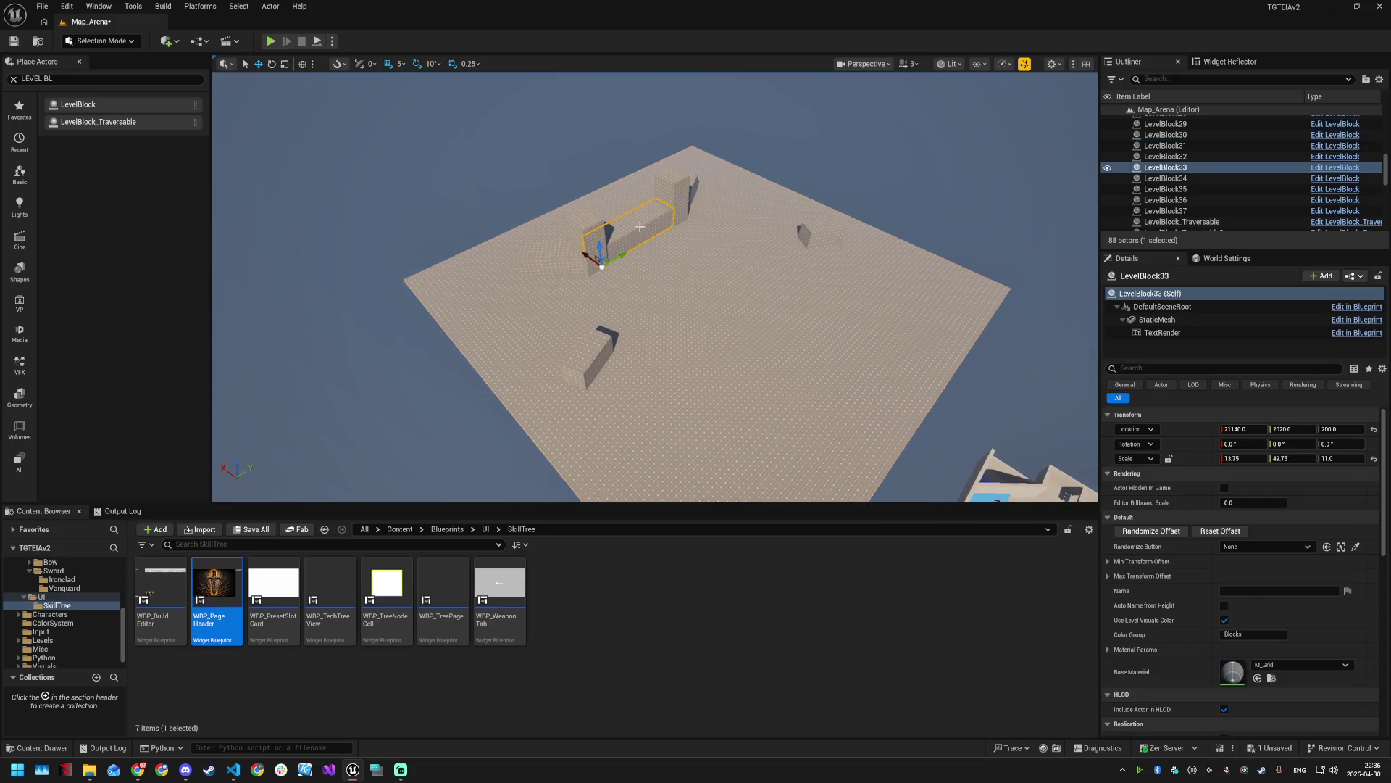
- Select the wall blocks, small blocks and floor platform while surveying the arena
ctrl+click(583, 253)
ctrl+click(591, 239)
ctrl+click(677, 187)
ctrl+click(804, 233)
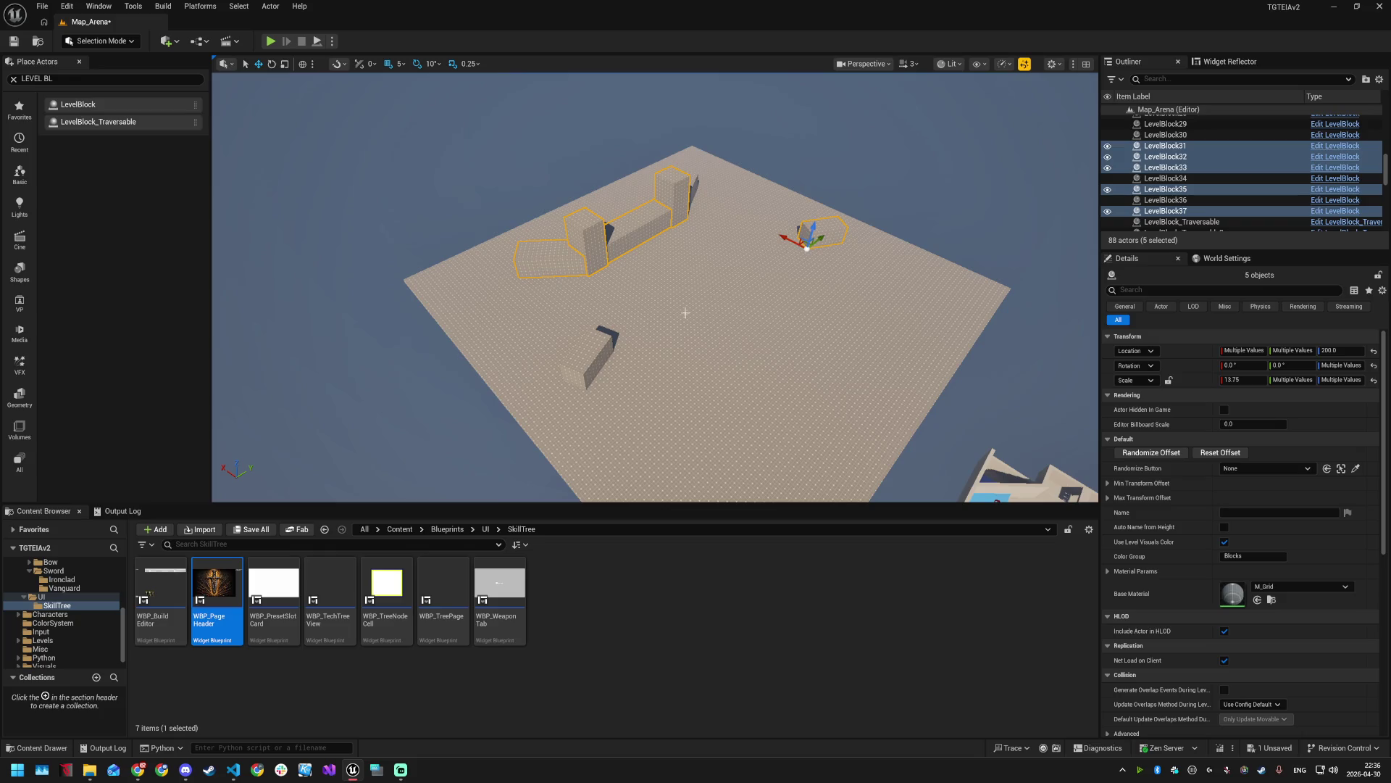
ctrl+click(589, 363)
drag(721, 231, 721, 230)
ctrl+click(867, 241)
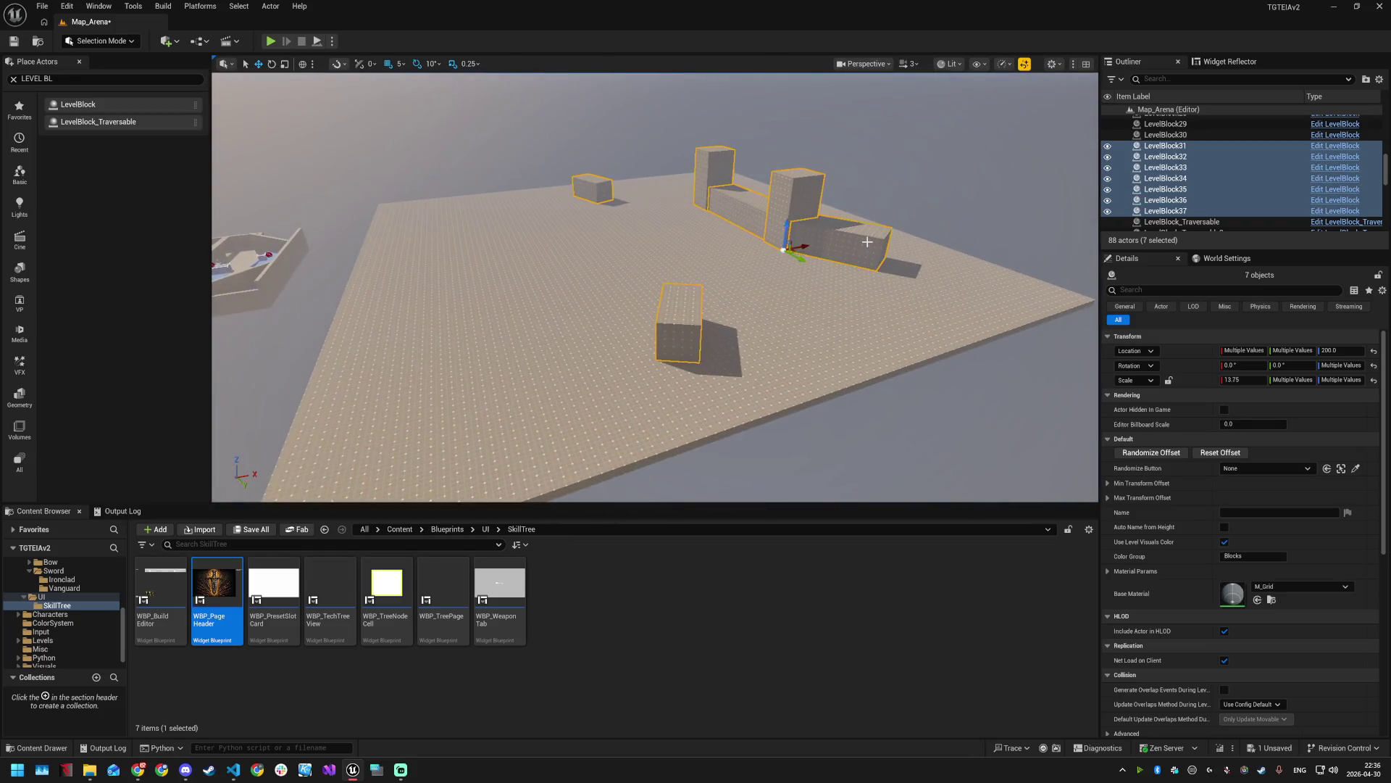
ctrl+click(756, 367)
scroll(749, 364, down, 2)
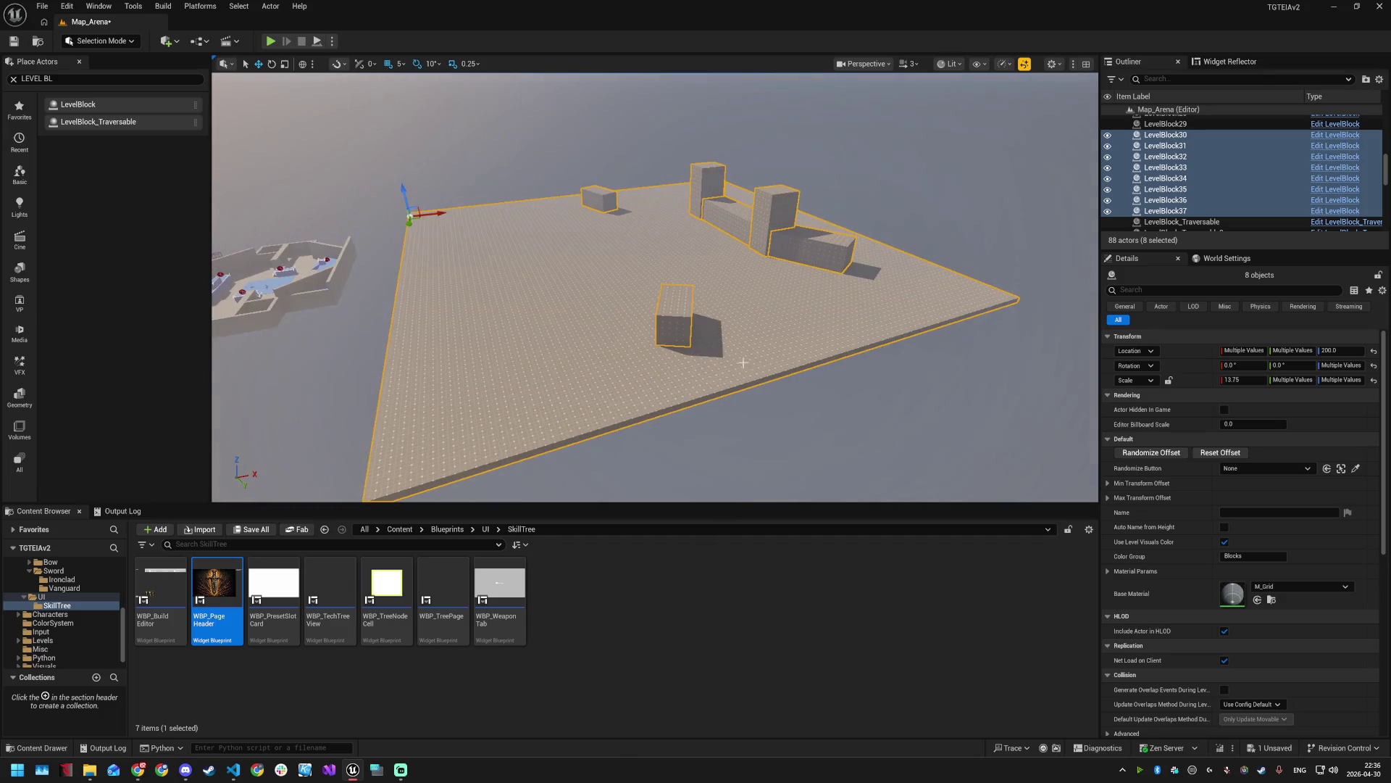
drag(427, 215, 427, 215)
drag(609, 236, 609, 237)
- Reposition the lower-left and right small blocks on the floor
click(536, 210)
drag(532, 207, 508, 260)
click(850, 220)
mouse_move(837, 230)
mouse_down()
mouse_move(852, 243)
mouse_move(828, 208)
mouse_up()
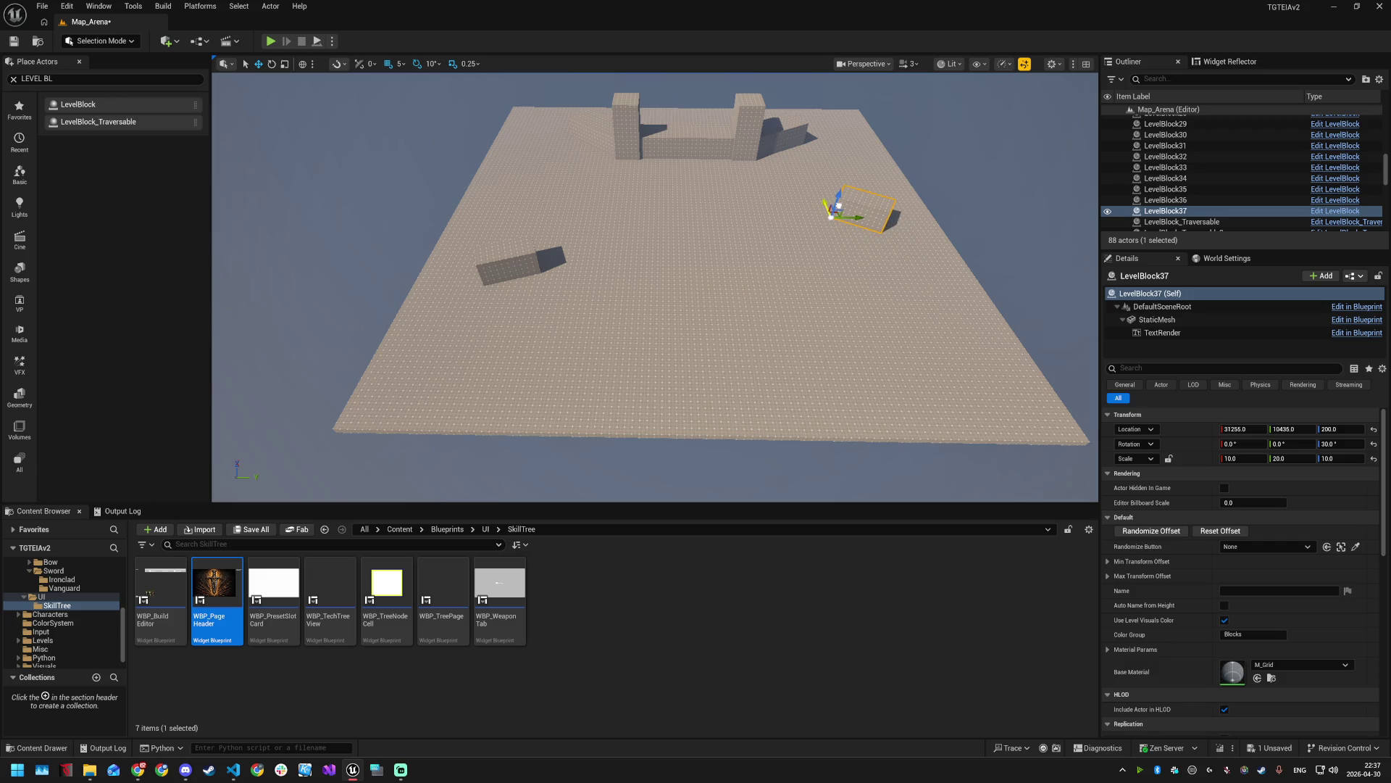
click(508, 252)
drag(493, 273, 486, 285)
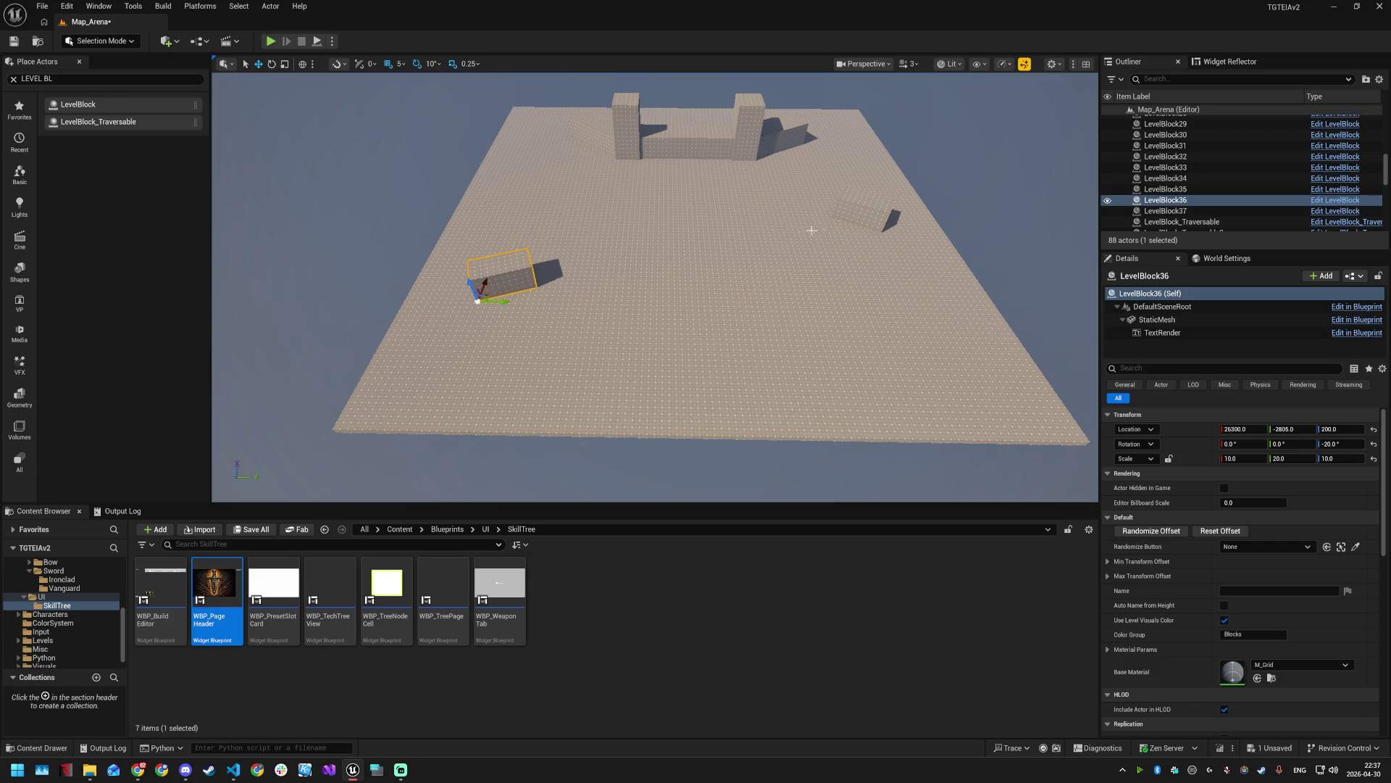
click(844, 206)
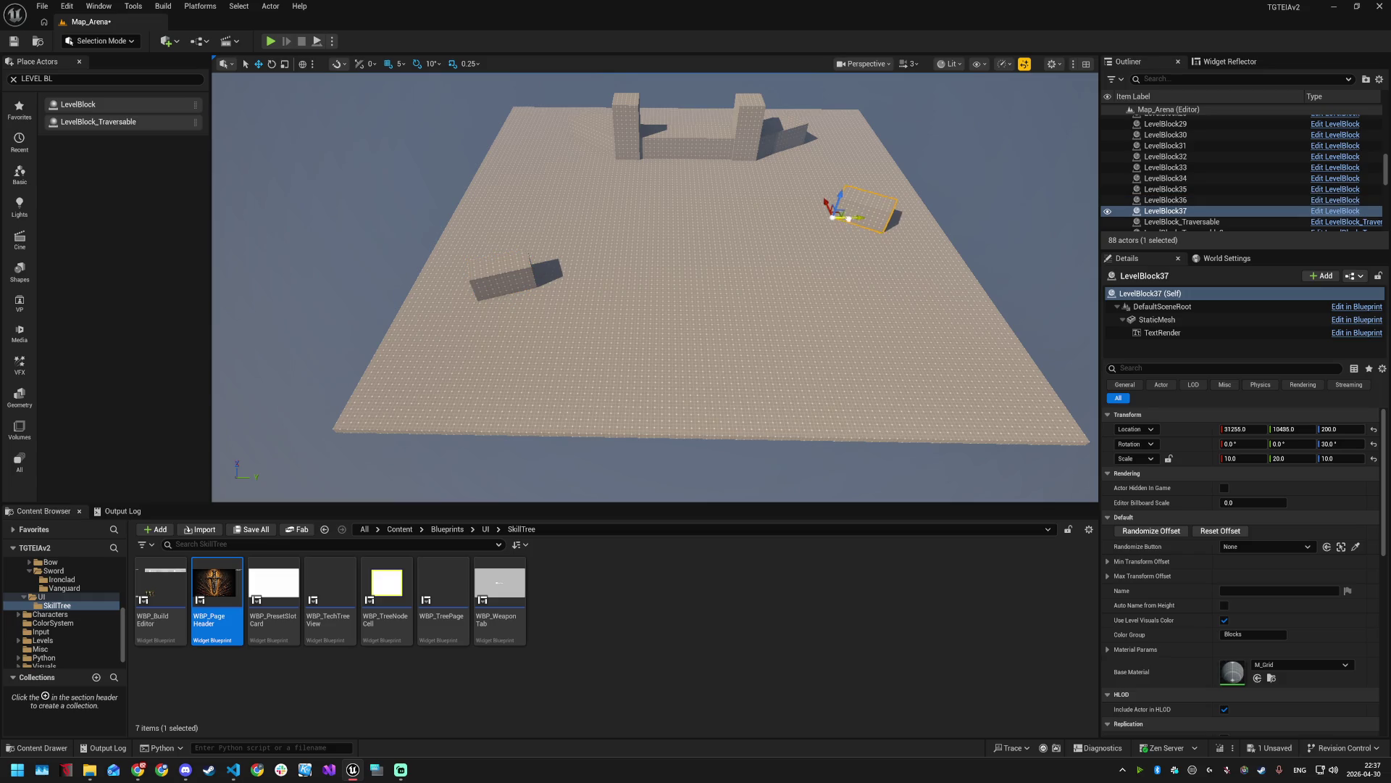
drag(844, 210, 942, 210)
- In local space, lengthen the long wall to Scale Y 80.5 and stretch the left wall
click(730, 235)
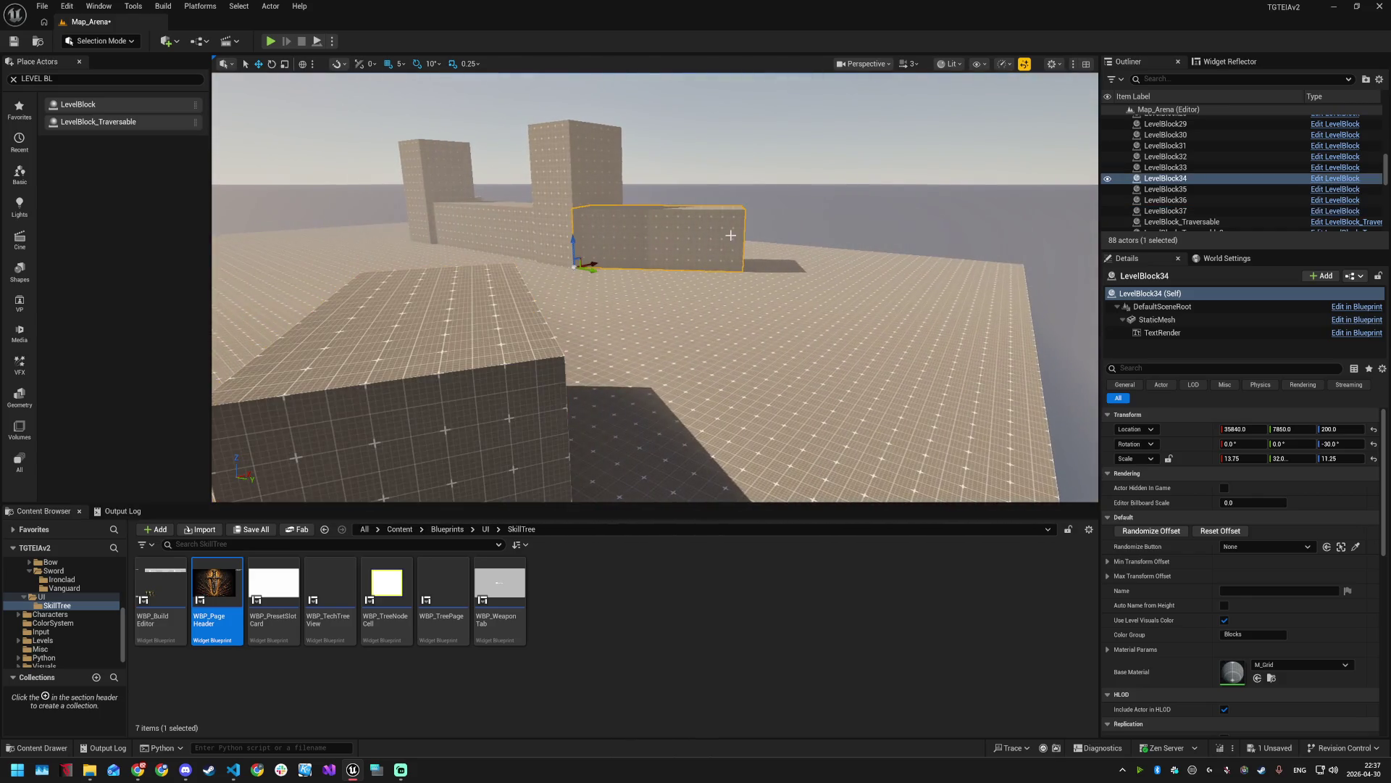
key(ctrl+grave)
drag(595, 270, 746, 265)
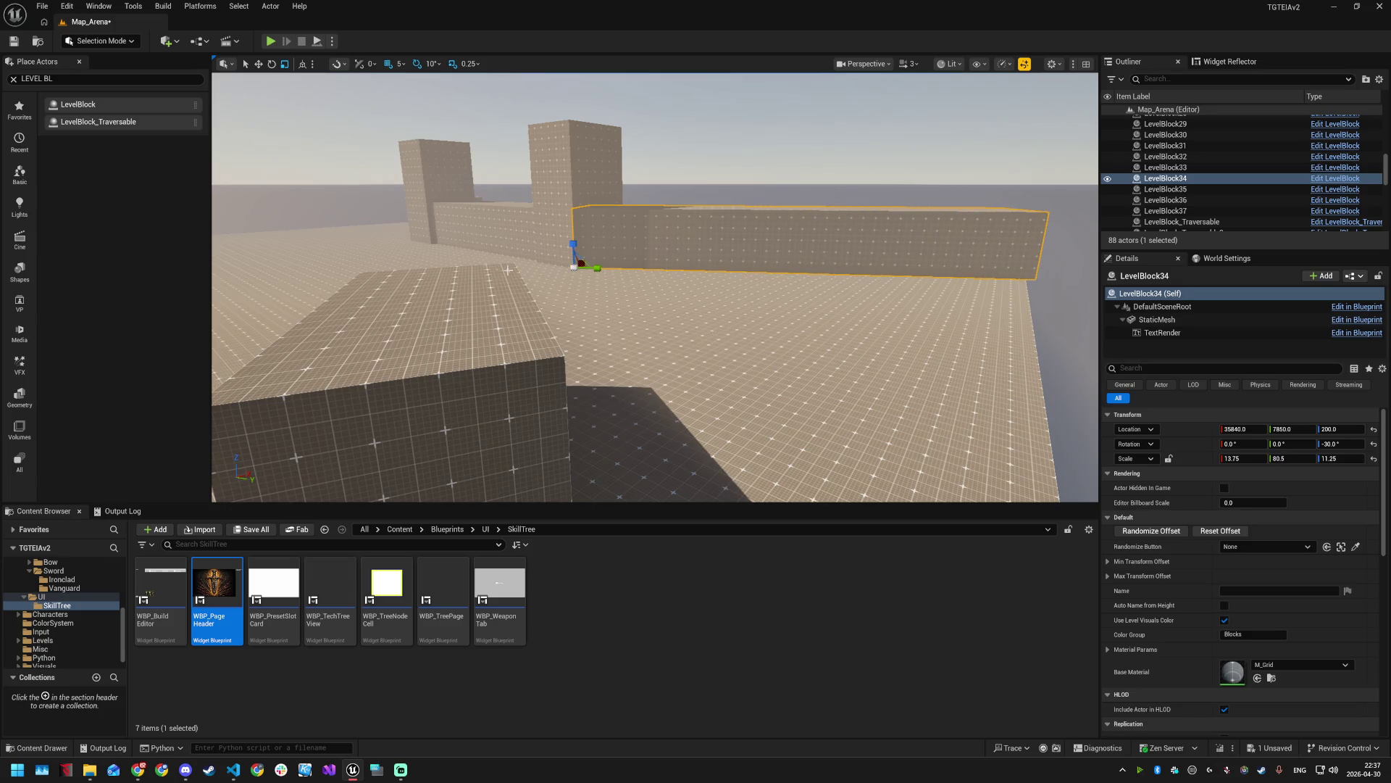
scroll(655, 287, down, 10)
scroll(655, 287, up, 5)
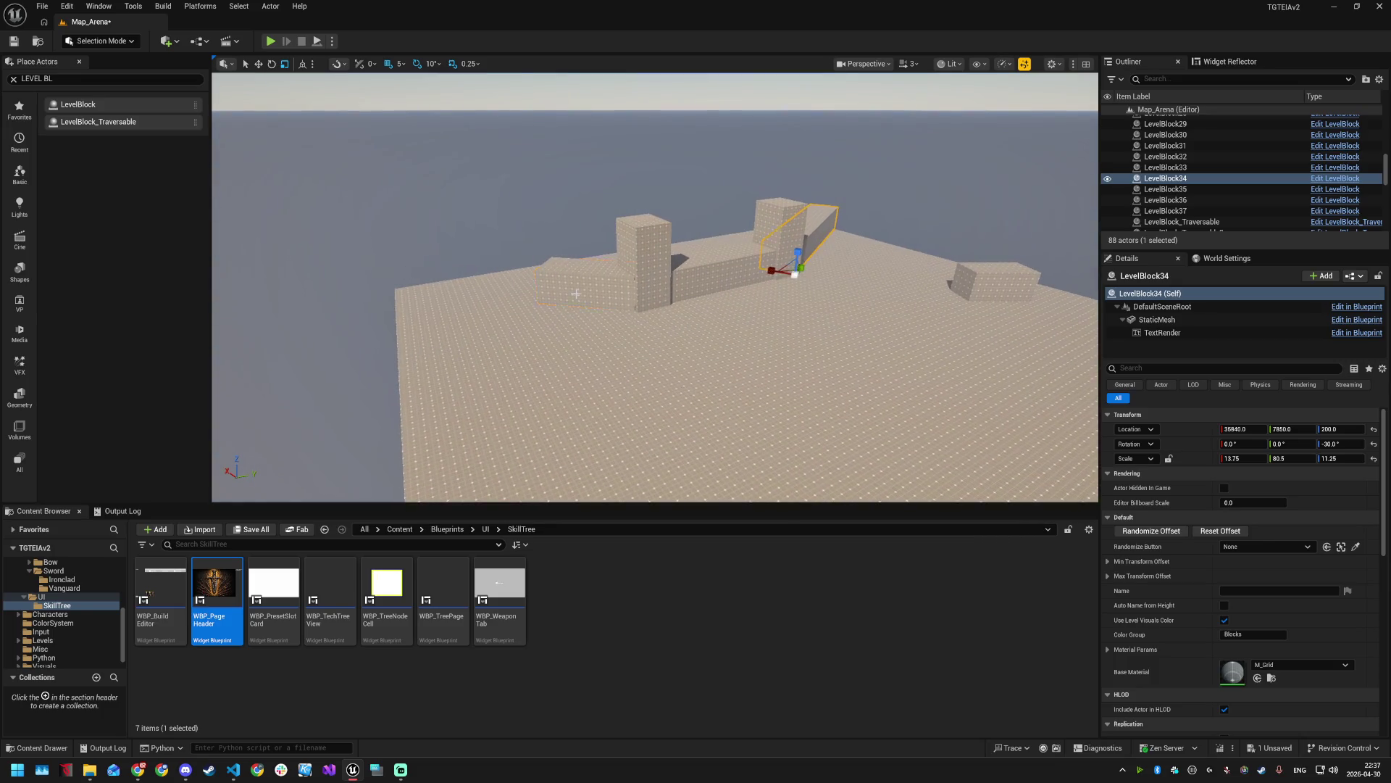
click(630, 299)
drag(624, 294, 500, 292)
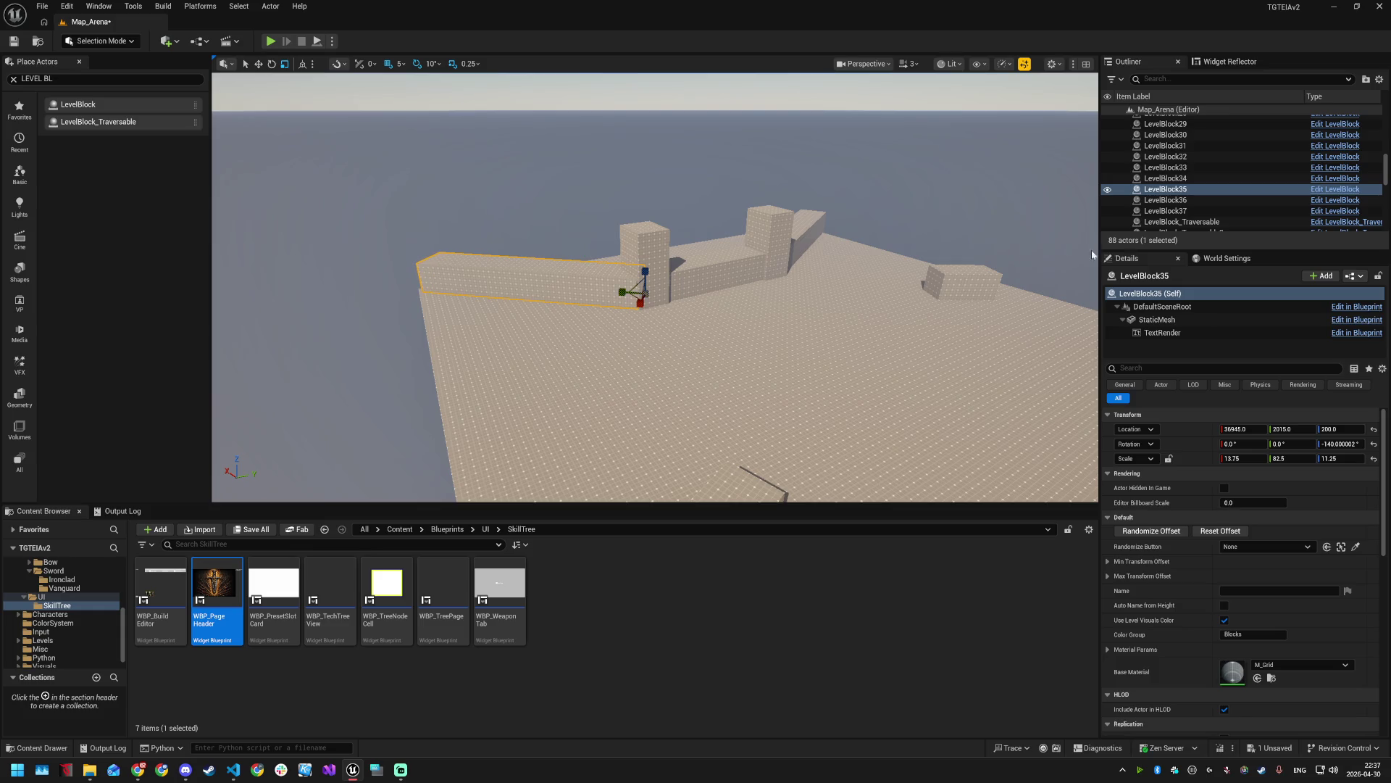
- Make all five wall blocks LevelBlock31–35 taller with the Z scale handle
ctrl+click(637, 257)
ctrl+click(714, 273)
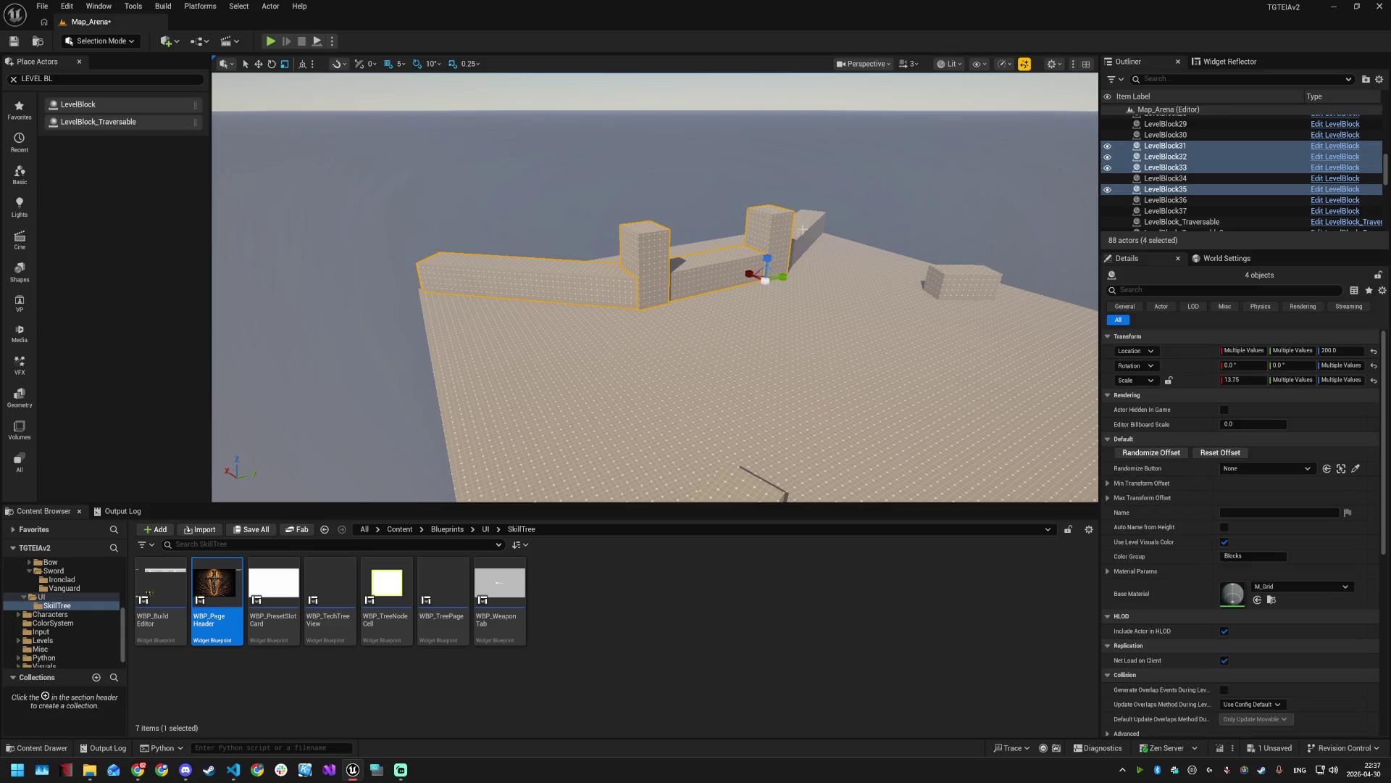
ctrl+click(761, 239)
ctrl+click(793, 247)
drag(787, 256, 787, 192)
mouse_move(836, 428)
mouse_down()
mouse_move(811, 449)
mouse_move(754, 413)
mouse_move(739, 450)
mouse_move(725, 428)
mouse_move(579, 418)
mouse_up()
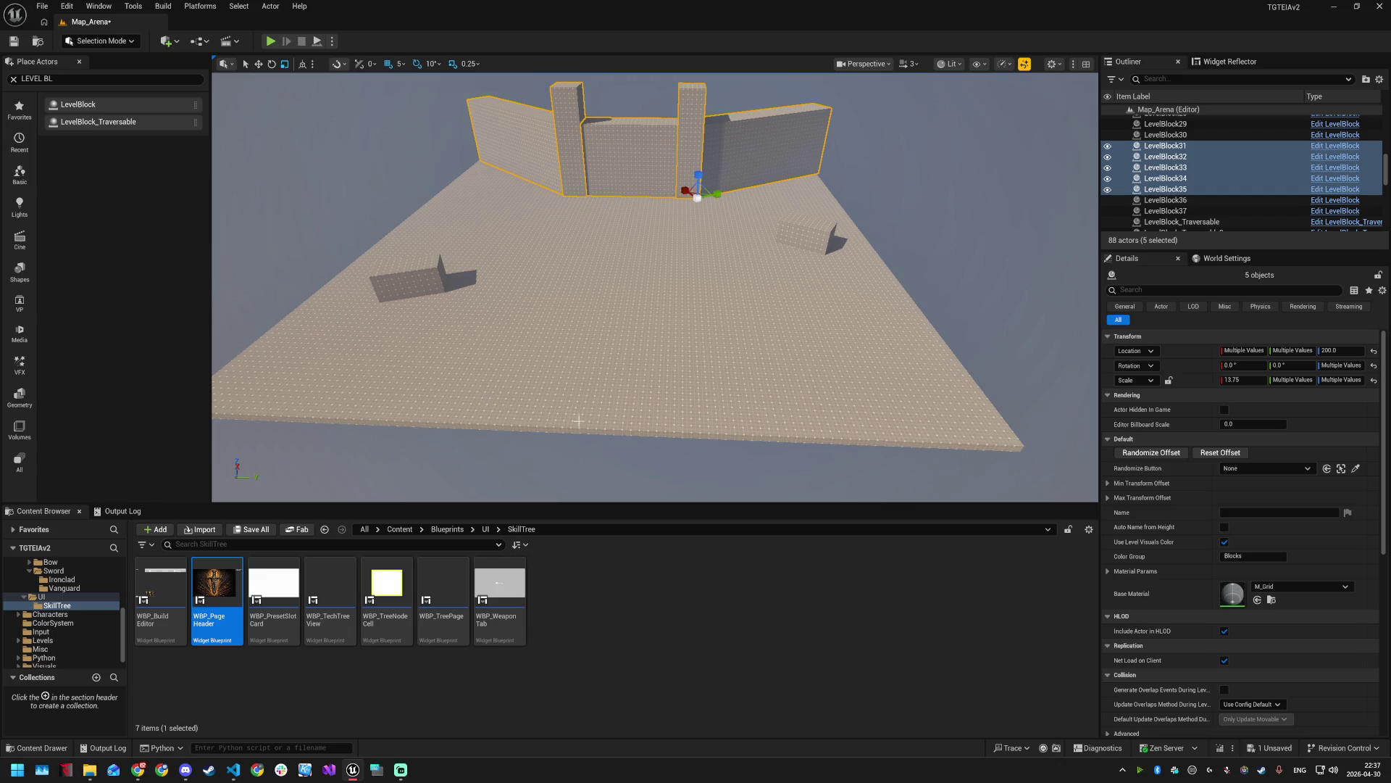
click(424, 282)
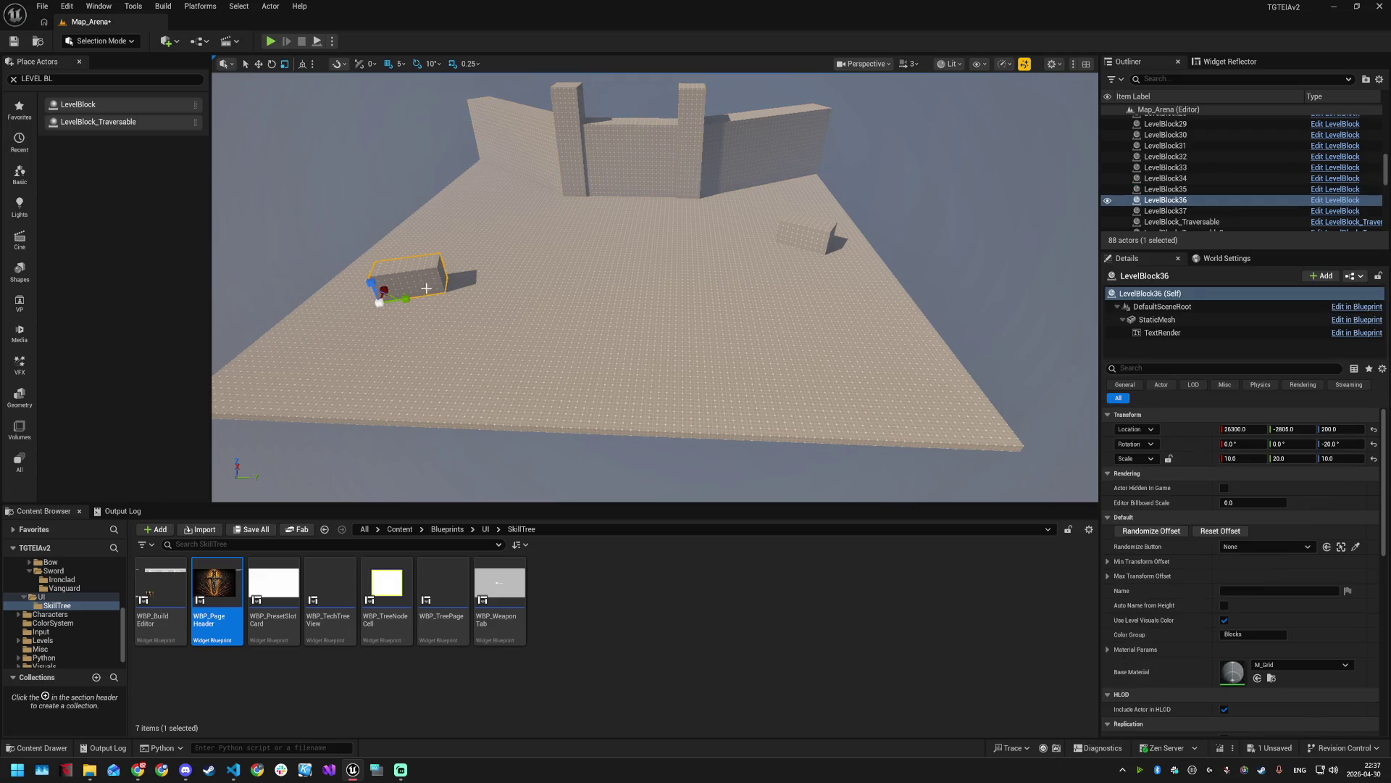
- Place a new LevelBlock38 on the floor and set Scale X 20, Y 60
mouse_move(105, 123)
mouse_down()
mouse_move(389, 227)
mouse_move(566, 382)
mouse_move(554, 377)
mouse_up()
click(1297, 458)
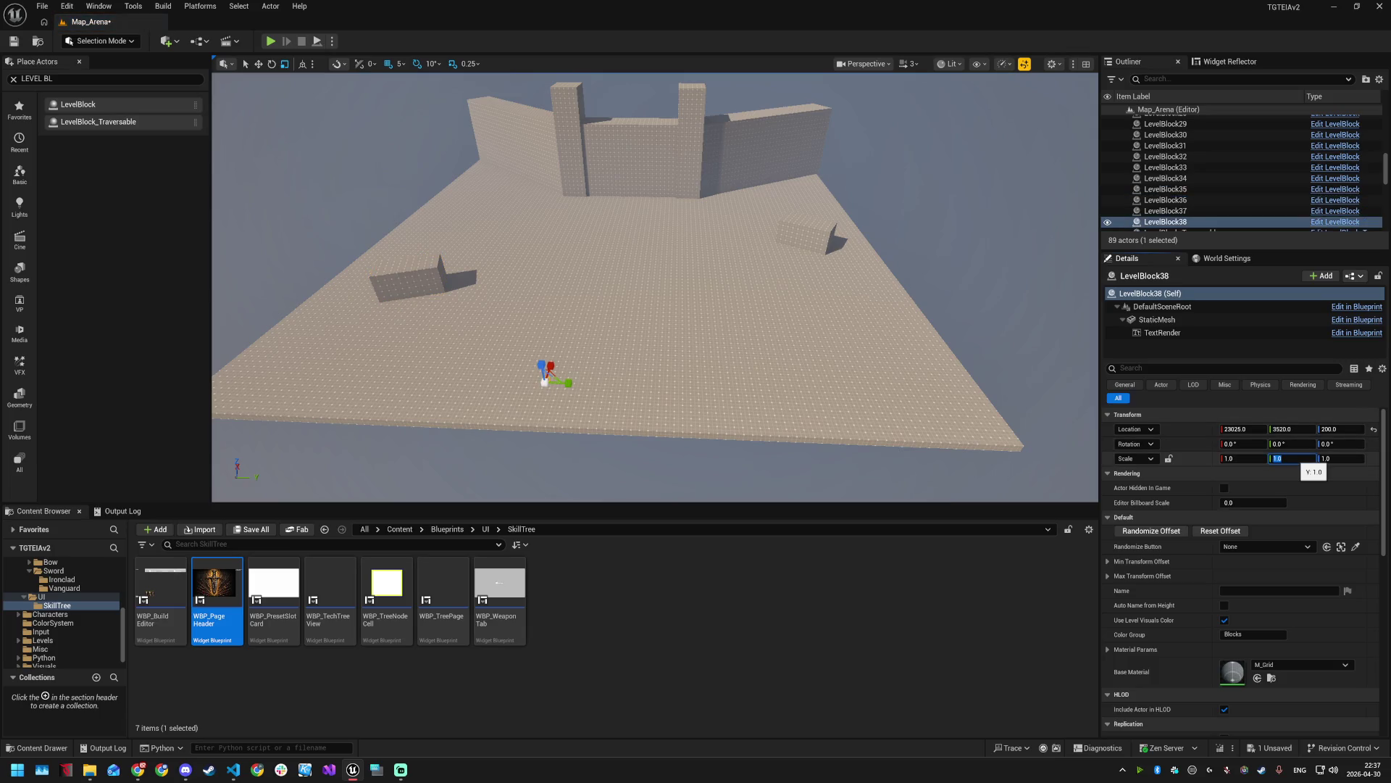
text(0)
key(Return)
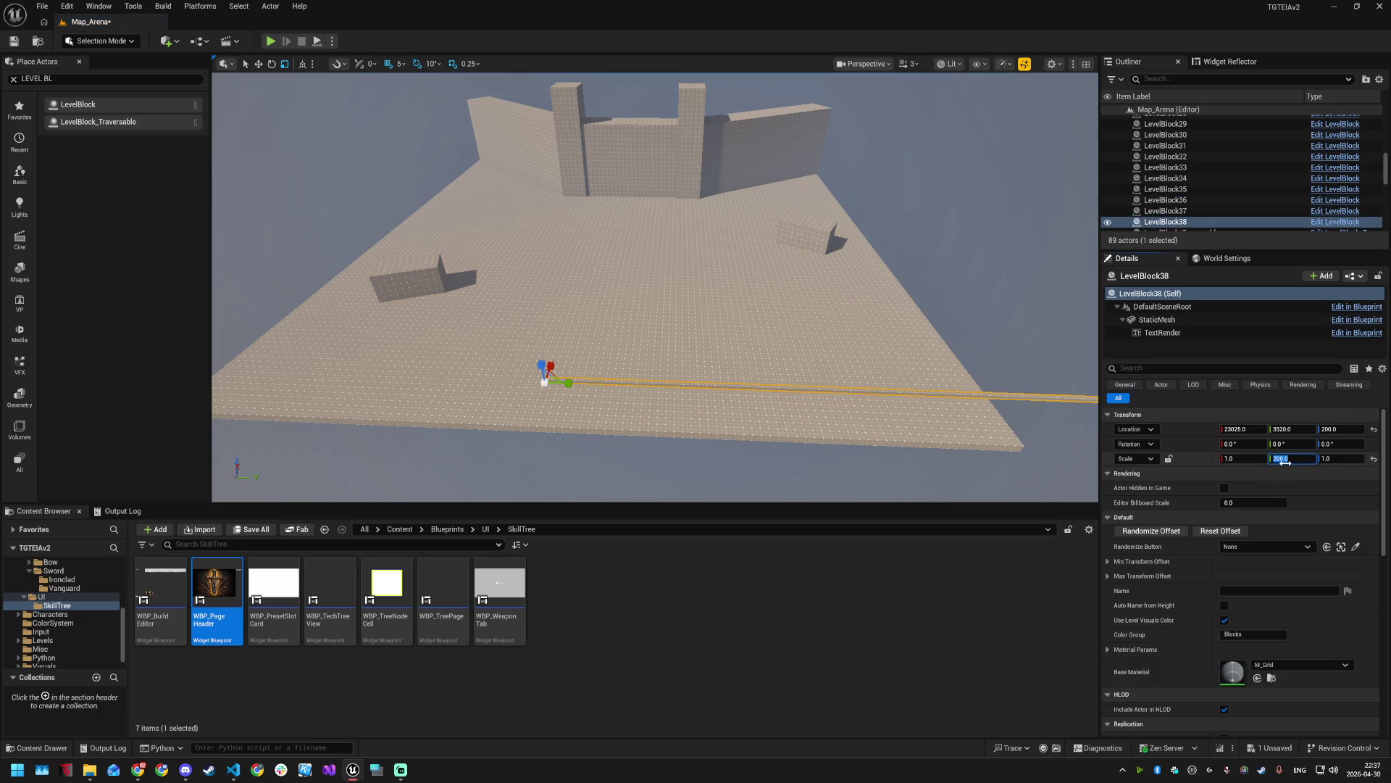
key(Return)
click(1241, 459)
text(20)
key(Return)
- Give LevelBlock38 a Z scale of 20 and switch to the move gizmo
click(1331, 459)
text(0)
key(Return)
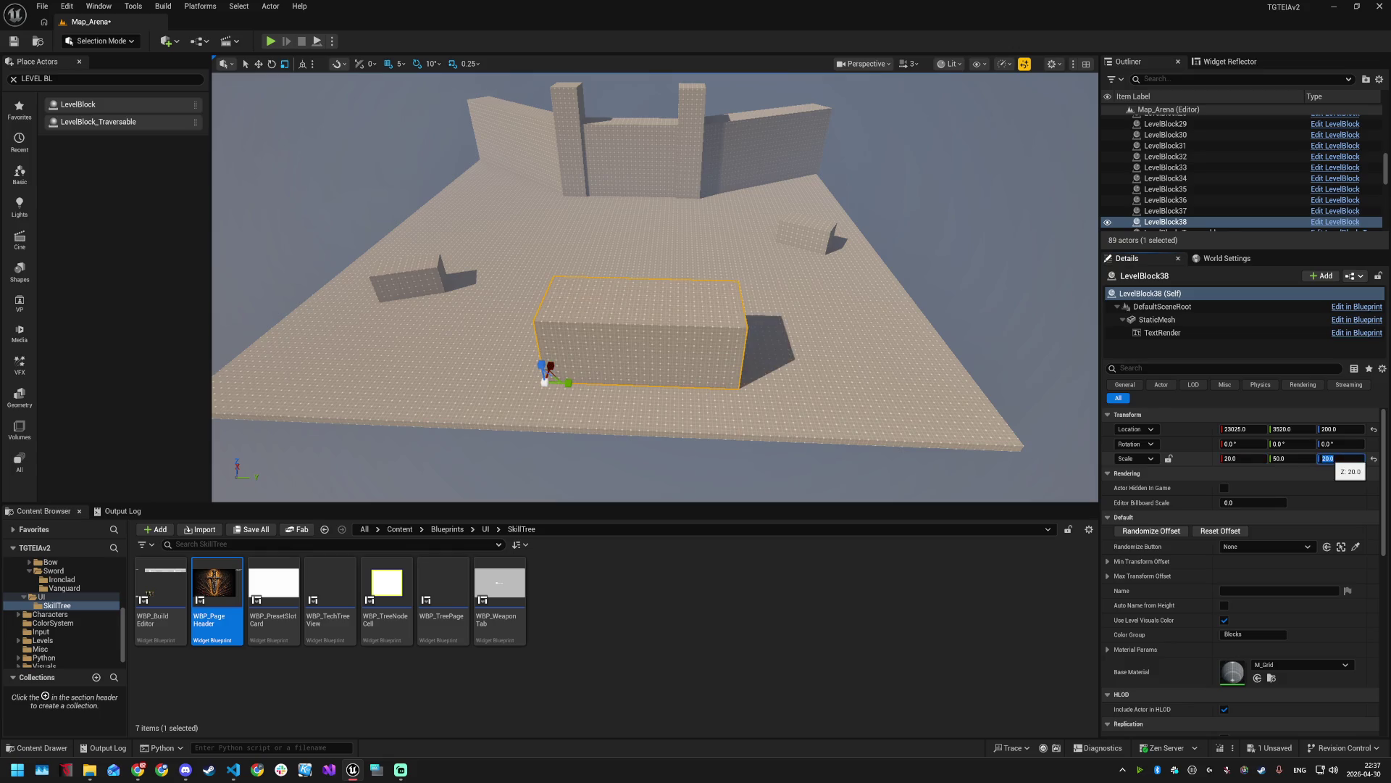
drag(659, 302, 659, 302)
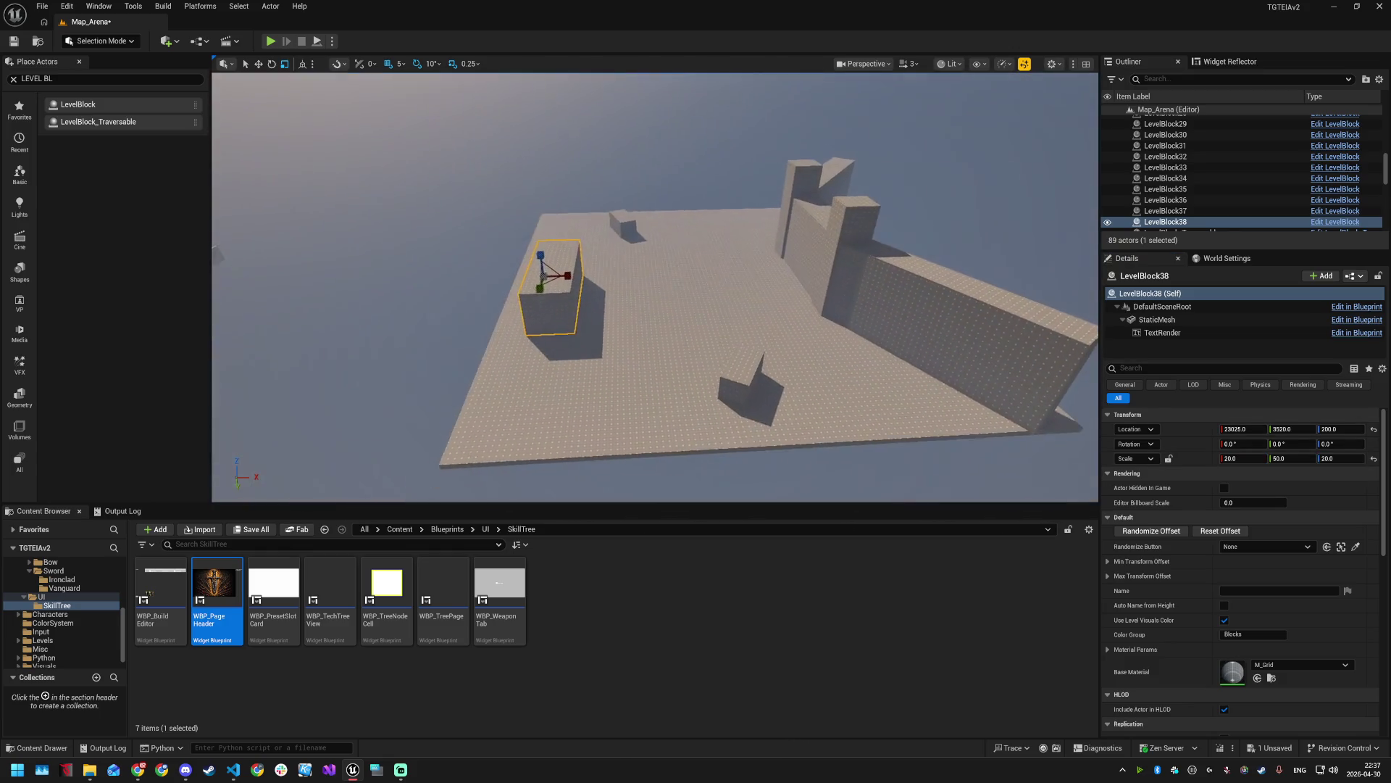
mouse_move(559, 292)
mouse_down()
mouse_move(545, 272)
mouse_move(594, 272)
mouse_move(581, 273)
mouse_up()
key(w)
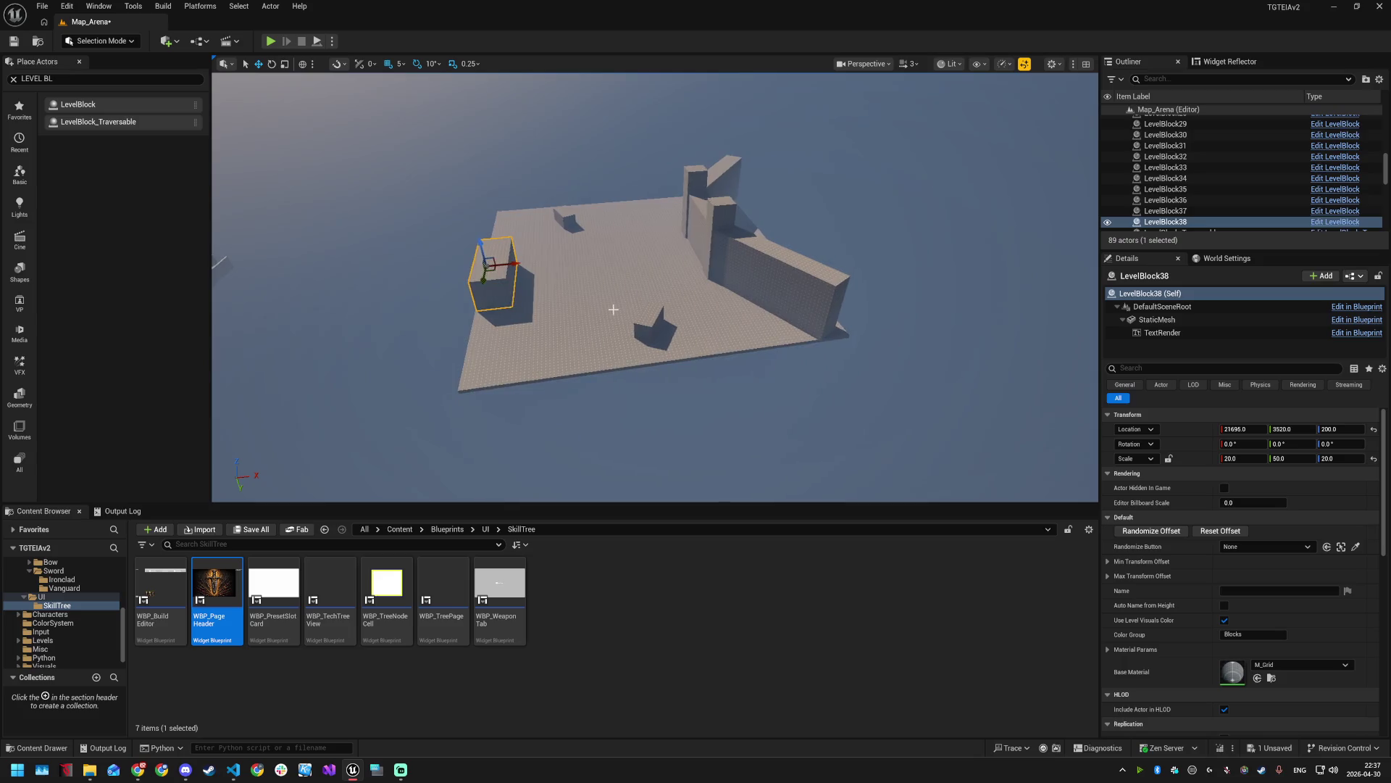
click(613, 309)
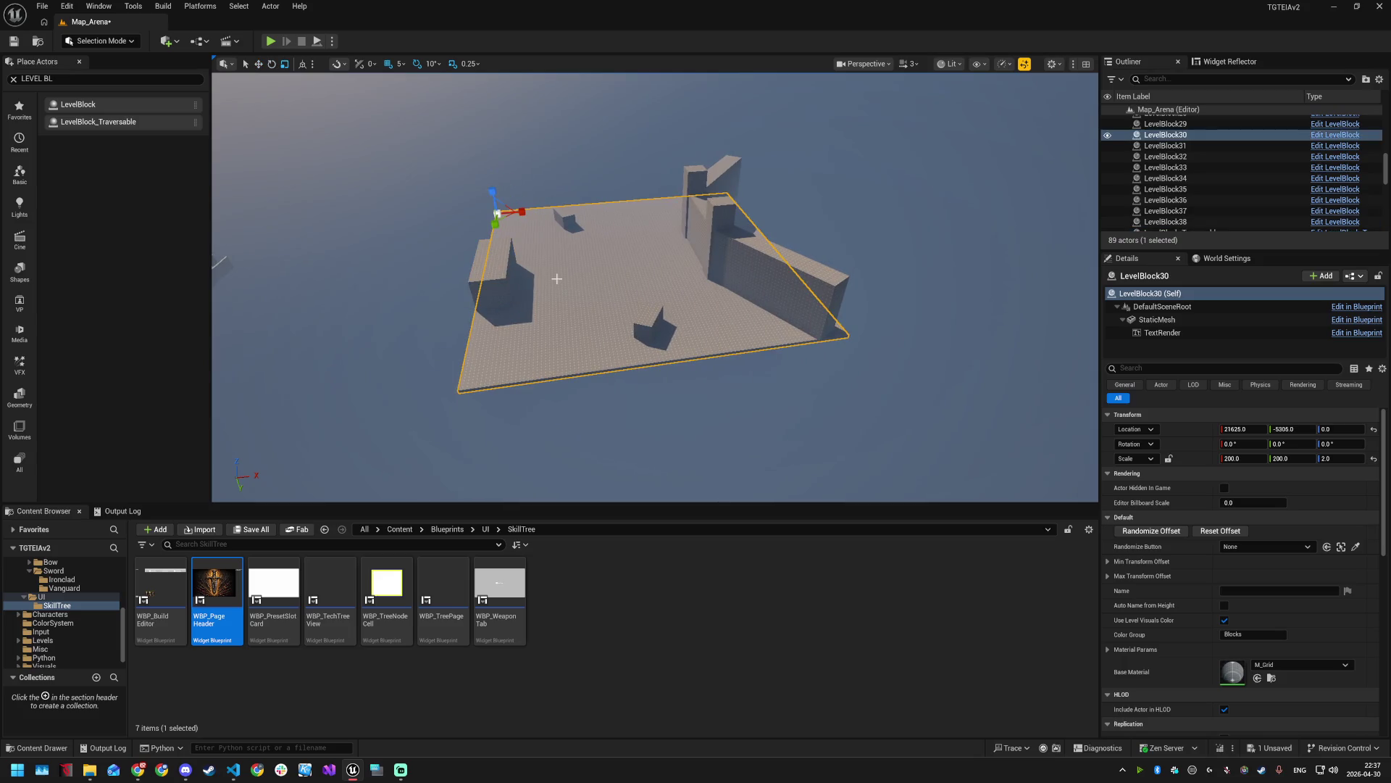
- Stretch the arena floor to X scale 231 and delete LevelBlock38
drag(518, 217, 523, 219)
scroll(654, 287, up, 5)
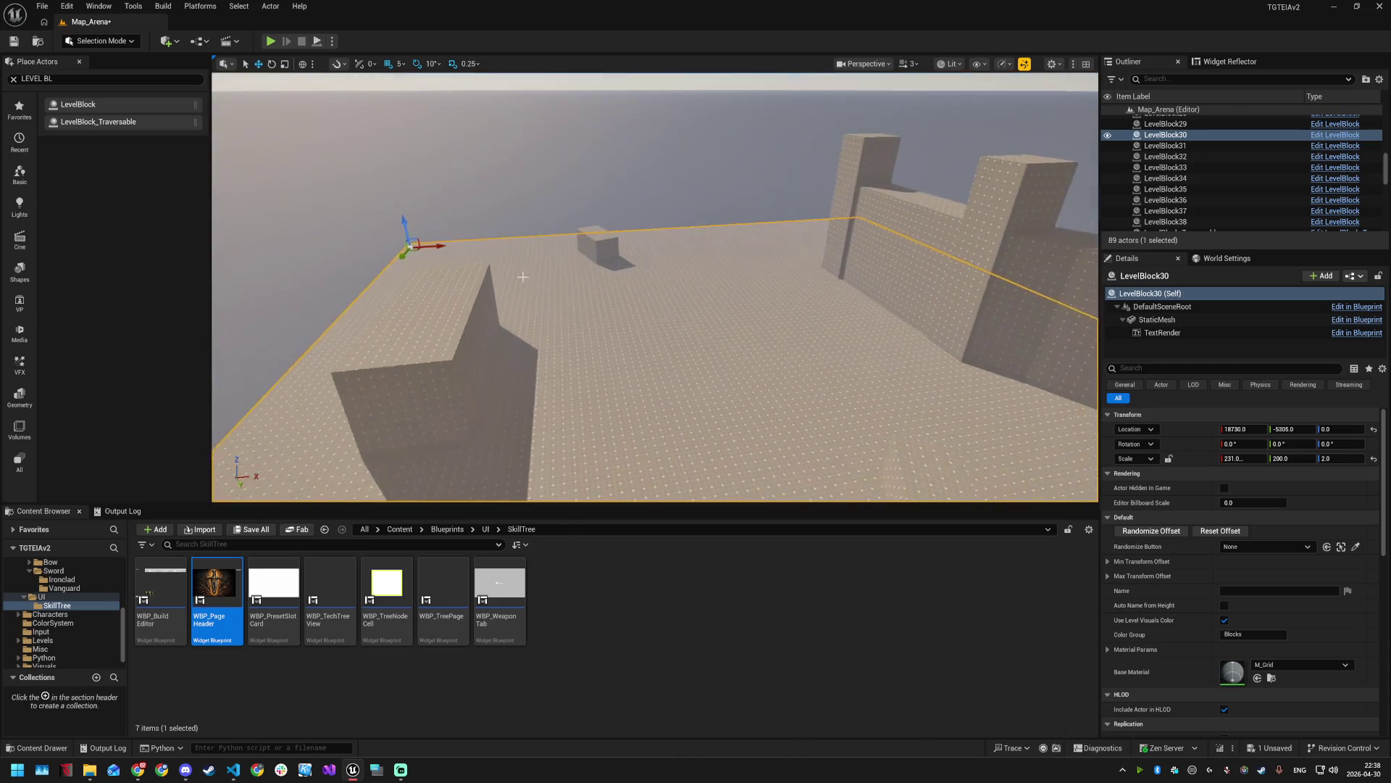
click(446, 353)
key(Delete)
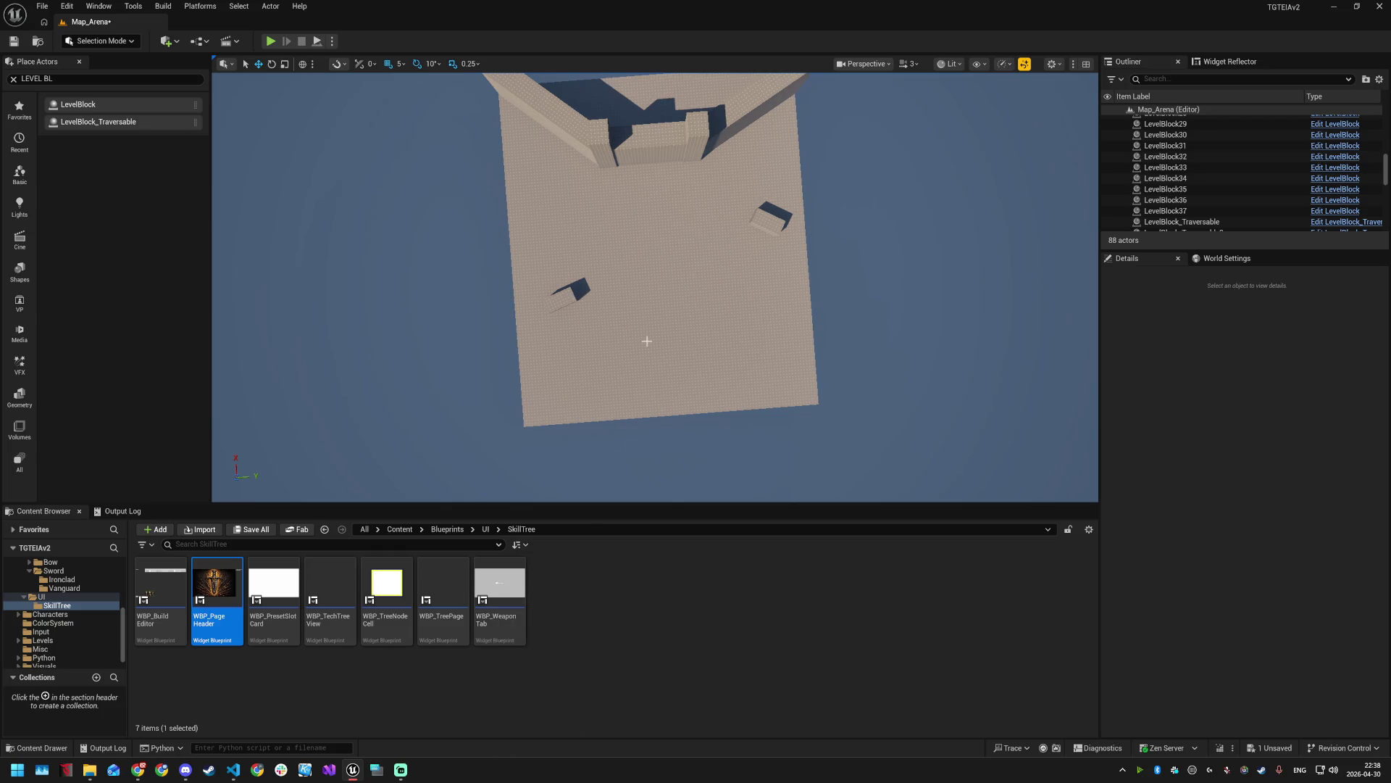
- Save Map_Arena with Ctrl+S, then switch over to VS Code
key(ctrl+s)
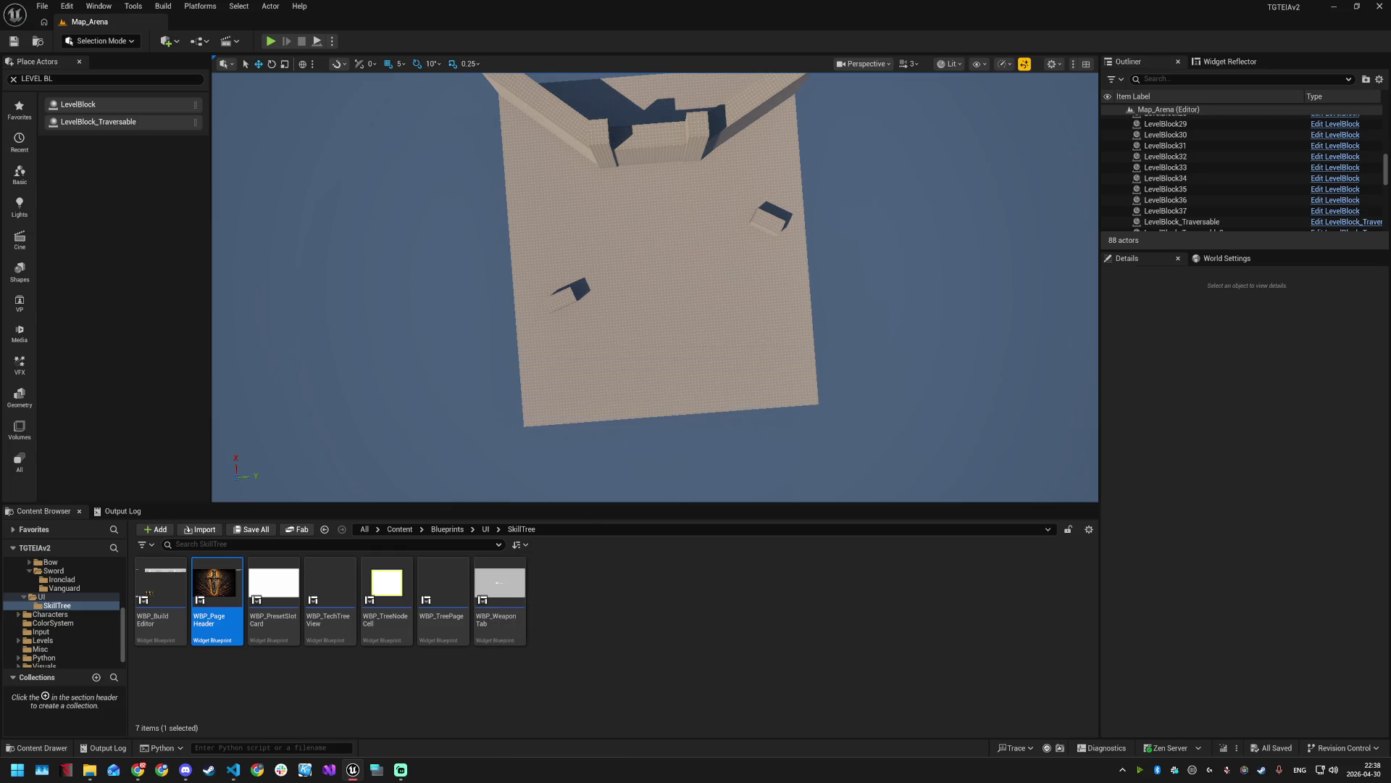
key(alt+Tab)
- Place a new level block and set its Z scale to 20 to form a thin pole
scroll(682, 267, up, 6)
mouse_move(654, 287)
mouse_down()
mouse_move(580, 217)
mouse_move(739, 403)
mouse_move(661, 340)
mouse_up()
click(739, 403)
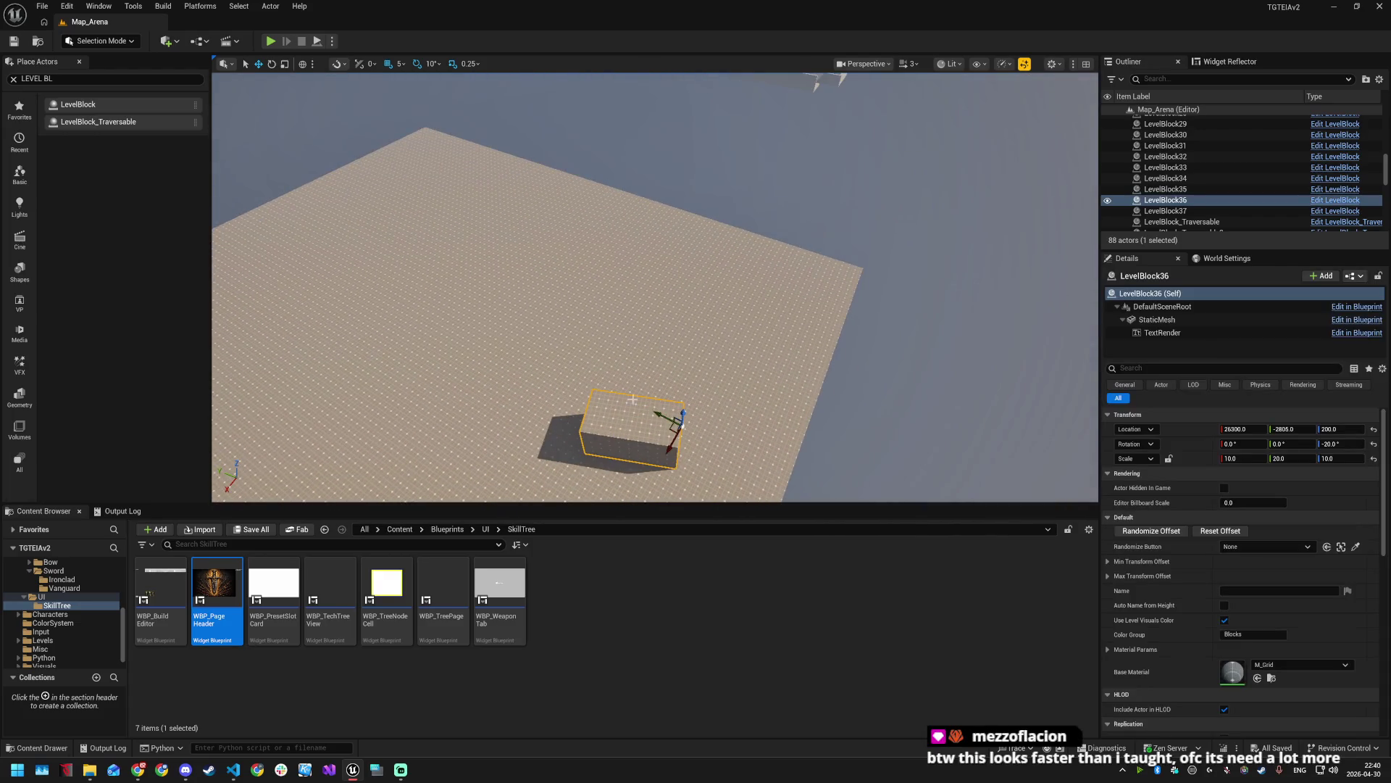
mouse_move(87, 108)
mouse_down()
mouse_move(295, 133)
mouse_move(745, 254)
mouse_move(739, 270)
mouse_move(804, 250)
mouse_up()
scroll(813, 279, up, 2)
click(1341, 458)
text(0)
key(Return)
text(0)
key(Return)
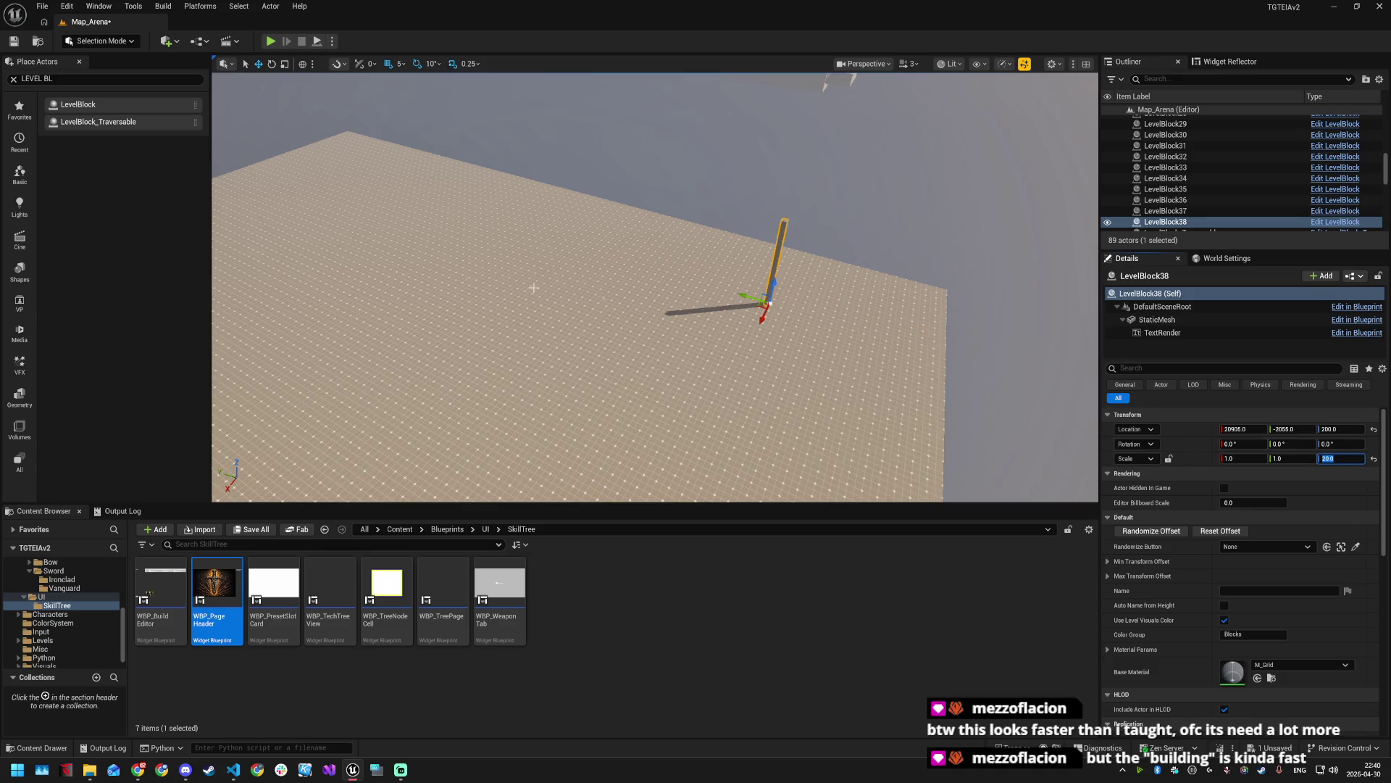
- Add another level block on top of the pole and scale it to 10×10×10
click(786, 229)
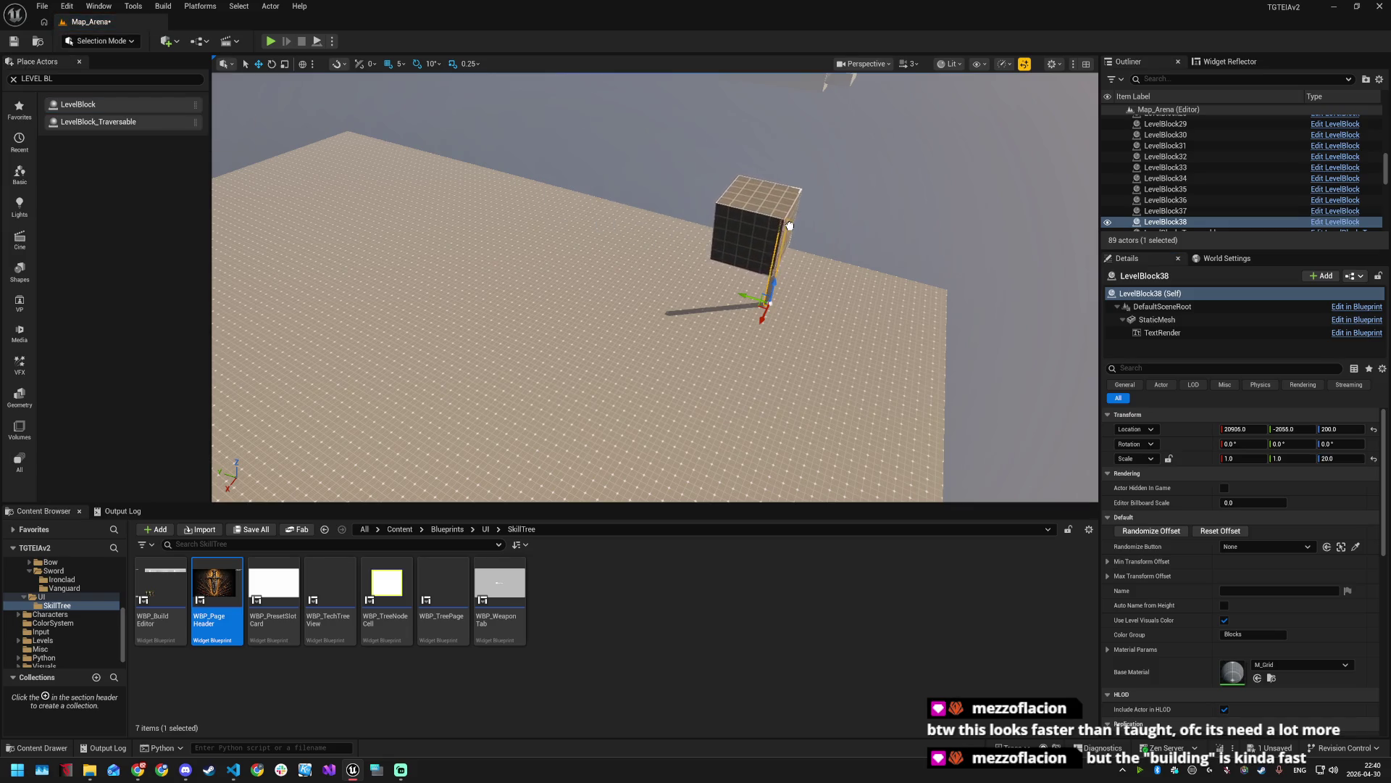
click(792, 301)
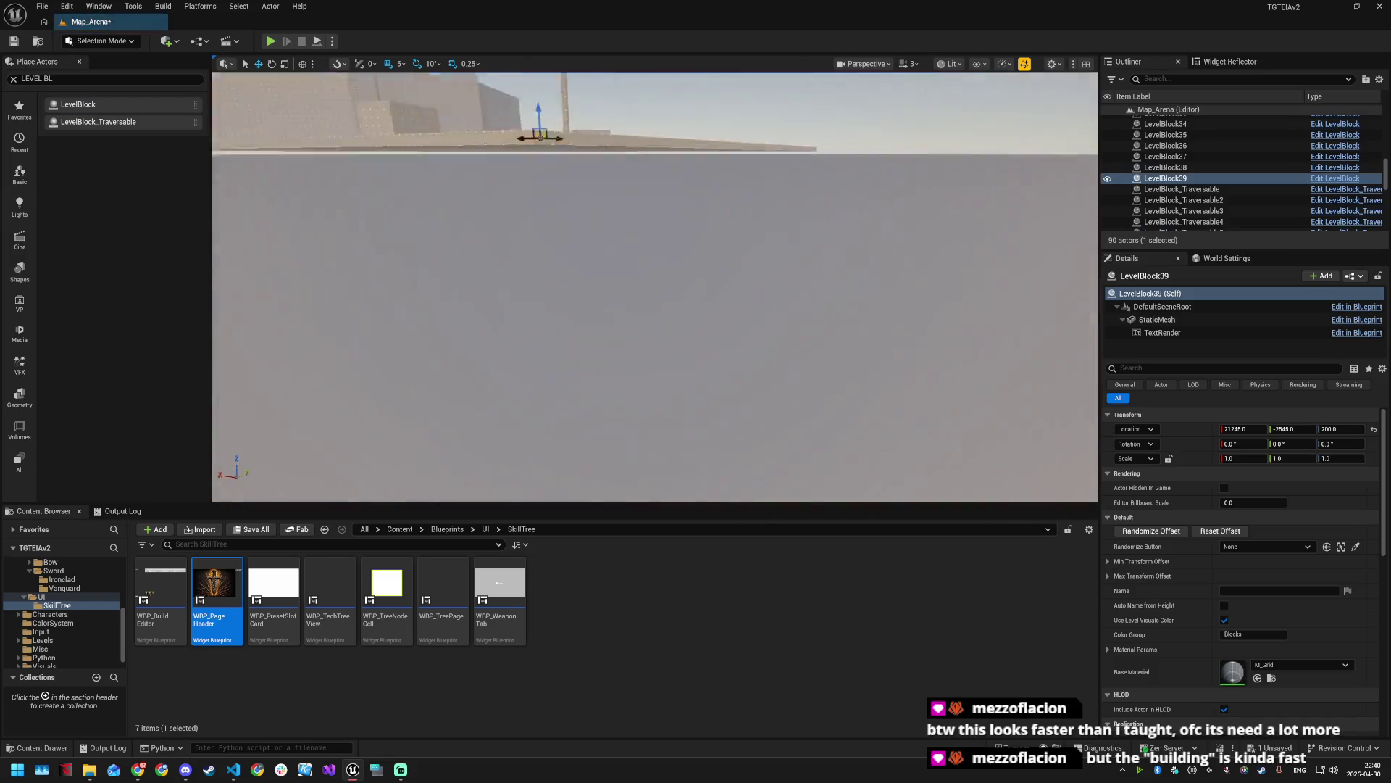
mouse_move(684, 386)
mouse_down()
mouse_move(663, 223)
mouse_move(716, 223)
mouse_up()
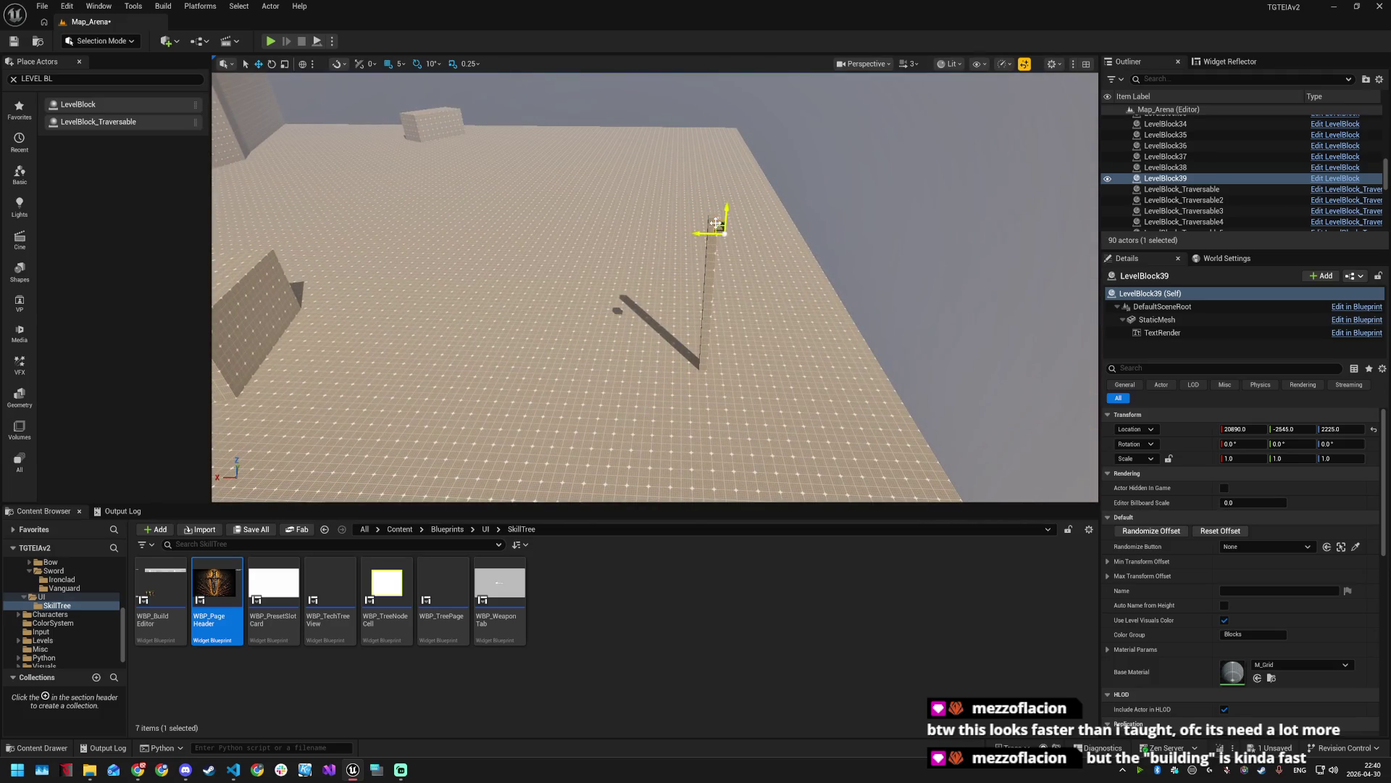
click(1283, 457)
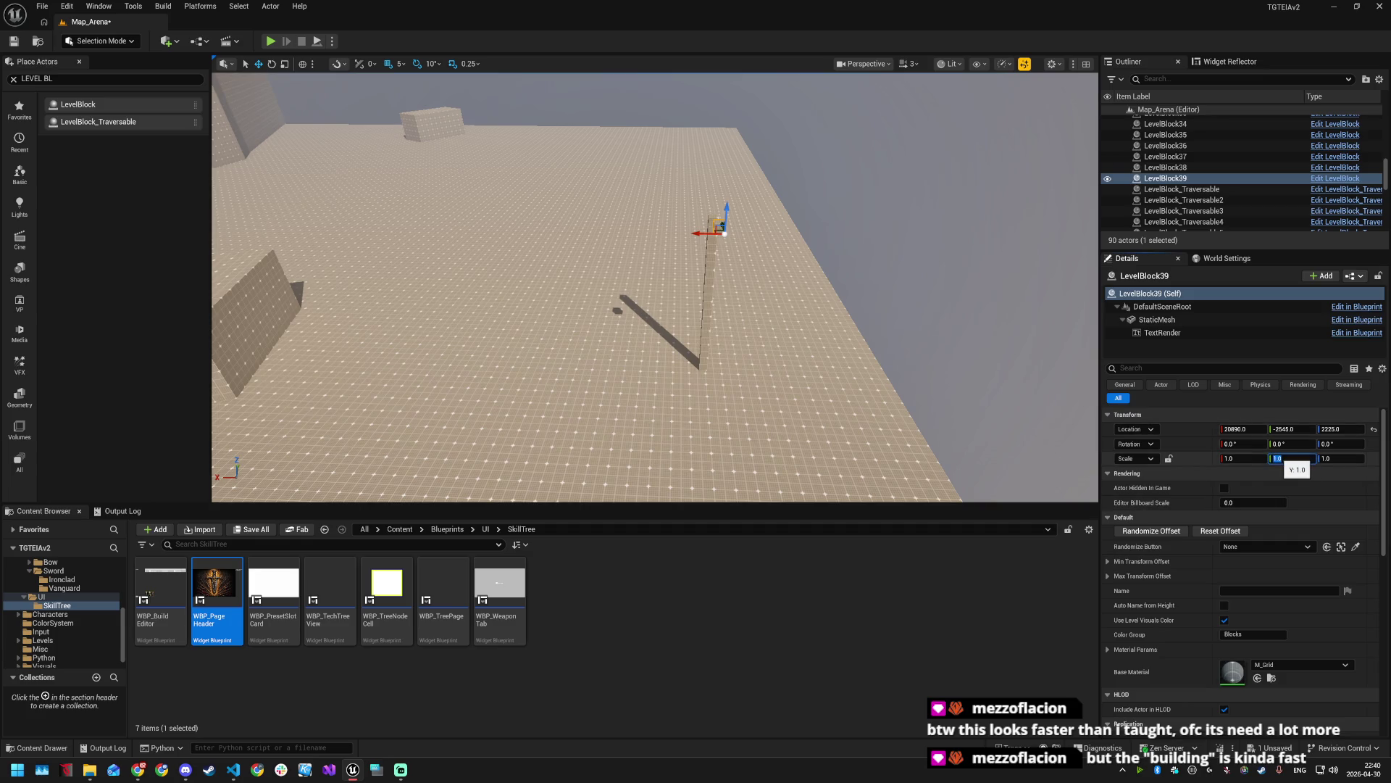
text(20)
key(Return)
text(0)
key(shift+Tab)
text(10)
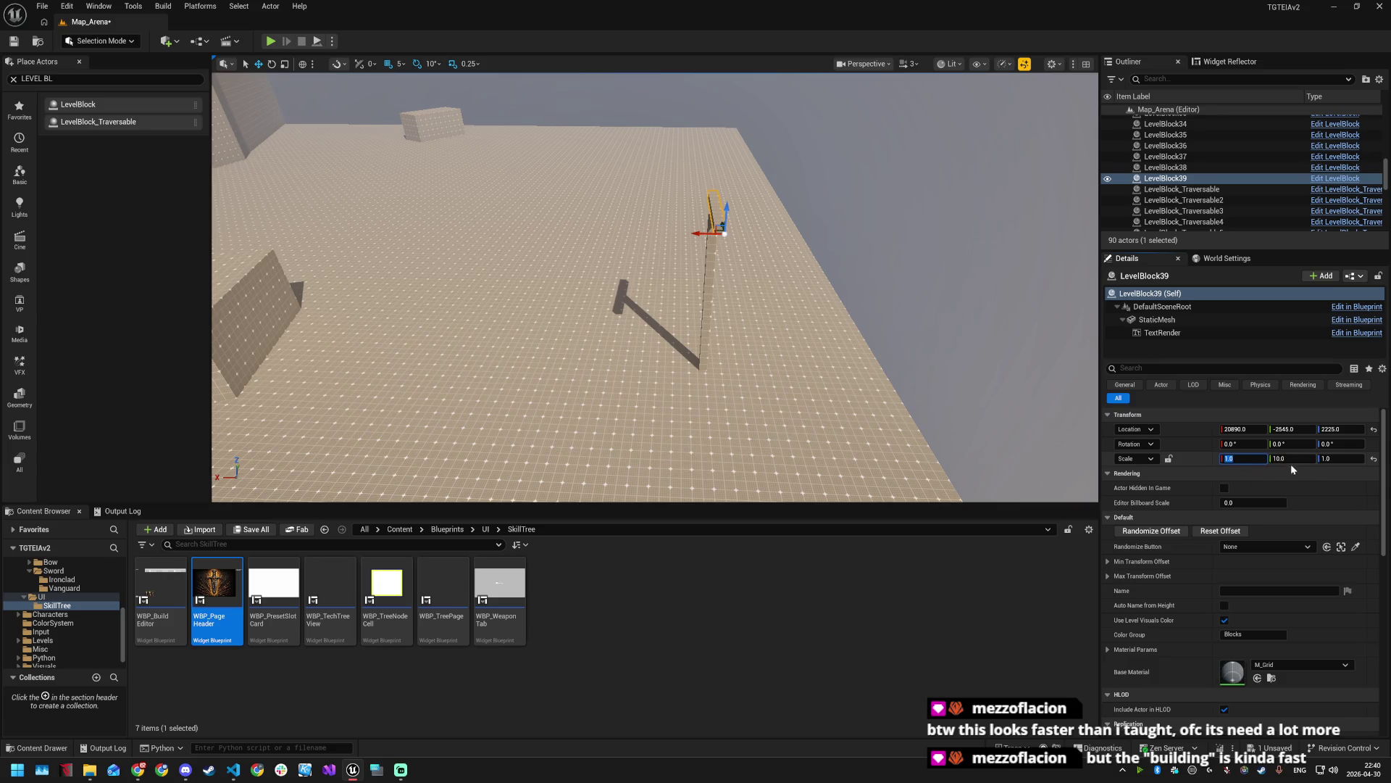
key(Tab)
key(Tab)
text(10)
key(Return)
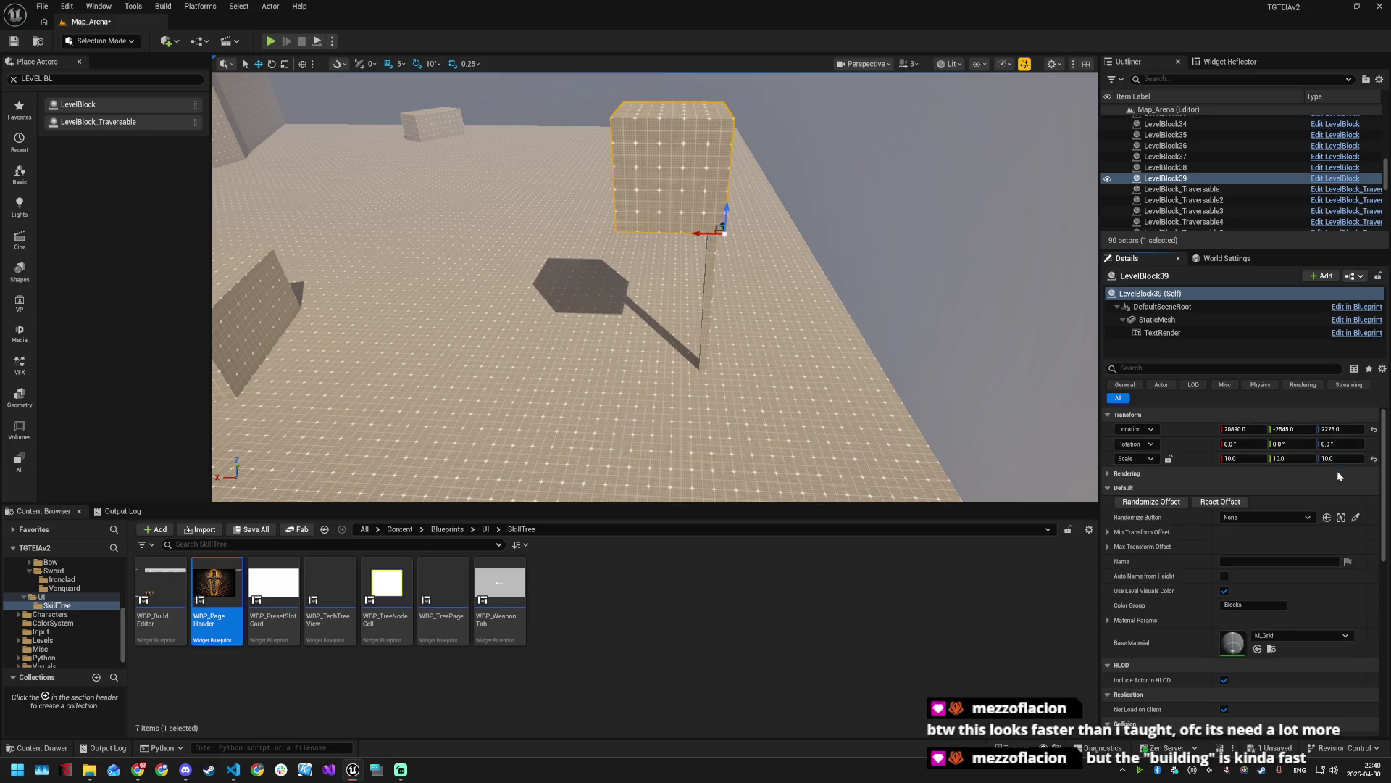
- Fine-tune the cube's position along X and Y so it sits on the pole
mouse_move(861, 302)
mouse_down()
mouse_move(715, 269)
mouse_move(677, 348)
mouse_move(708, 336)
mouse_up()
mouse_move(750, 289)
mouse_down()
mouse_move(928, 364)
mouse_move(934, 326)
mouse_move(1000, 311)
mouse_move(971, 253)
mouse_up()
drag(943, 358, 943, 358)
drag(587, 273, 601, 277)
drag(652, 326, 696, 311)
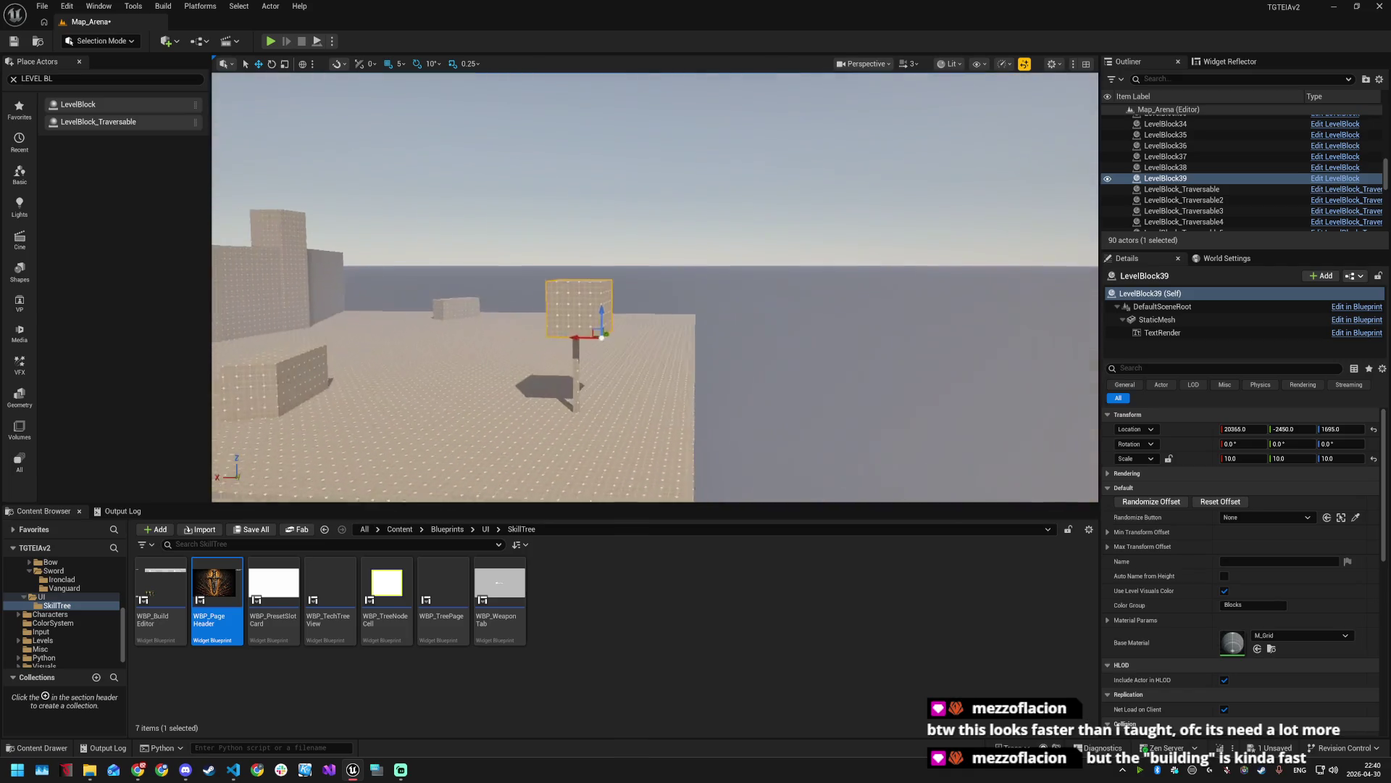
drag(587, 342, 600, 342)
key(f)
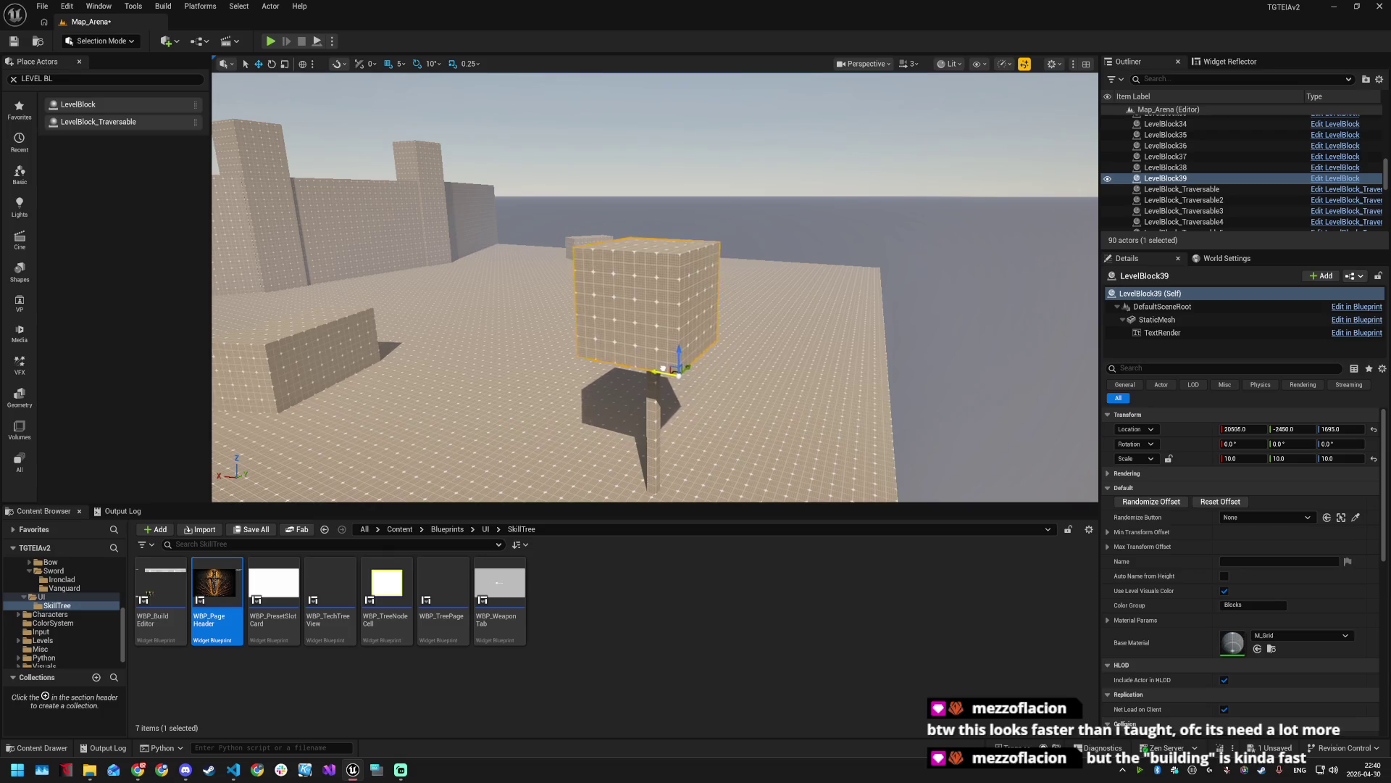
drag(797, 406, 834, 377)
drag(745, 264, 793, 250)
drag(833, 377, 797, 391)
mouse_move(653, 348)
mouse_down()
mouse_move(660, 312)
mouse_move(685, 380)
mouse_move(694, 370)
mouse_up()
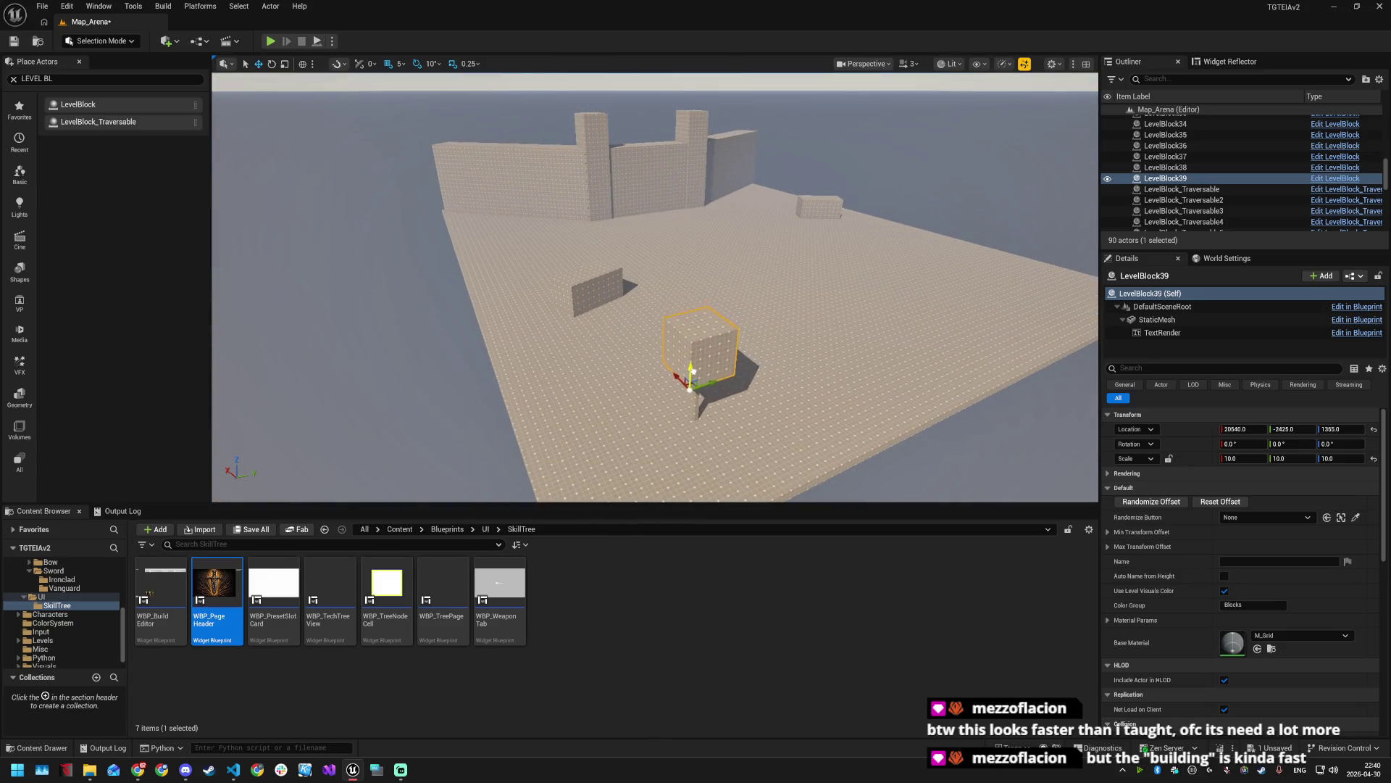
- Select the pole together with the cube
click(700, 408)
click(696, 399)
ctrl+click(694, 418)
mouse_move(694, 419)
mouse_down()
mouse_move(548, 332)
mouse_move(650, 331)
mouse_move(641, 358)
mouse_move(552, 342)
mouse_move(561, 297)
mouse_move(829, 326)
mouse_move(806, 330)
mouse_move(866, 350)
mouse_move(841, 300)
mouse_move(895, 308)
mouse_move(819, 419)
mouse_up()
- Alt-drag the pole-and-cube pair to create copies moved across the floor
mouse_move(741, 476)
alt+mouse_down()
mouse_move(778, 470)
mouse_move(764, 438)
mouse_move(790, 413)
mouse_move(838, 424)
mouse_move(841, 402)
mouse_move(844, 460)
mouse_move(880, 435)
alt+mouse_up()
key(f)
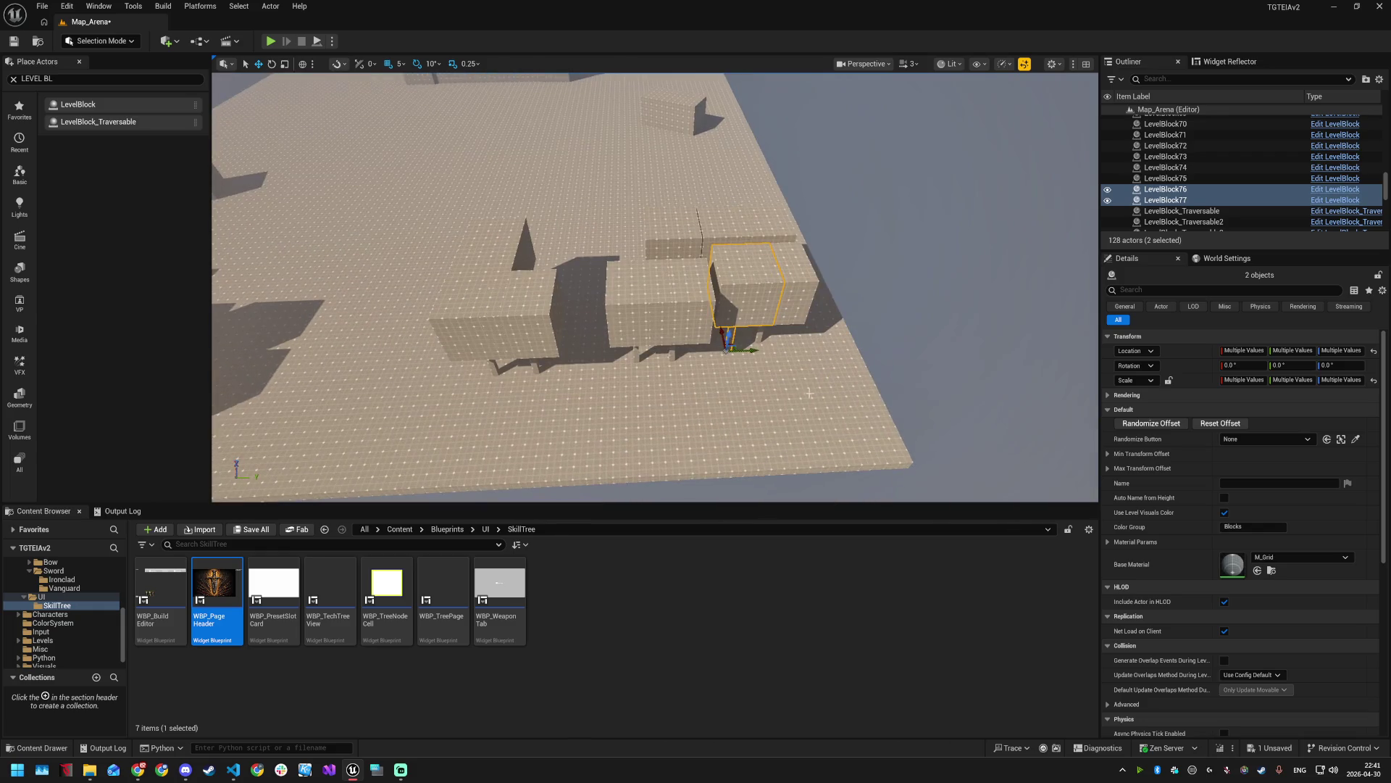
mouse_move(725, 334)
alt+mouse_down()
mouse_move(752, 438)
mouse_move(705, 454)
mouse_move(500, 452)
mouse_move(493, 417)
mouse_move(544, 404)
mouse_move(589, 419)
mouse_move(587, 308)
alt+mouse_up()
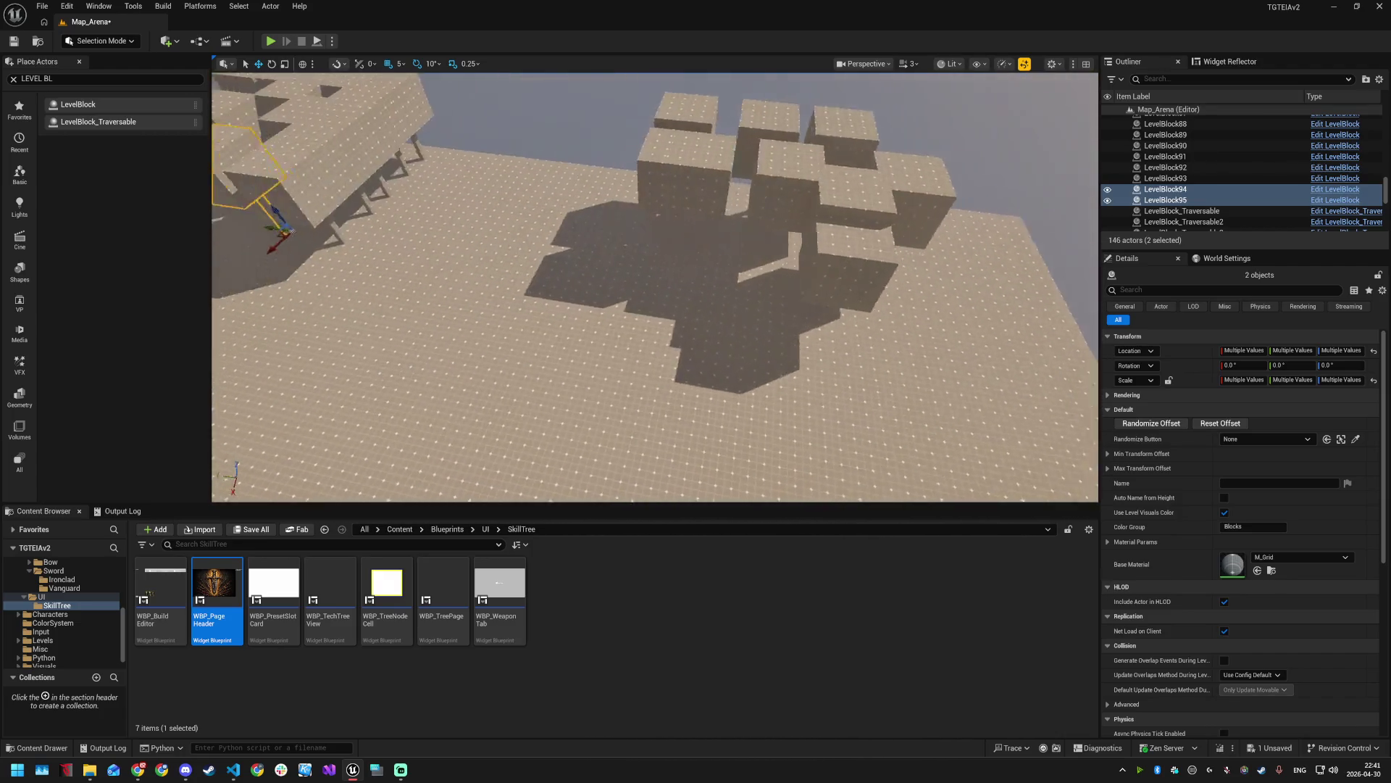
- Add more pole-and-cube copies to the clusters and place LevelBlock128 on the floor
mouse_move(351, 384)
mouse_down()
mouse_move(838, 398)
mouse_move(877, 454)
mouse_move(1000, 449)
mouse_up()
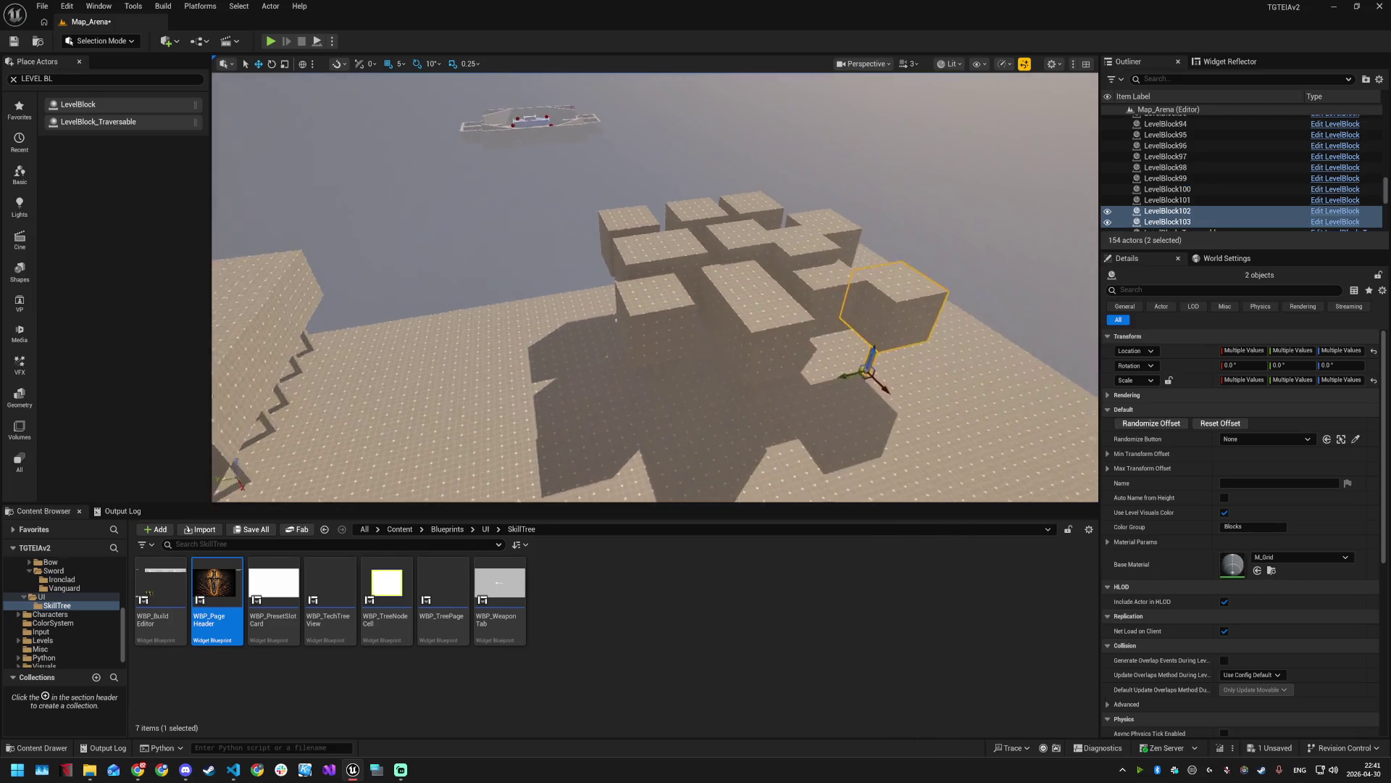
mouse_move(464, 362)
mouse_down()
mouse_move(499, 386)
mouse_move(614, 385)
mouse_move(699, 449)
mouse_up()
mouse_move(653, 207)
mouse_down()
mouse_move(718, 443)
mouse_move(740, 433)
mouse_move(678, 428)
mouse_move(672, 380)
mouse_move(639, 392)
mouse_move(638, 424)
mouse_move(649, 410)
mouse_move(588, 411)
mouse_up()
mouse_move(652, 290)
mouse_down()
mouse_move(782, 261)
mouse_move(768, 207)
mouse_move(753, 239)
mouse_move(840, 246)
mouse_move(845, 272)
mouse_move(506, 319)
mouse_up()
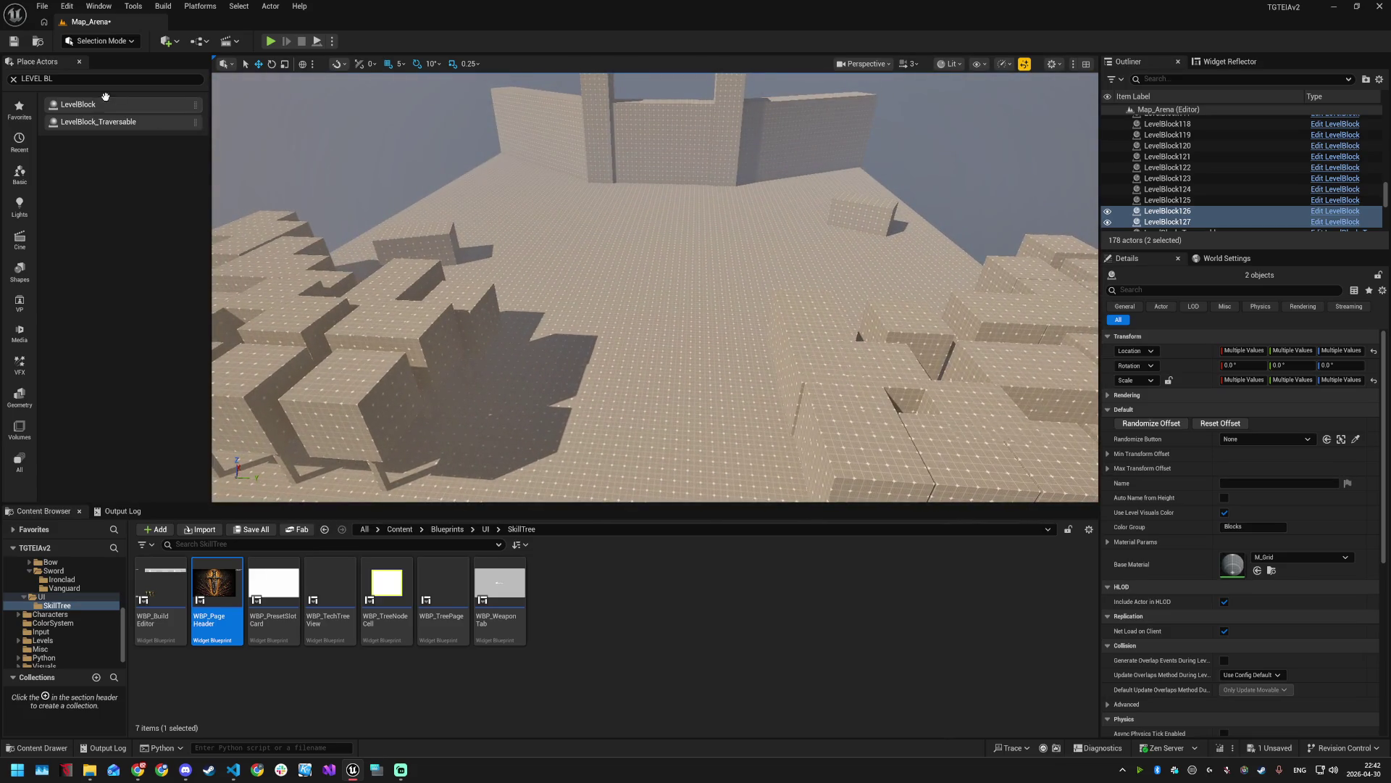
drag(94, 105, 636, 265)
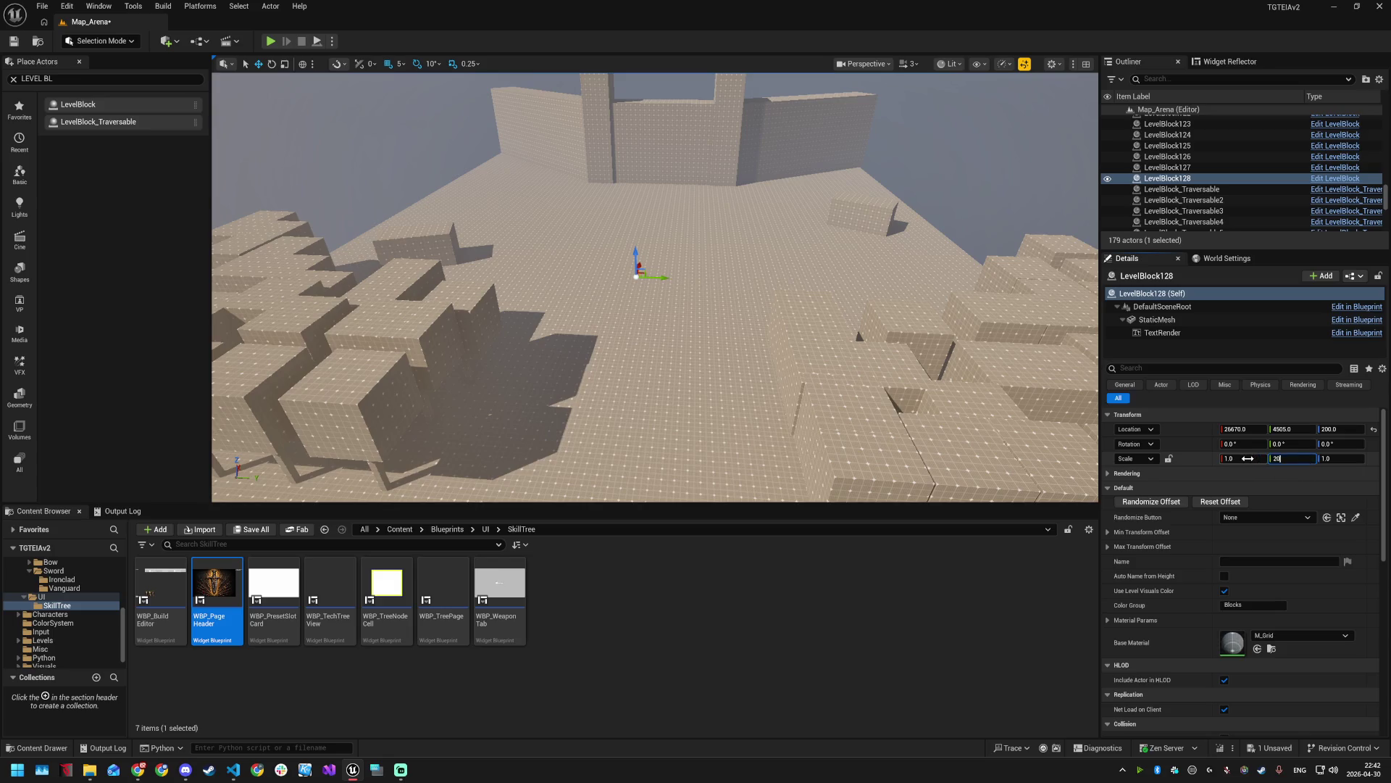
- Scale LevelBlock128 to 200×20×1 and slide the strip along X across the floor
key(Return)
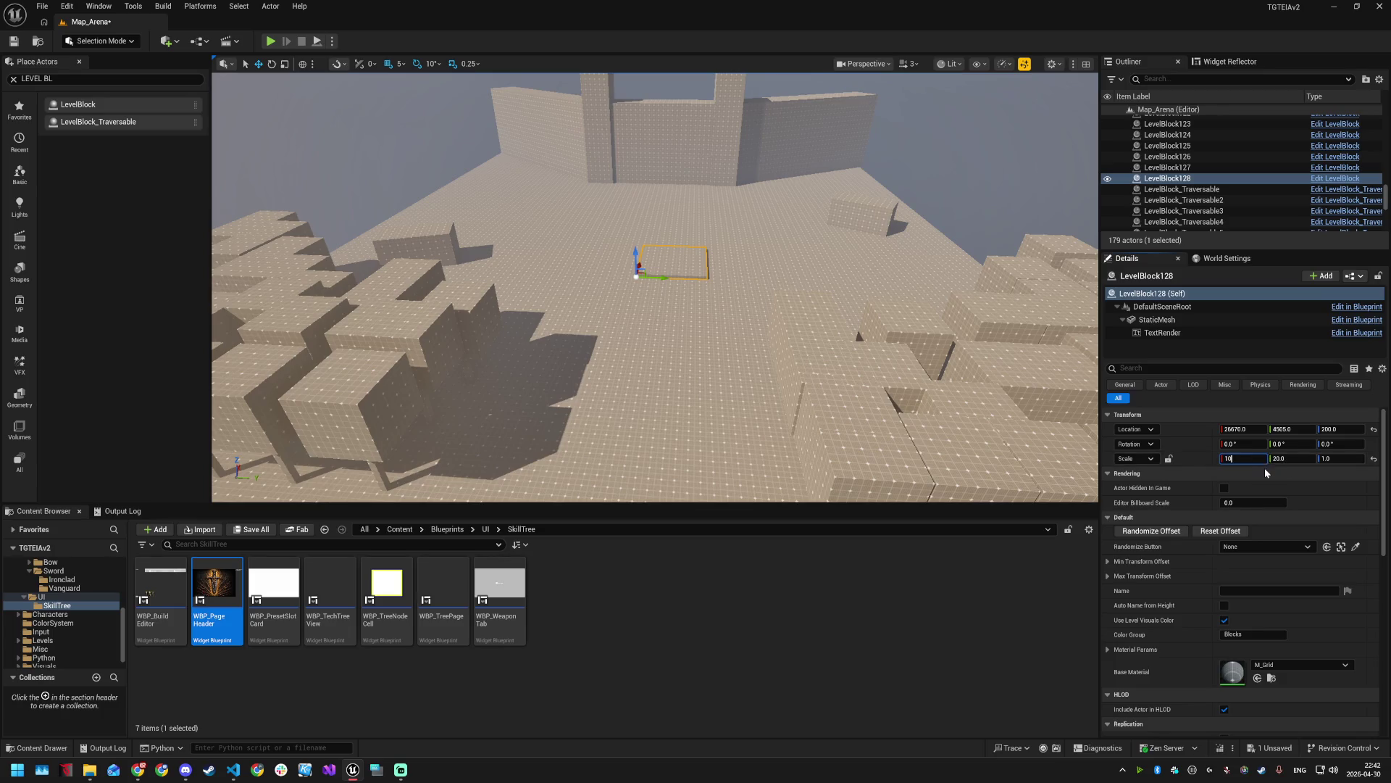
text(0)
click(1267, 474)
drag(1253, 459, 1249, 459)
click(1245, 459)
text(5)
key(BackSpace)
key(BackSpace)
key(BackSpace)
text(200.0)
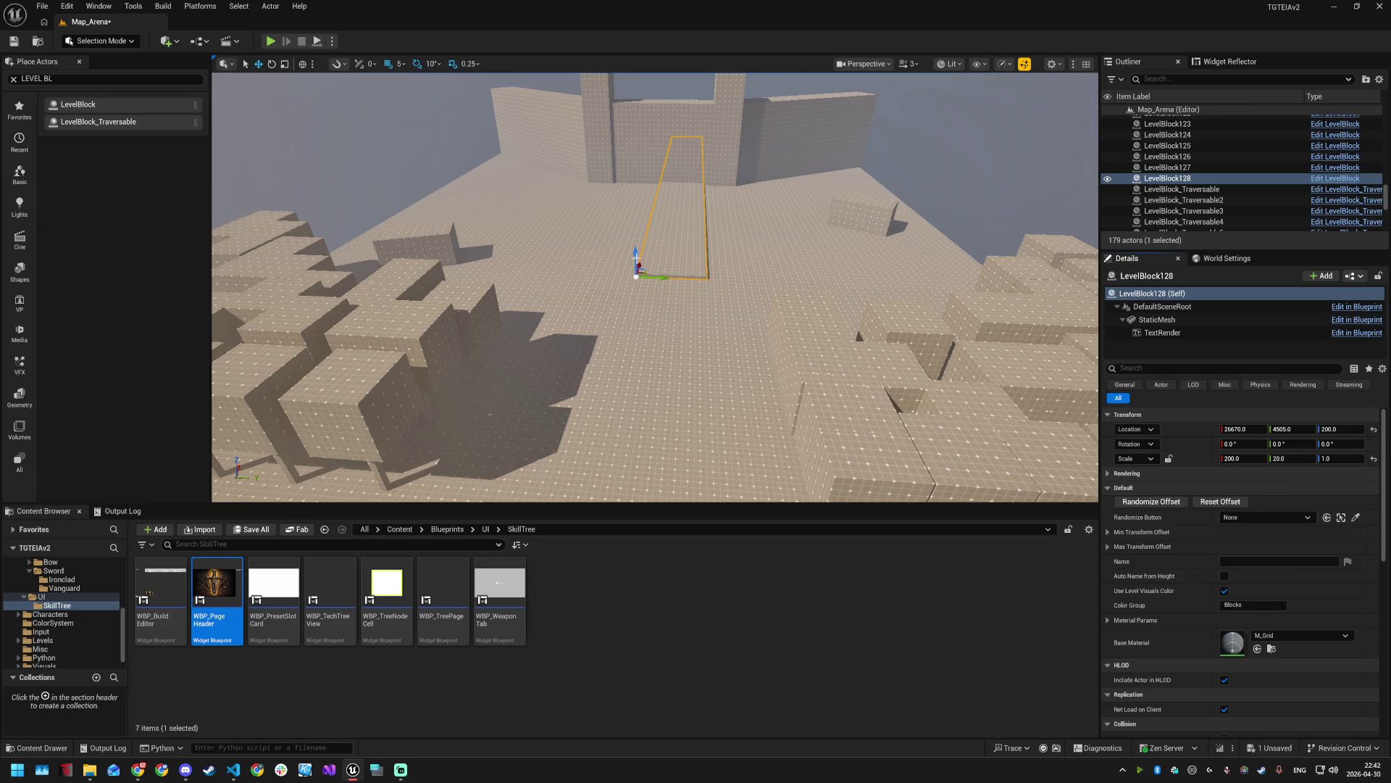
mouse_move(642, 266)
mouse_down()
mouse_move(590, 468)
mouse_move(568, 429)
mouse_move(585, 422)
mouse_up()
scroll(553, 435, up, 3)
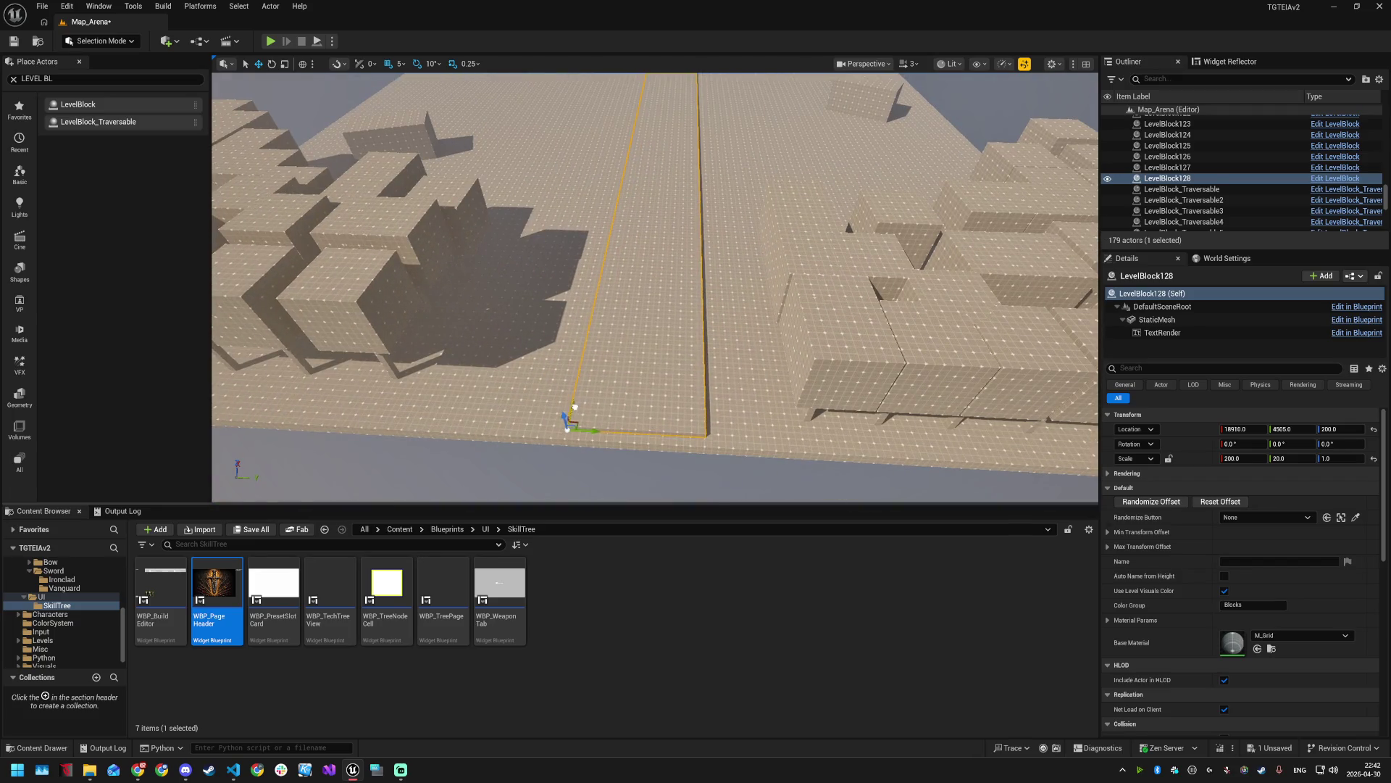
- Try M_LaserPointer-Core, then M_Procedural_Sky_Daytime, as the strip's base material
click(1300, 635)
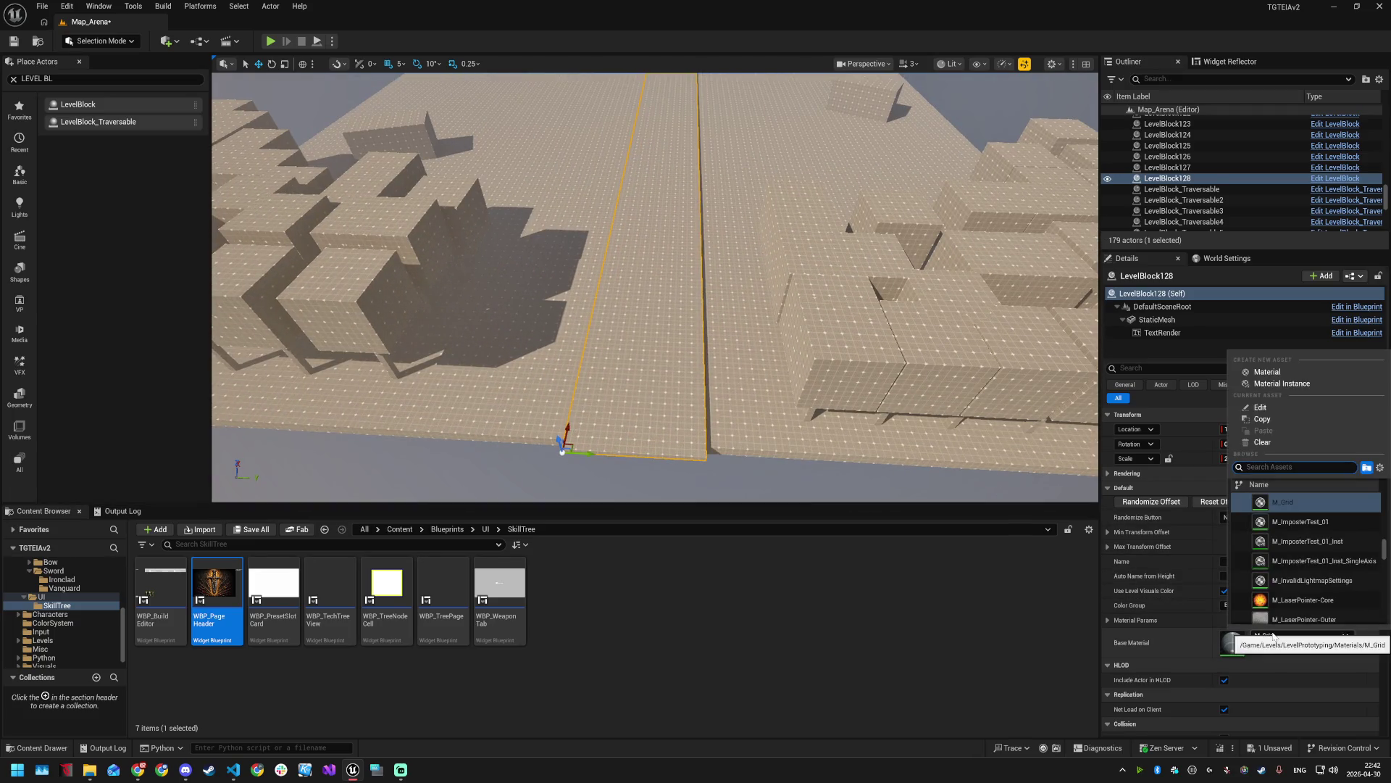
scroll(1301, 563, down, 2)
click(1292, 550)
drag(725, 326, 449, 395)
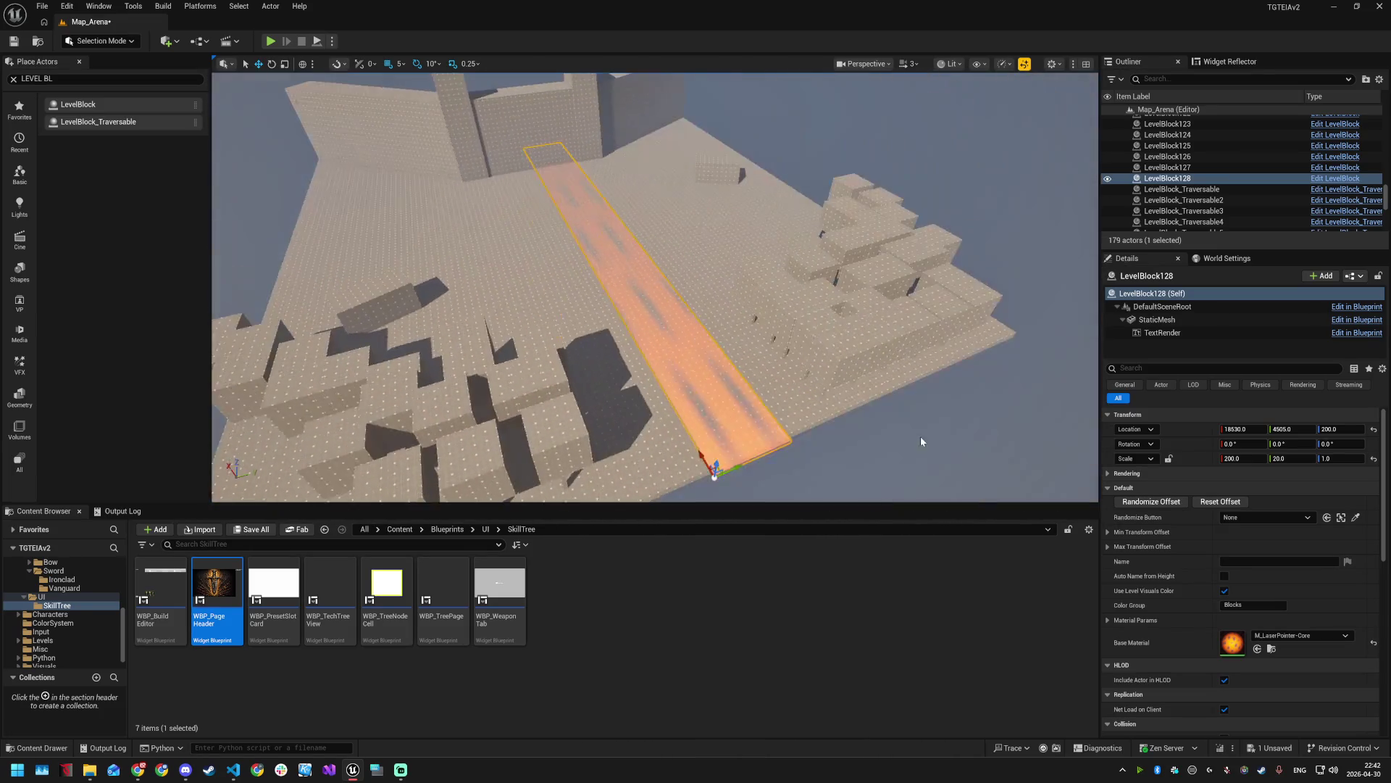
click(1273, 632)
click(1301, 602)
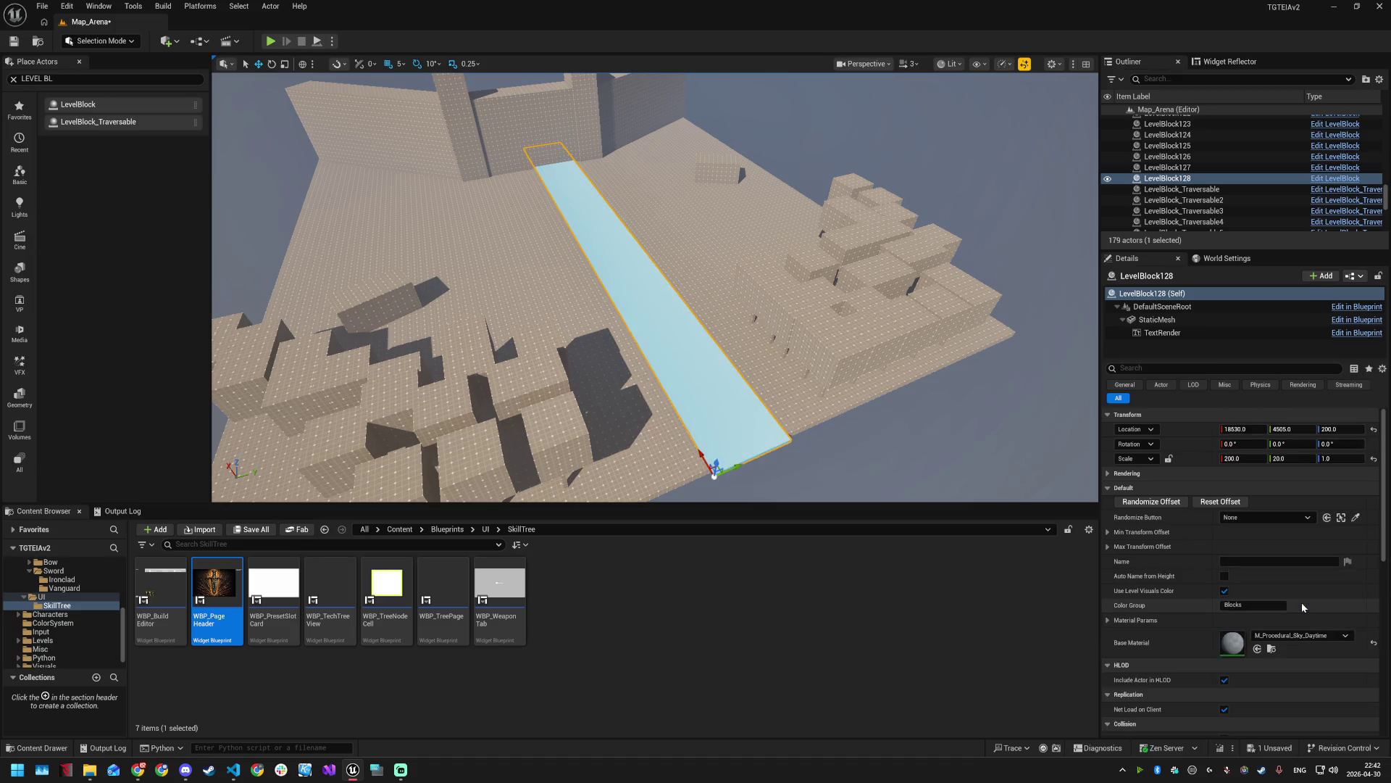
- Set the strip's base material to BasicAsset03, then switch it to CineMat
click(1302, 635)
scroll(1297, 606, down, 2)
scroll(1300, 594, down, 5)
text(br)
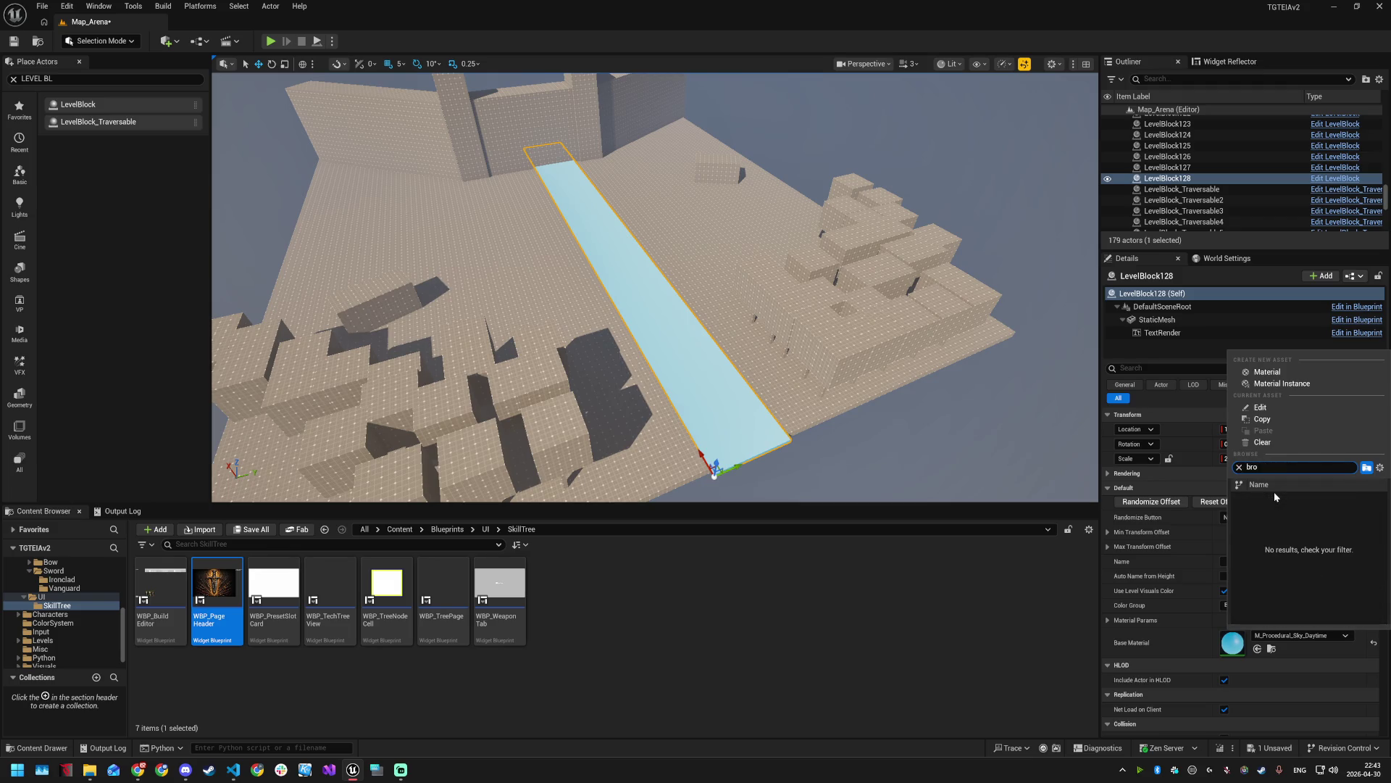
text(ow)
key(BackSpace)
scroll(1297, 529, down, 5)
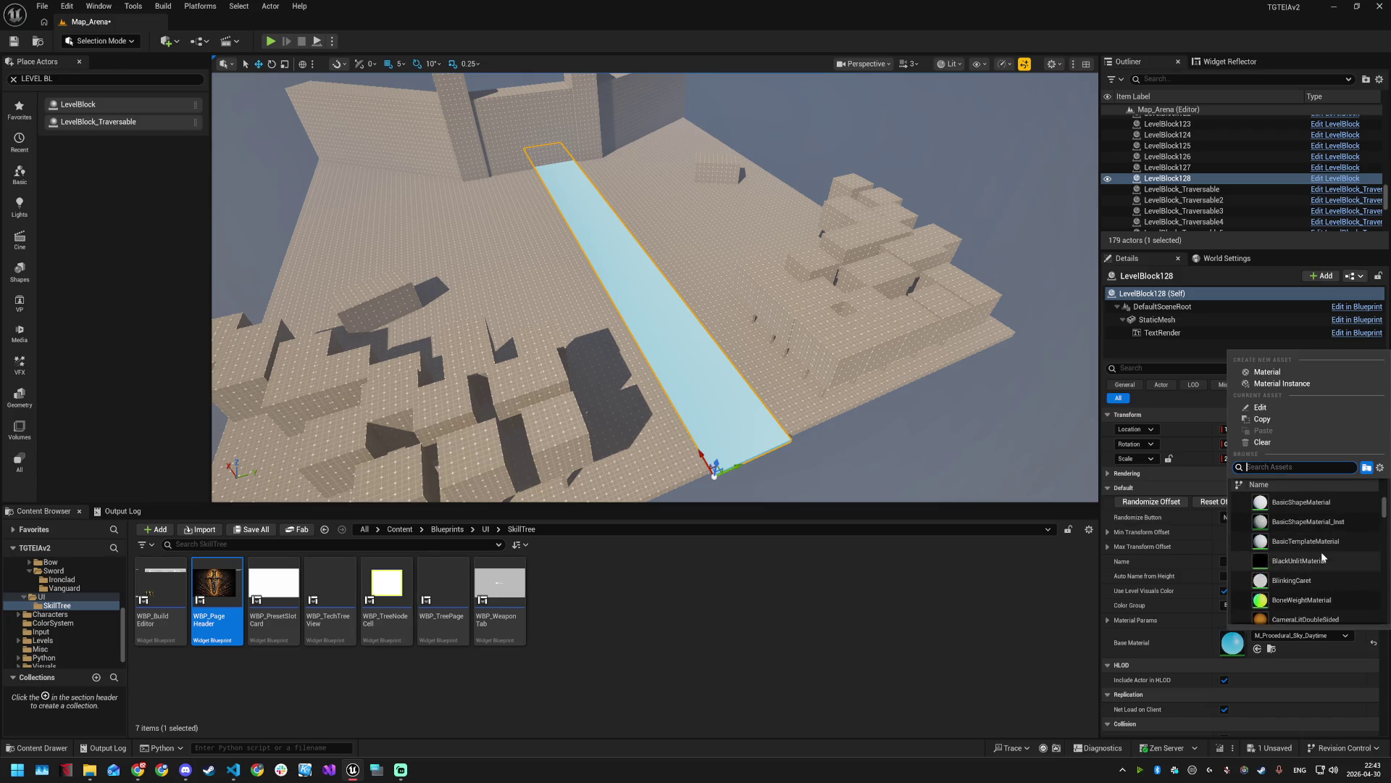
click(1304, 552)
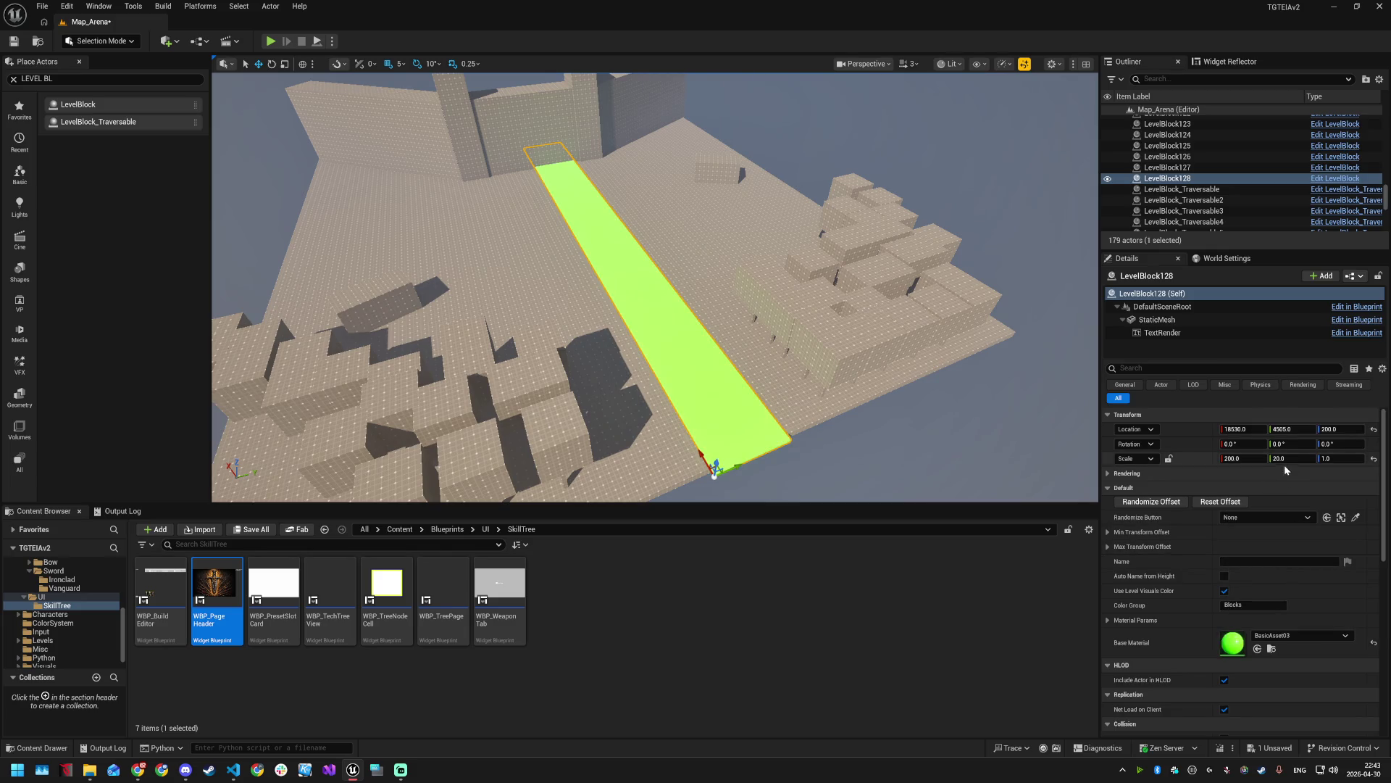
click(1279, 635)
scroll(1297, 551, down, 5)
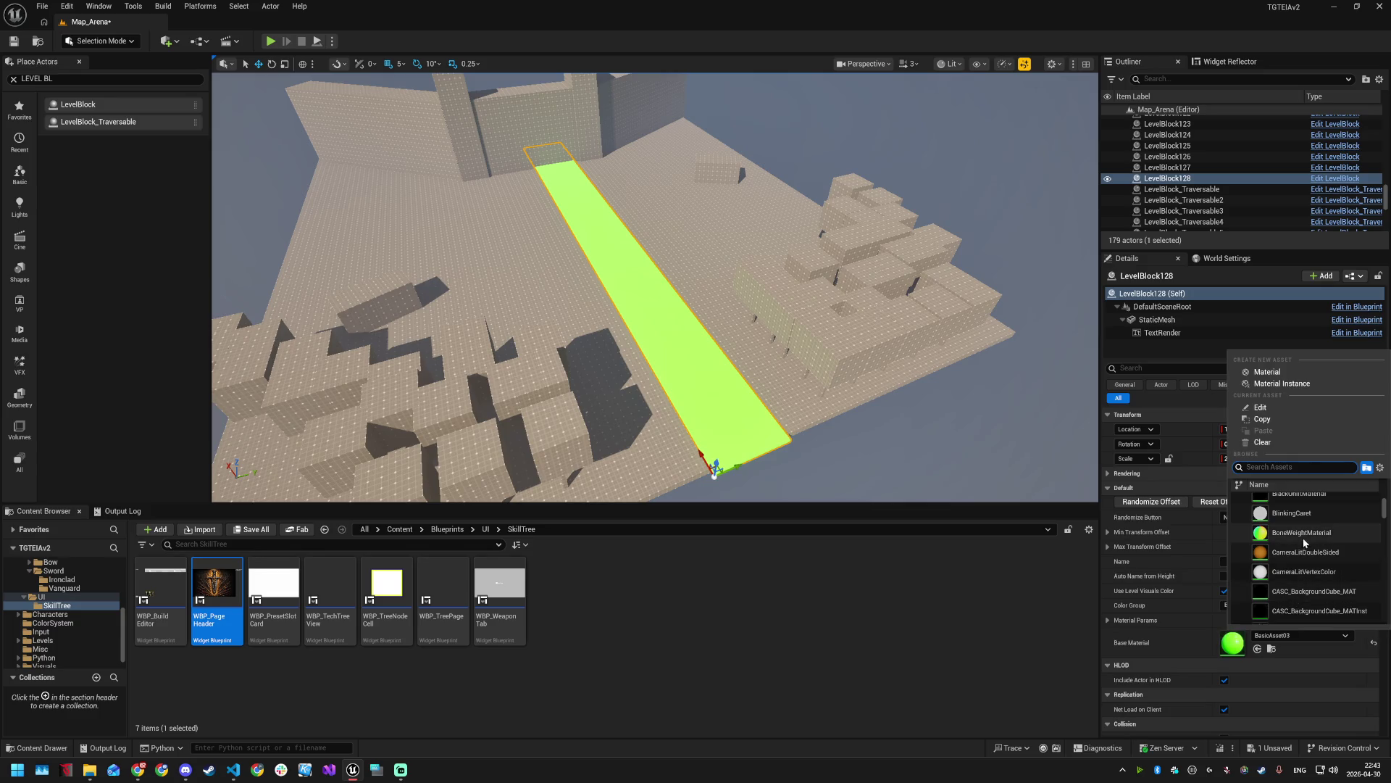
click(1306, 562)
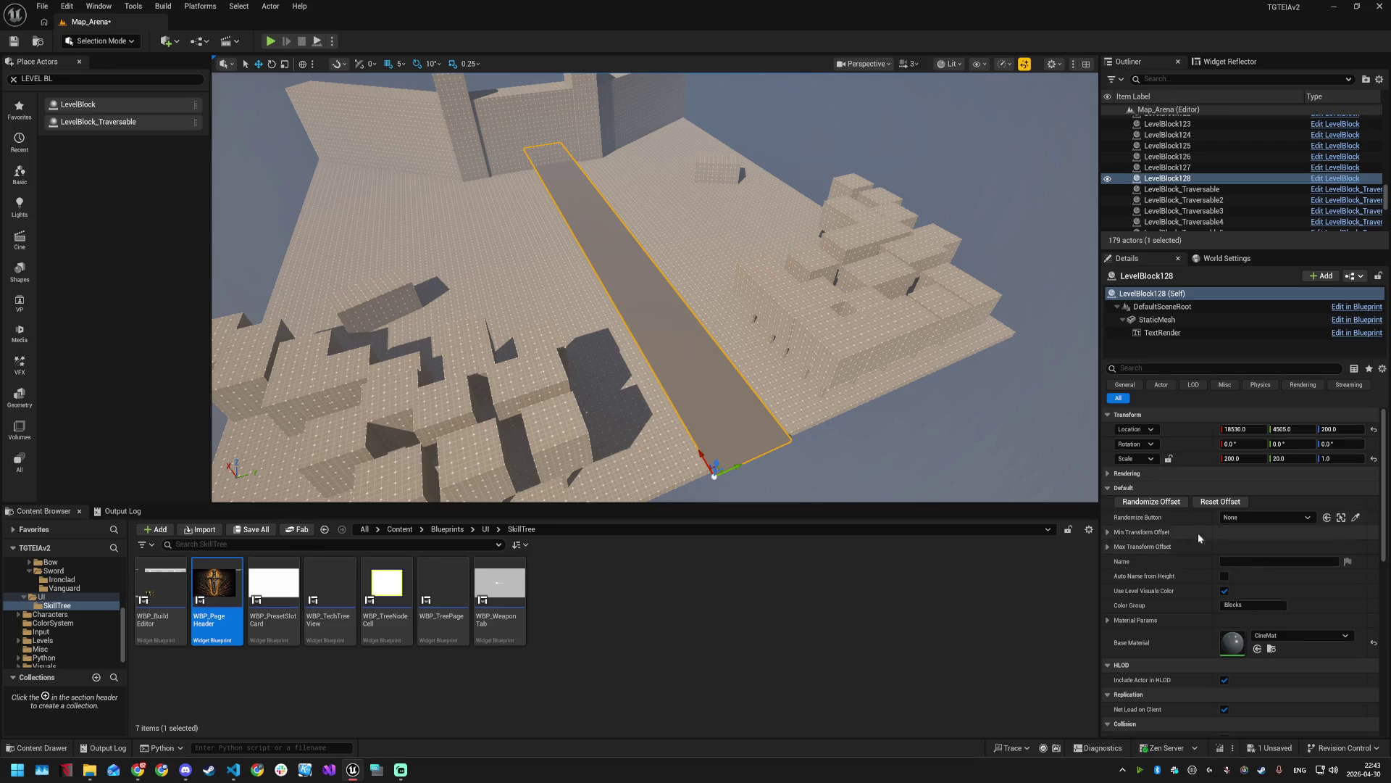
mouse_move(910, 432)
mouse_down()
mouse_move(783, 413)
mouse_move(775, 384)
mouse_up()
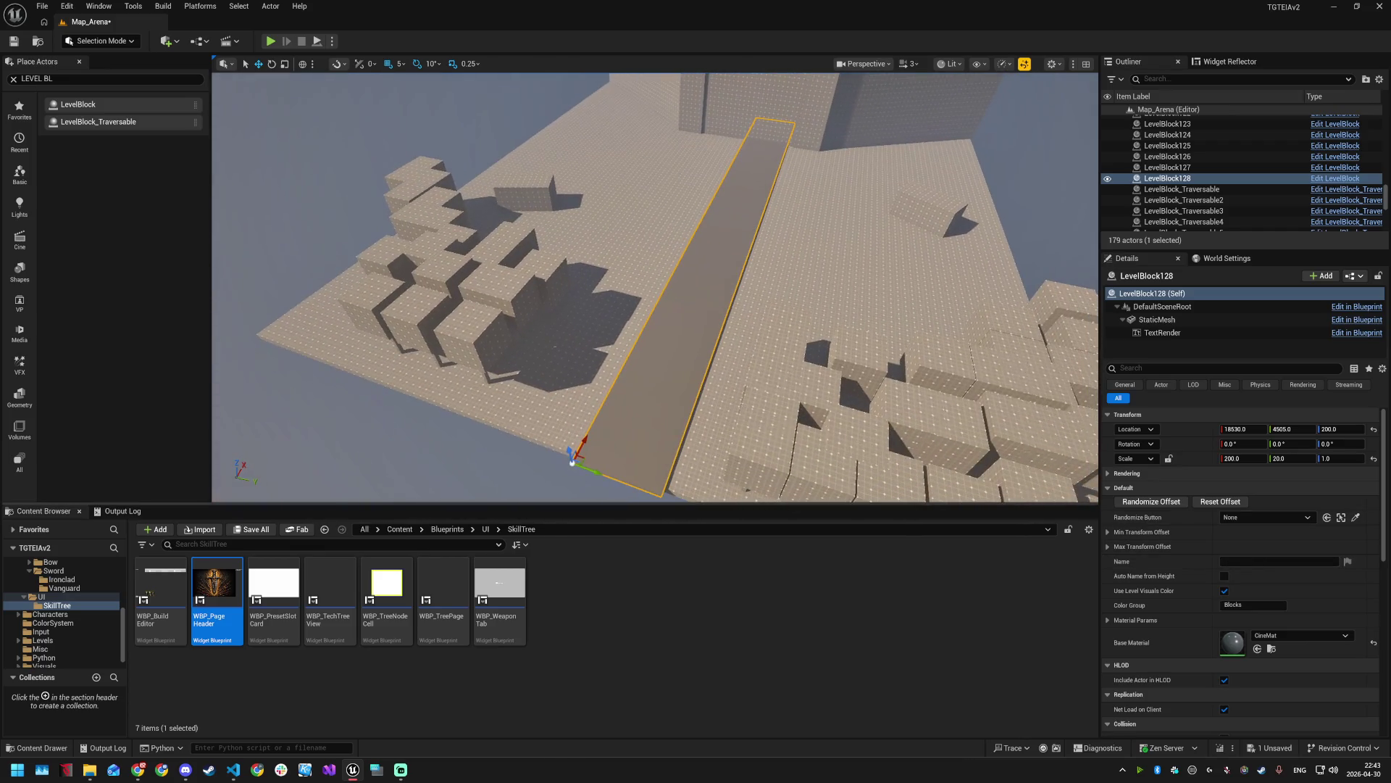
- Duplicate the grey strip, slide the copy sideways and rotate it to 40°
key(ctrl+d)
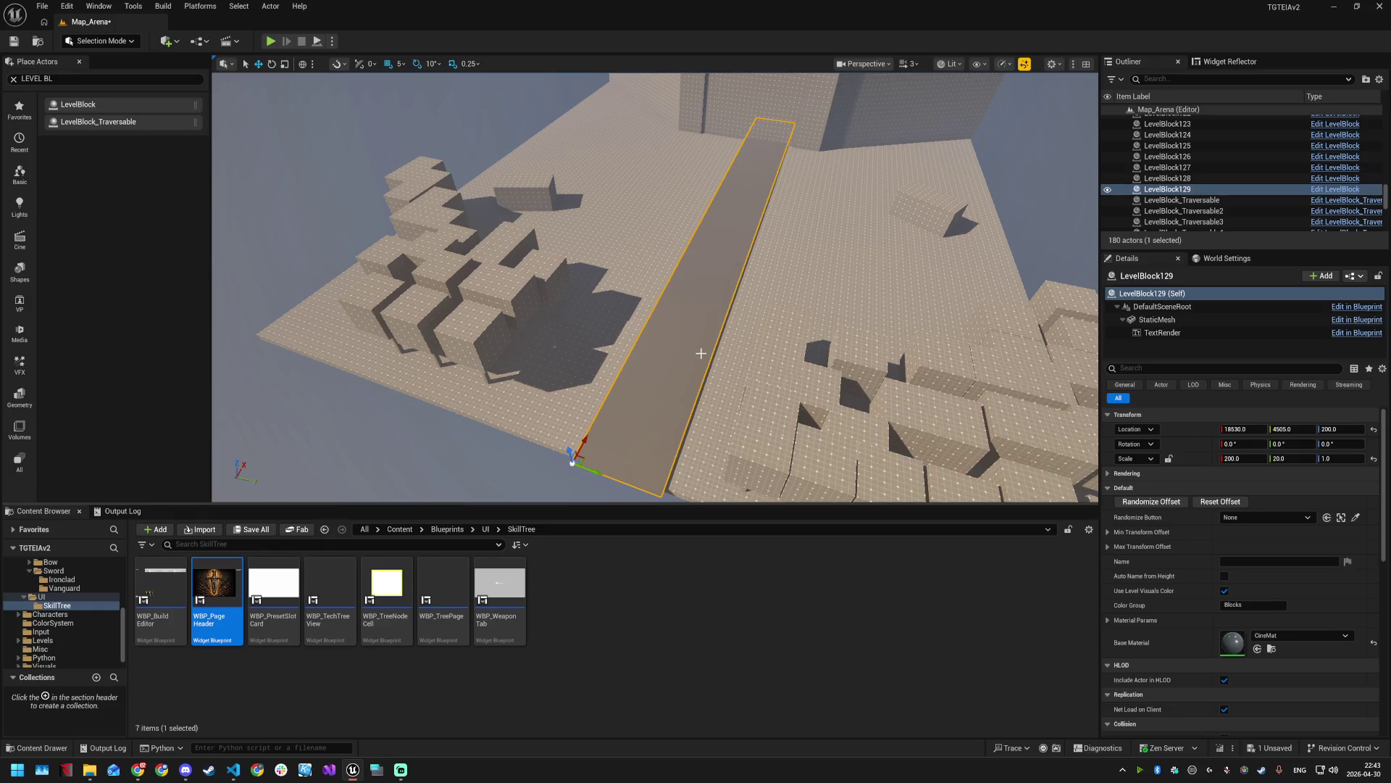
mouse_move(593, 457)
mouse_down()
mouse_move(687, 484)
mouse_move(538, 406)
mouse_up()
key(e)
mouse_move(553, 471)
mouse_down()
mouse_move(572, 434)
mouse_move(554, 475)
mouse_move(708, 309)
mouse_move(767, 205)
mouse_up()
key(w)
- Turn the copy further to 50°, shift it along Y and shorten its far end
key(e)
key(w)
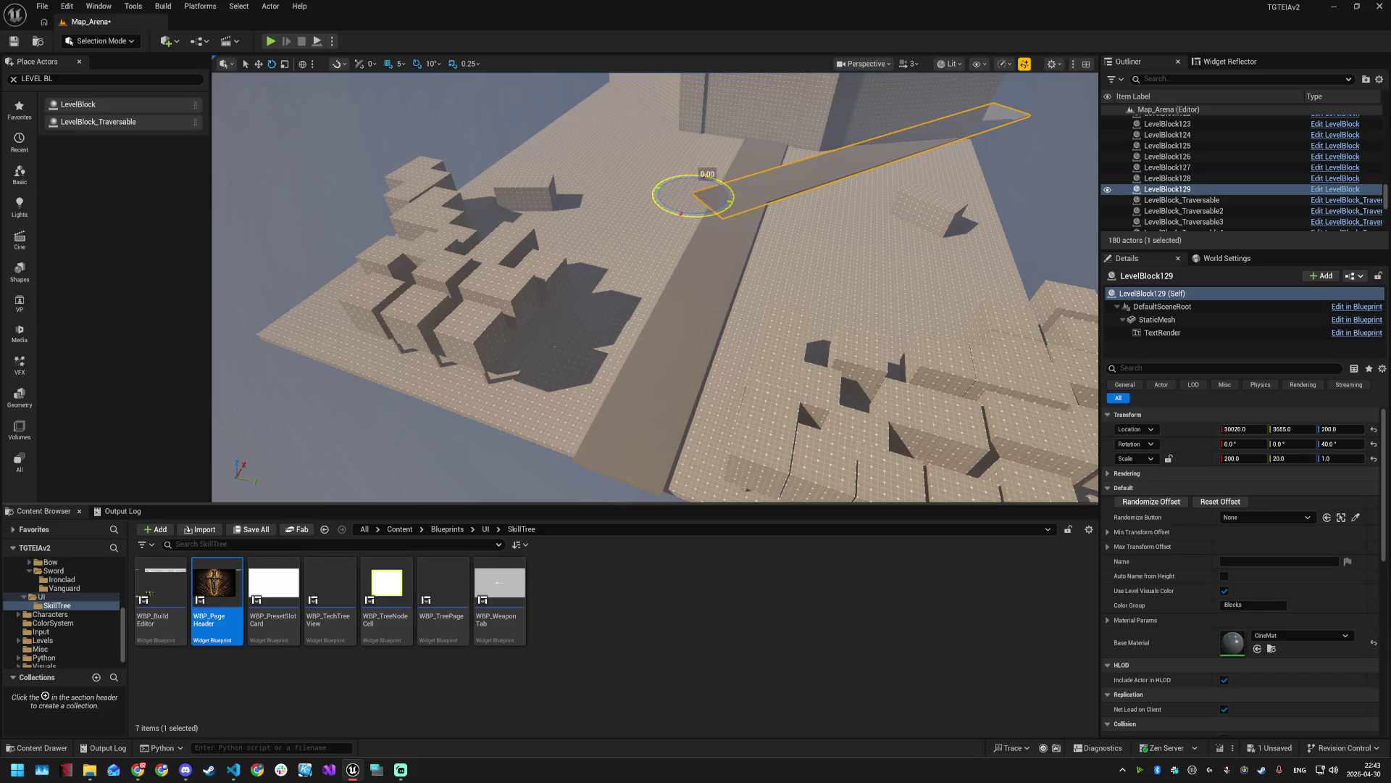
drag(714, 200, 728, 196)
key(w)
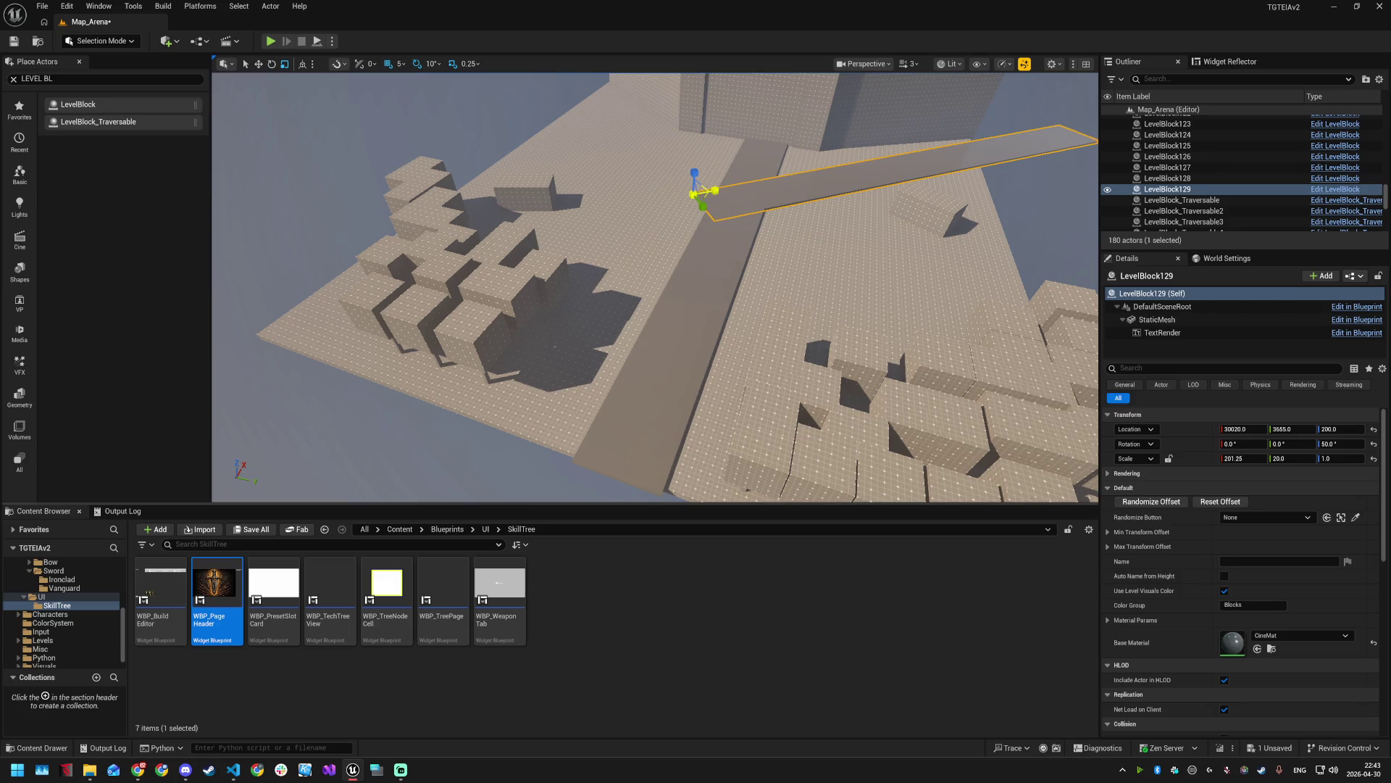
mouse_move(714, 196)
mouse_down()
mouse_move(757, 205)
mouse_move(752, 167)
mouse_up()
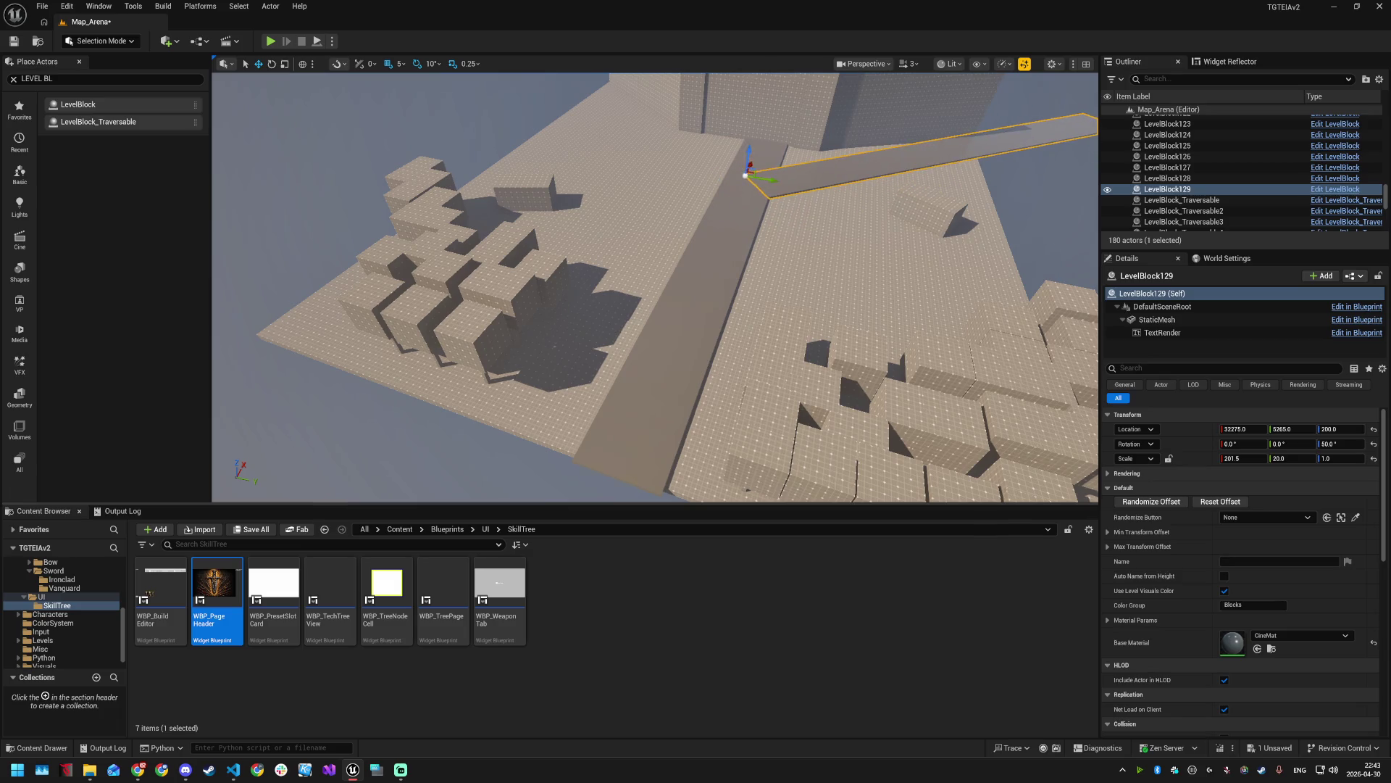
key(f)
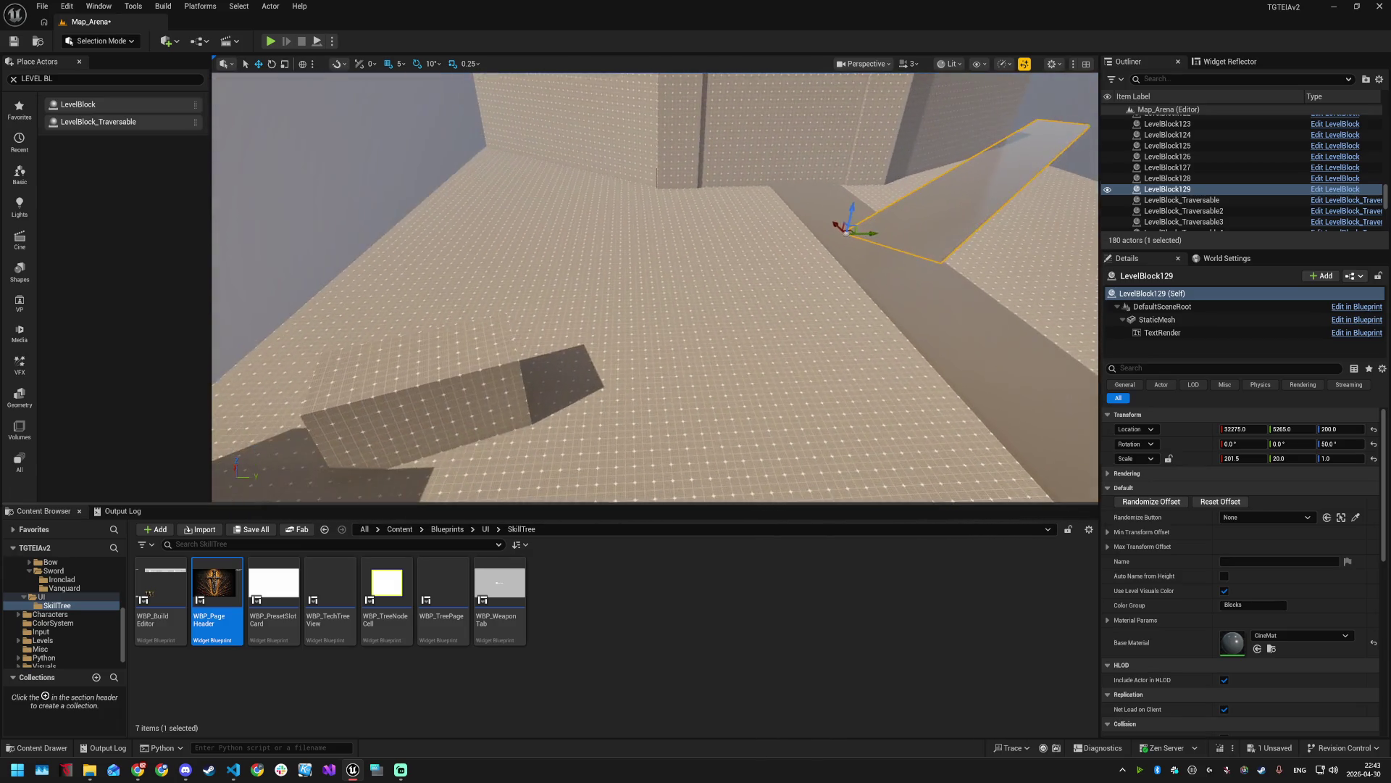
drag(1243, 457, 1232, 458)
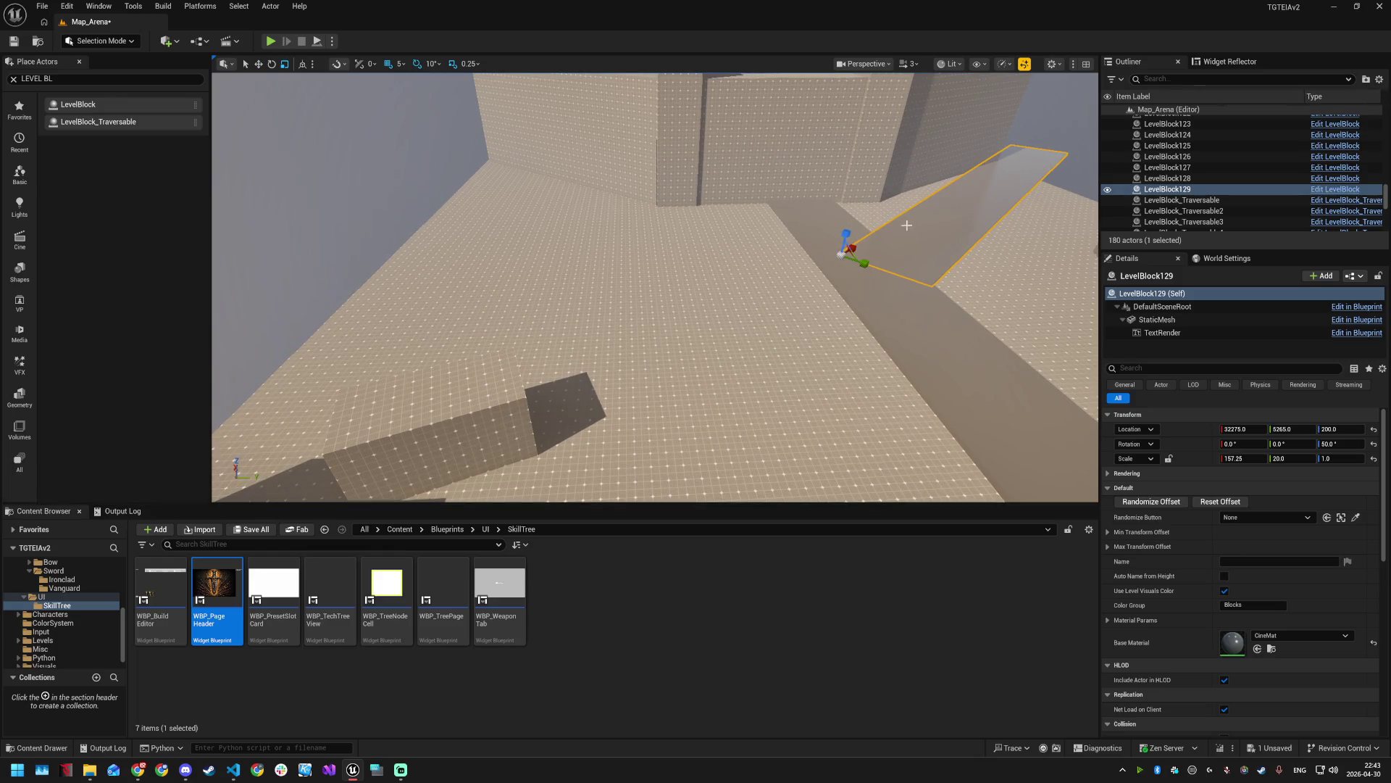
scroll(905, 217, down, 5)
scroll(909, 232, up, 3)
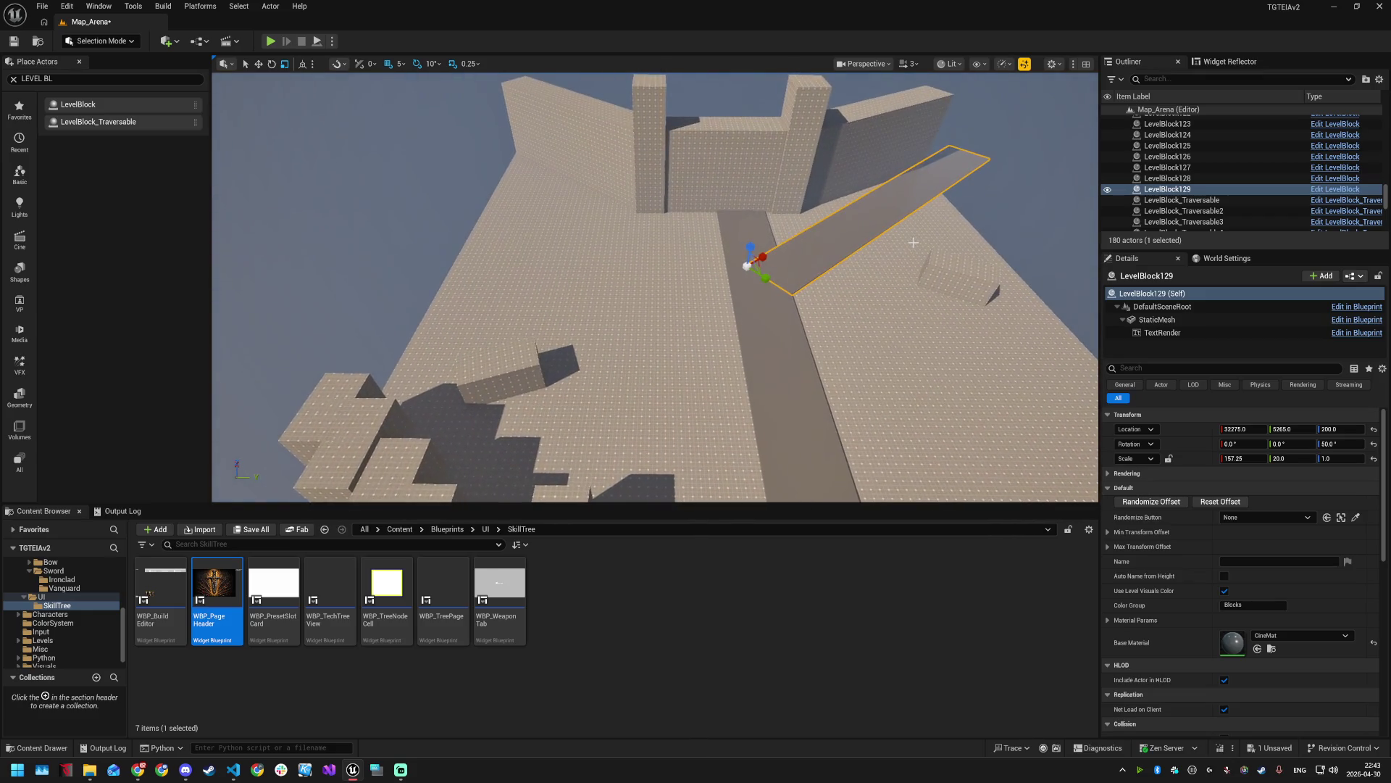
- Duplicate the angled strip and slide the new copy far along Y toward the path
key(ctrl+d)
mouse_move(767, 265)
mouse_down()
mouse_move(473, 269)
mouse_move(391, 330)
mouse_move(369, 373)
mouse_move(398, 334)
mouse_move(411, 344)
mouse_move(390, 294)
mouse_move(323, 318)
mouse_up()
key(e)
key(w)
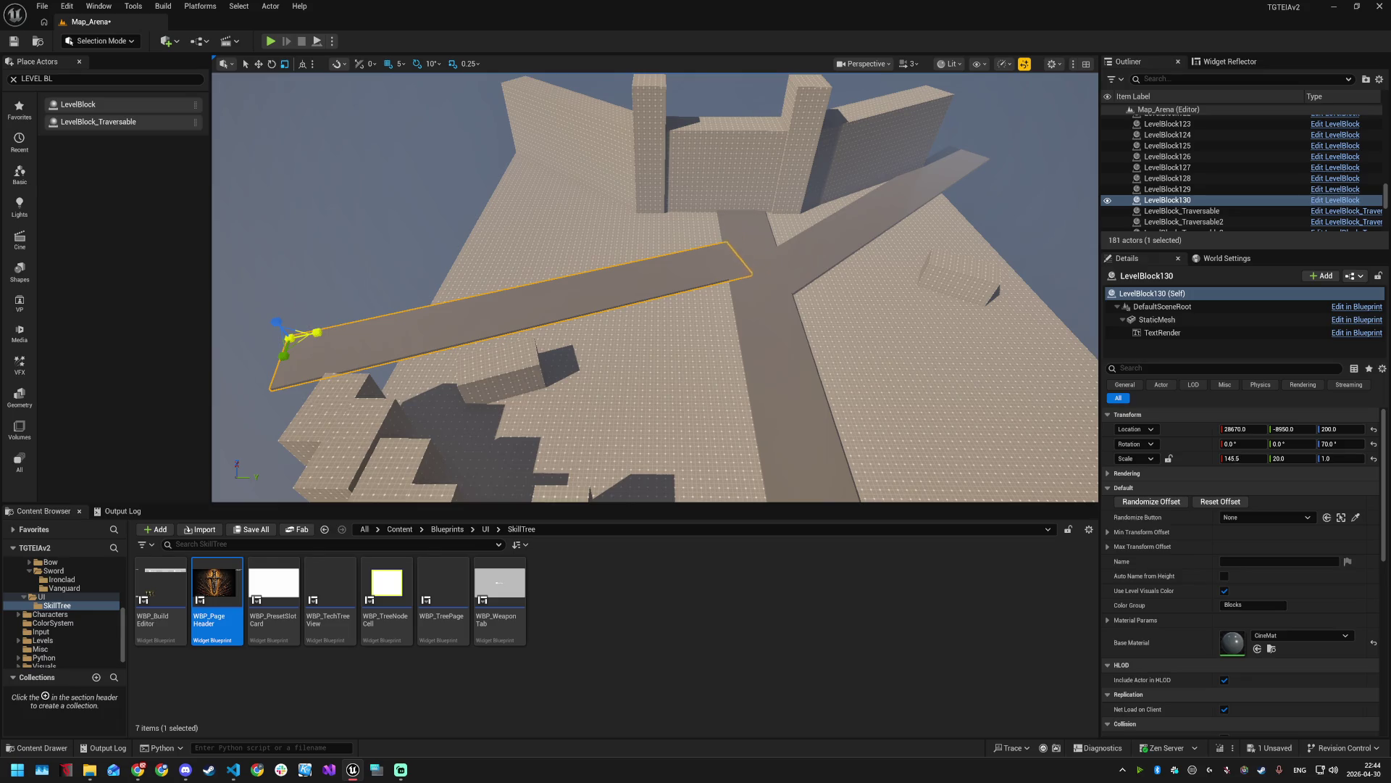
drag(307, 338, 334, 339)
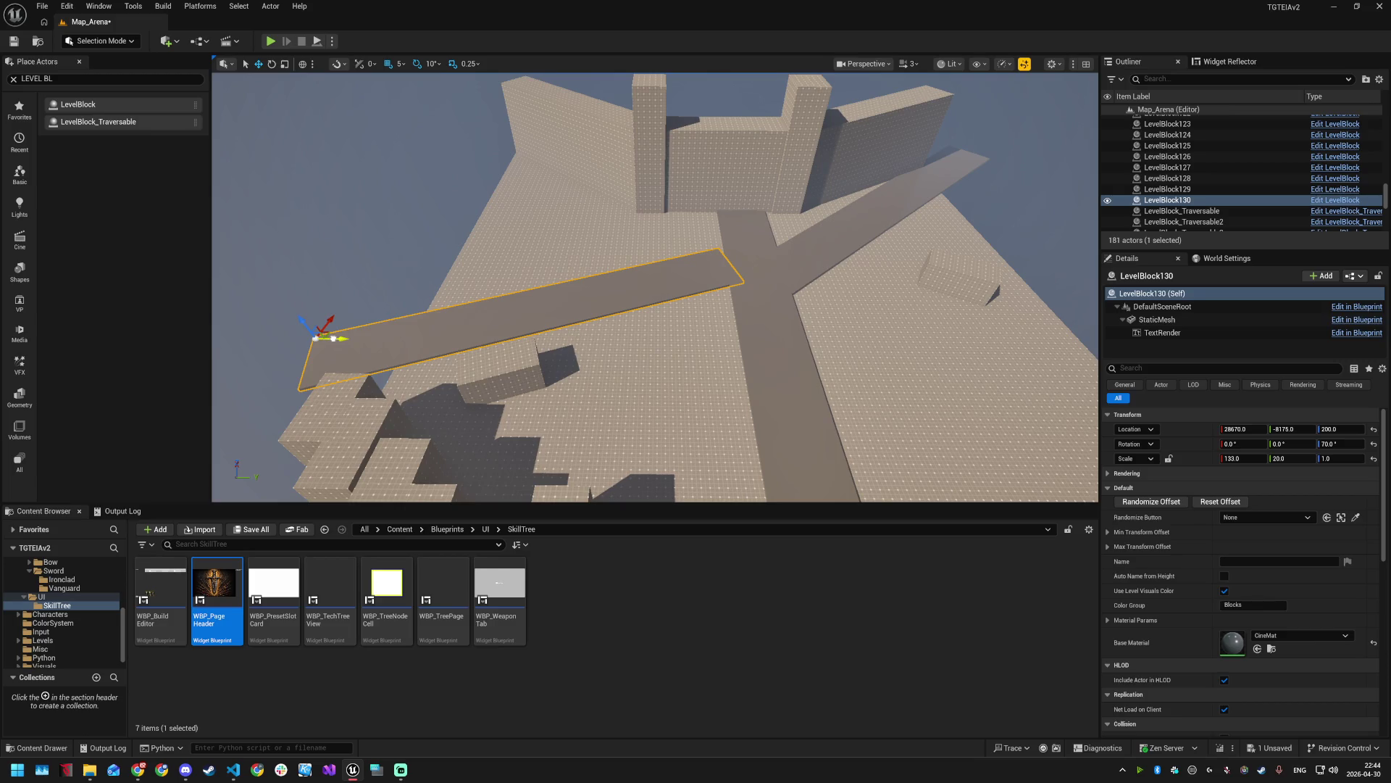
- Slide LevelBlock130 along Y, turn it to 80° and move it to Y -7445
drag(334, 338, 367, 339)
mouse_move(541, 378)
mouse_down()
mouse_move(613, 379)
mouse_move(502, 390)
mouse_move(539, 379)
mouse_move(609, 449)
mouse_up()
mouse_move(655, 387)
mouse_down()
mouse_move(630, 435)
mouse_move(655, 387)
mouse_up()
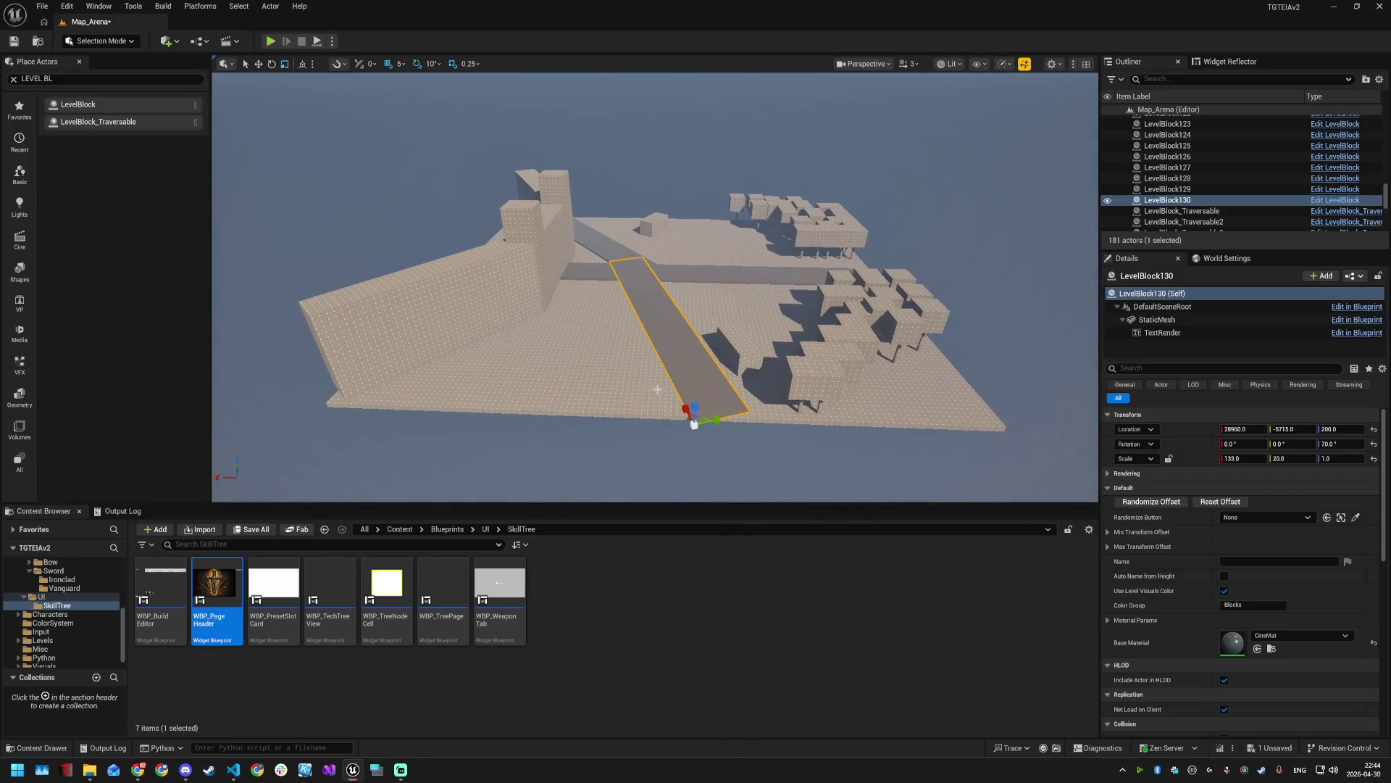
key(e)
mouse_move(672, 434)
mouse_down()
mouse_move(705, 416)
mouse_move(603, 424)
mouse_move(638, 405)
mouse_up()
mouse_move(472, 272)
mouse_down()
mouse_move(463, 283)
mouse_move(472, 272)
mouse_up()
mouse_move(401, 217)
mouse_down()
mouse_move(388, 203)
mouse_move(668, 224)
mouse_up()
- Move LevelBlock130 along X to 34850 and reselect it at the crossroads
mouse_move(654, 287)
mouse_down()
mouse_move(623, 293)
mouse_move(652, 286)
mouse_up()
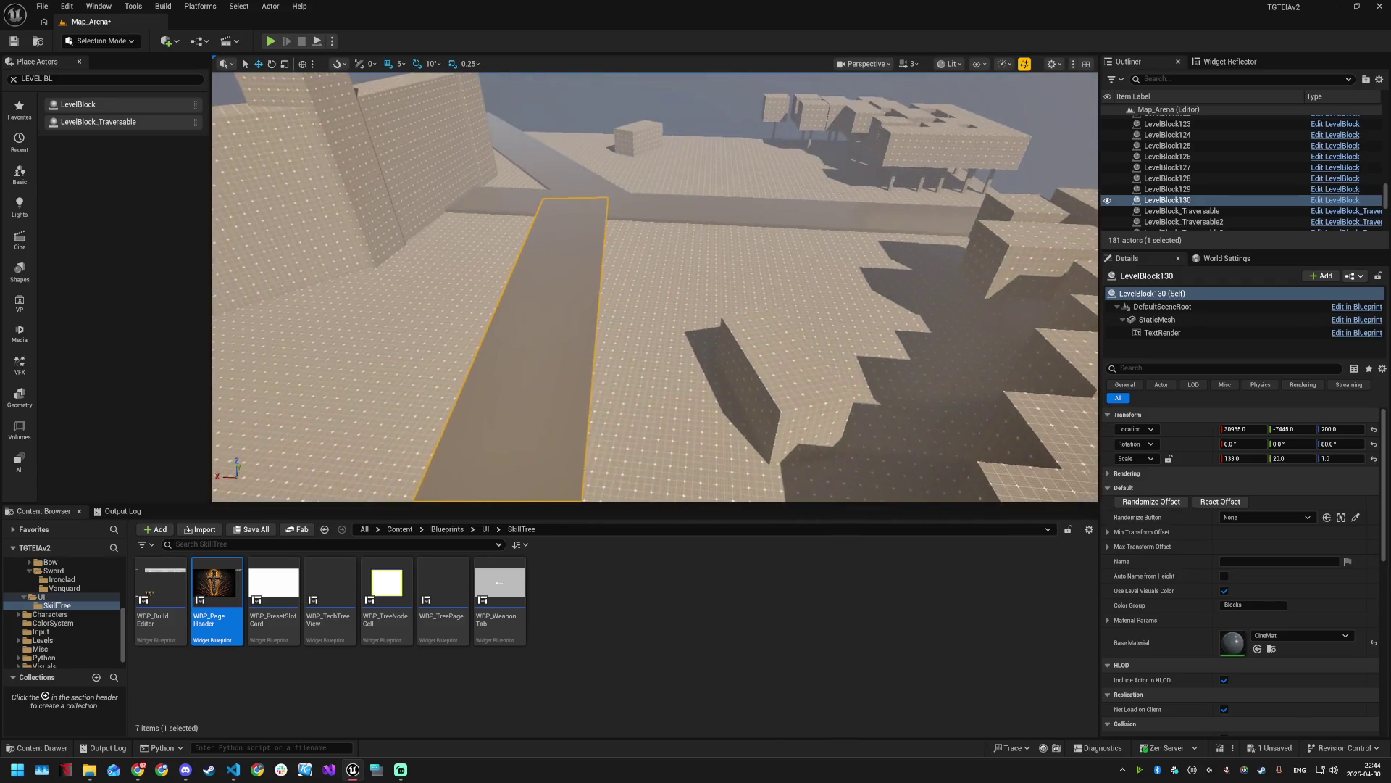
key(f)
drag(558, 421, 540, 421)
key(e)
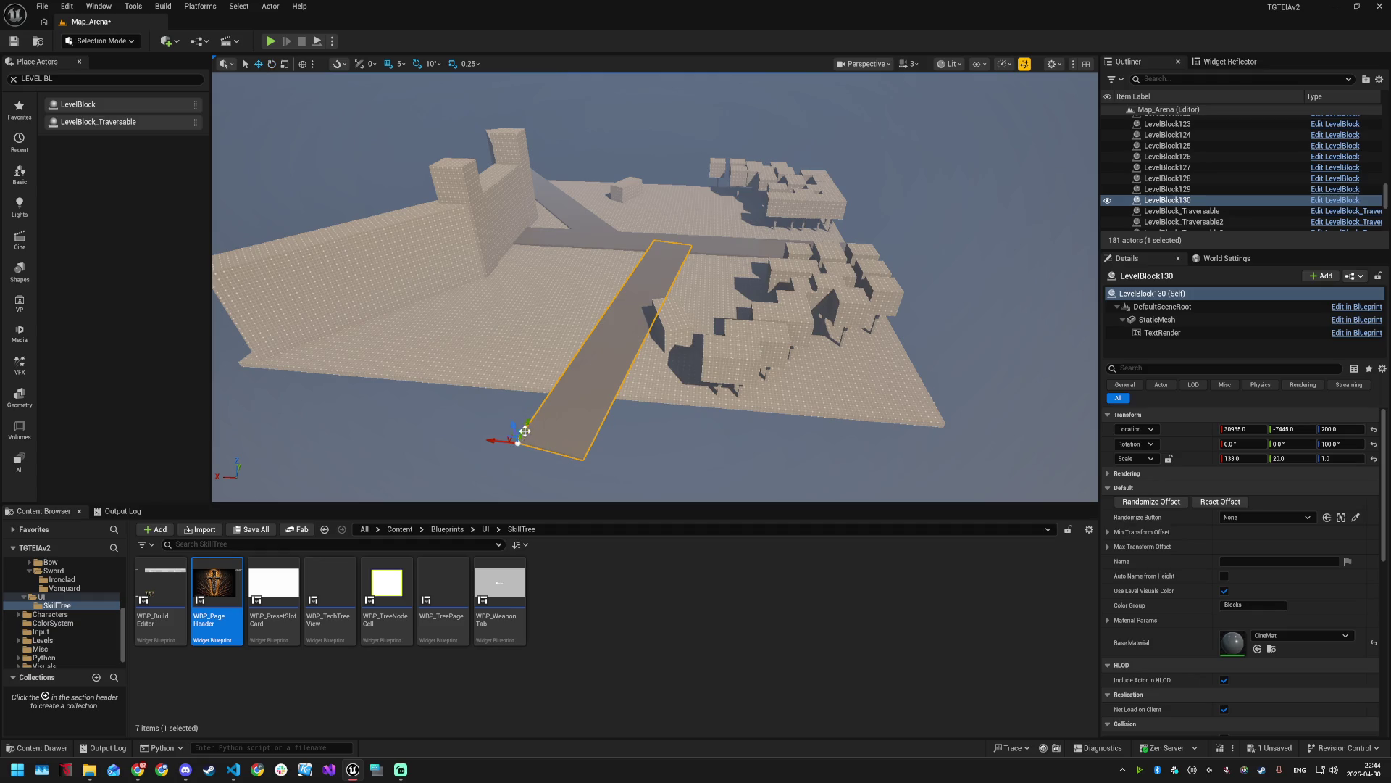
drag(471, 438, 373, 426)
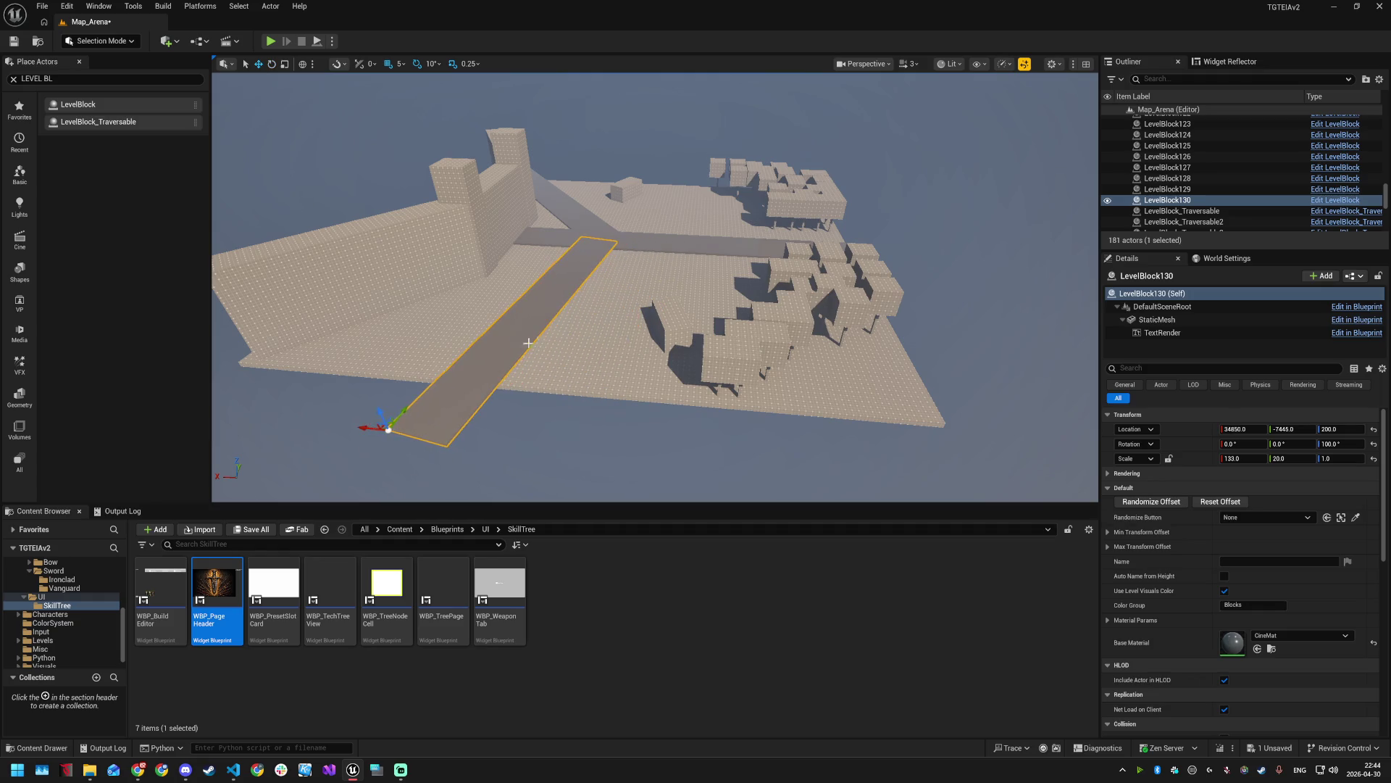
drag(1004, 257, 898, 286)
click(1005, 258)
scroll(899, 286, down, 5)
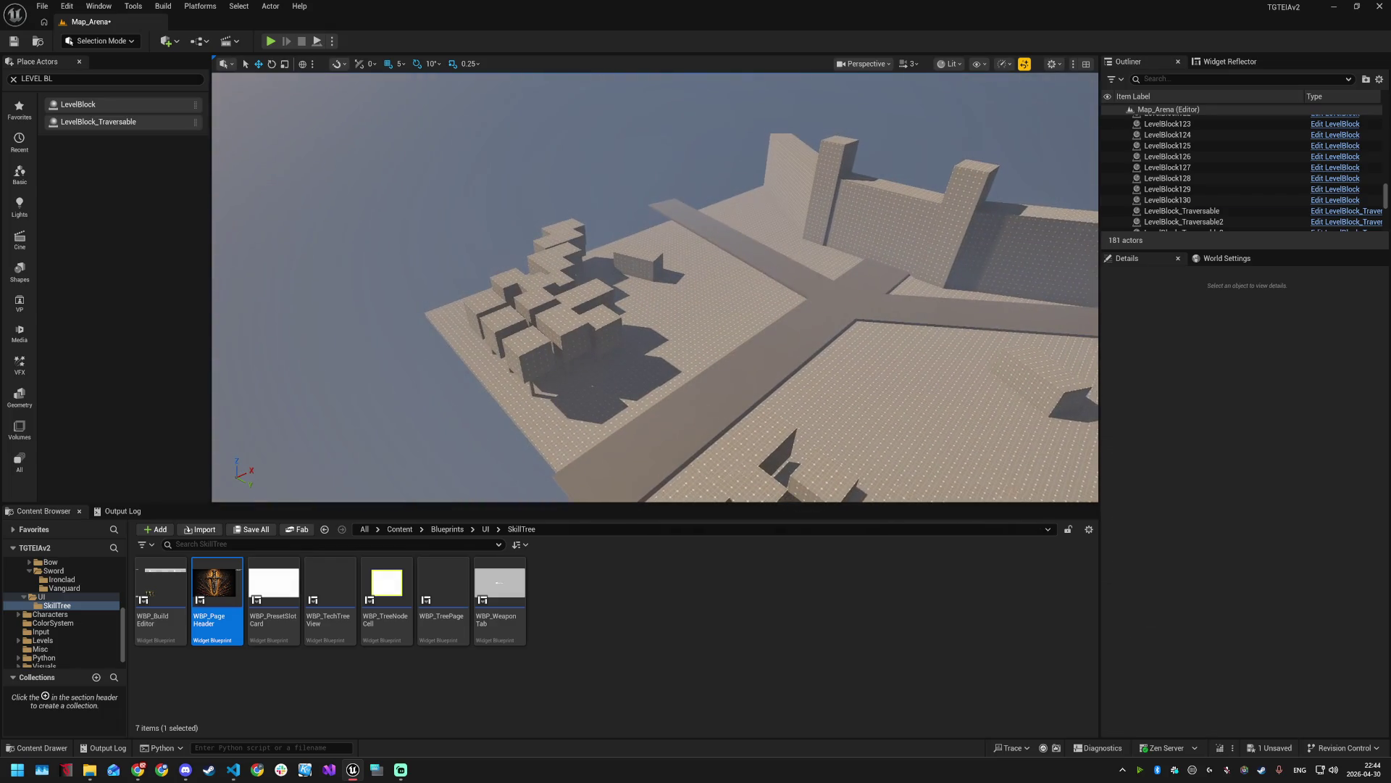
click(772, 263)
- Duplicate the strip, move it to X 27650 and narrow it to Y scale 5
key(ctrl+d)
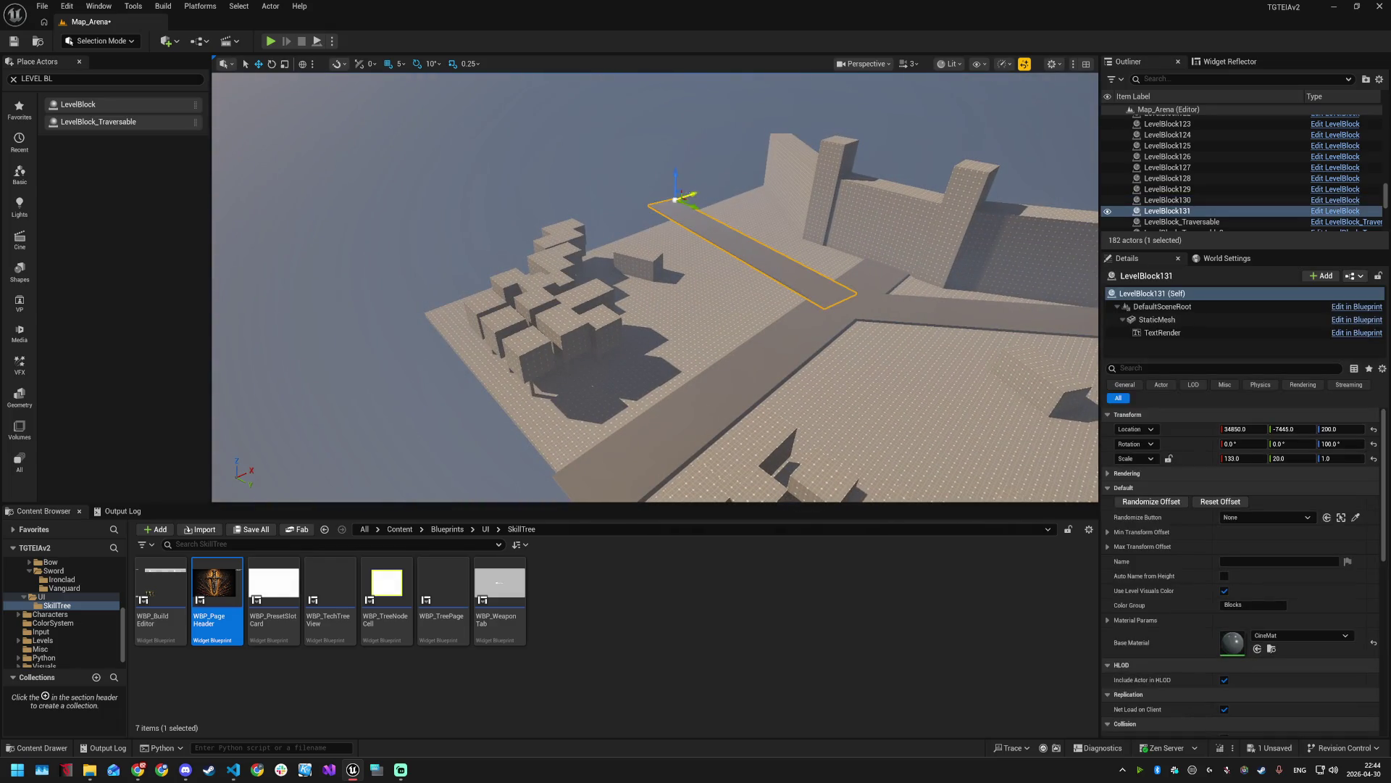
drag(694, 193, 606, 240)
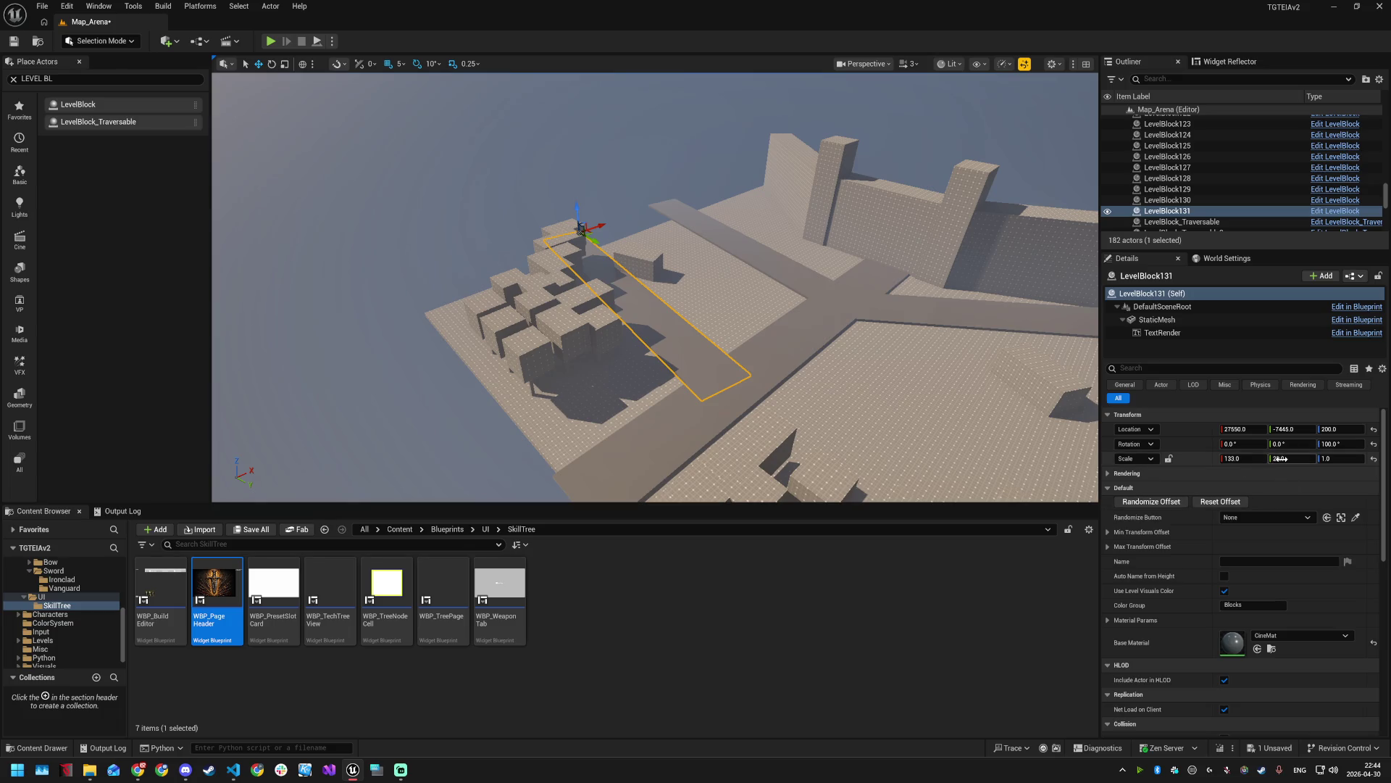
text(1)
text(5)
key(Return)
mouse_move(687, 243)
mouse_down()
mouse_move(674, 246)
mouse_move(687, 243)
mouse_move(660, 217)
mouse_move(664, 234)
mouse_up()
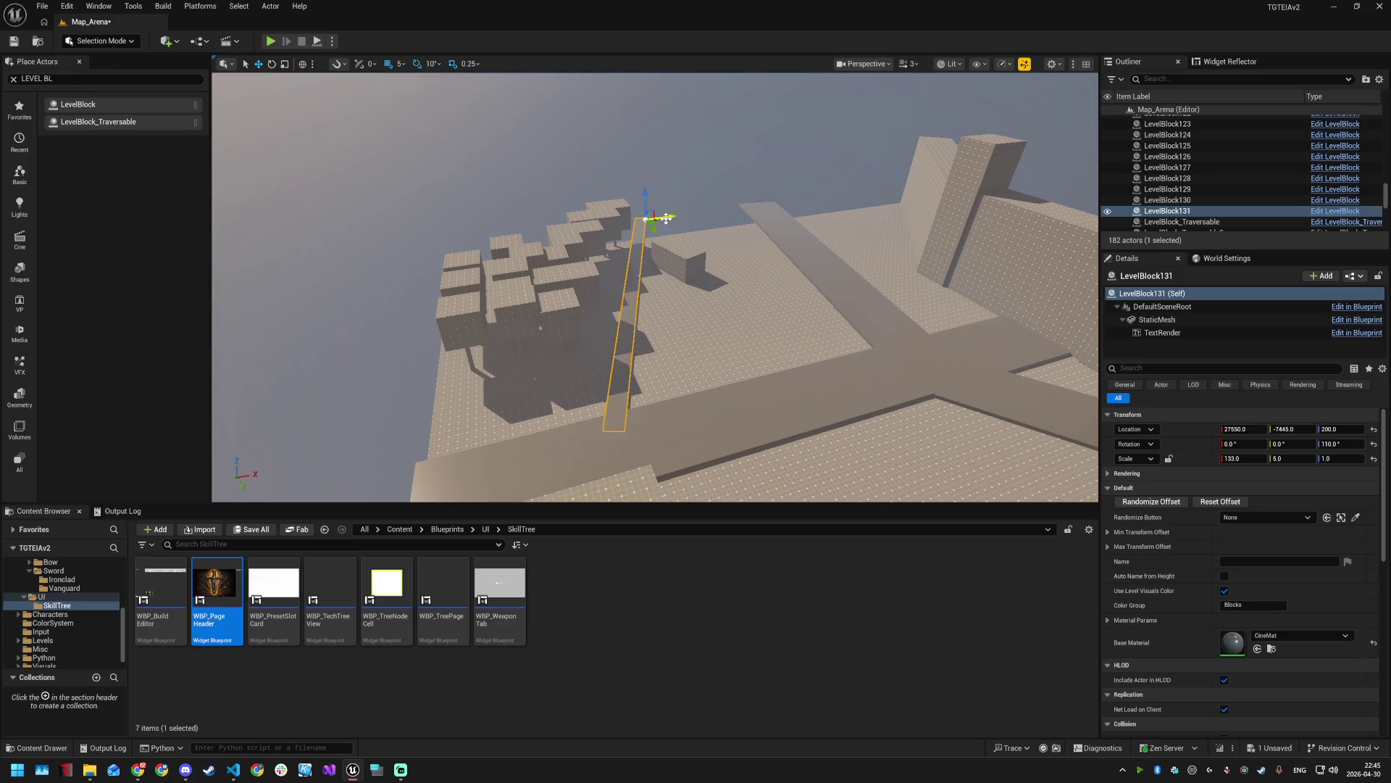
drag(667, 217, 653, 234)
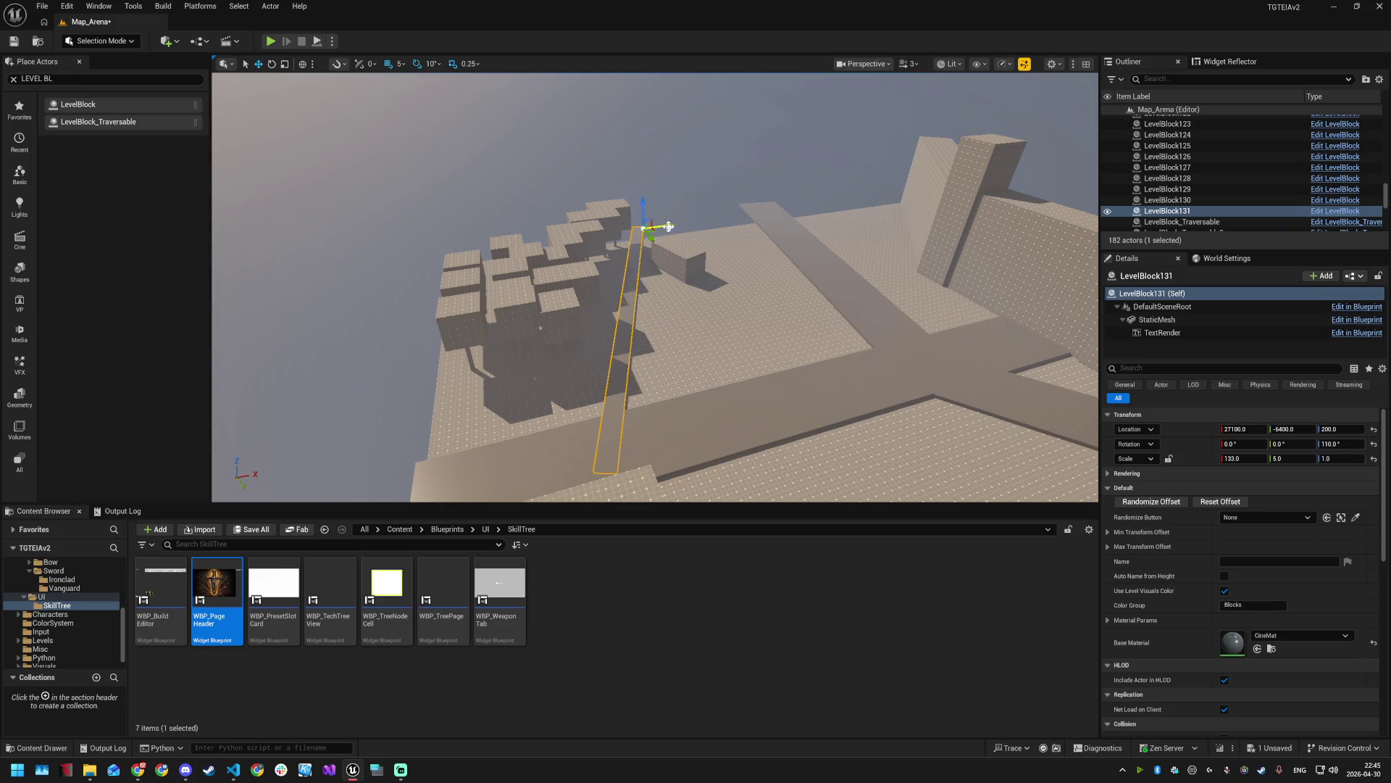
scroll(652, 235, up, 5)
scroll(721, 215, down, 6)
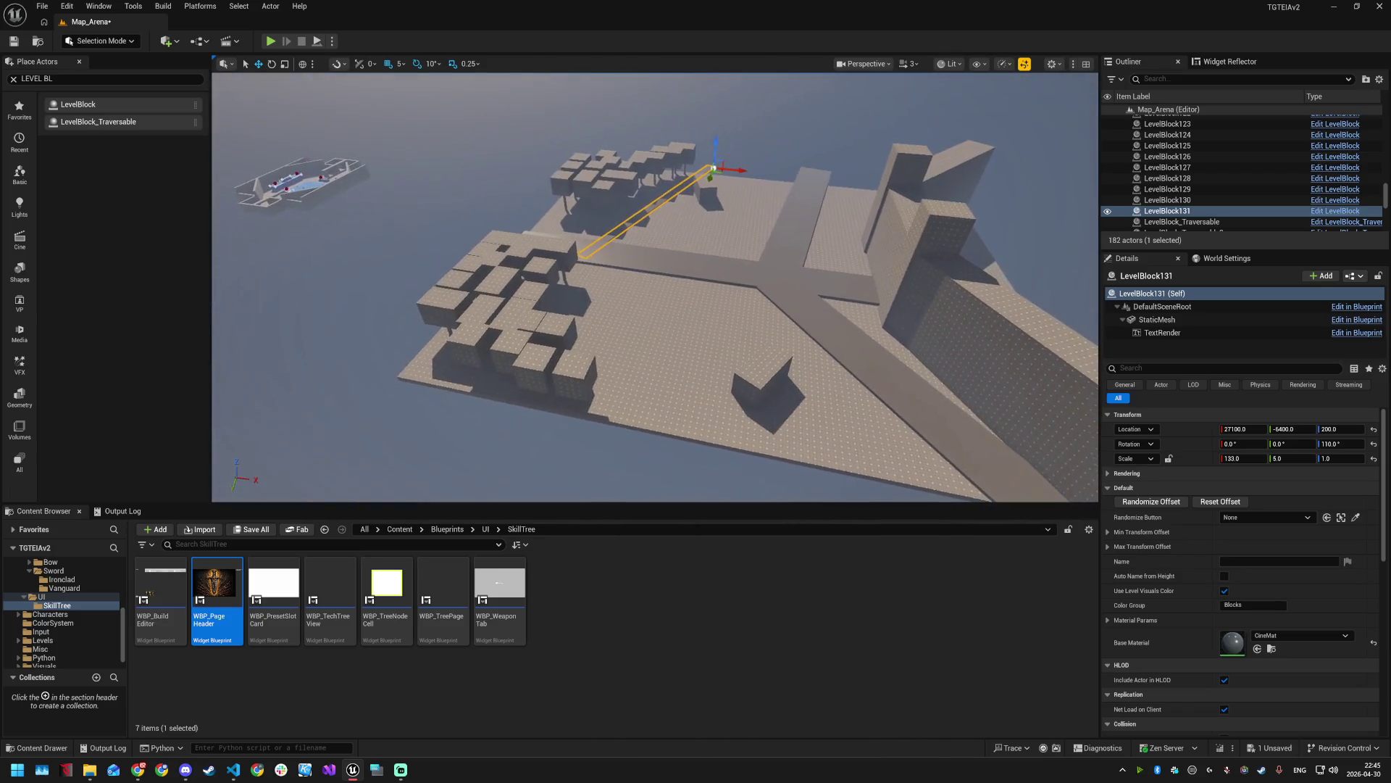
- Duplicate the narrow strip as LevelBlock132 and slide it along Y toward the camera
key(ctrl+d)
mouse_move(713, 178)
mouse_down()
mouse_move(663, 303)
mouse_move(735, 273)
mouse_move(606, 427)
mouse_move(676, 435)
mouse_move(634, 474)
mouse_up()
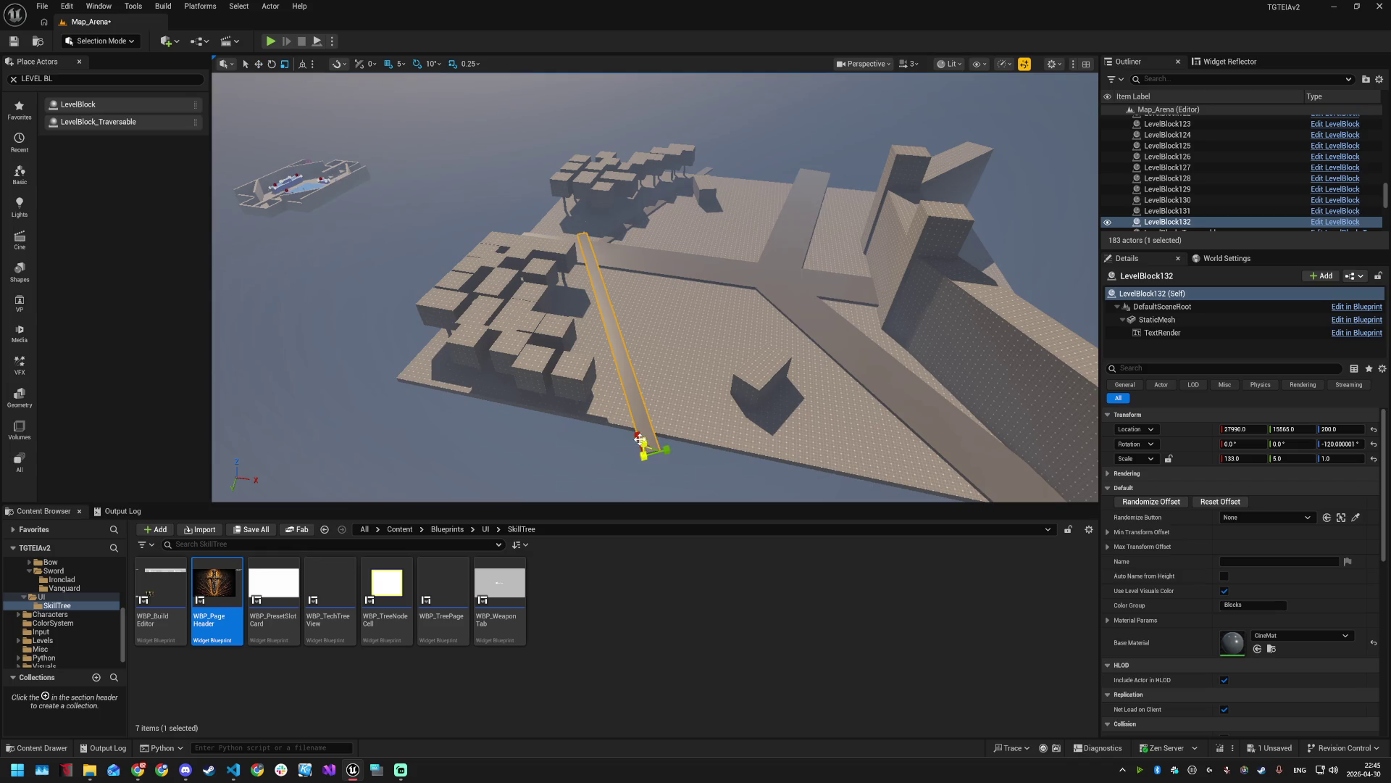
drag(653, 262, 782, 458)
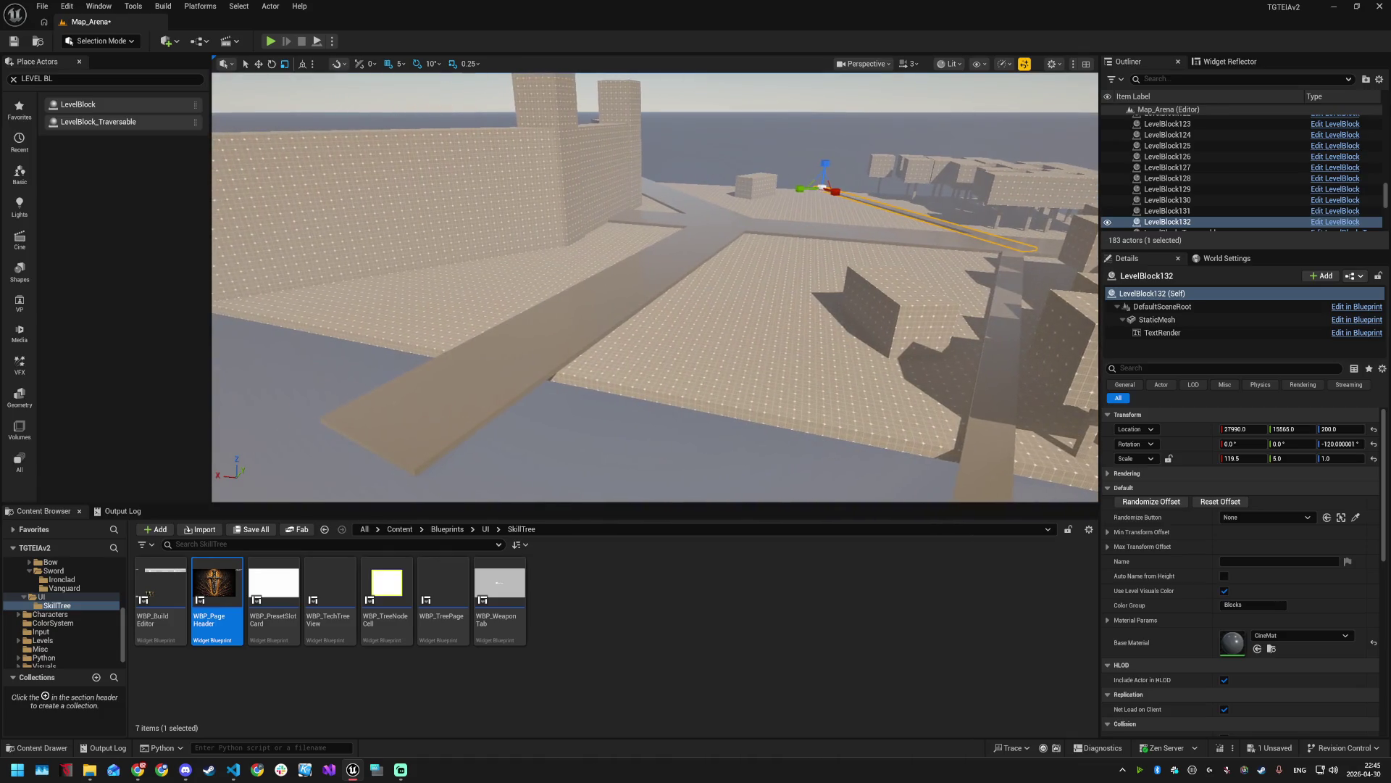
click(608, 311)
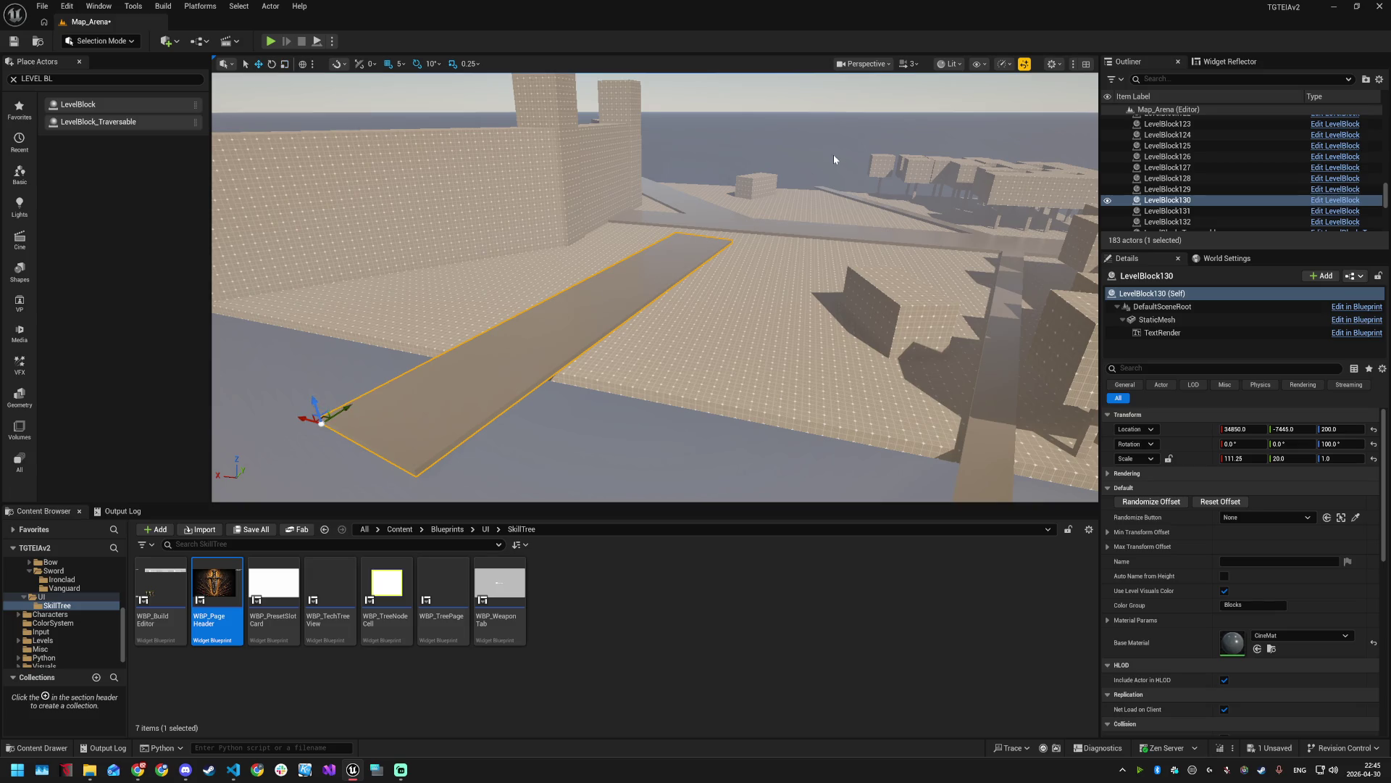
- Launch a Play-In-Editor session of Map_Arena from the green Play button
drag(604, 348, 604, 348)
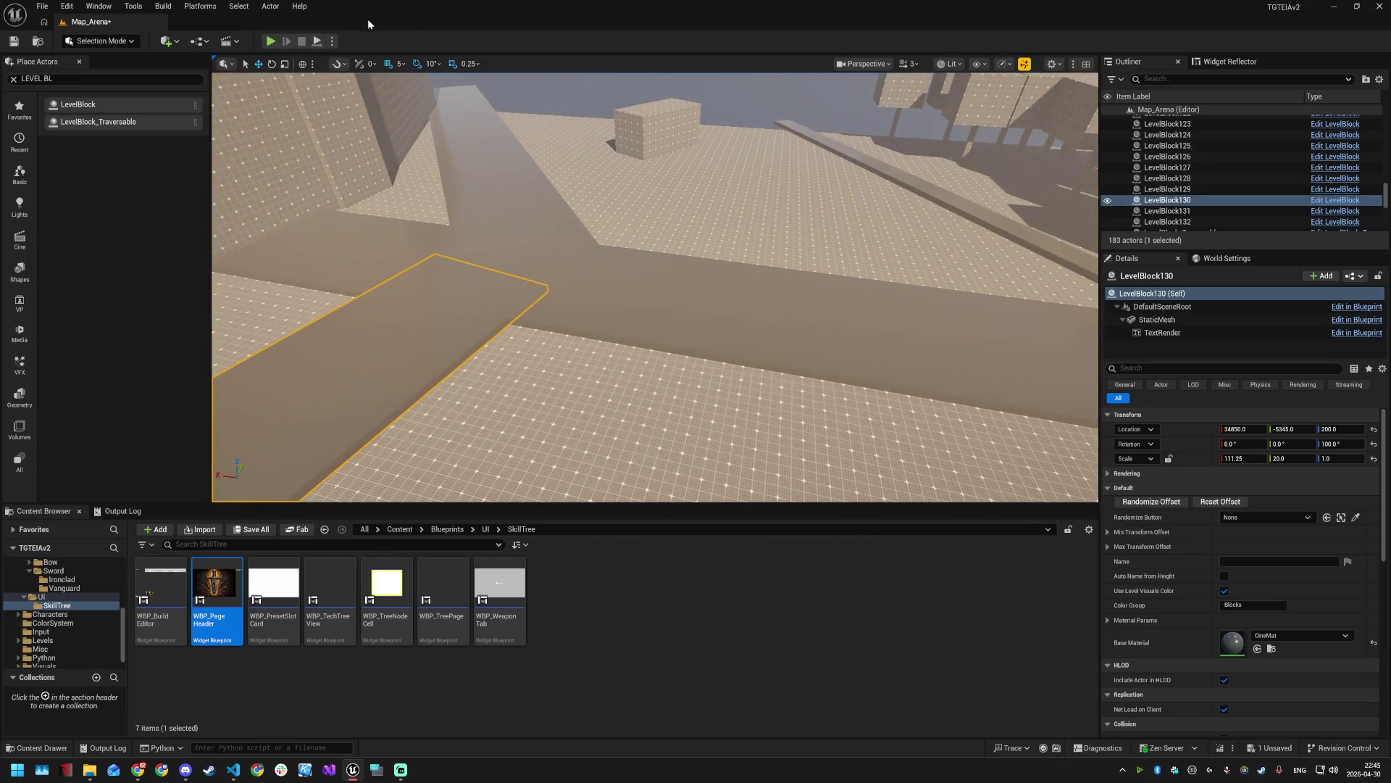
click(332, 42)
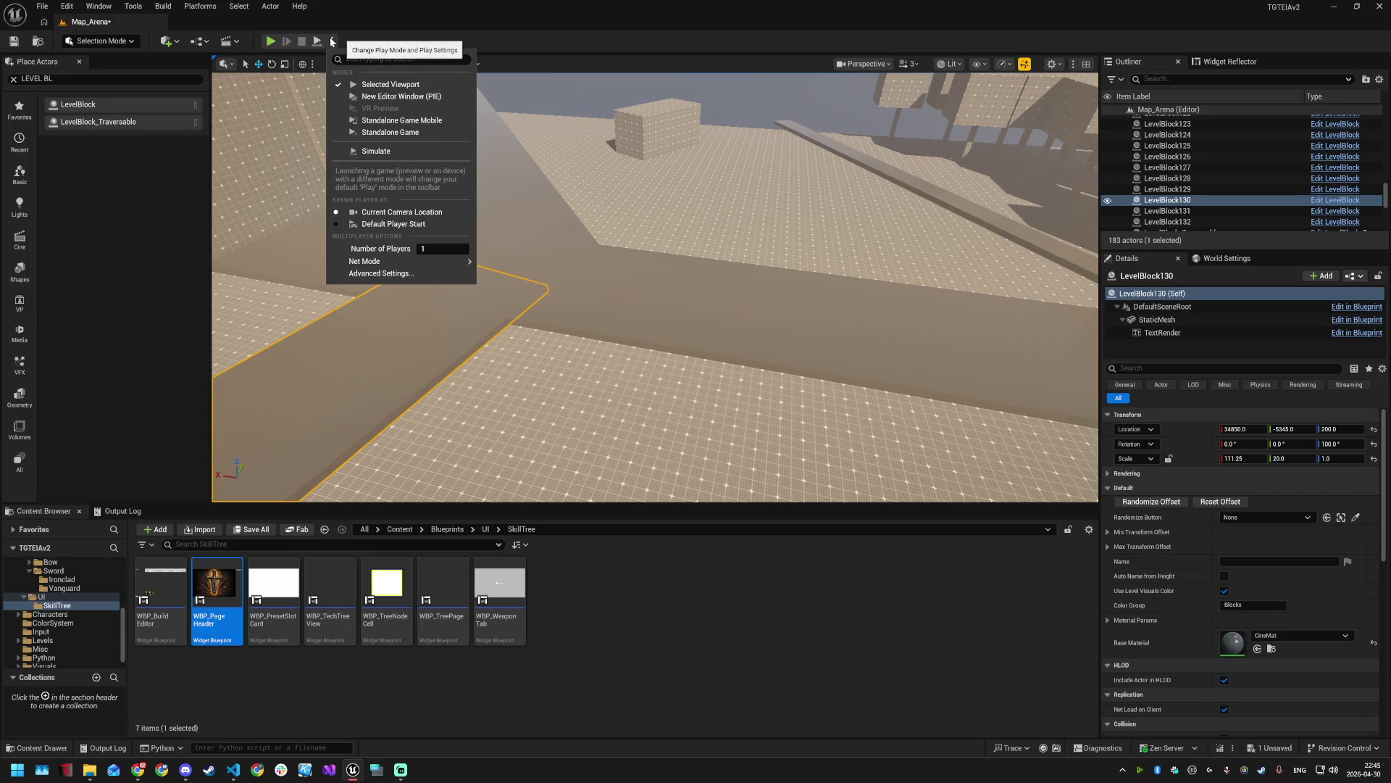
click(270, 42)
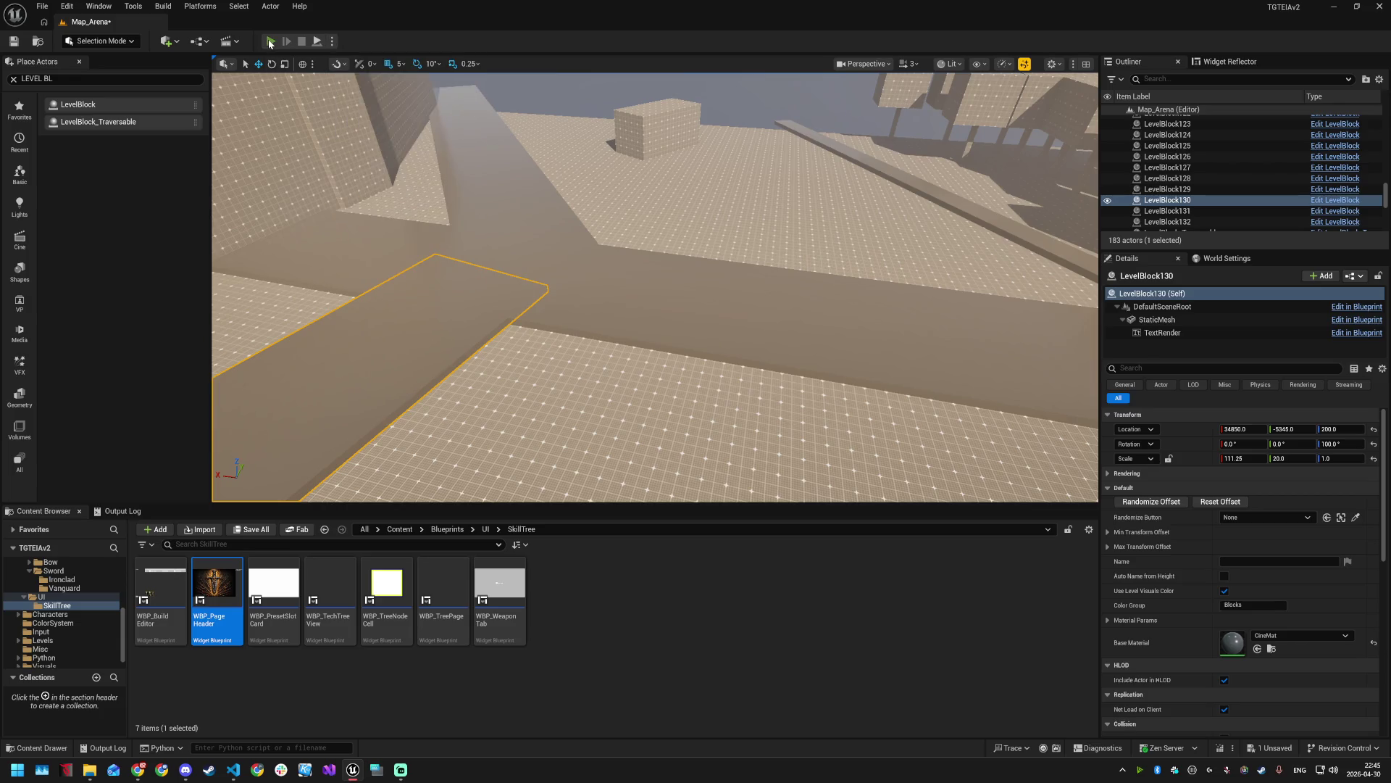
click(270, 42)
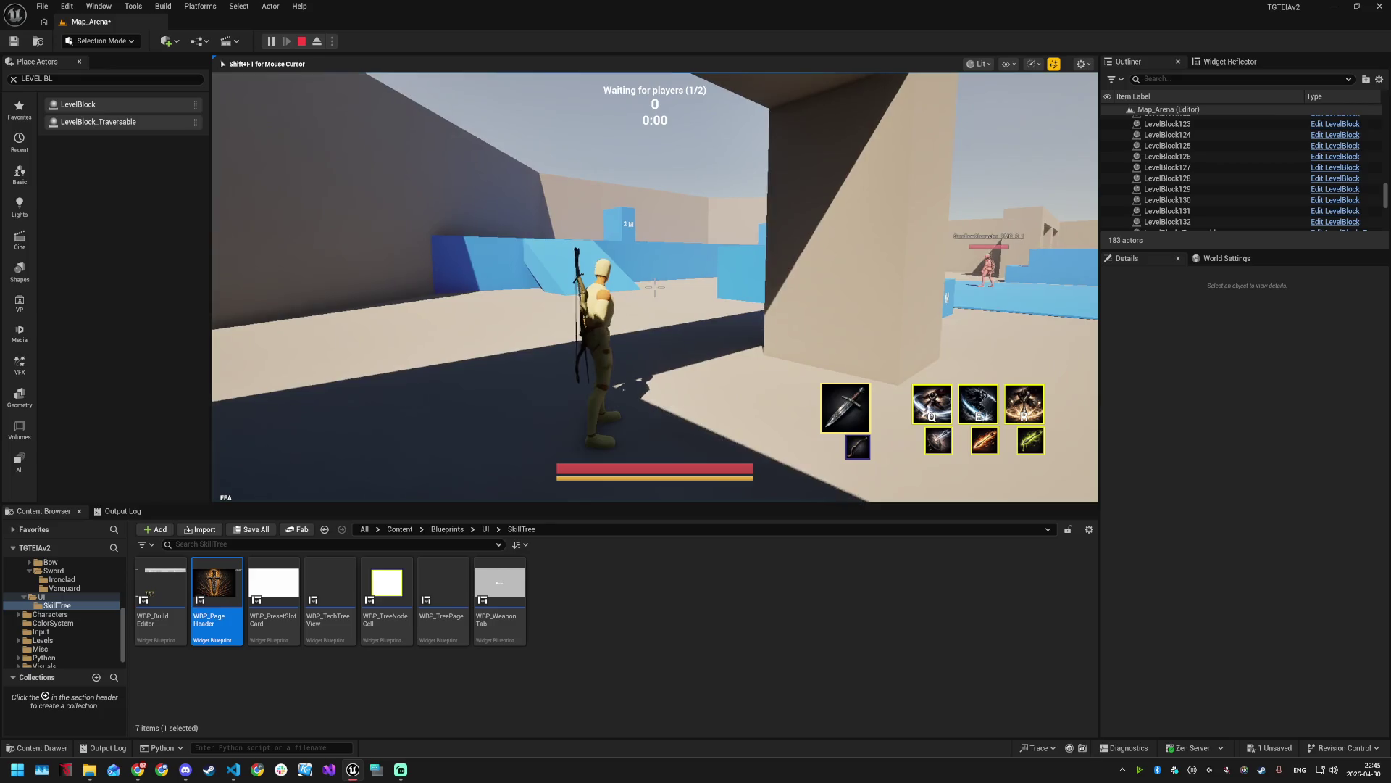
- Run the character briefly, then exit play and return to editing Map_Arena
key(w)
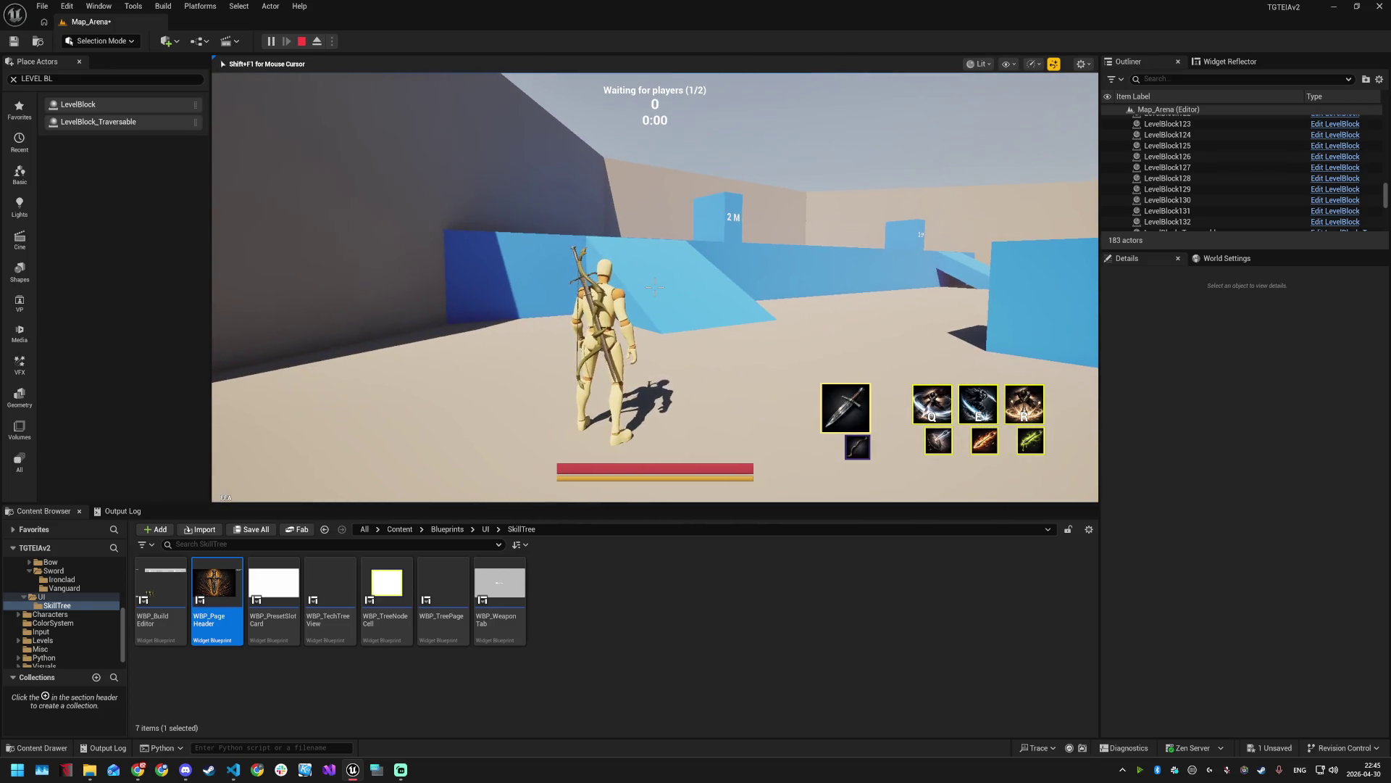
key(Escape)
click(646, 211)
key(f)
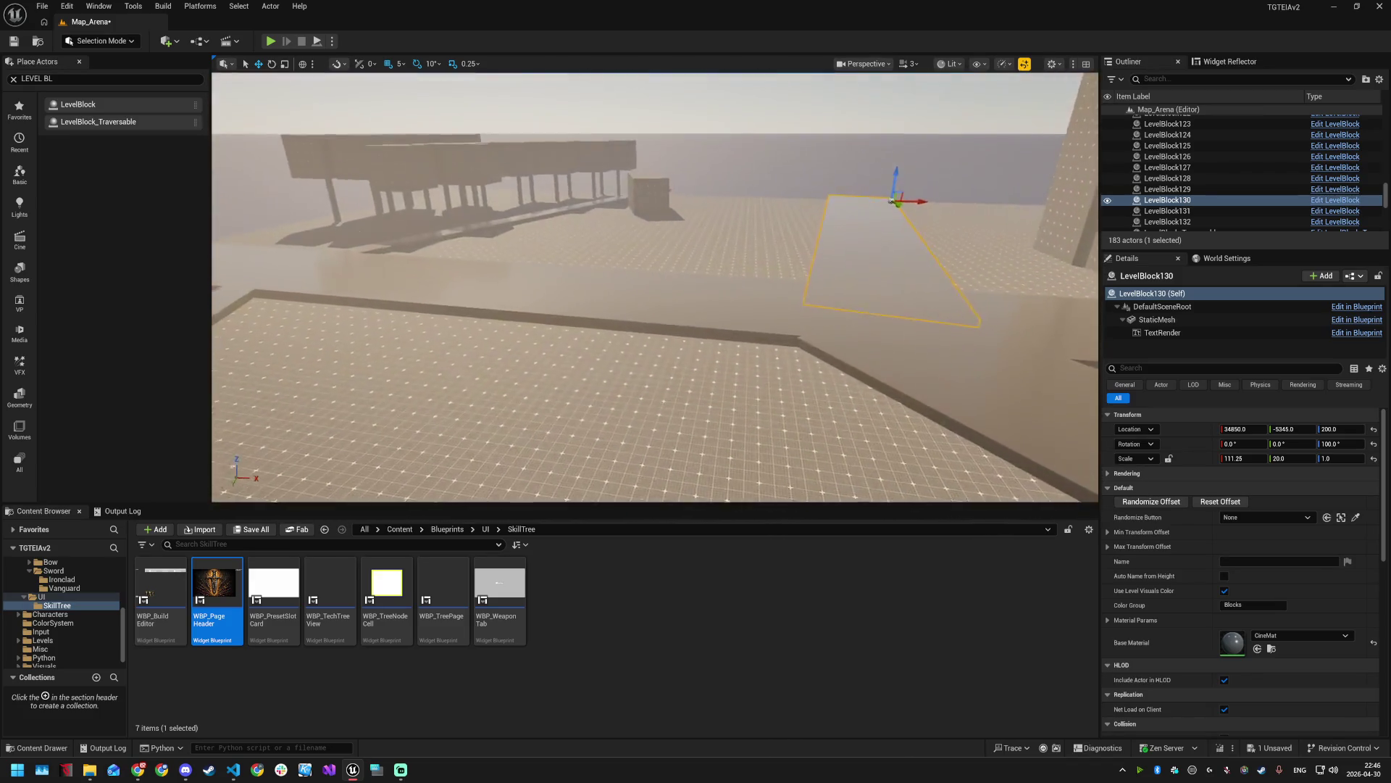
click(912, 64)
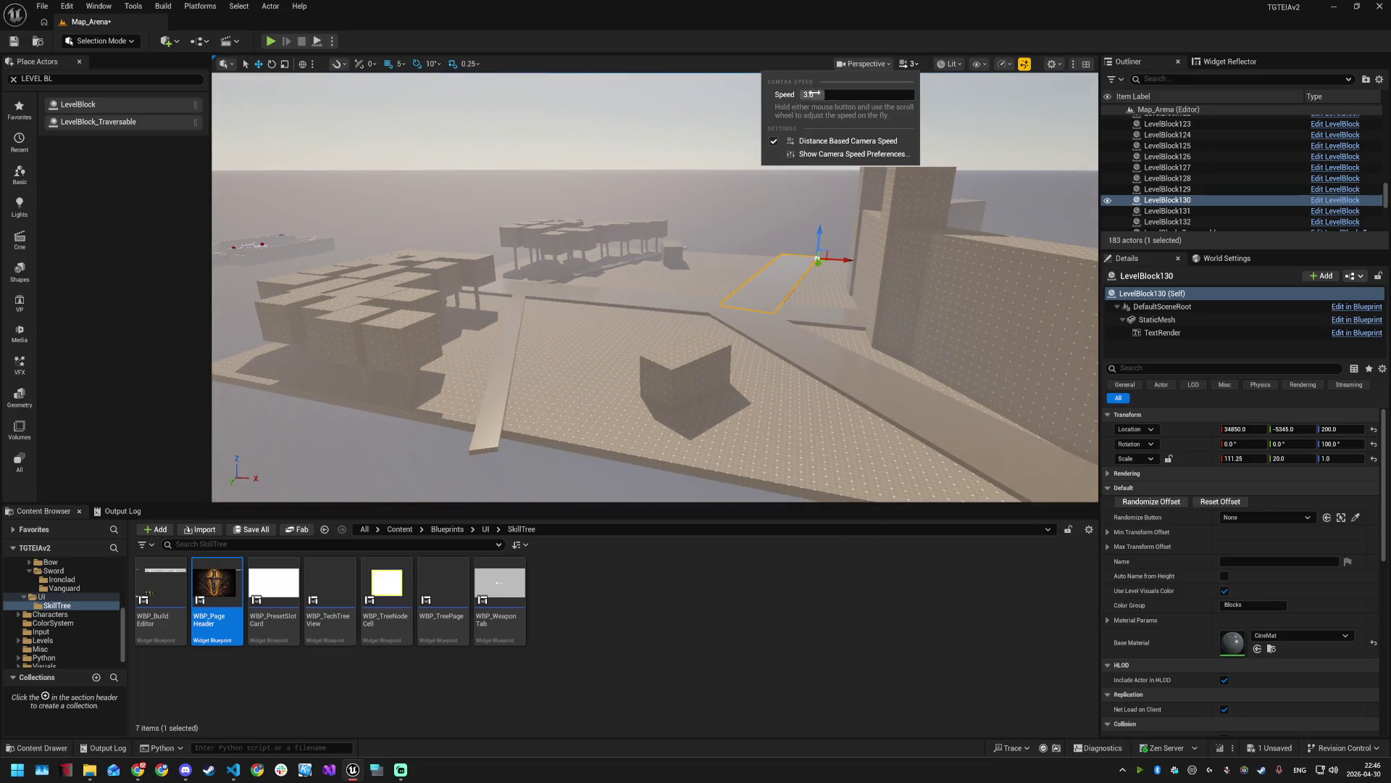
click(700, 82)
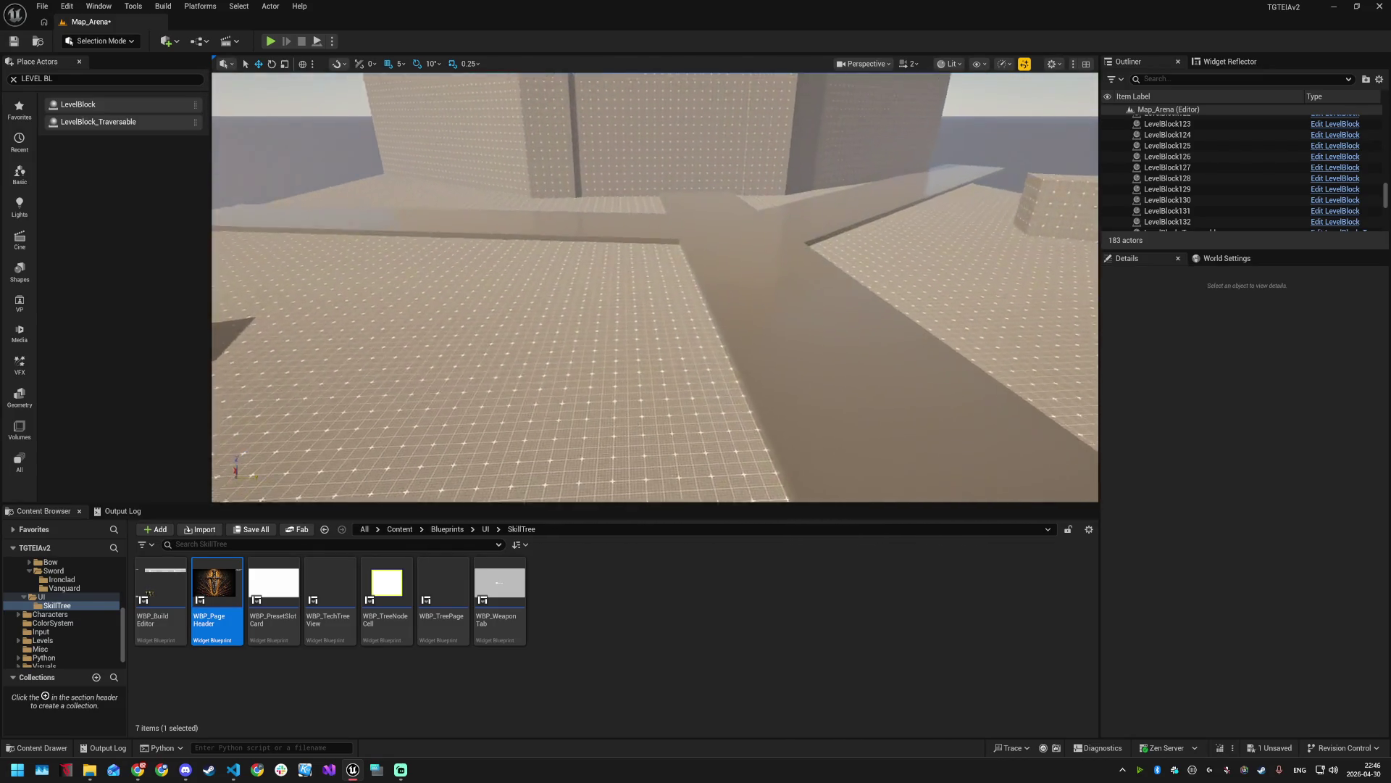
click(914, 64)
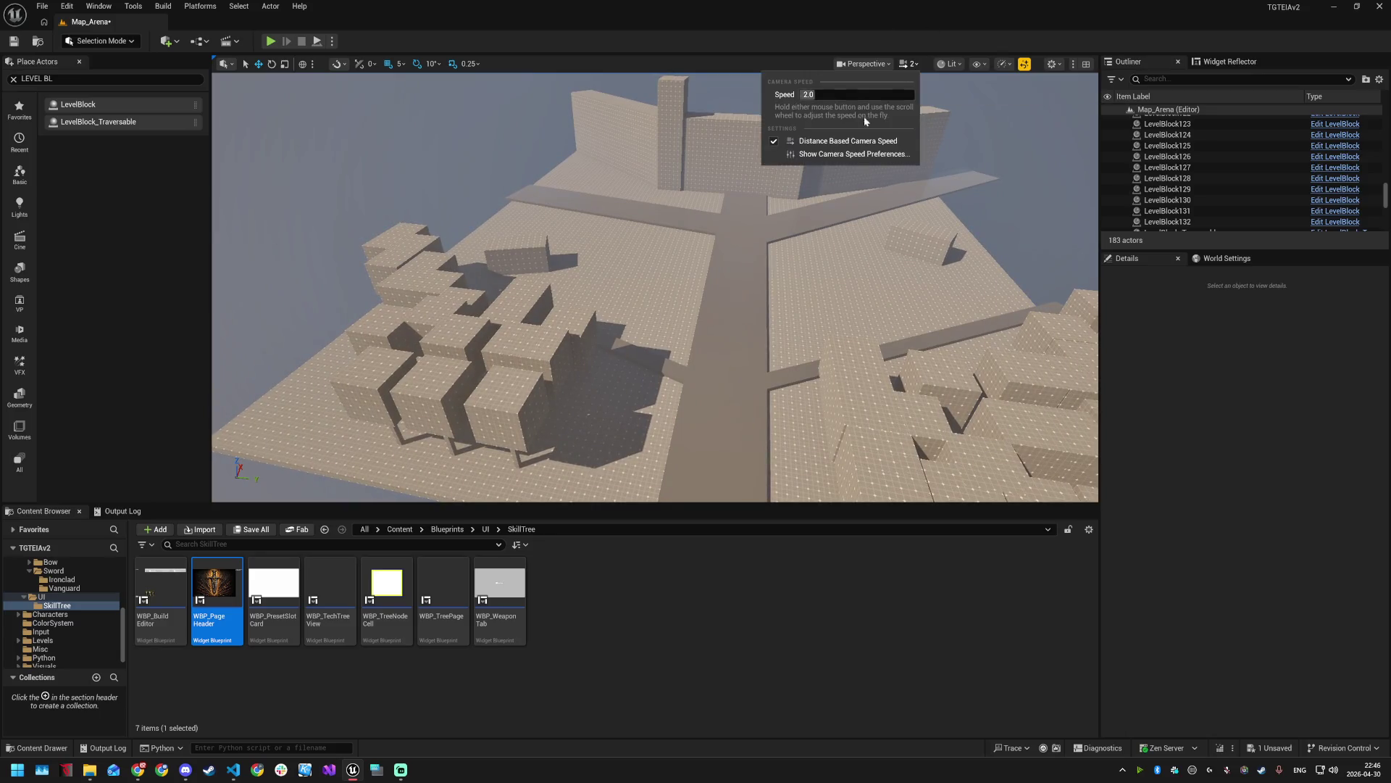
click(914, 64)
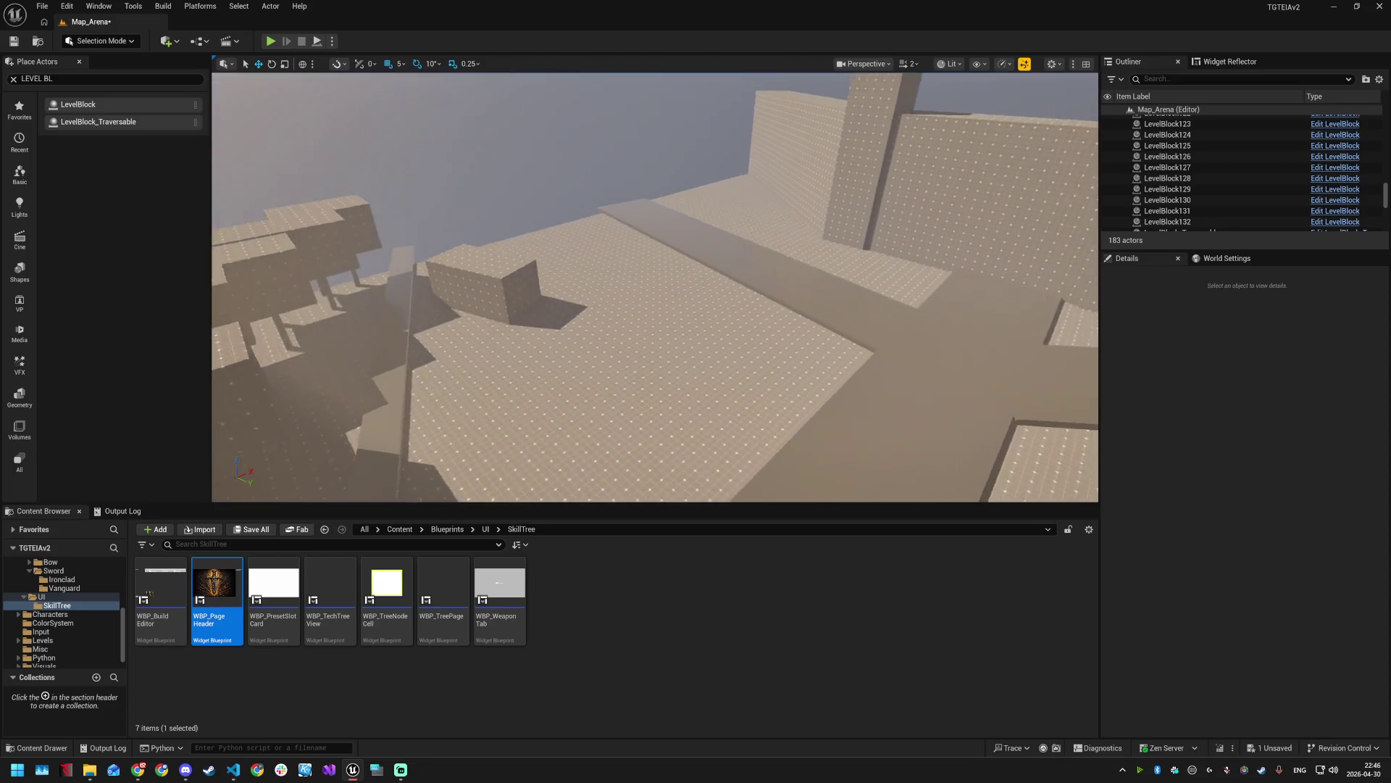
click(915, 64)
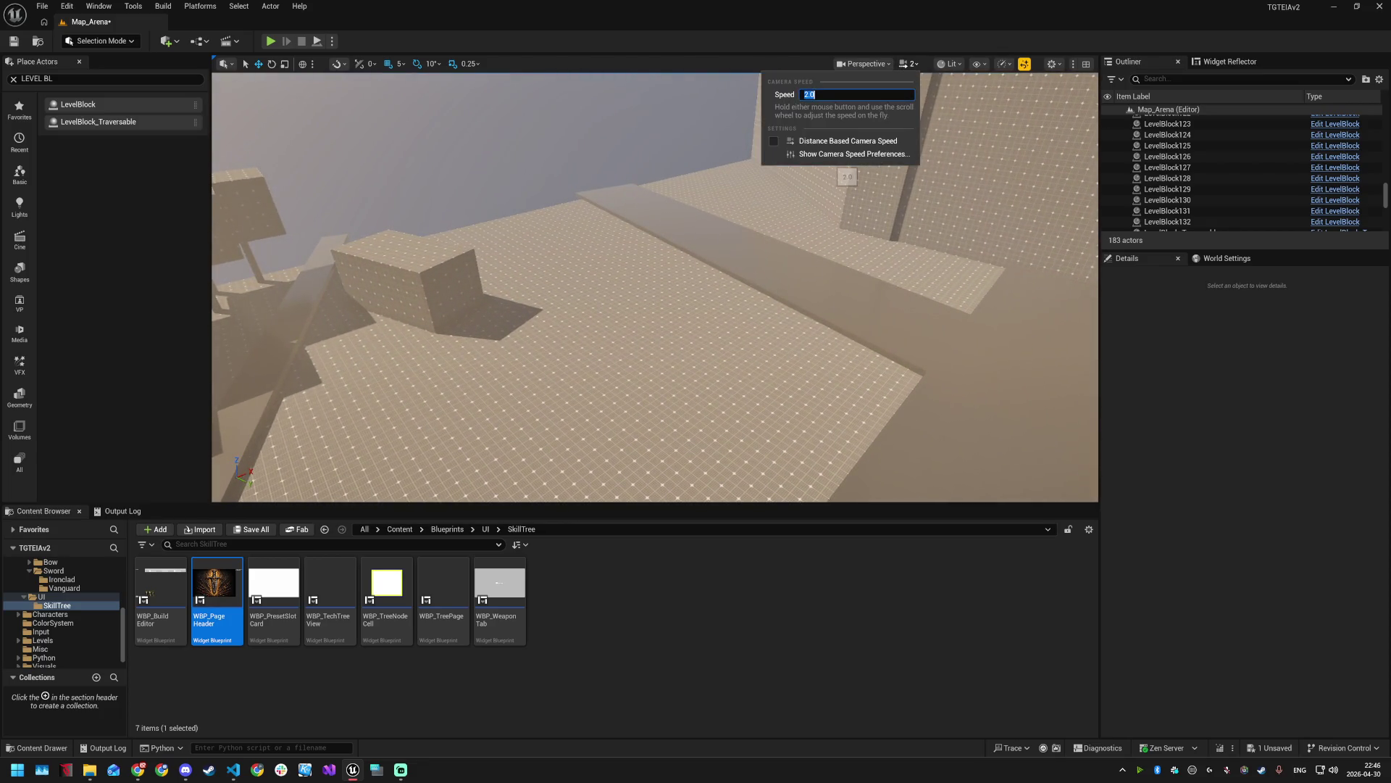
click(748, 45)
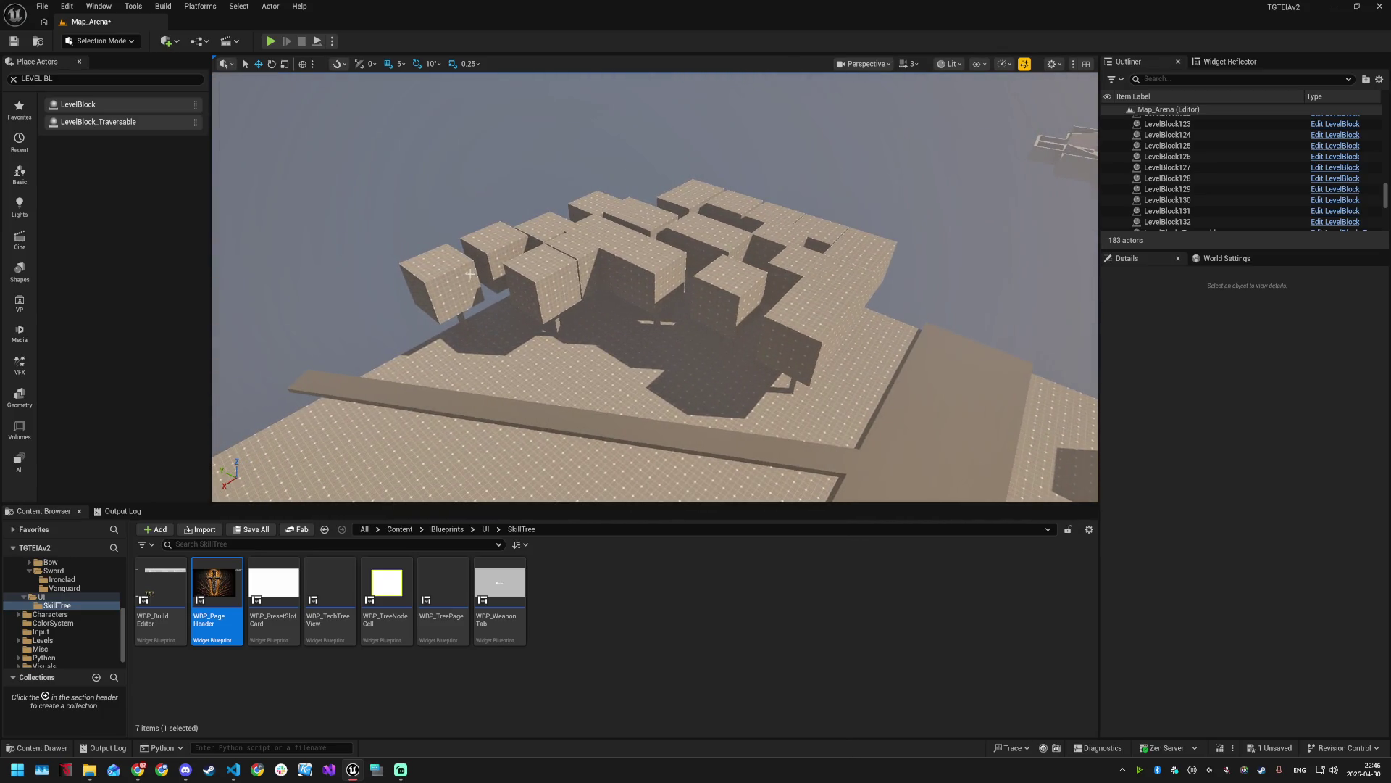
- Select the eleven cubes of the floating cluster together
click(471, 272)
ctrl+click(573, 243)
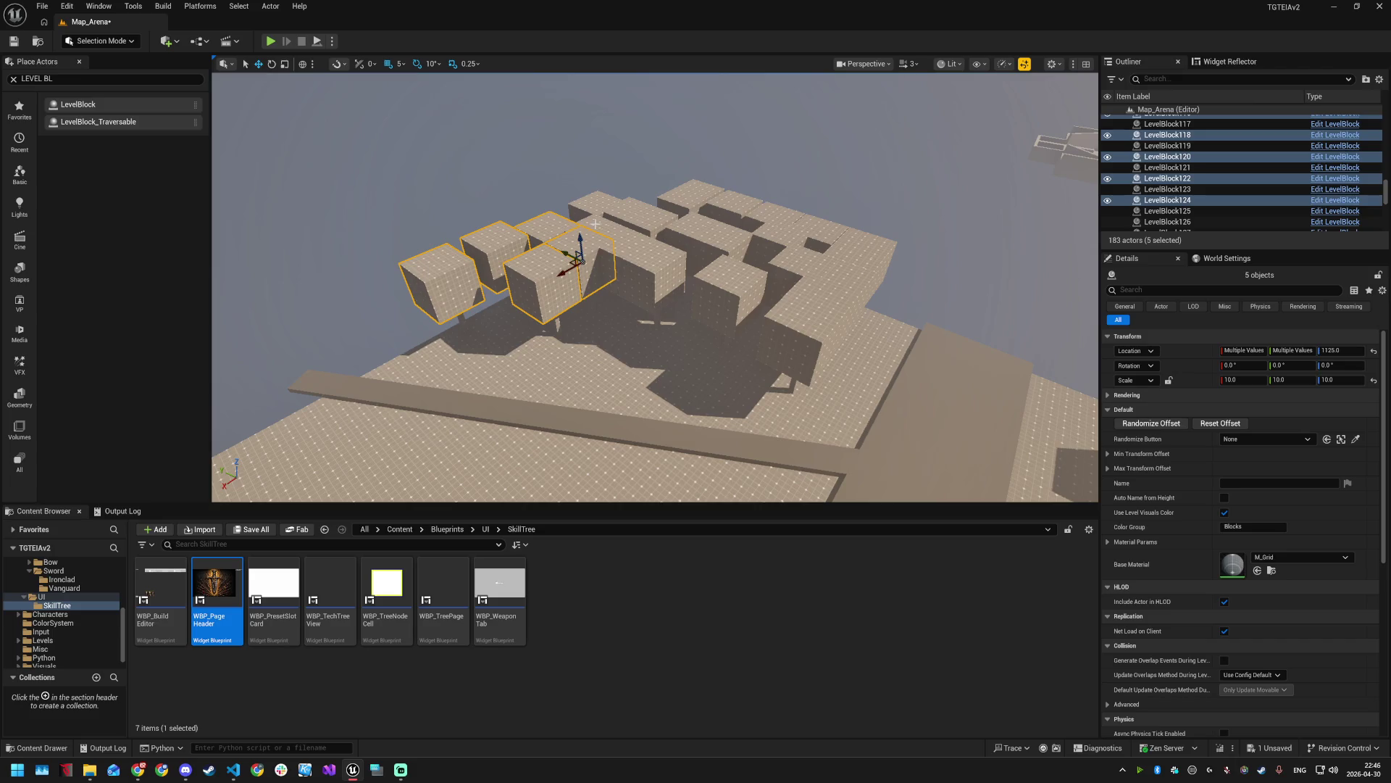
ctrl+click(596, 239)
ctrl+click(616, 228)
ctrl+click(642, 221)
ctrl+click(656, 269)
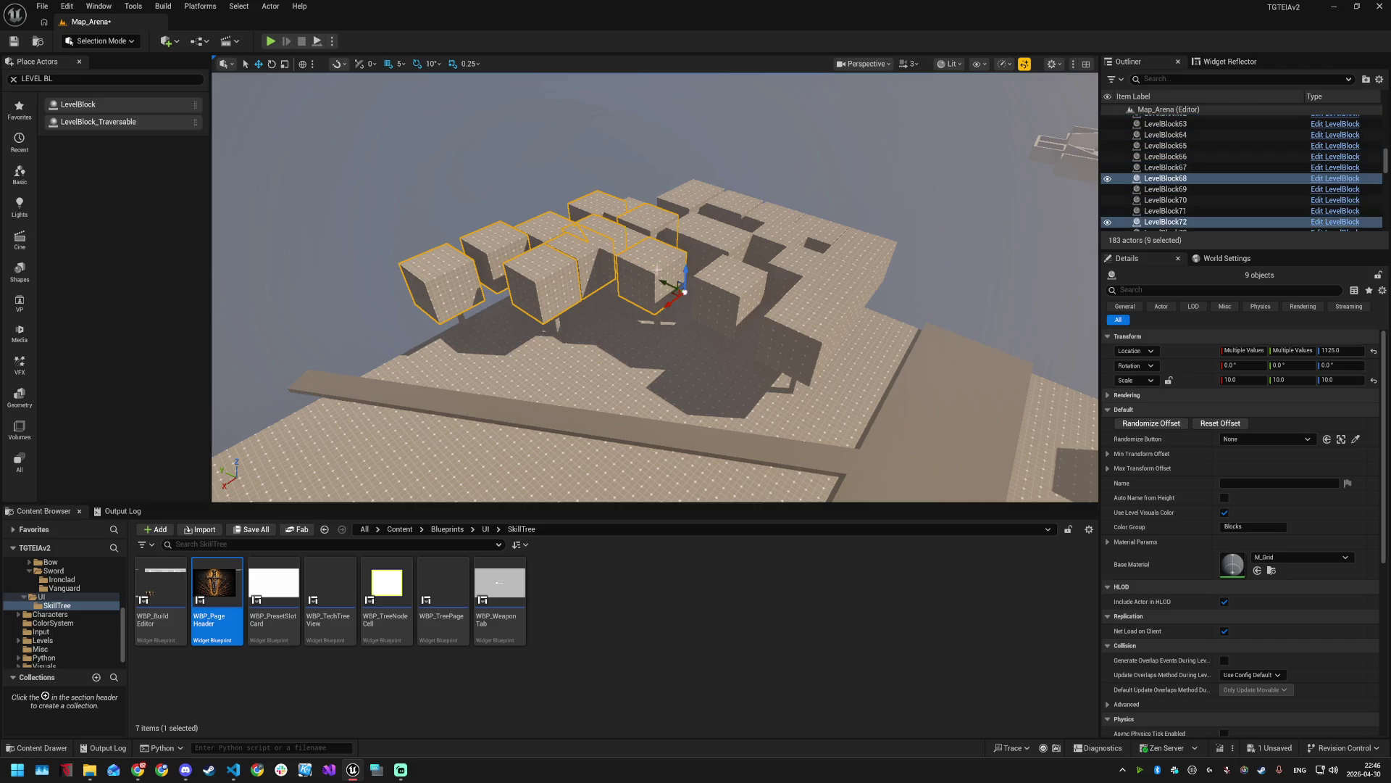
ctrl+click(727, 283)
ctrl+click(702, 243)
ctrl+click(724, 211)
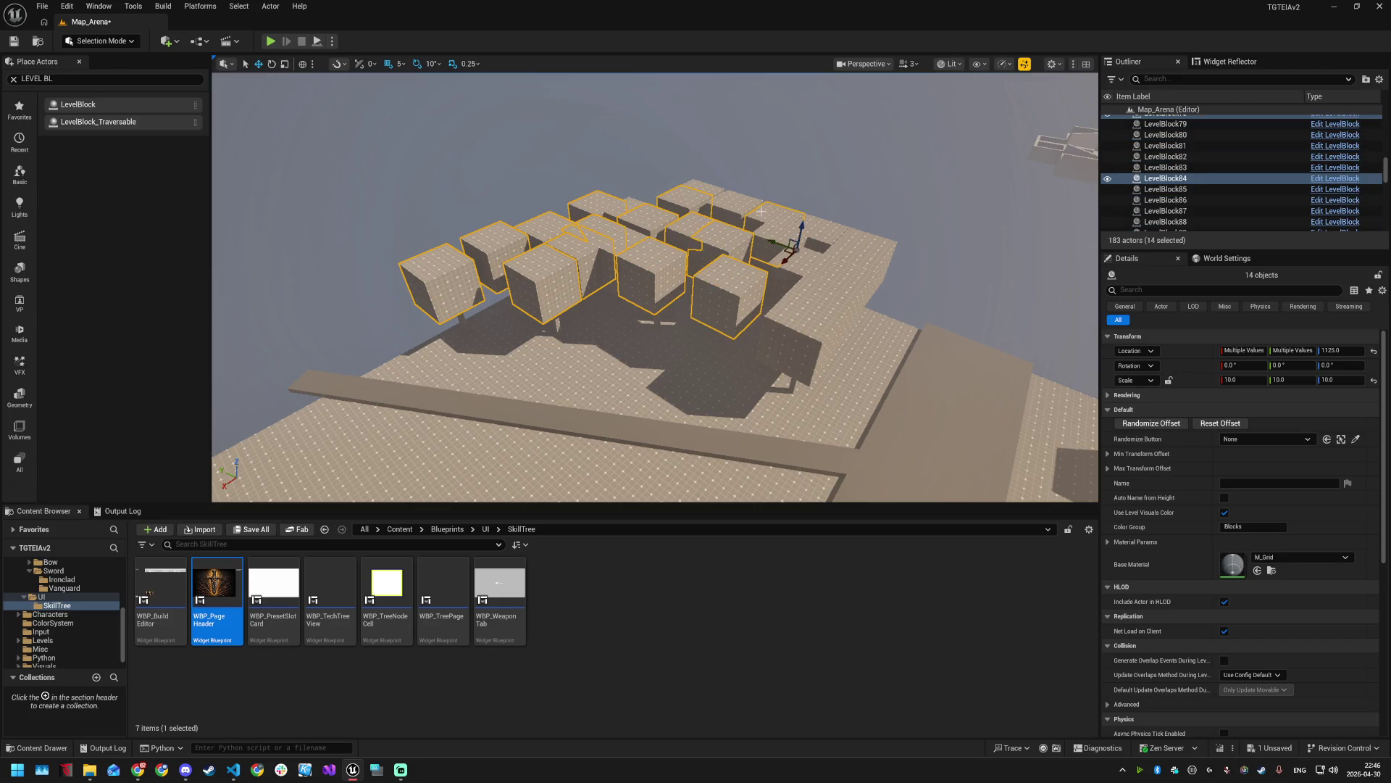
ctrl+click(863, 244)
ctrl+click(837, 304)
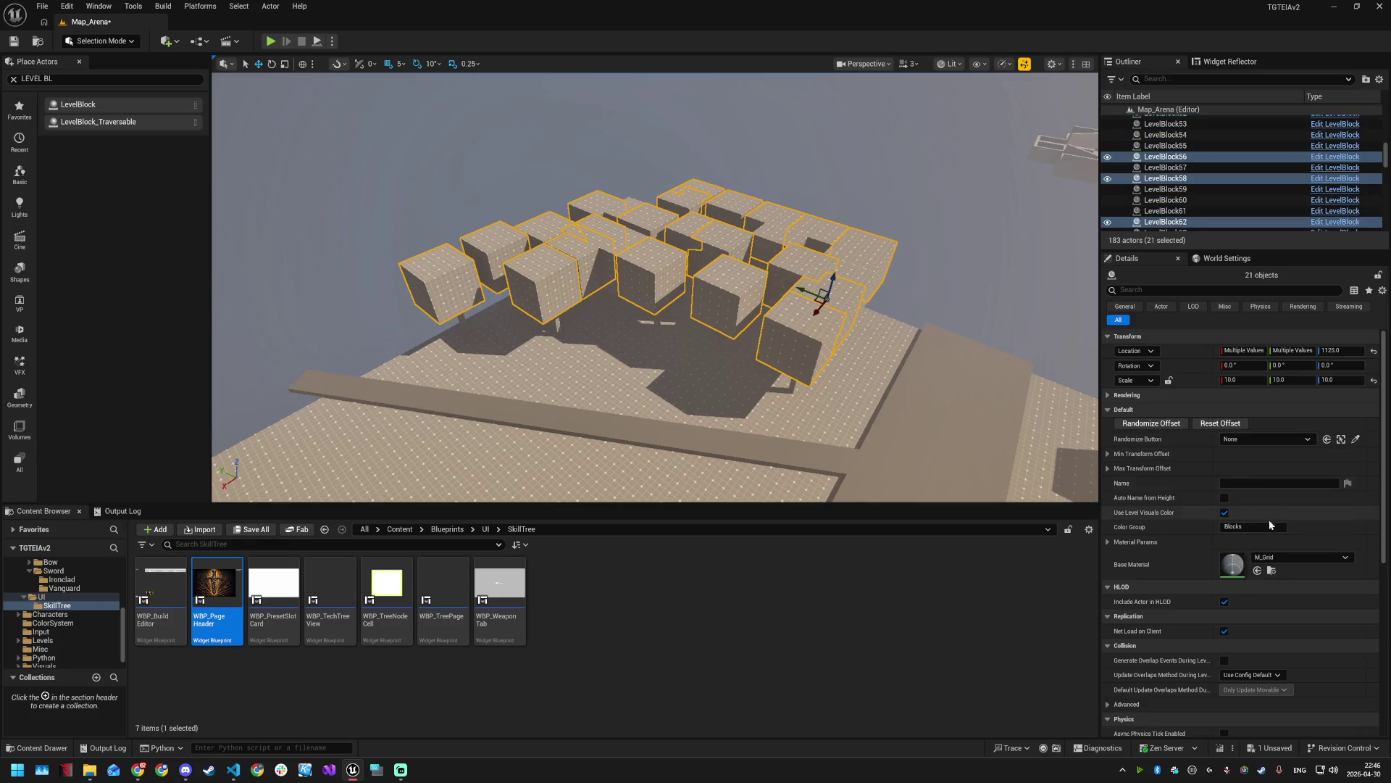
- Try M_PoisonDebug, then MAT_Groups_Trajectory_On_Mat, as the cubes' base material
click(1277, 556)
scroll(1287, 507, down, 3)
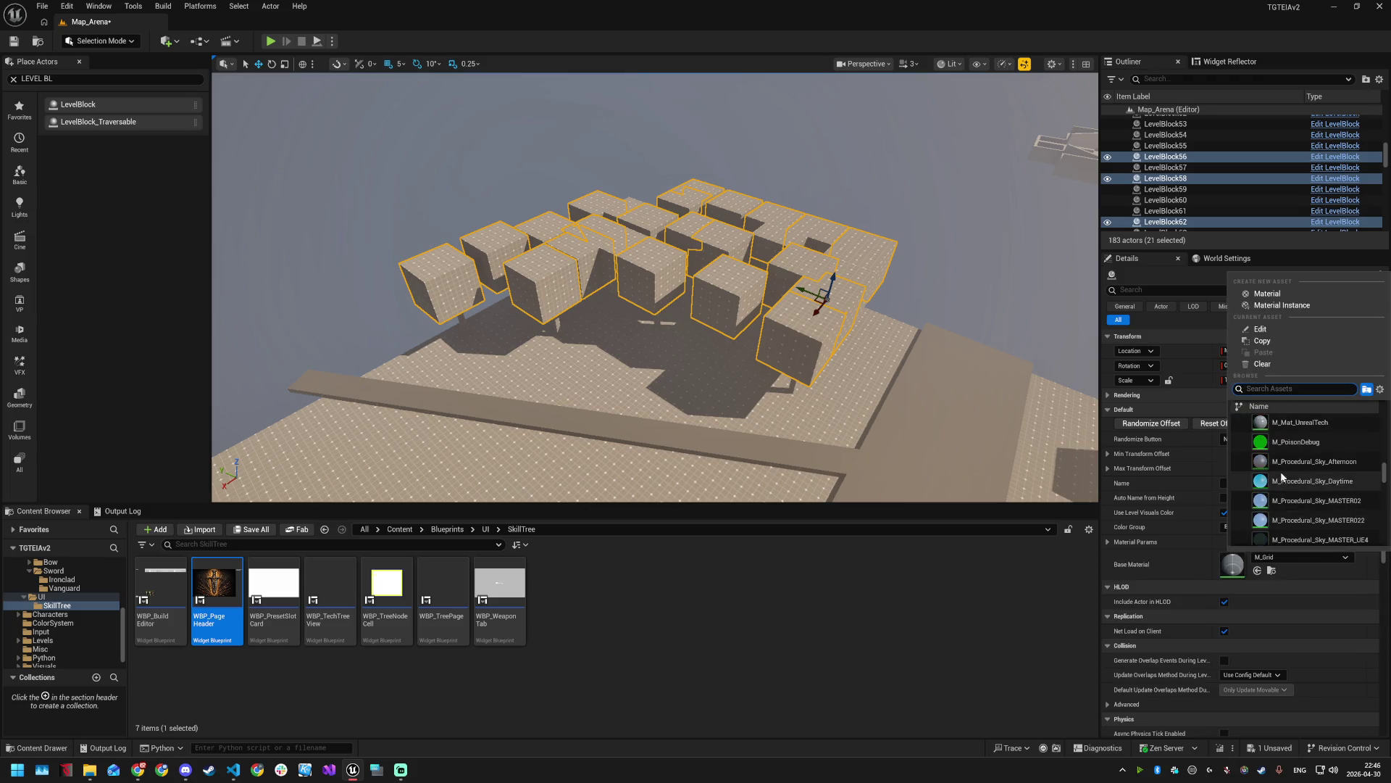
click(1280, 442)
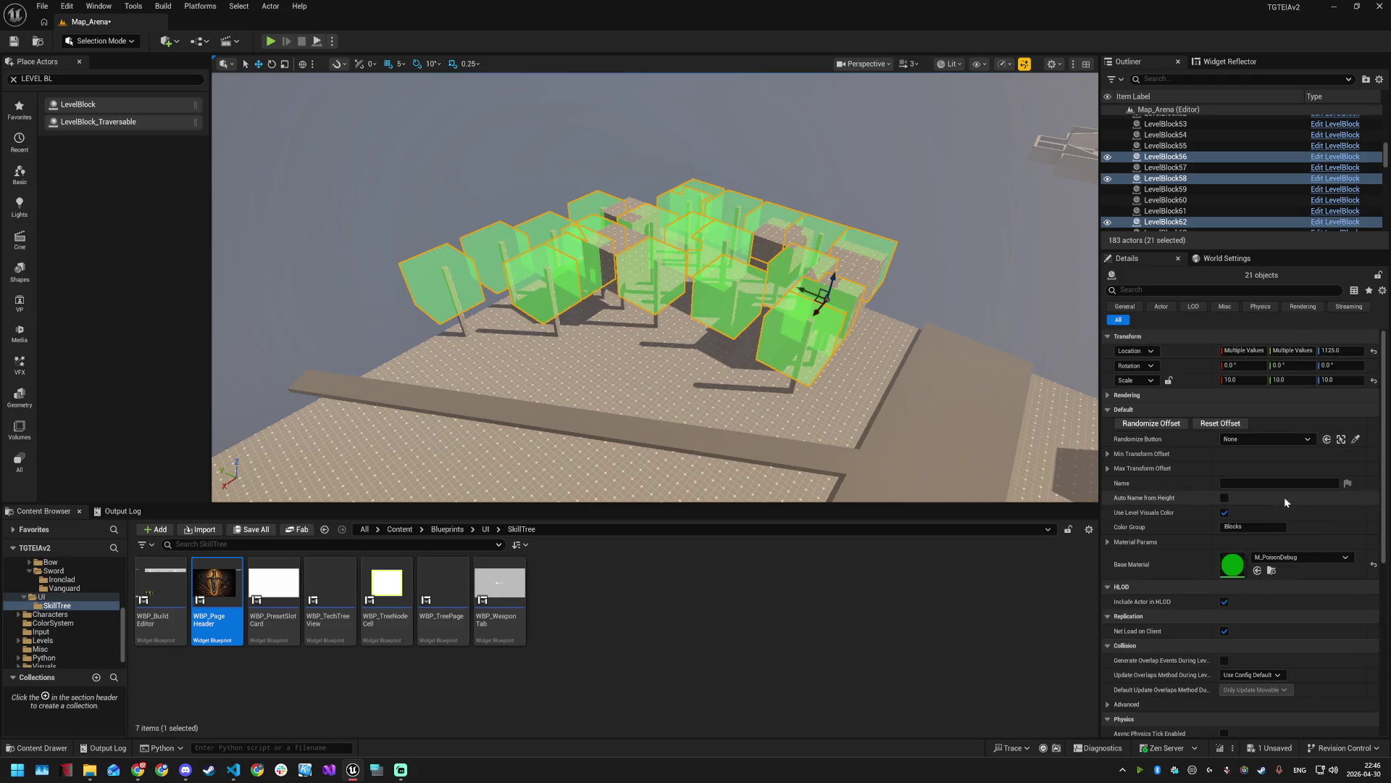
click(1290, 556)
scroll(1293, 519, down, 2)
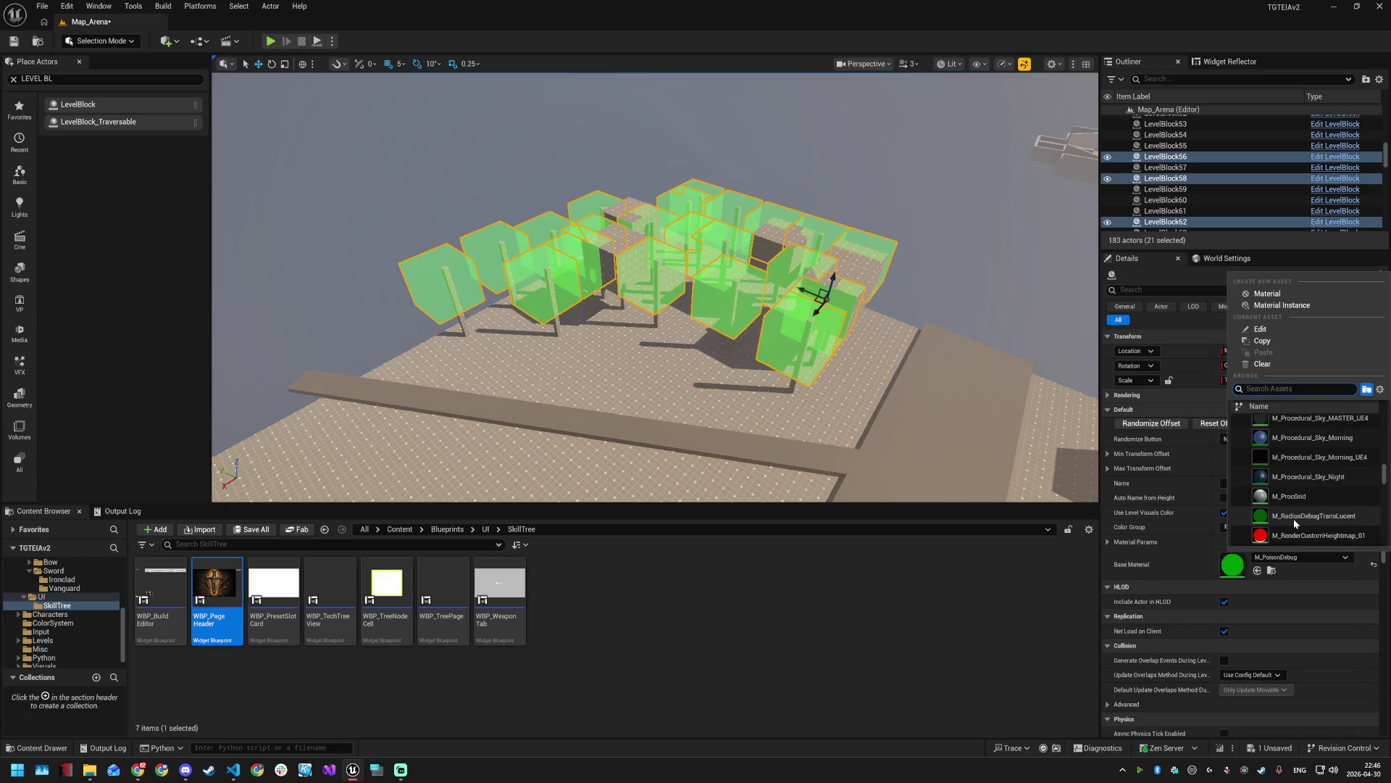
scroll(1293, 519, down, 5)
scroll(1293, 510, down, 5)
scroll(1291, 511, down, 5)
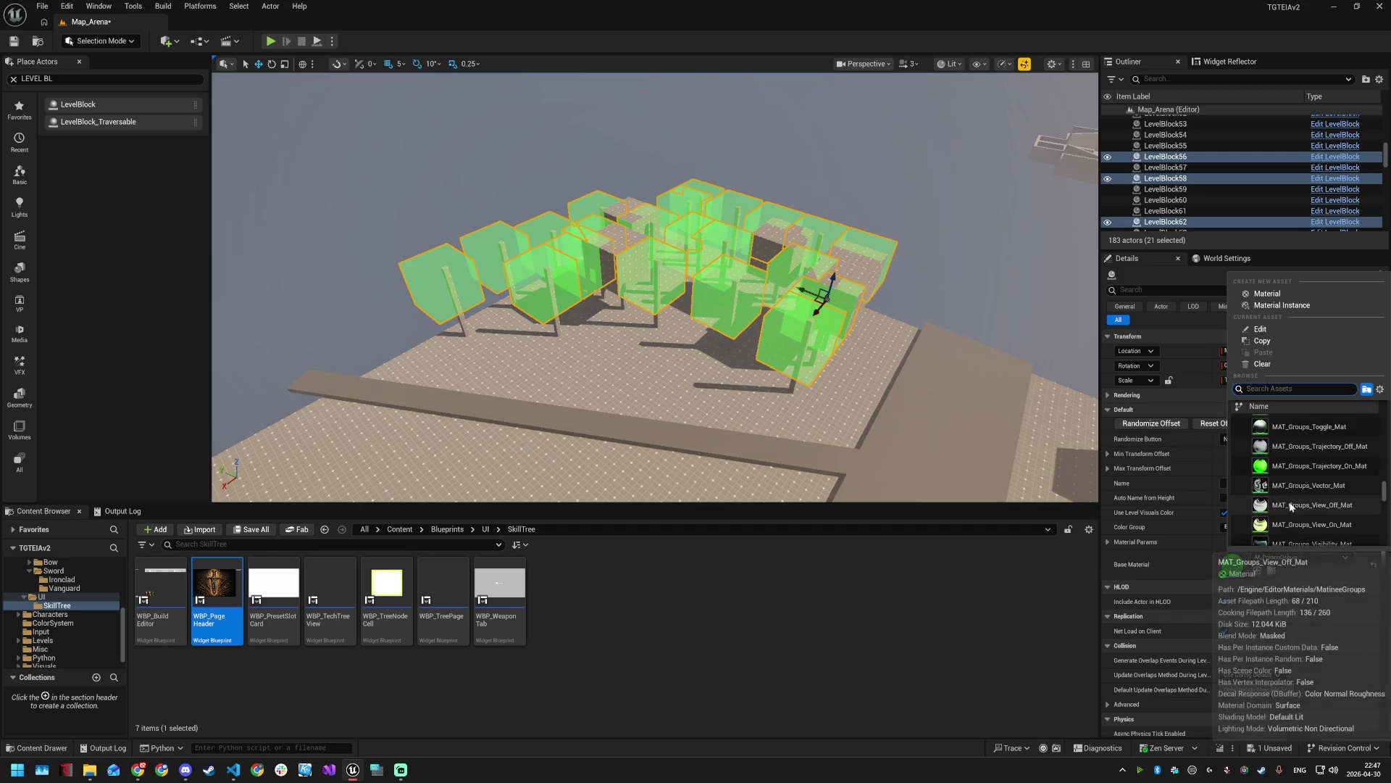
click(1294, 465)
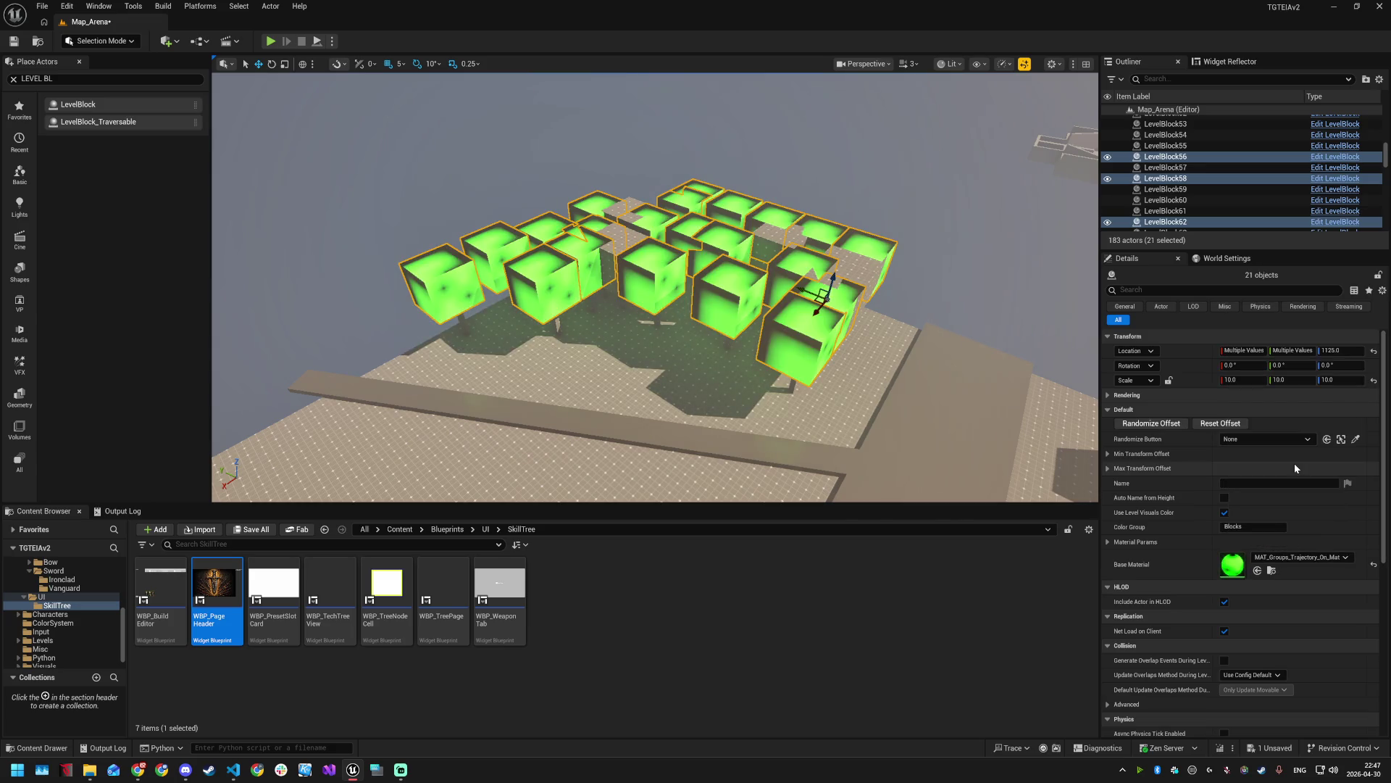
- Try MirrorPlaneMaterial, then settle on green SplineEditorMeshMat for the cubes
click(1289, 558)
scroll(1298, 506, down, 10)
scroll(1294, 509, down, 5)
click(1293, 447)
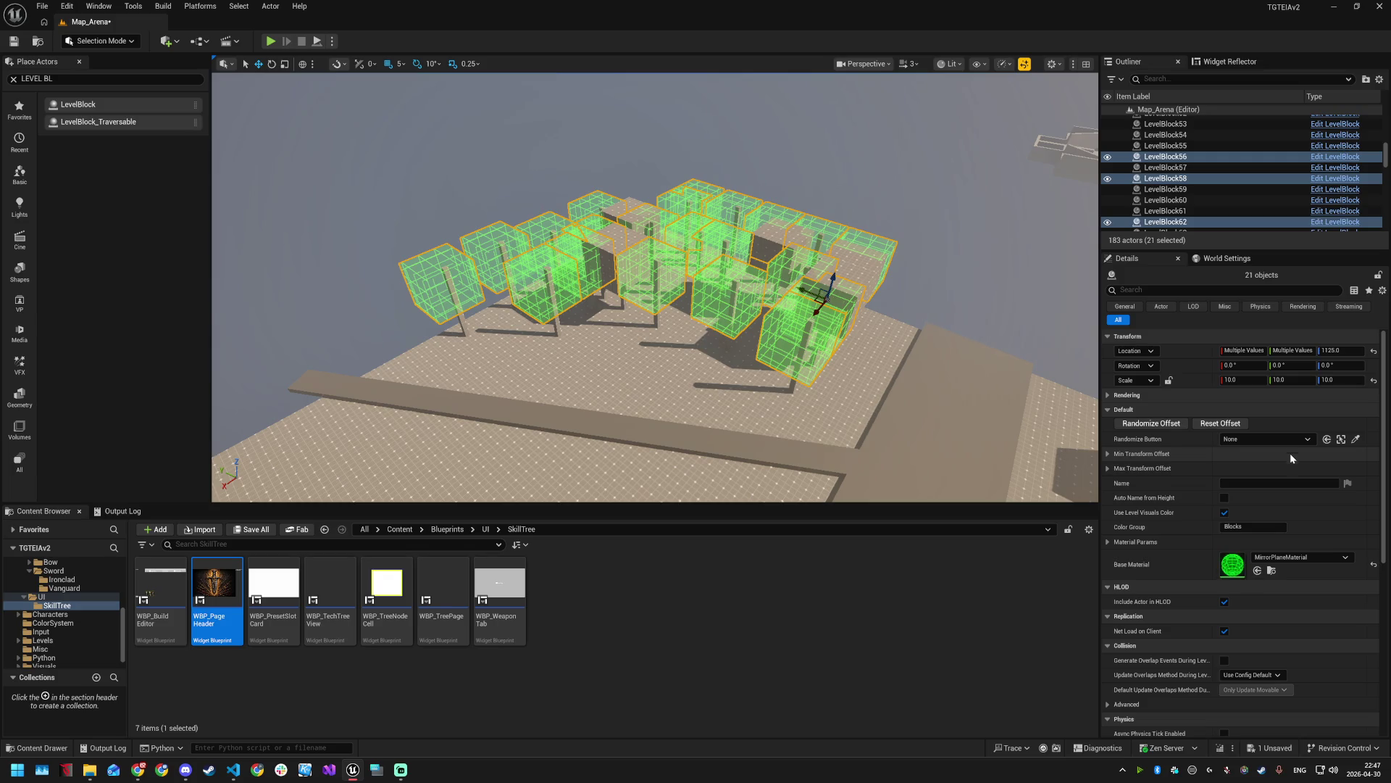
click(1289, 558)
scroll(1297, 494, down, 3)
scroll(1298, 494, down, 10)
scroll(1297, 492, down, 3)
click(1285, 432)
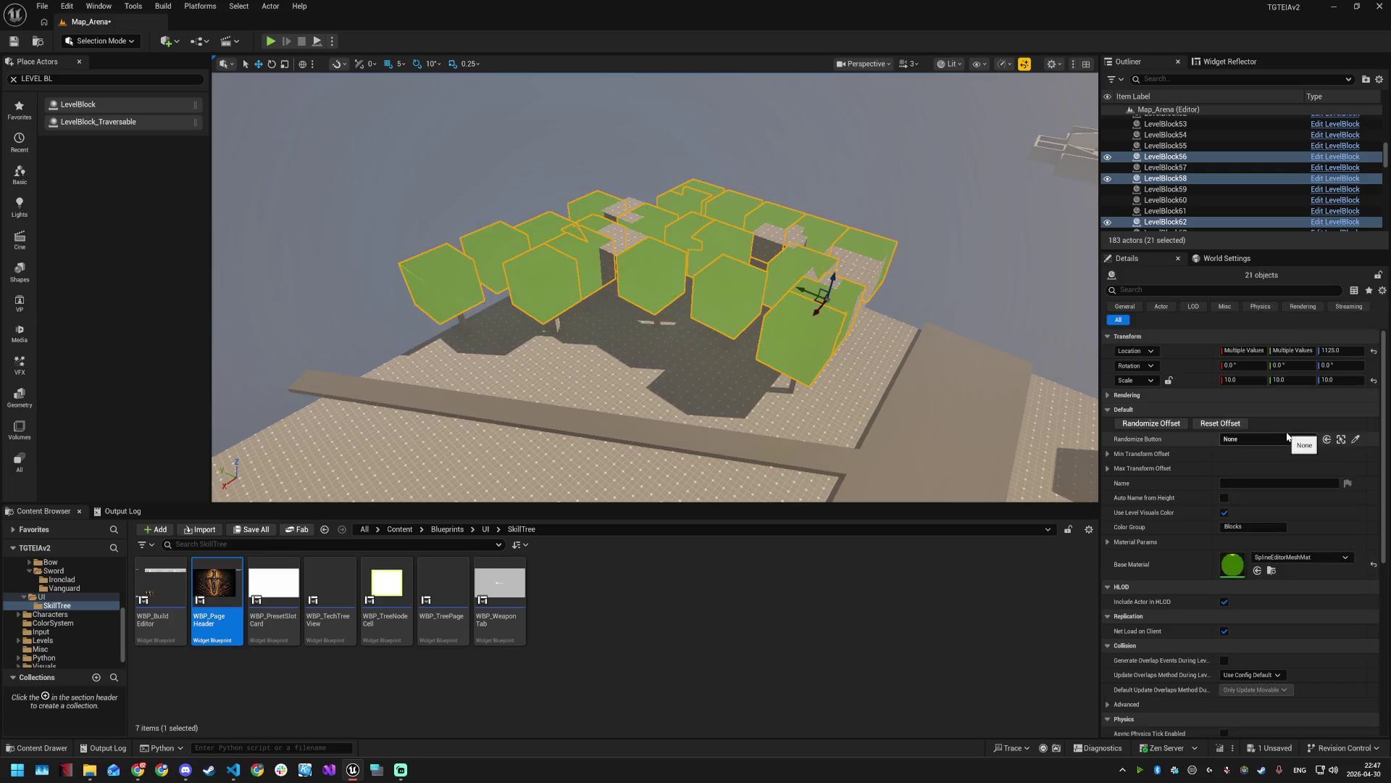
mouse_move(897, 364)
mouse_down()
mouse_move(897, 396)
mouse_move(912, 400)
mouse_move(635, 362)
mouse_up()
click(783, 278)
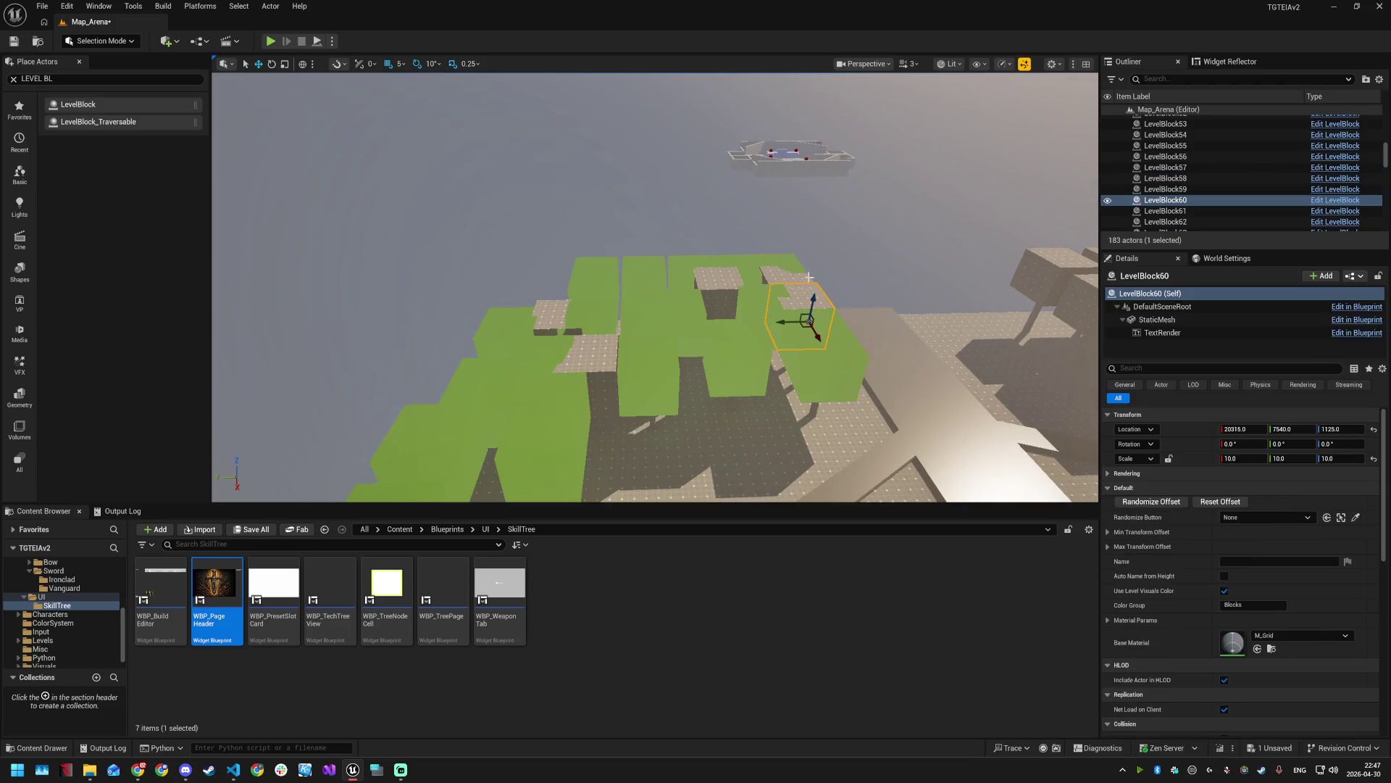
- Select the nine cubes of the second block group
drag(787, 392, 568, 283)
ctrl+click(615, 364)
ctrl+click(692, 304)
ctrl+click(774, 272)
ctrl+click(784, 319)
ctrl+click(705, 358)
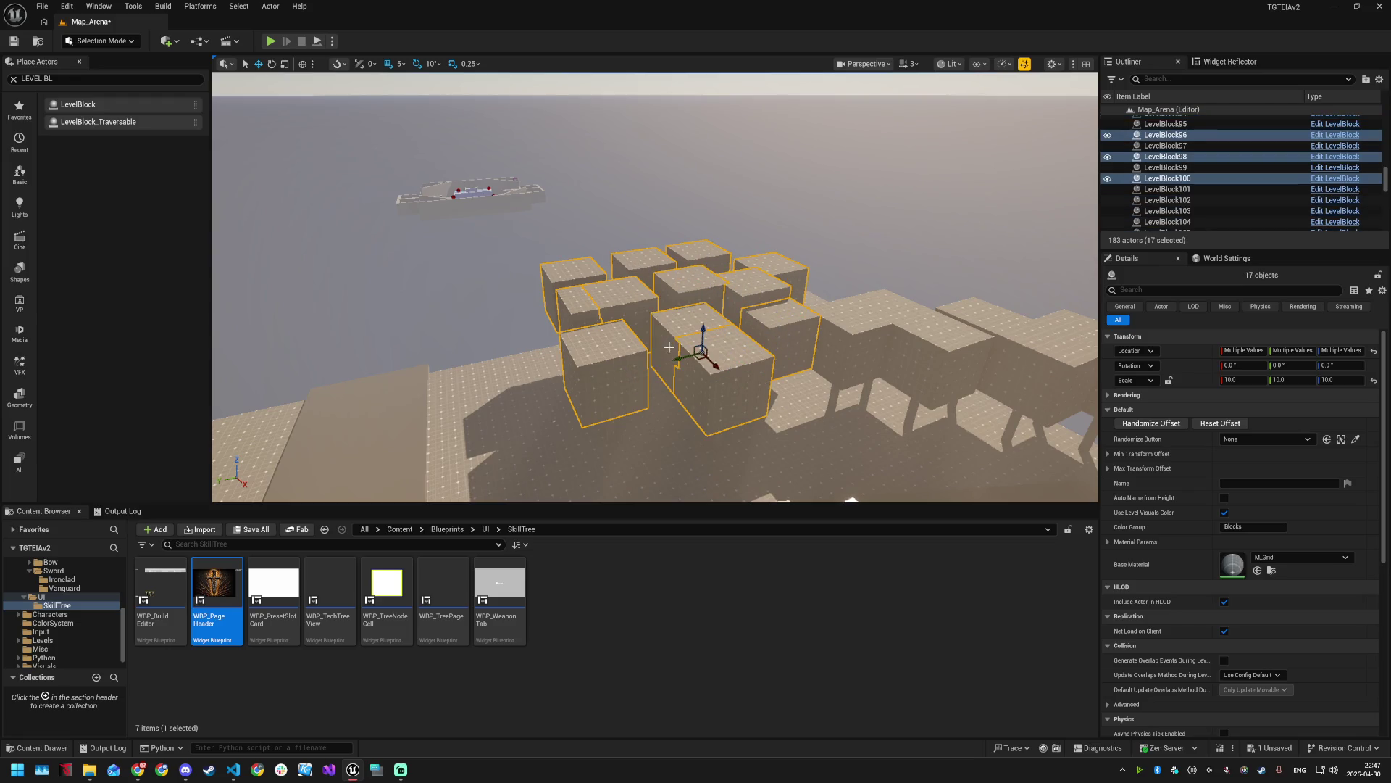
ctrl+click(875, 305)
ctrl+click(955, 319)
ctrl+click(1026, 362)
ctrl+click(1058, 321)
- Set the selected cubes' base material to SplineEditorMeshMat
click(1290, 557)
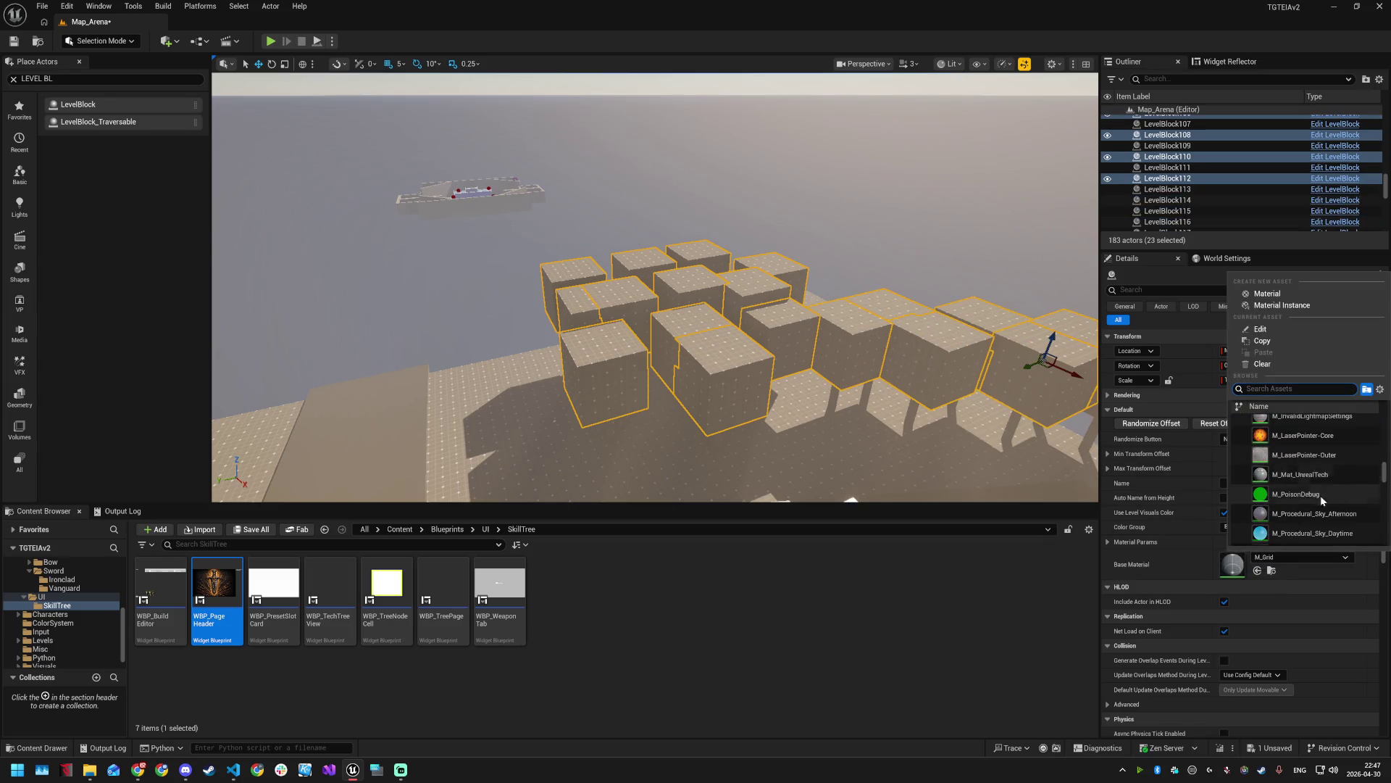
scroll(1314, 476, down, 3)
scroll(1308, 503, down, 5)
scroll(1304, 502, down, 10)
scroll(1305, 507, down, 10)
scroll(1305, 509, down, 3)
scroll(1297, 475, down, 6)
scroll(1297, 480, down, 5)
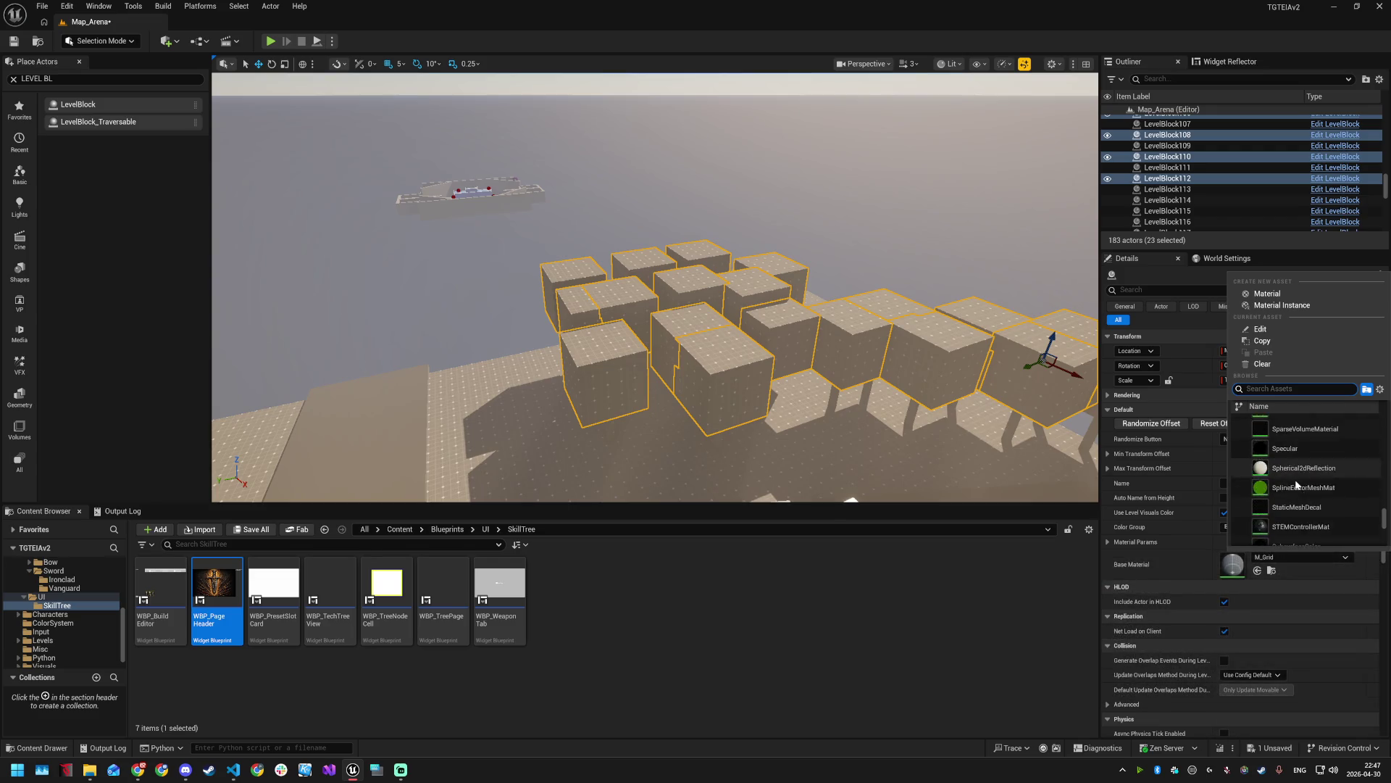
scroll(1294, 479, down, 1)
click(1294, 479)
drag(687, 442, 871, 430)
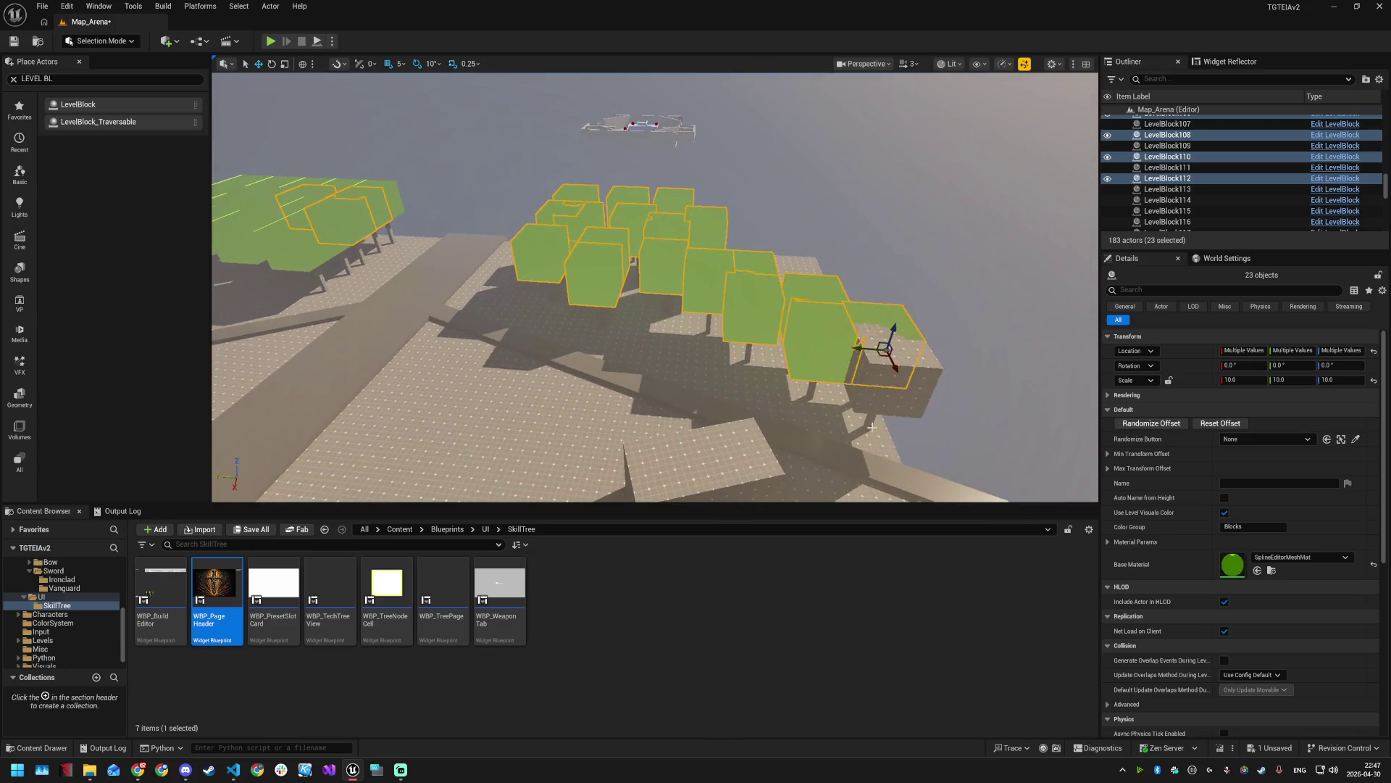
- Delete the leftover stray cube and the thin pole beside it
click(909, 408)
key(Delete)
click(873, 417)
key(Delete)
mouse_move(873, 416)
mouse_down()
mouse_move(714, 420)
mouse_move(885, 398)
mouse_move(833, 312)
mouse_up()
click(674, 332)
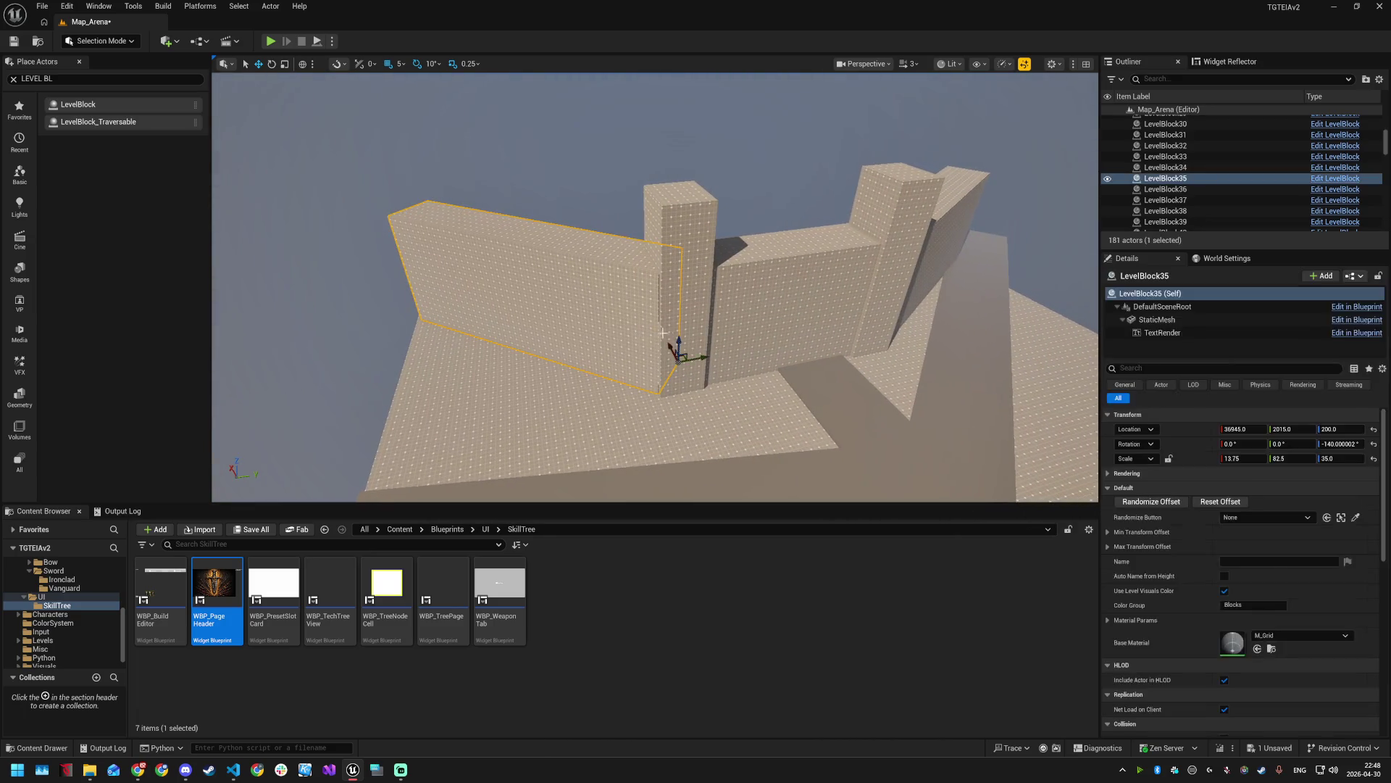
- Add the pillar to the wall selection and try M_InvalidLightmapSettings, M_Procedural_Sky_Afternoon and M_ProcGrid as base material
ctrl+click(652, 347)
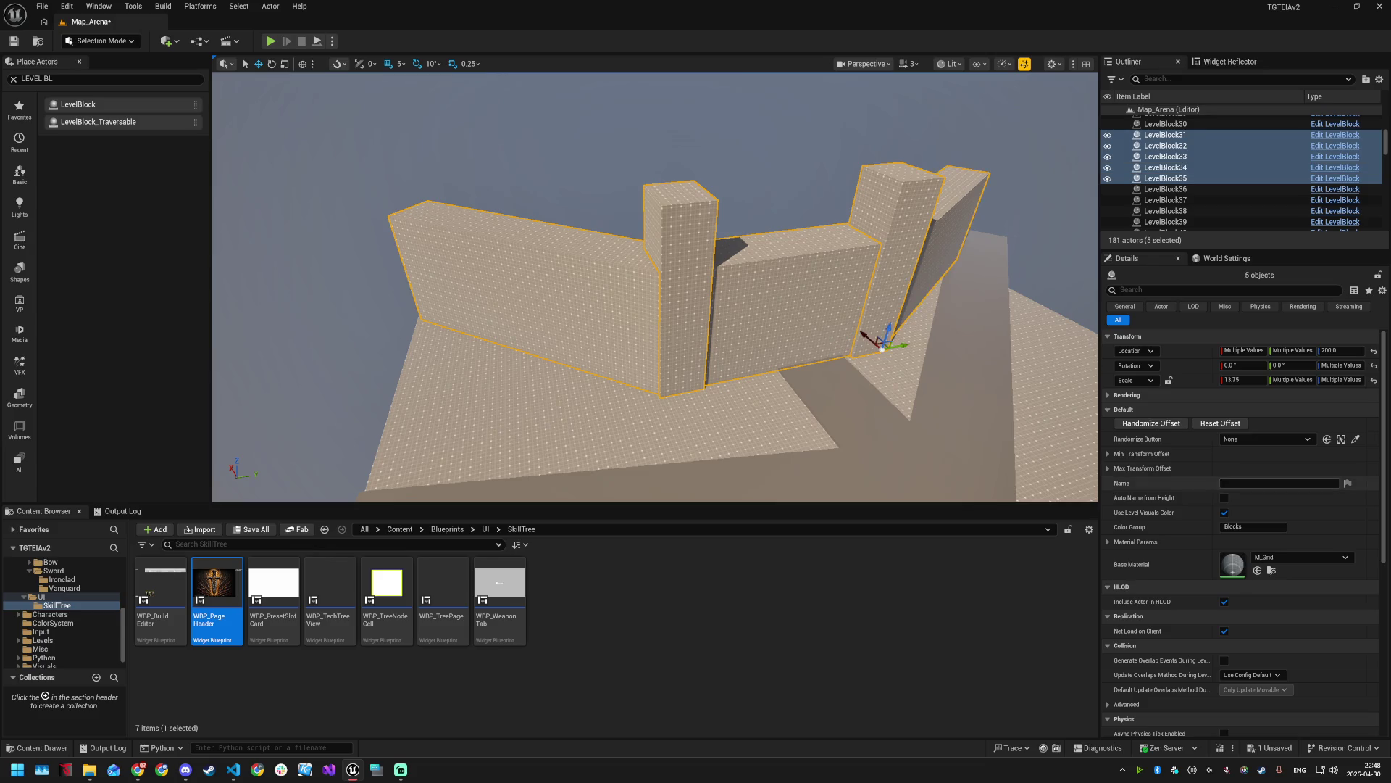
click(1285, 556)
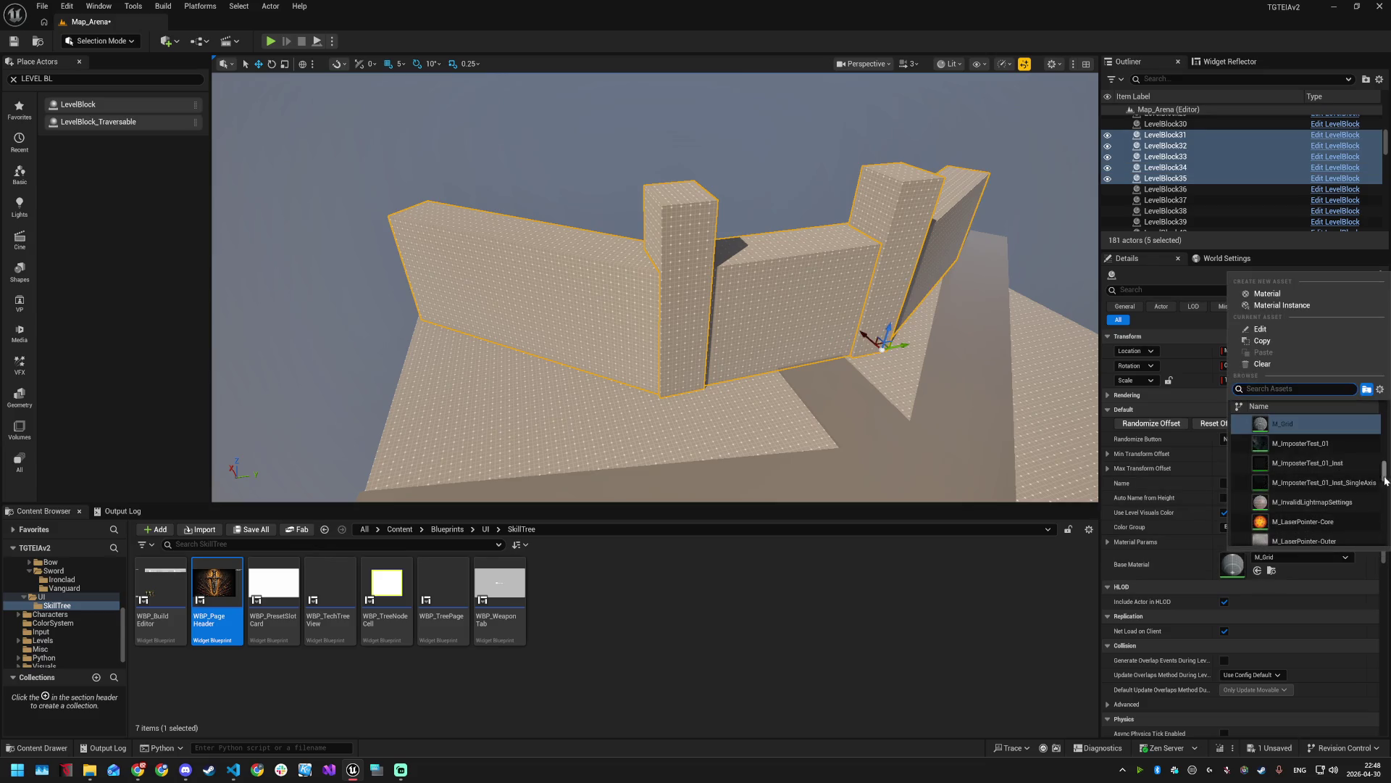
click(1326, 504)
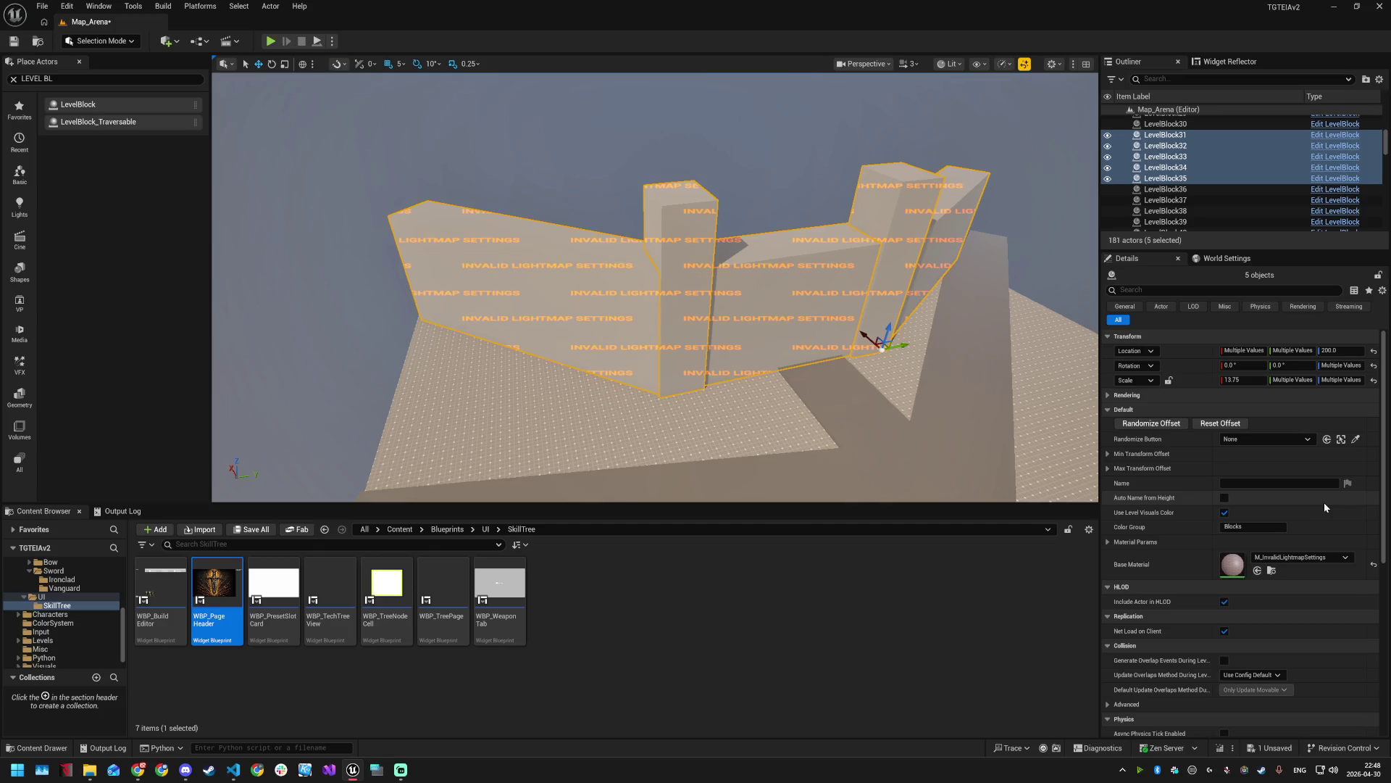
click(1297, 556)
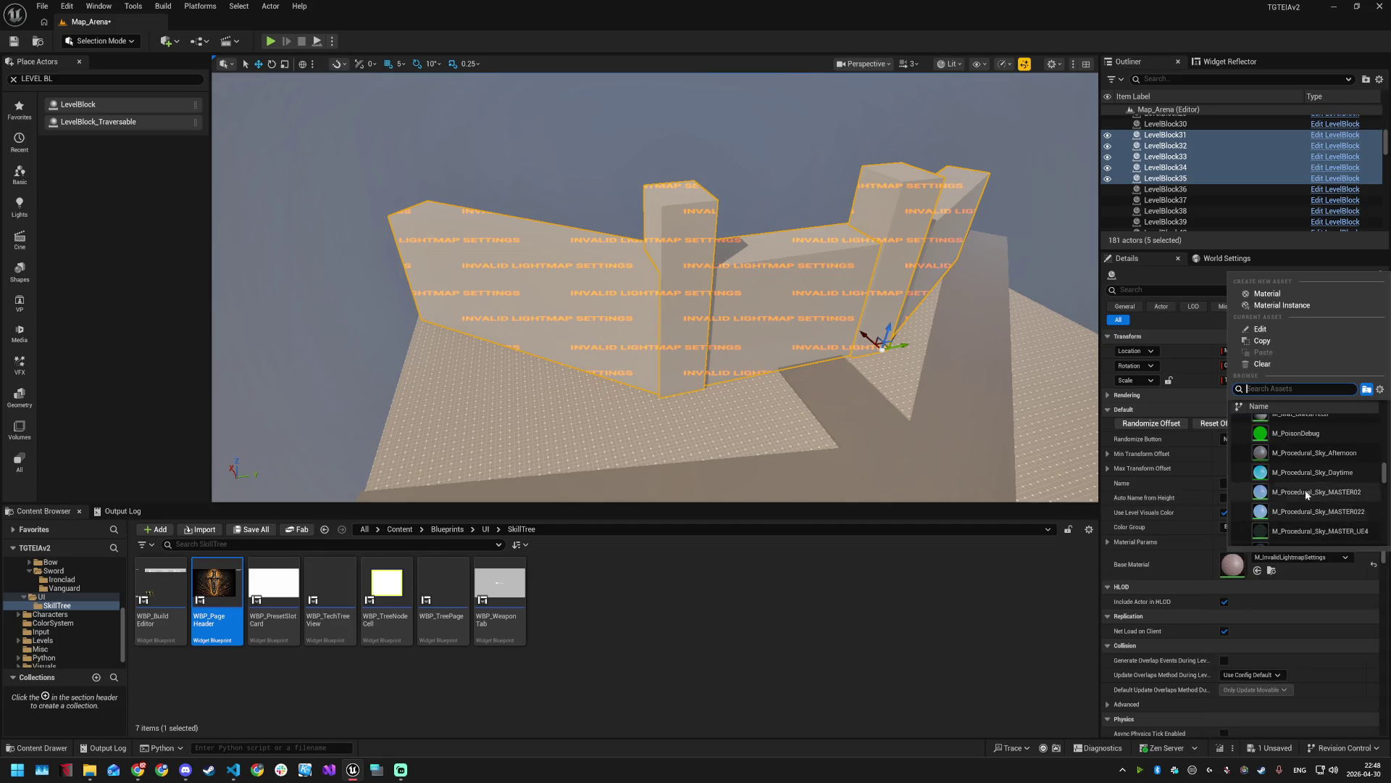
click(1290, 455)
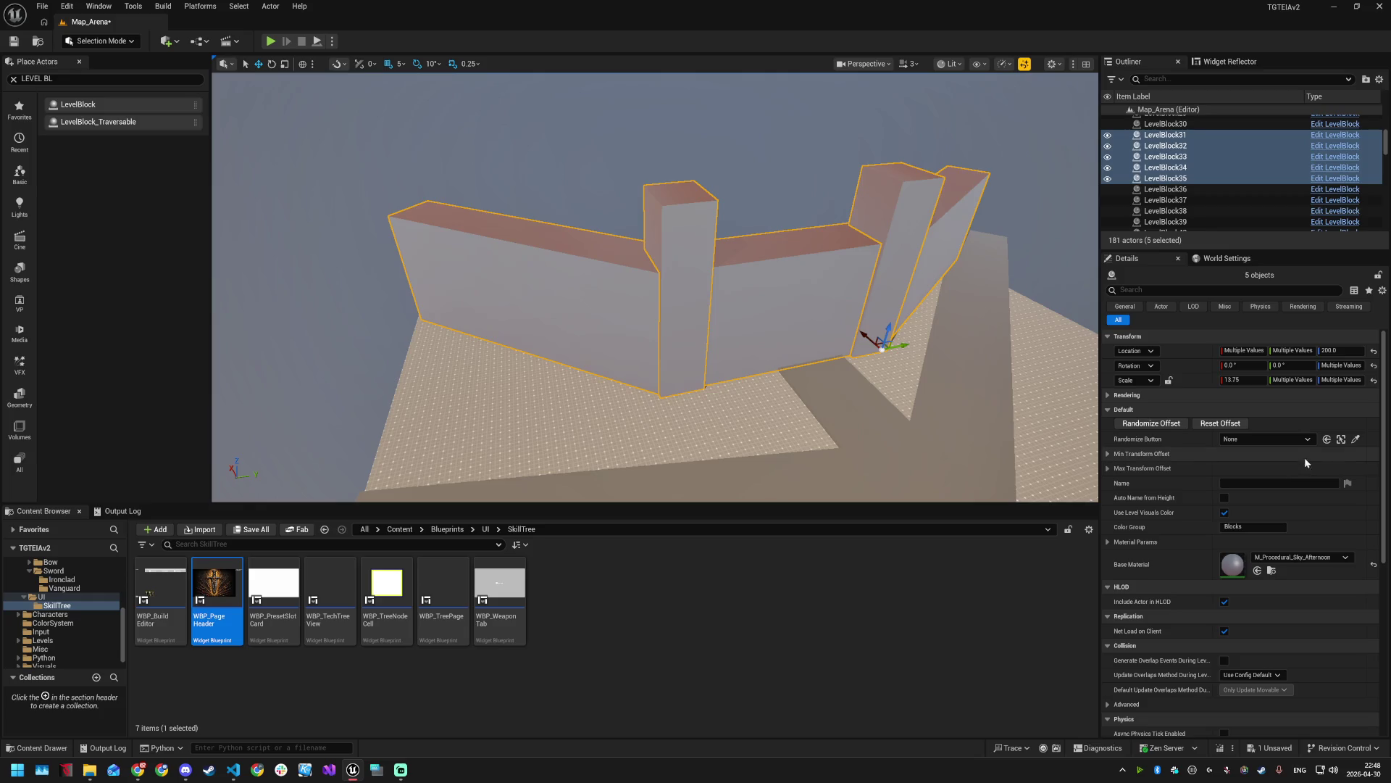
click(1302, 558)
scroll(1328, 506, down, 3)
scroll(1328, 506, down, 3)
click(1293, 458)
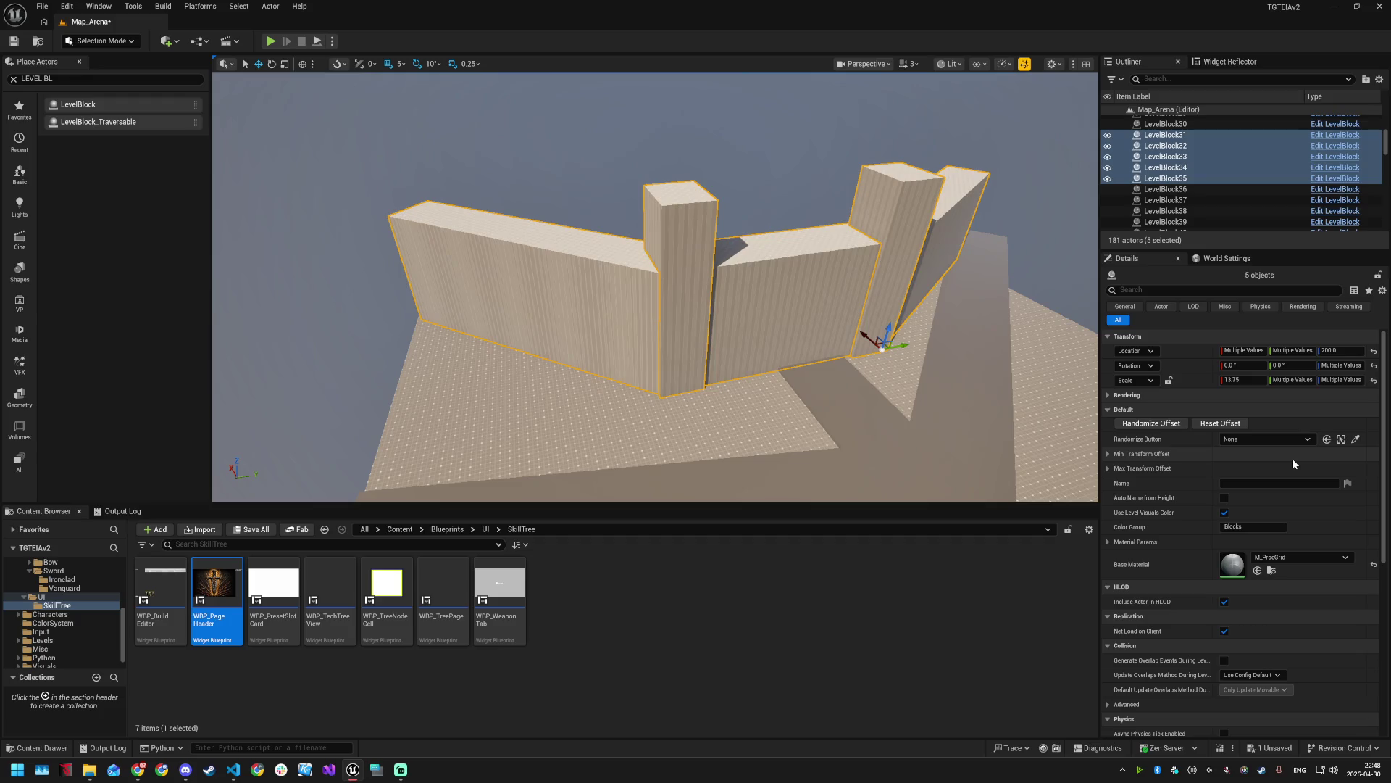
- Try the Metallic and MacroUVs base materials, then settle on M_Solid for the walls
click(1302, 557)
drag(1381, 479, 1384, 497)
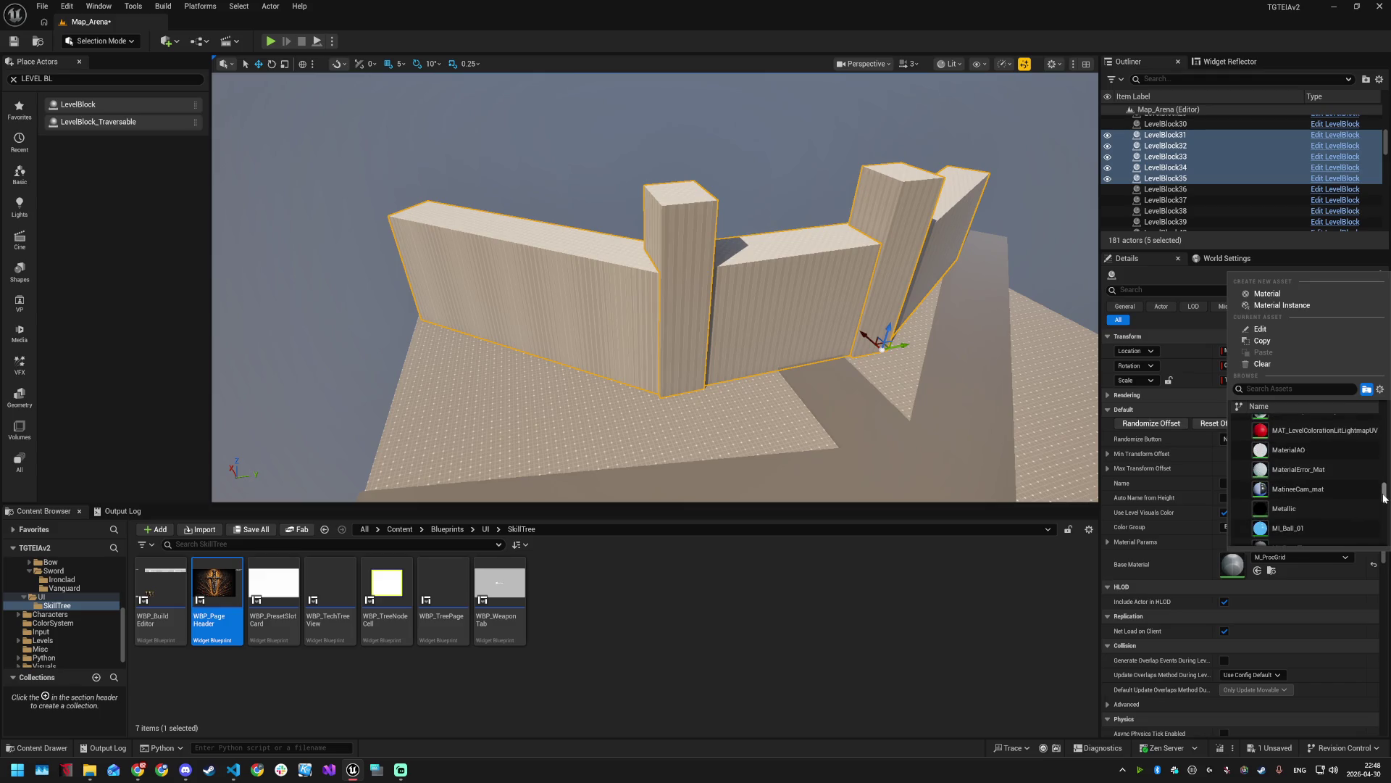
click(1321, 513)
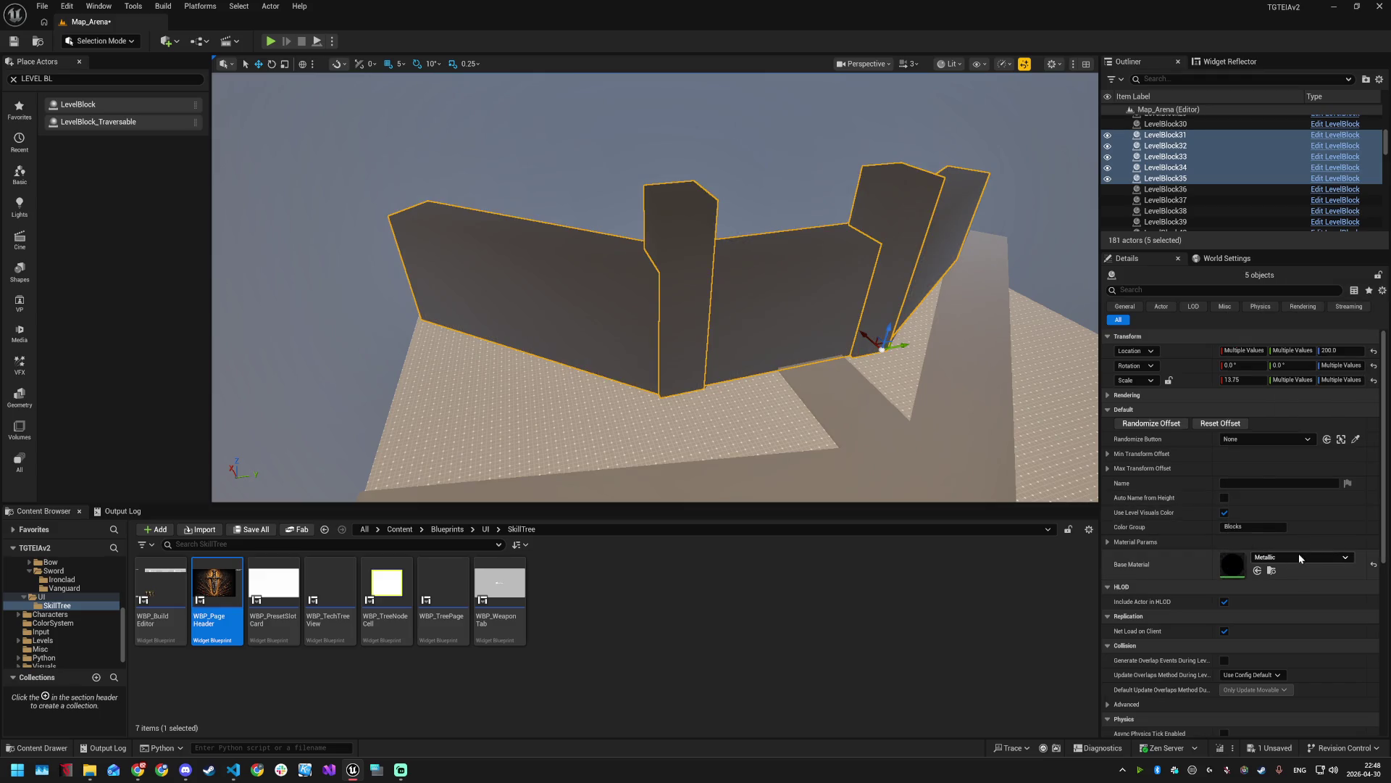
scroll(1313, 496, up, 3)
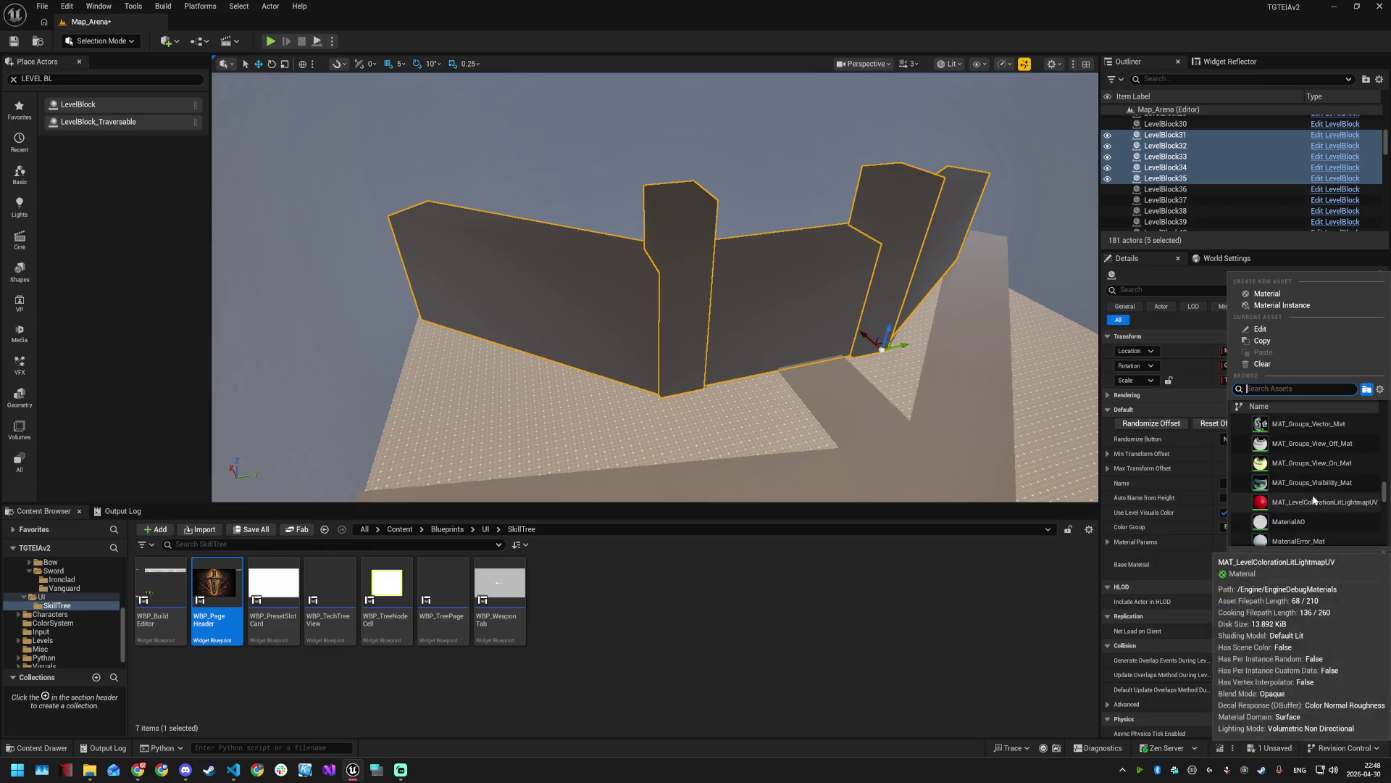
scroll(1312, 496, up, 5)
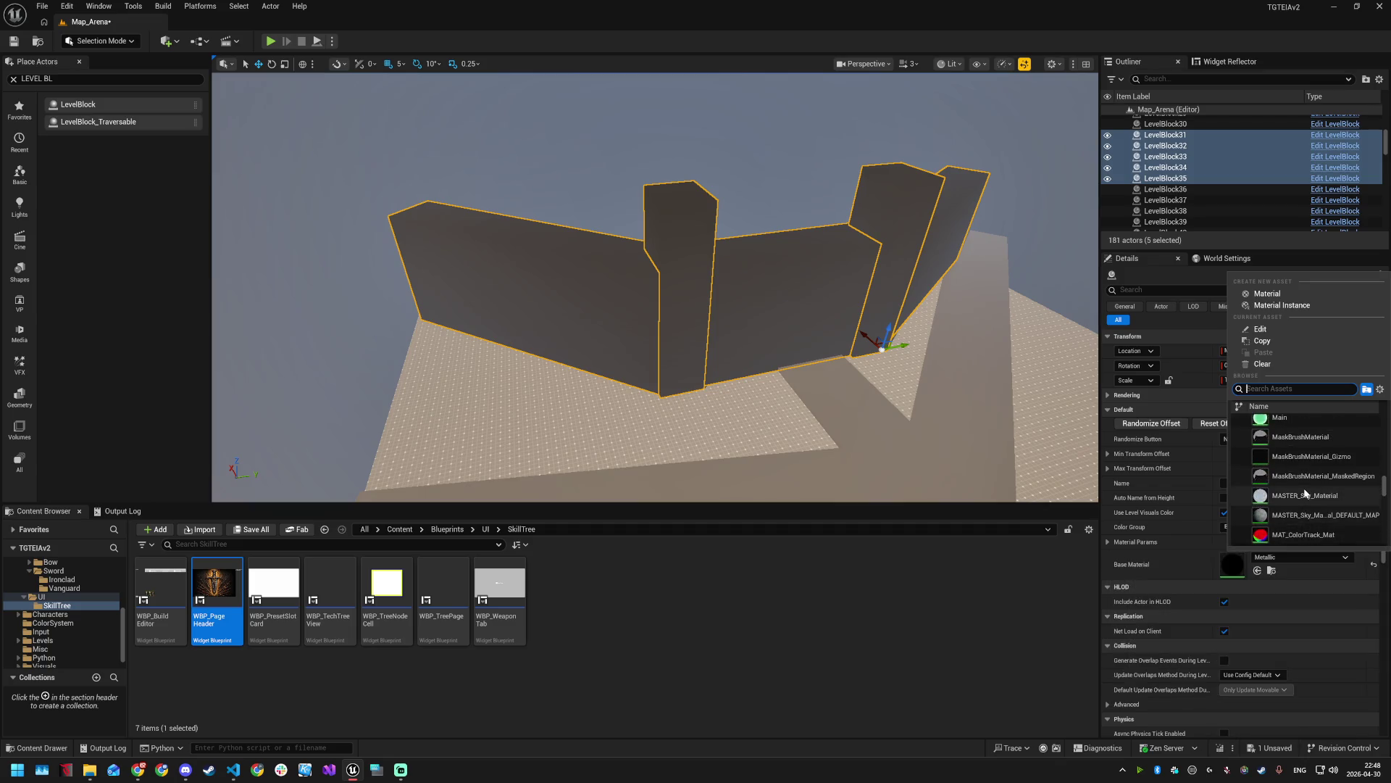
scroll(1305, 492, up, 5)
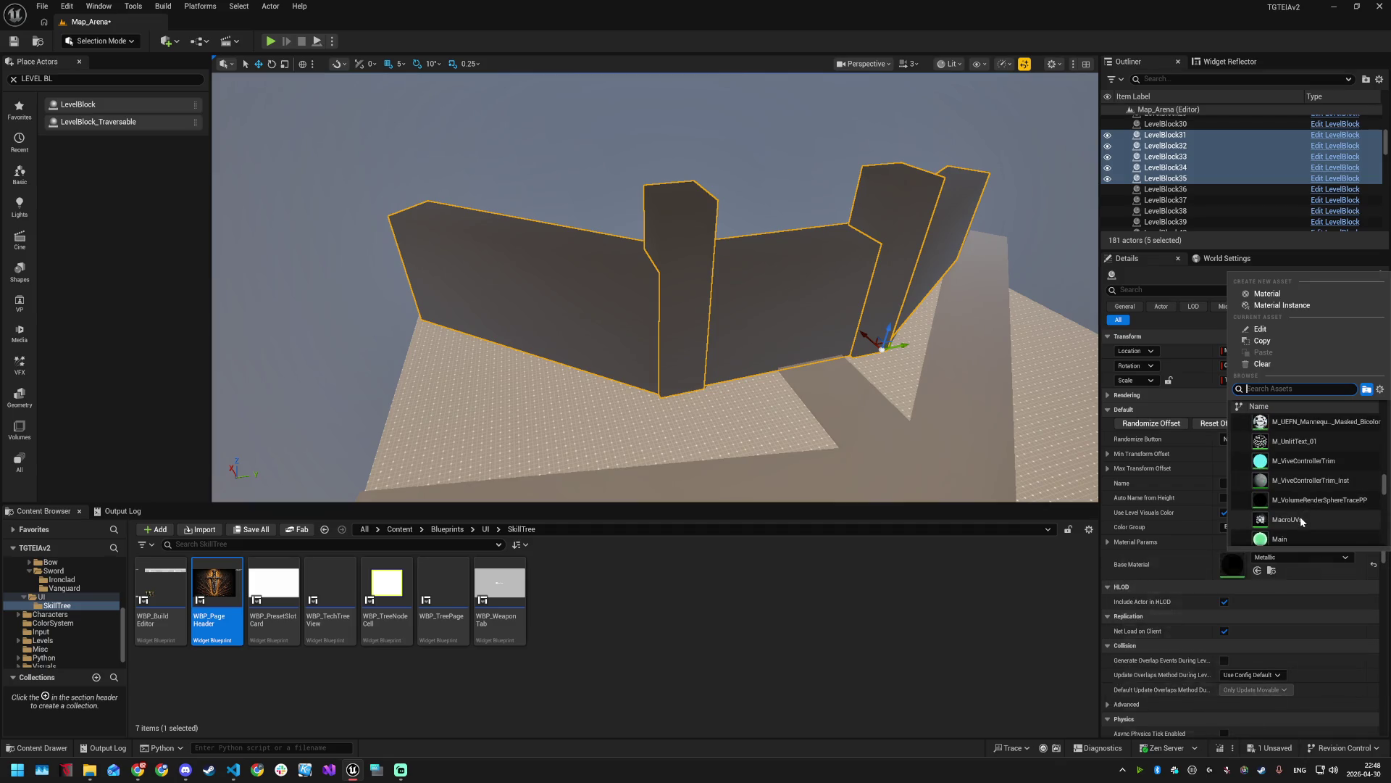
click(1301, 520)
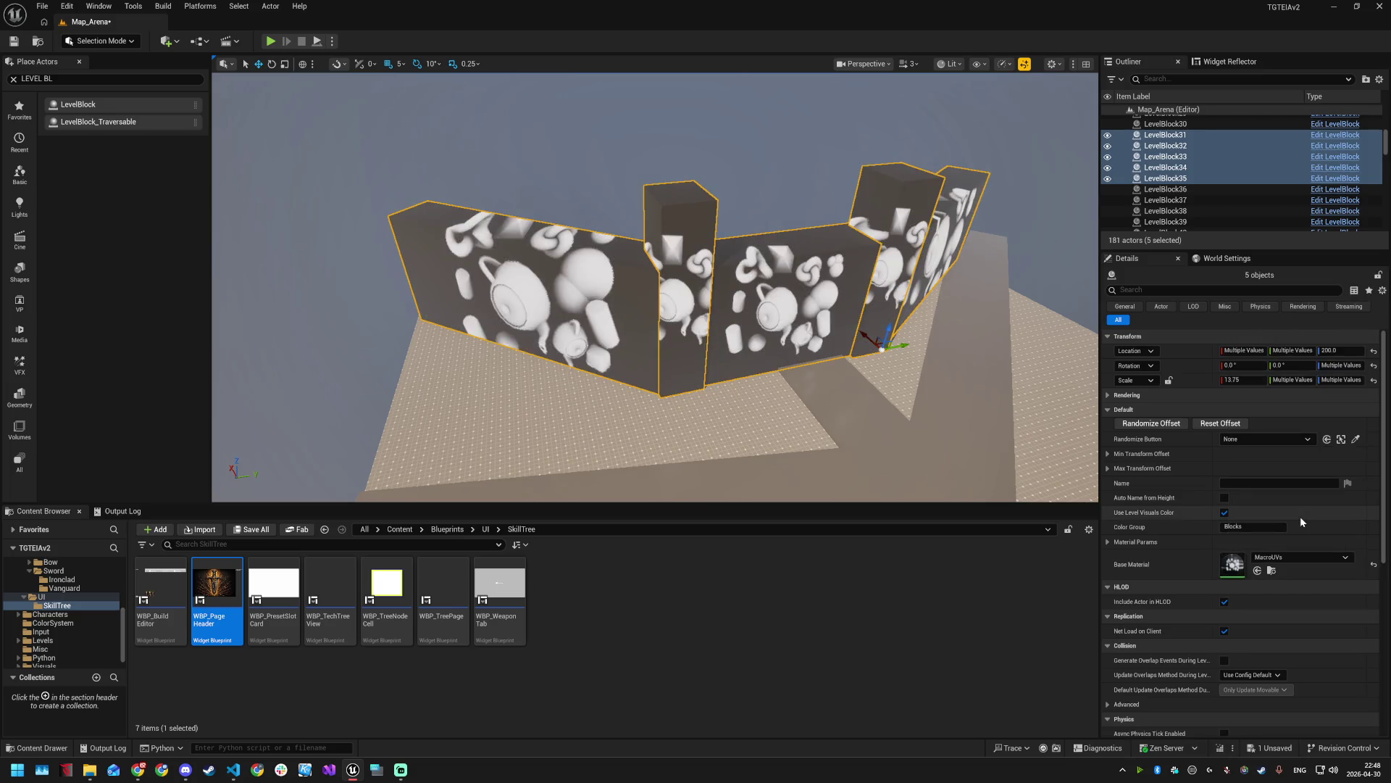
click(1326, 556)
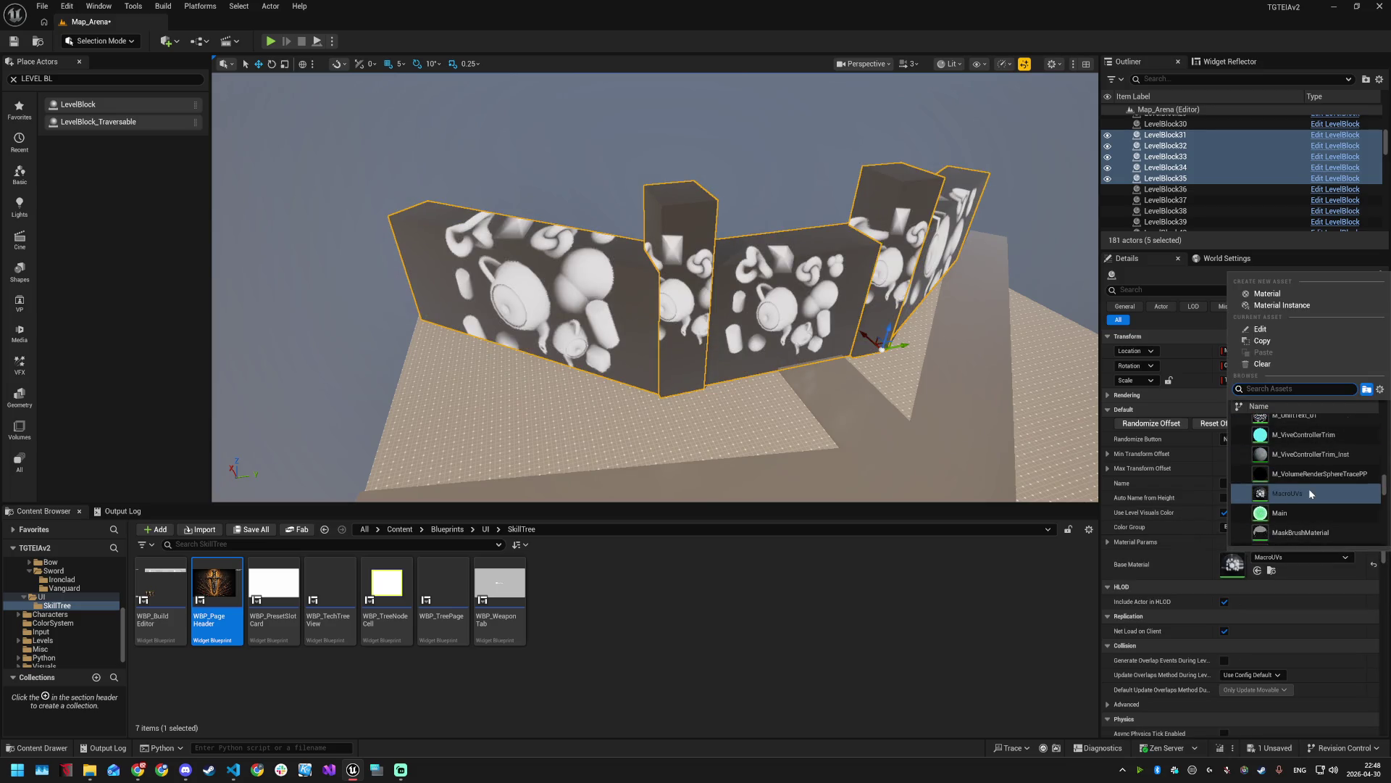
scroll(1308, 492, up, 3)
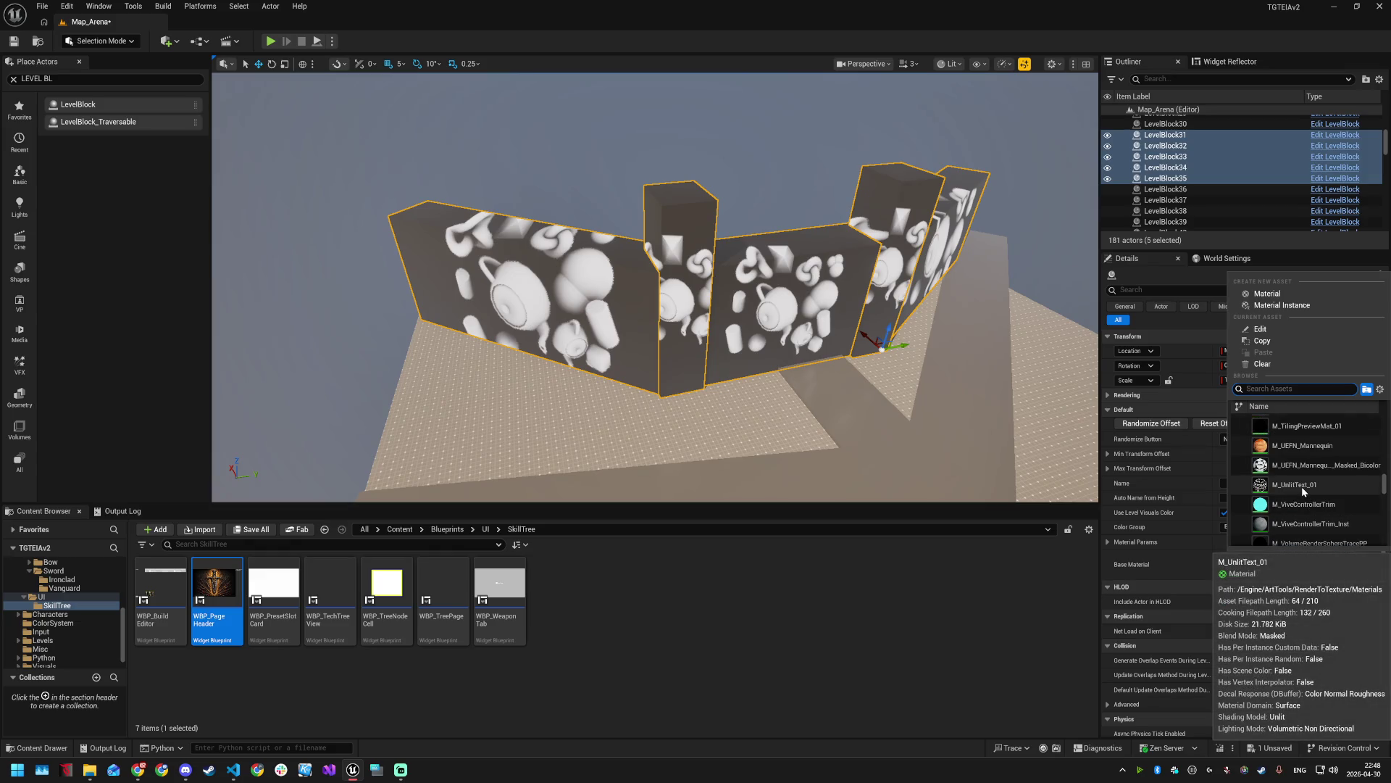
scroll(1300, 489, up, 1)
scroll(1300, 488, up, 1)
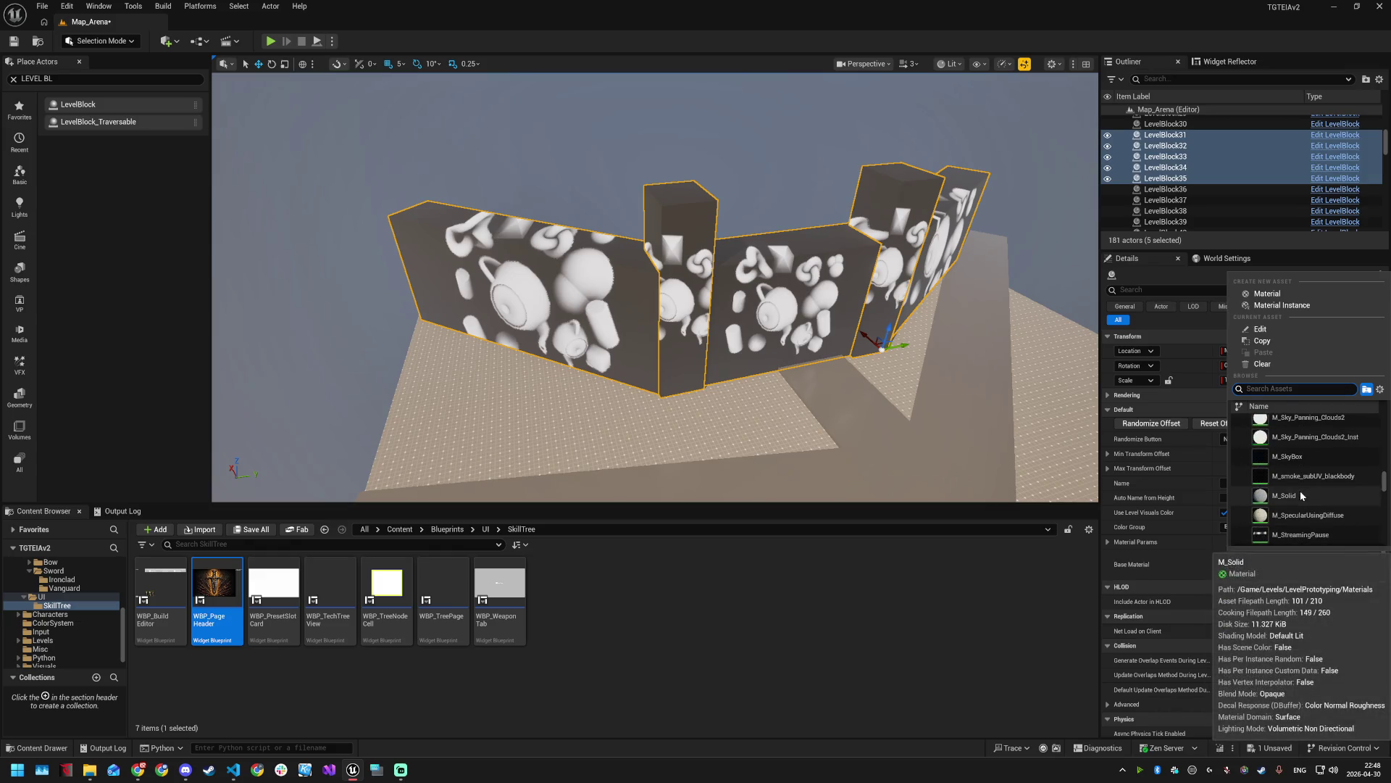
click(1300, 490)
mouse_move(961, 405)
mouse_down()
mouse_move(942, 312)
mouse_move(942, 355)
mouse_move(894, 388)
mouse_move(877, 319)
mouse_move(675, 261)
mouse_up()
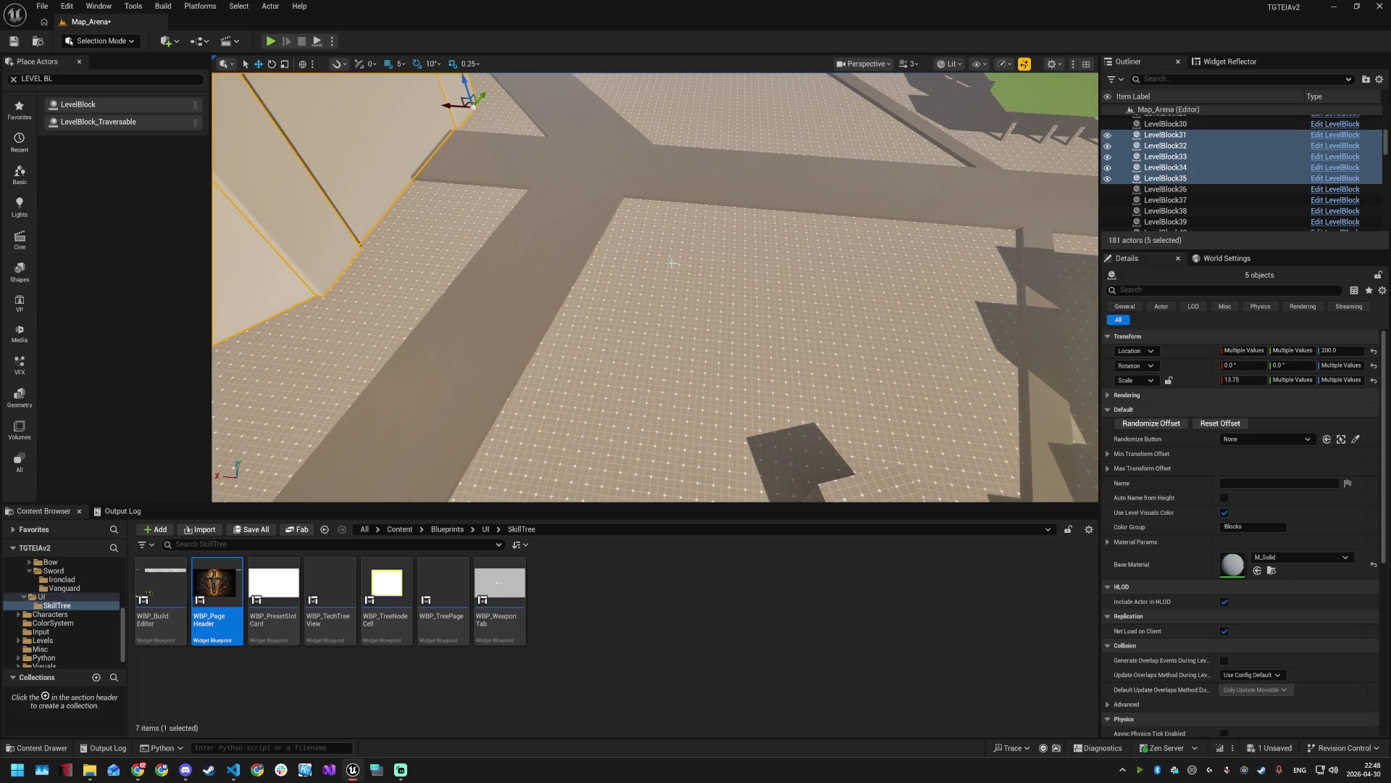
- Select the long road strip LevelBlock128 and shift it along Y
drag(678, 288, 669, 254)
mouse_move(751, 245)
mouse_down()
mouse_move(739, 249)
mouse_move(725, 145)
mouse_up()
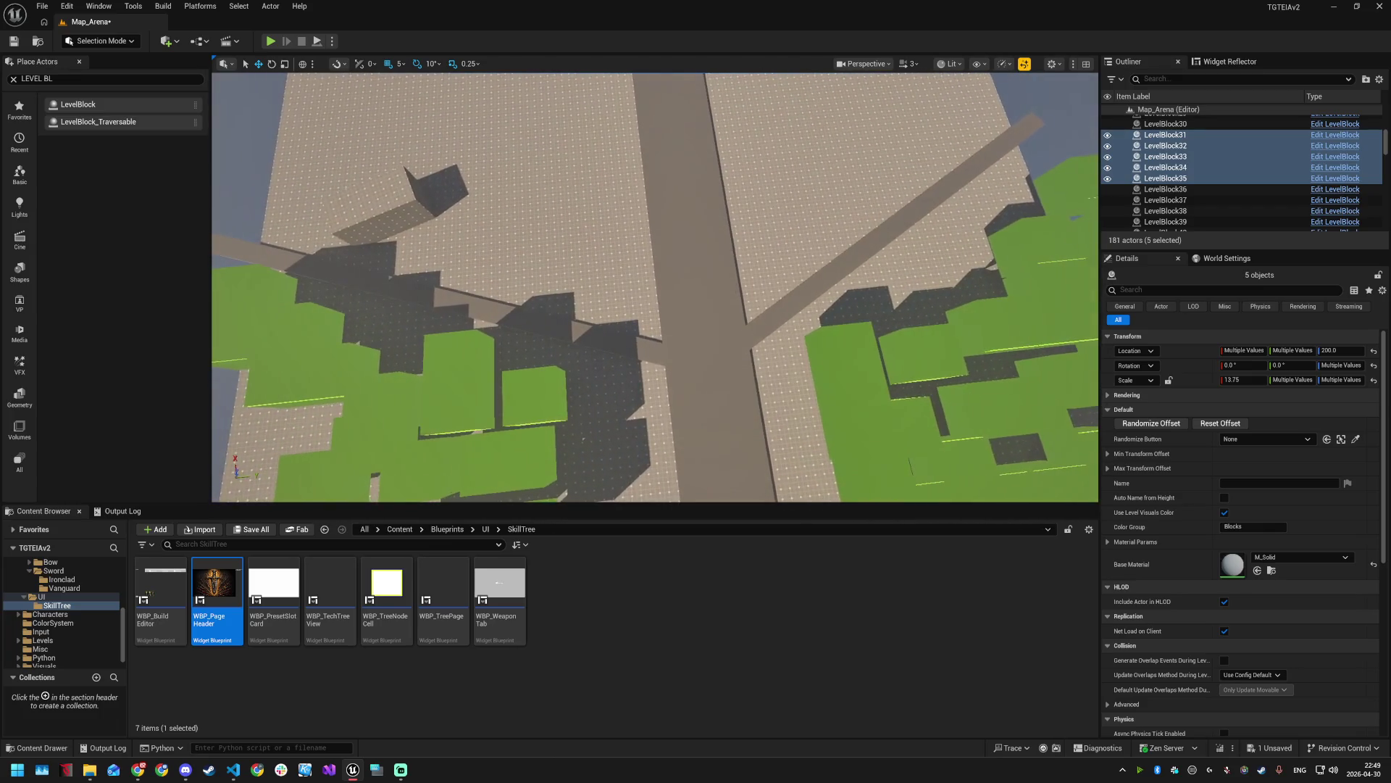
click(695, 289)
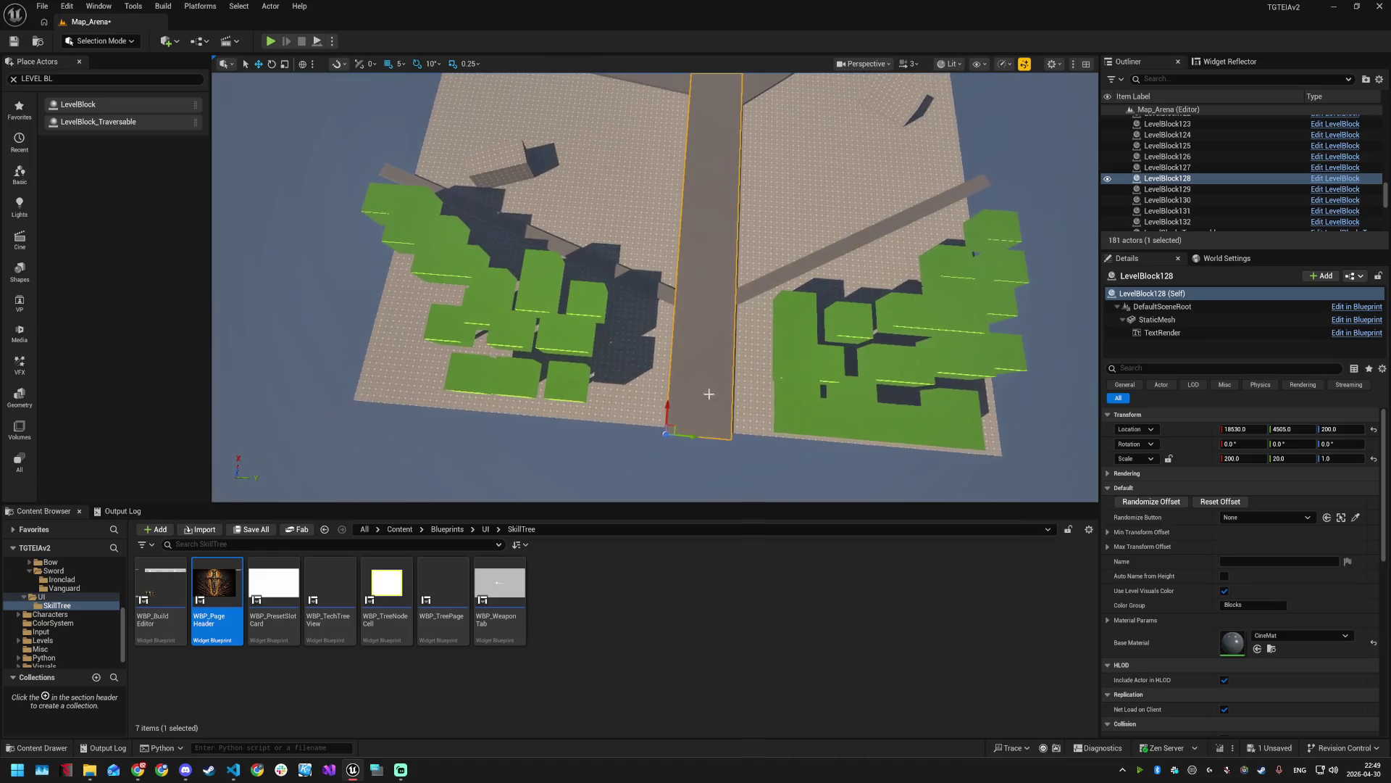
drag(706, 439, 663, 439)
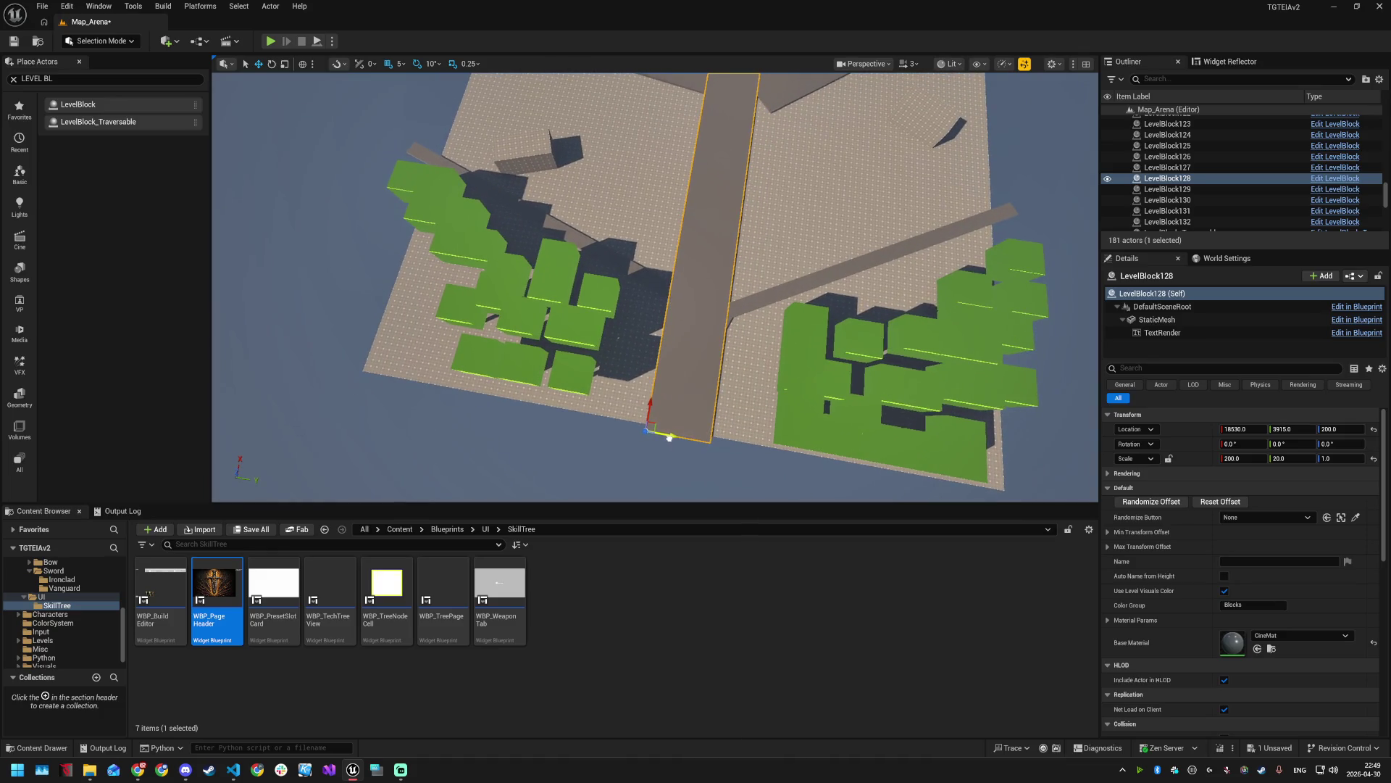
drag(770, 290, 770, 209)
- In world space, reposition and resize the diagonal road strip LevelBlock129, then deselect it
click(769, 210)
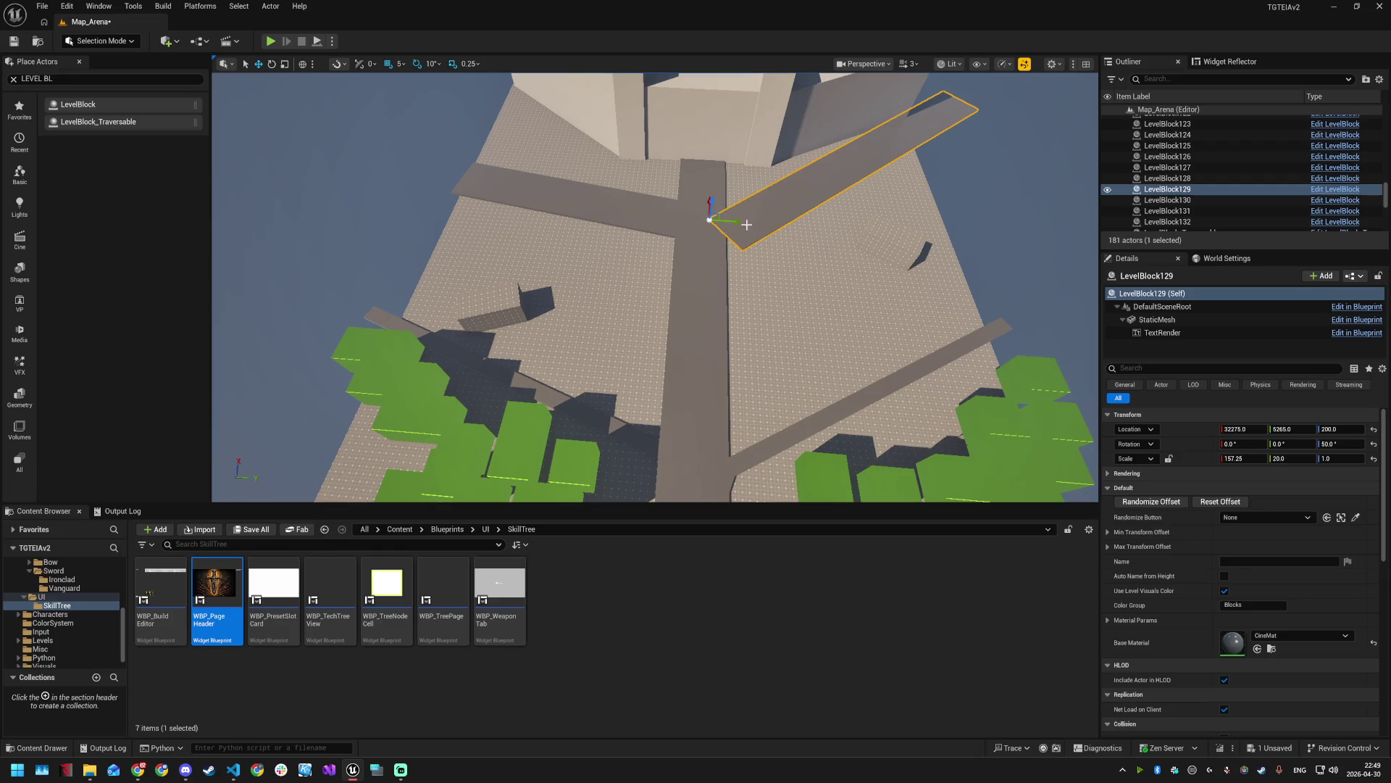
key(ctrl+grave)
mouse_move(728, 211)
mouse_down()
mouse_move(696, 229)
mouse_move(708, 239)
mouse_up()
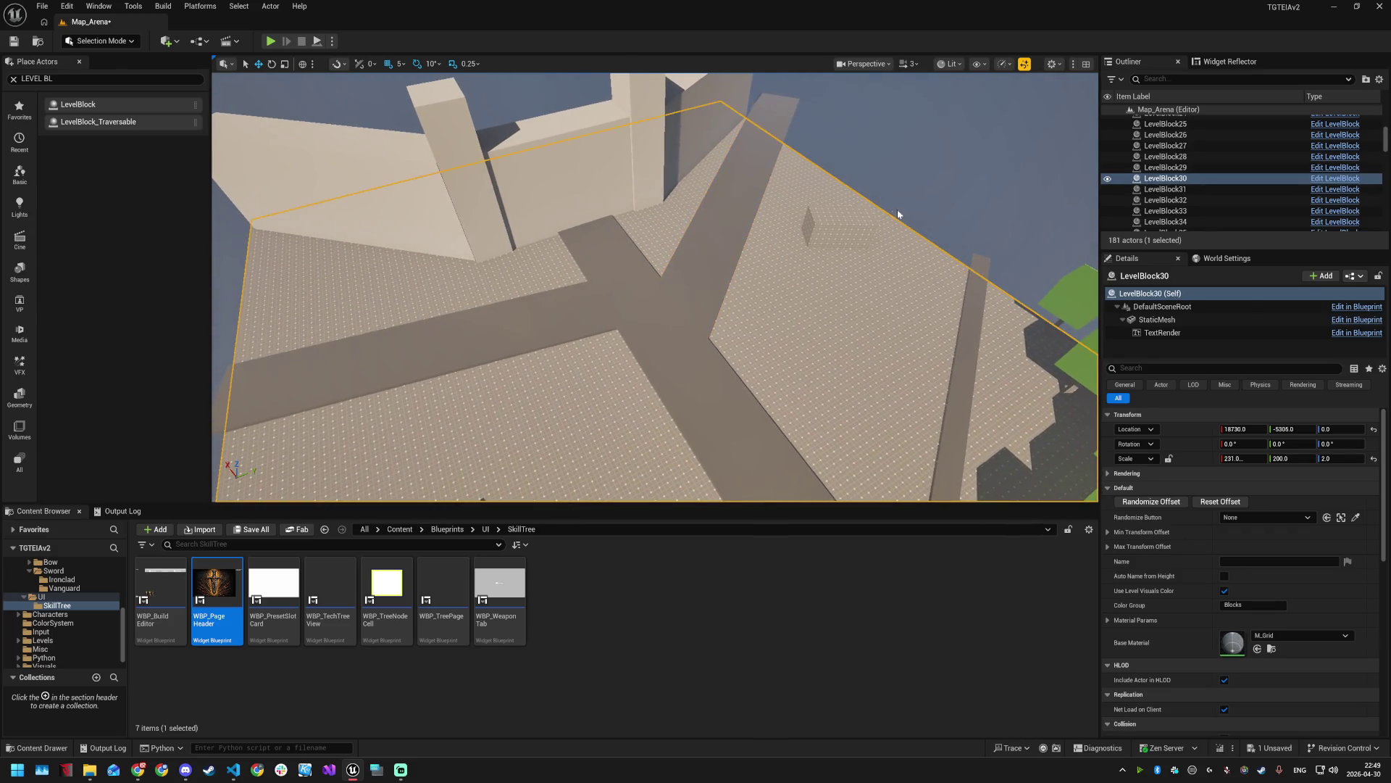
click(901, 214)
click(646, 304)
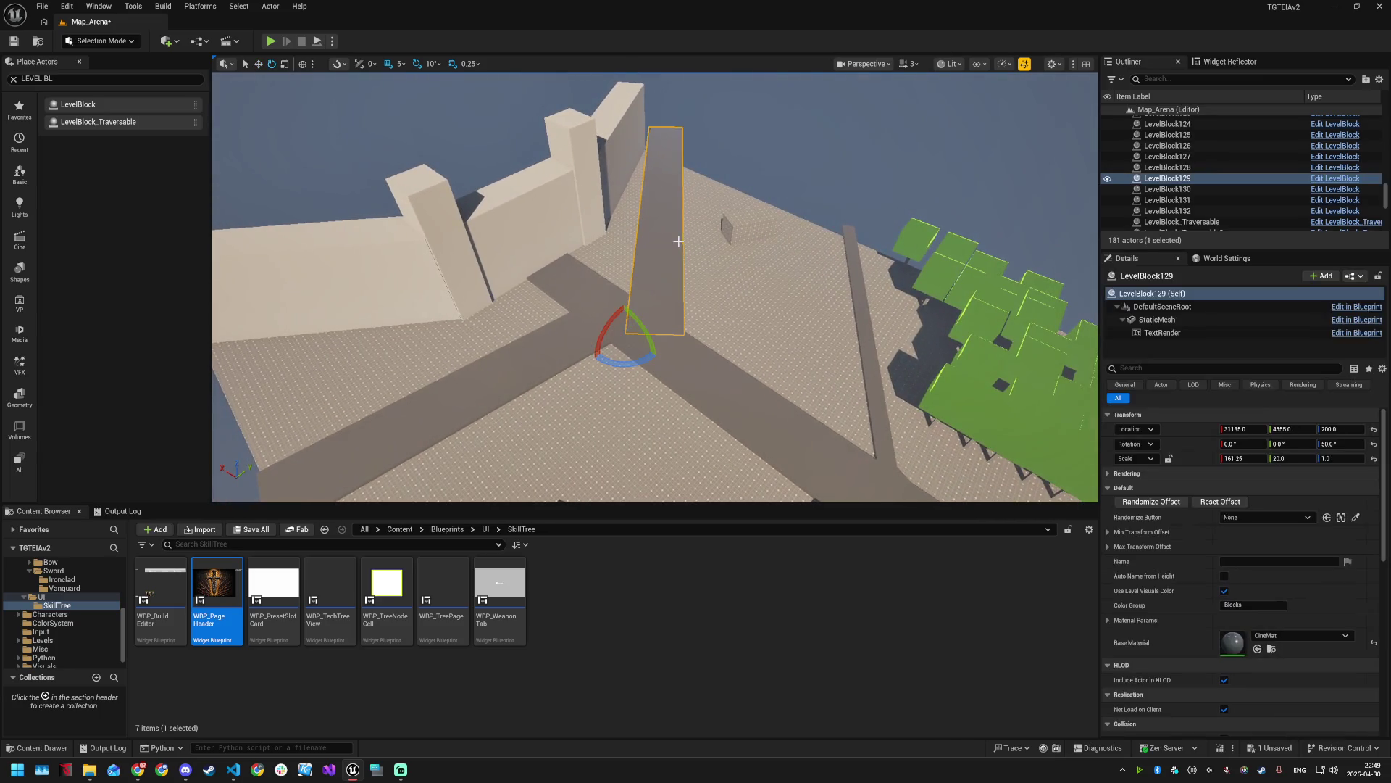
drag(632, 315, 632, 319)
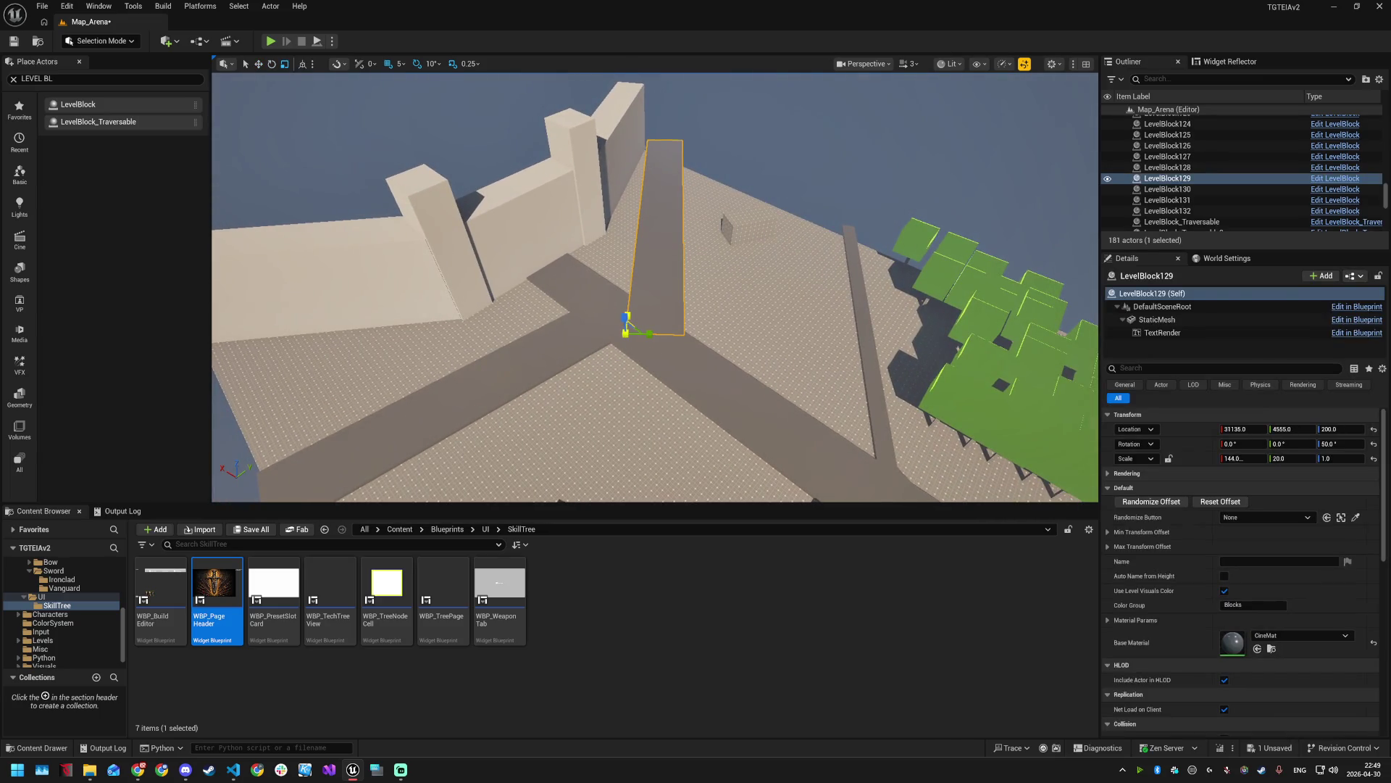
click(829, 119)
mouse_move(913, 286)
mouse_down()
mouse_move(902, 203)
mouse_move(880, 159)
mouse_move(848, 145)
mouse_move(659, 236)
mouse_up()
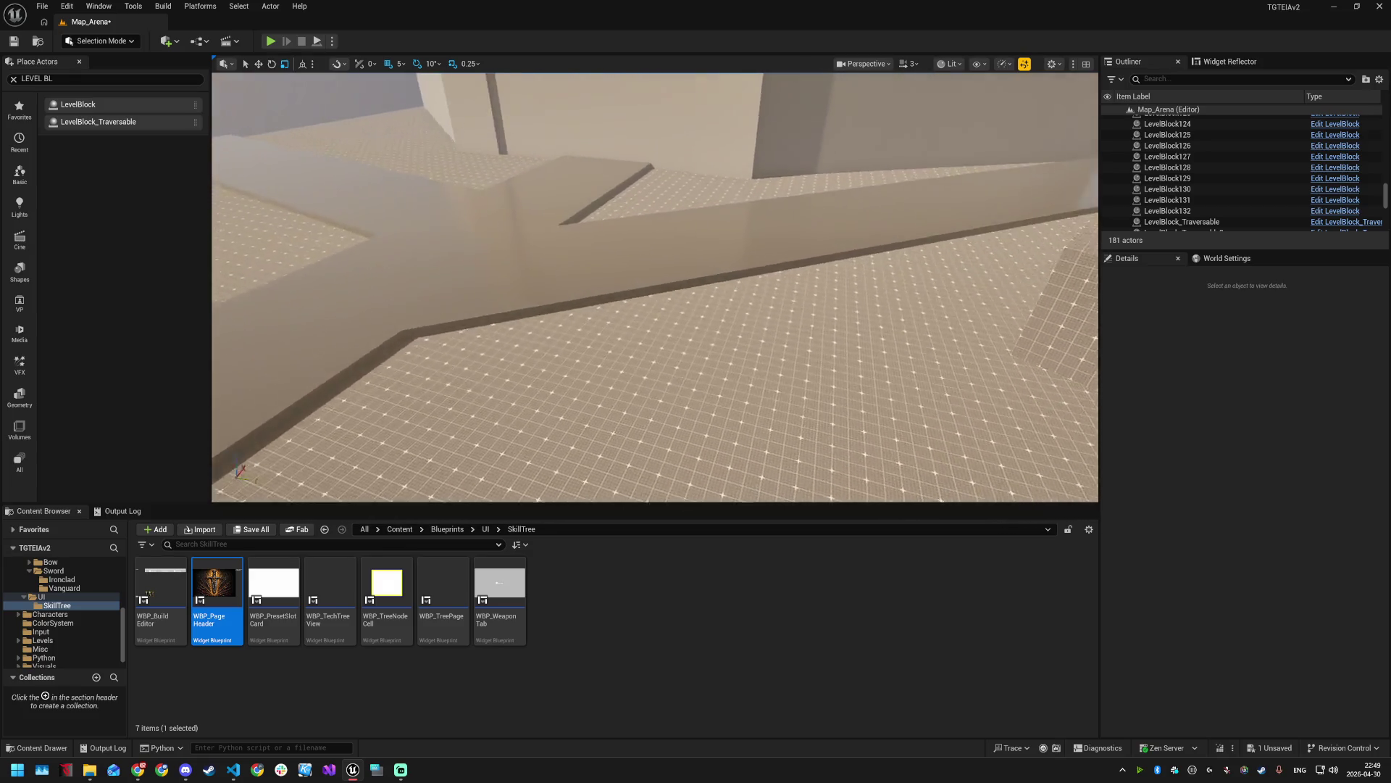
drag(659, 236, 572, 279)
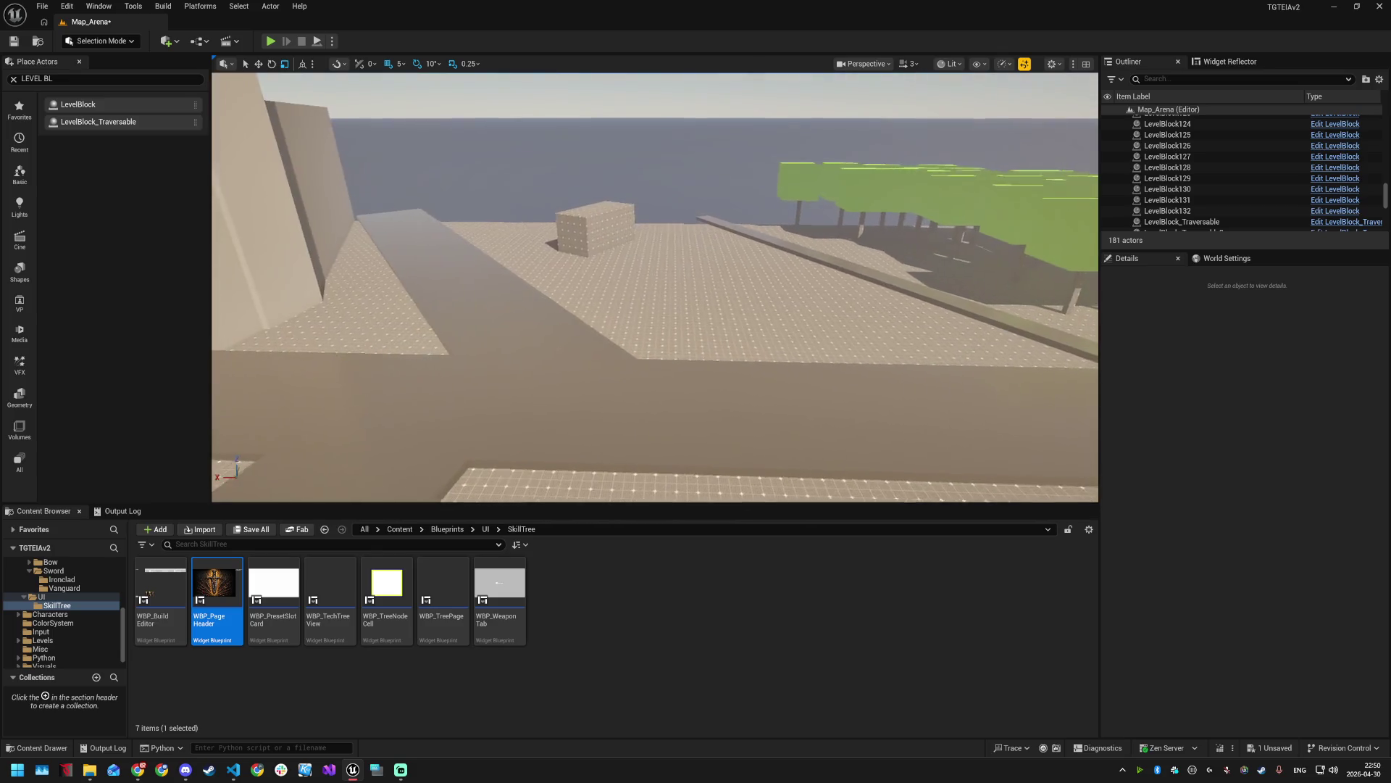
drag(572, 279, 565, 290)
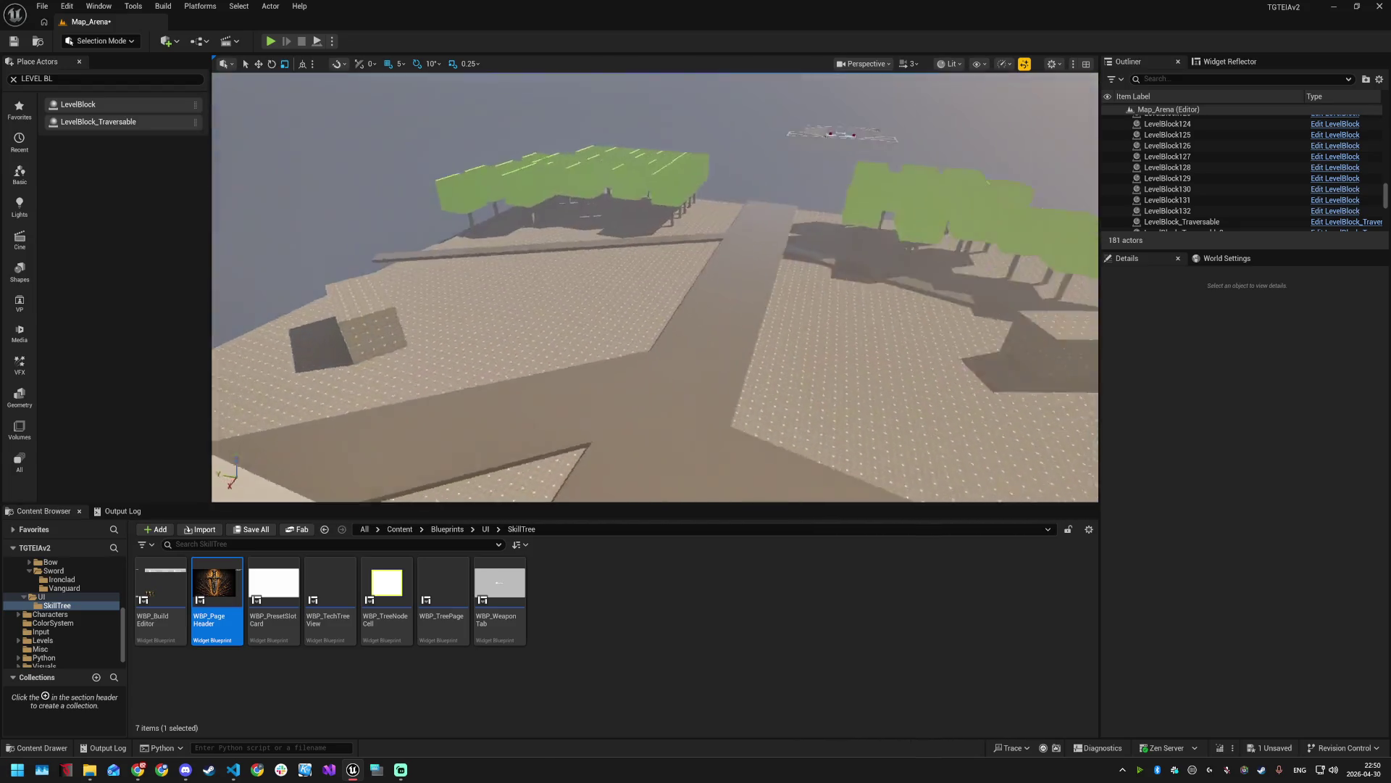
drag(565, 290, 565, 290)
drag(781, 162, 781, 163)
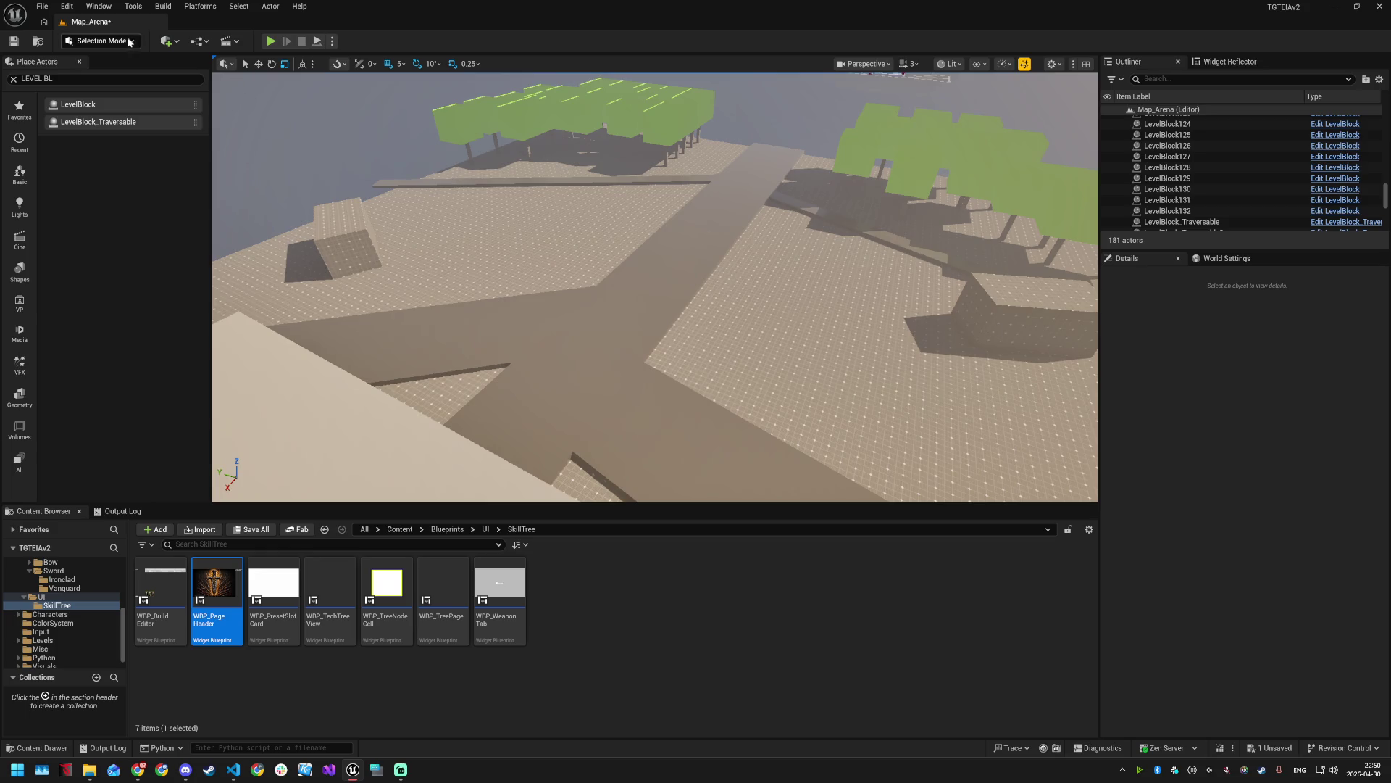
- Save the Map_Arena level with Ctrl+S
key(ctrl+s)
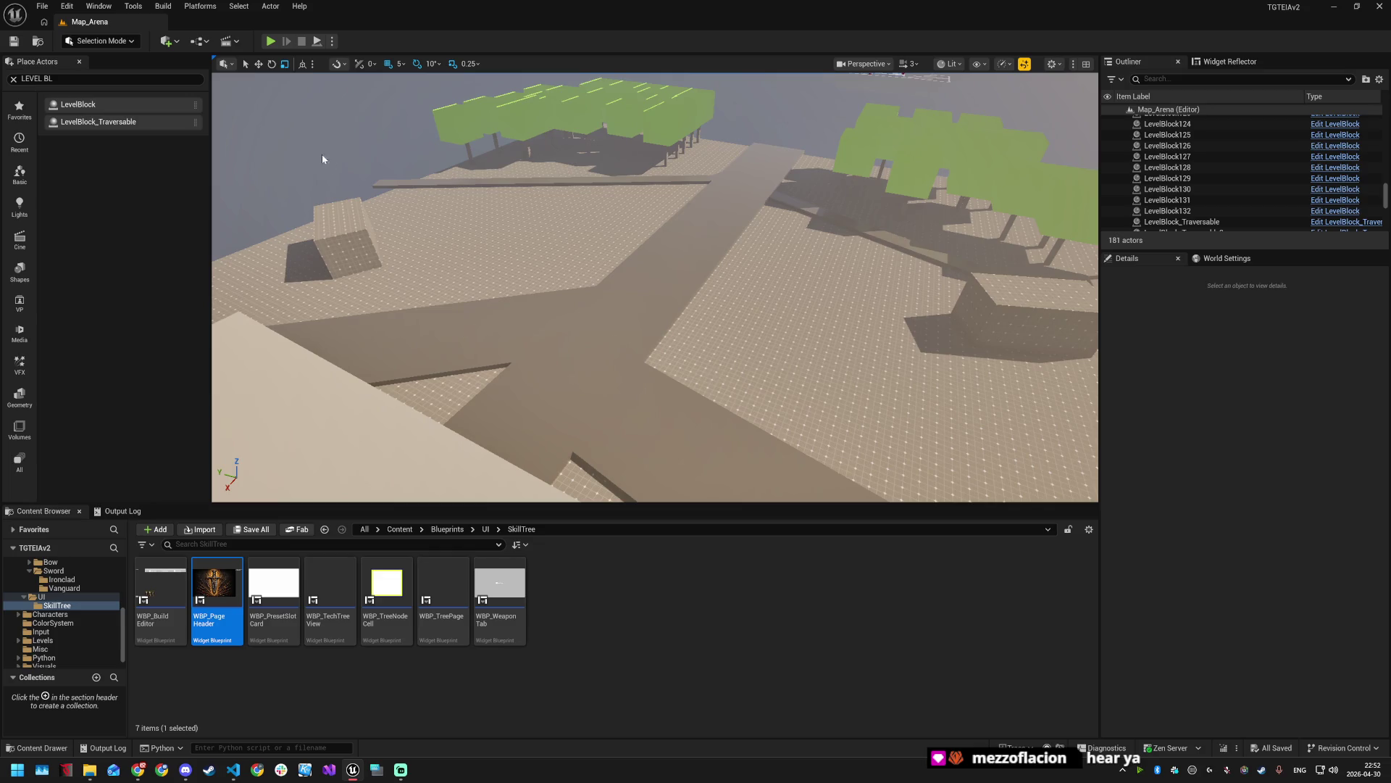
- Start a Play in Editor session of the level
click(270, 44)
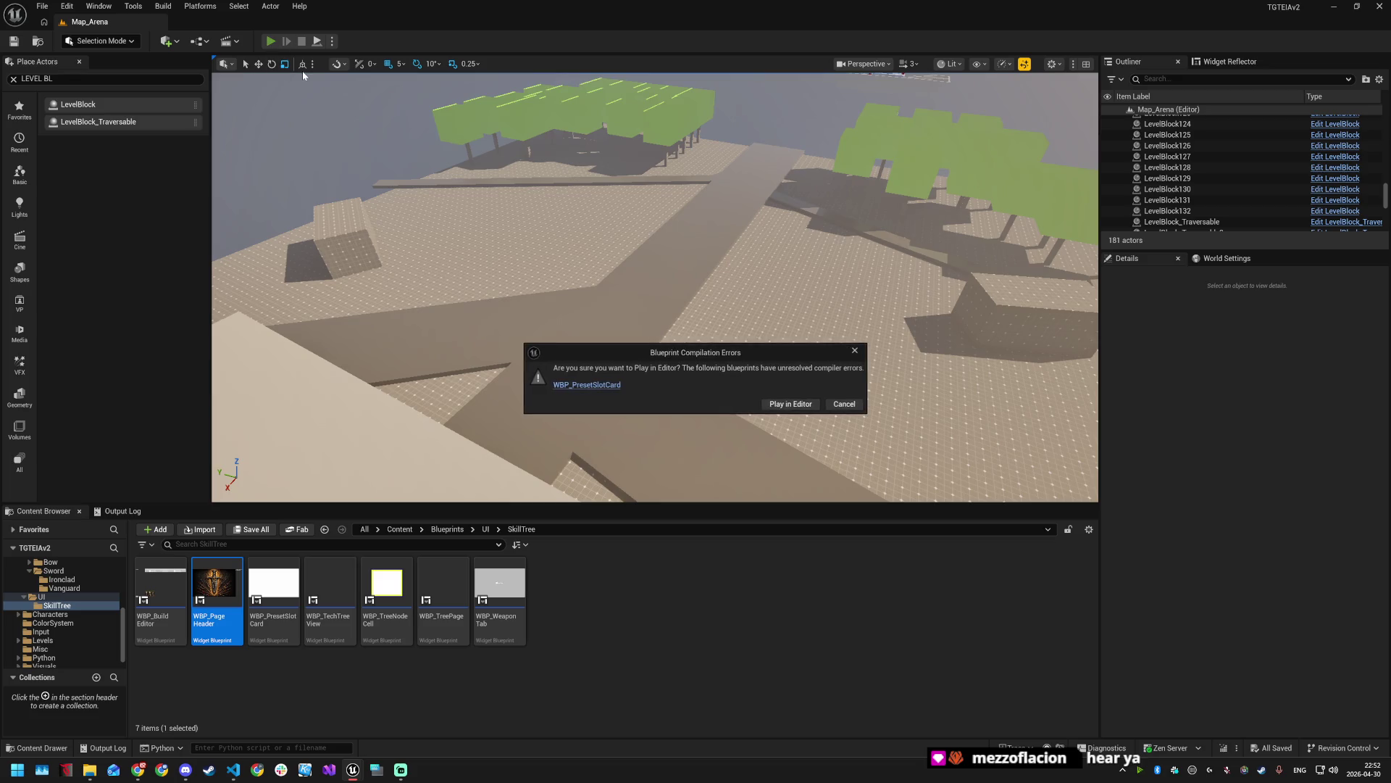
- Open WBP_PresetSlotCard at the failing SetData function and refresh the SetData node
click(603, 387)
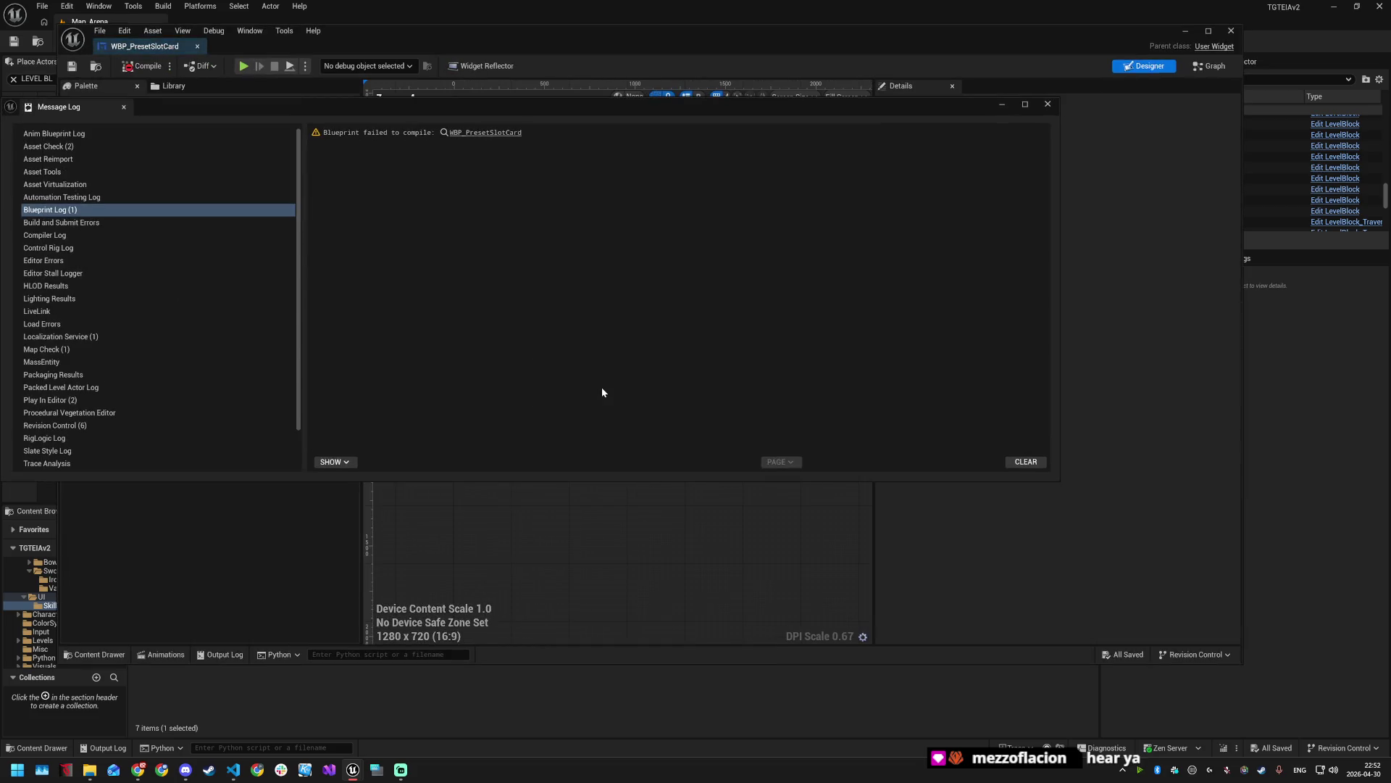
click(484, 132)
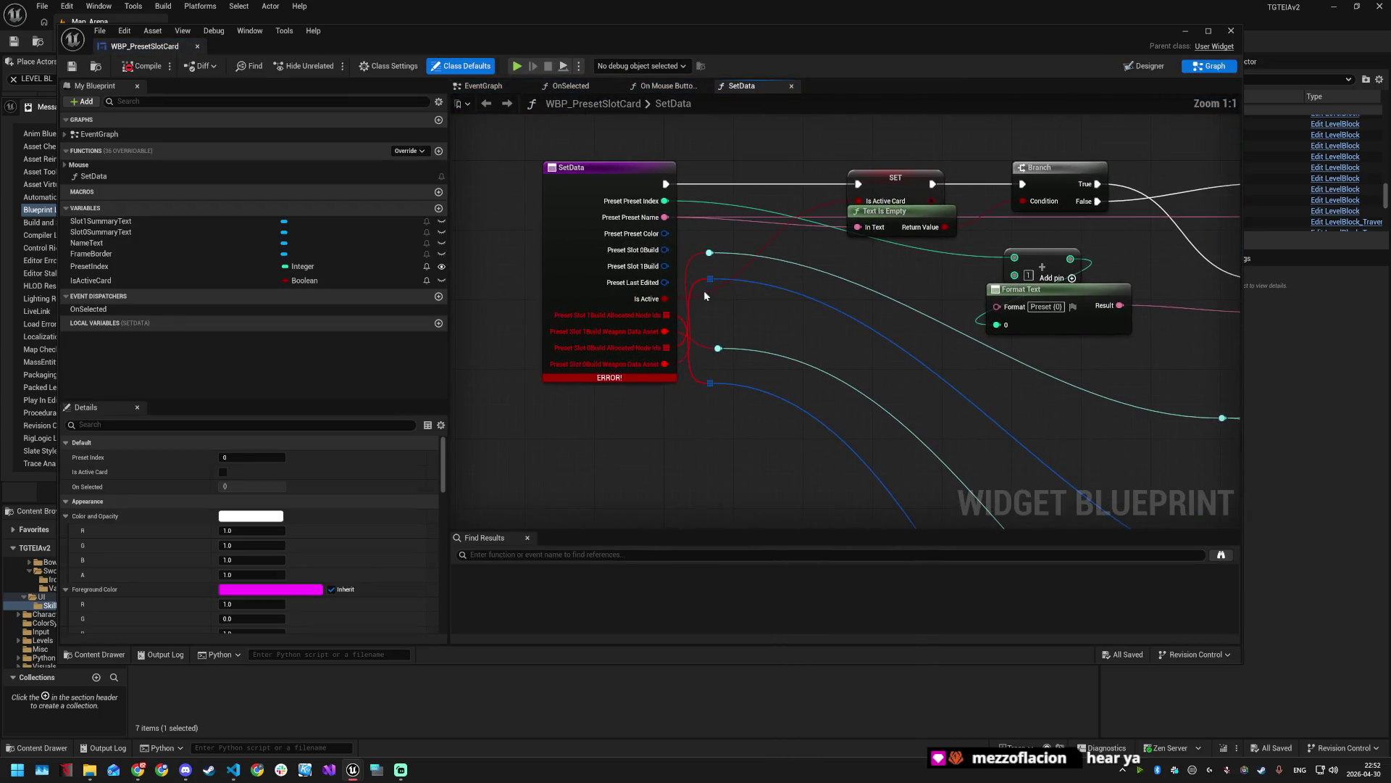
right_click(613, 177)
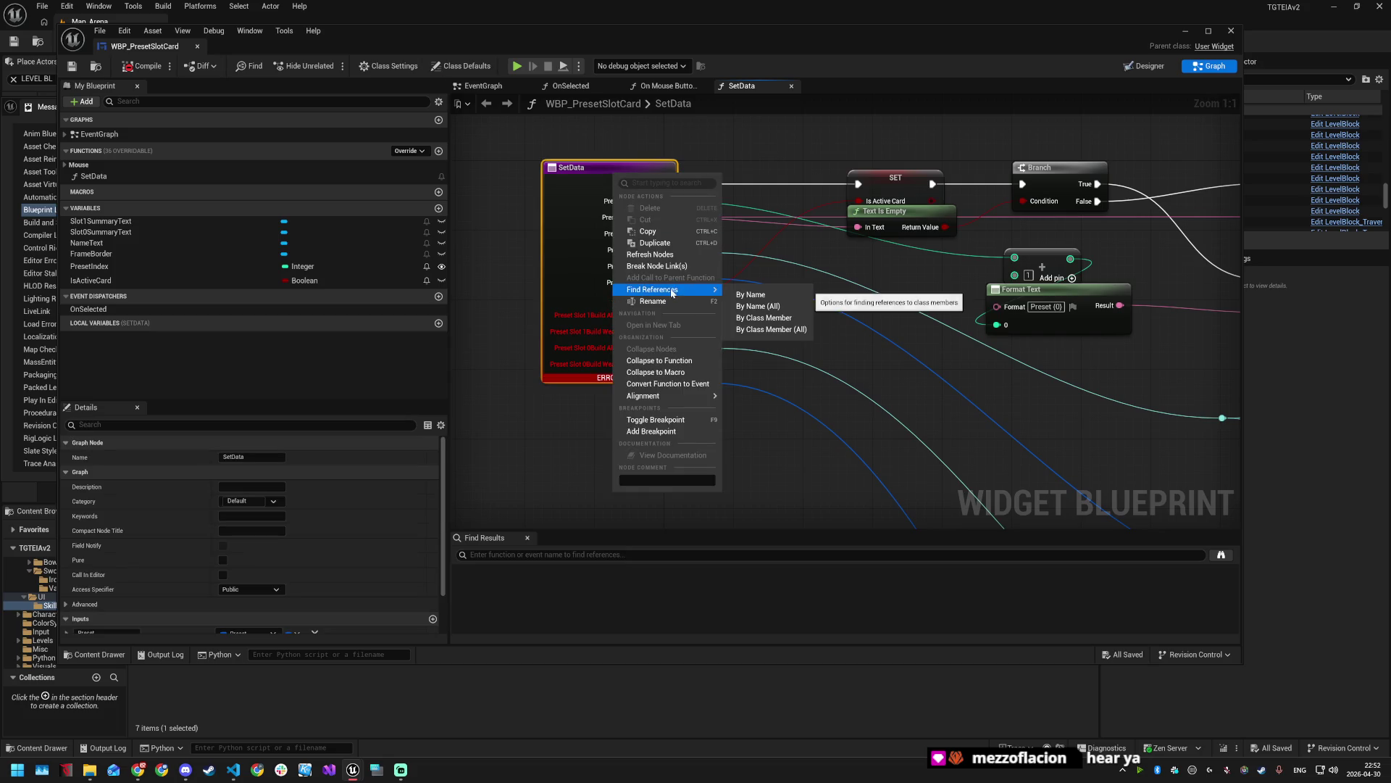
click(650, 254)
- Rewire node ids into both Preset Slot Build Allocated Node Ids pins, save, compile, and close
drag(709, 278, 665, 283)
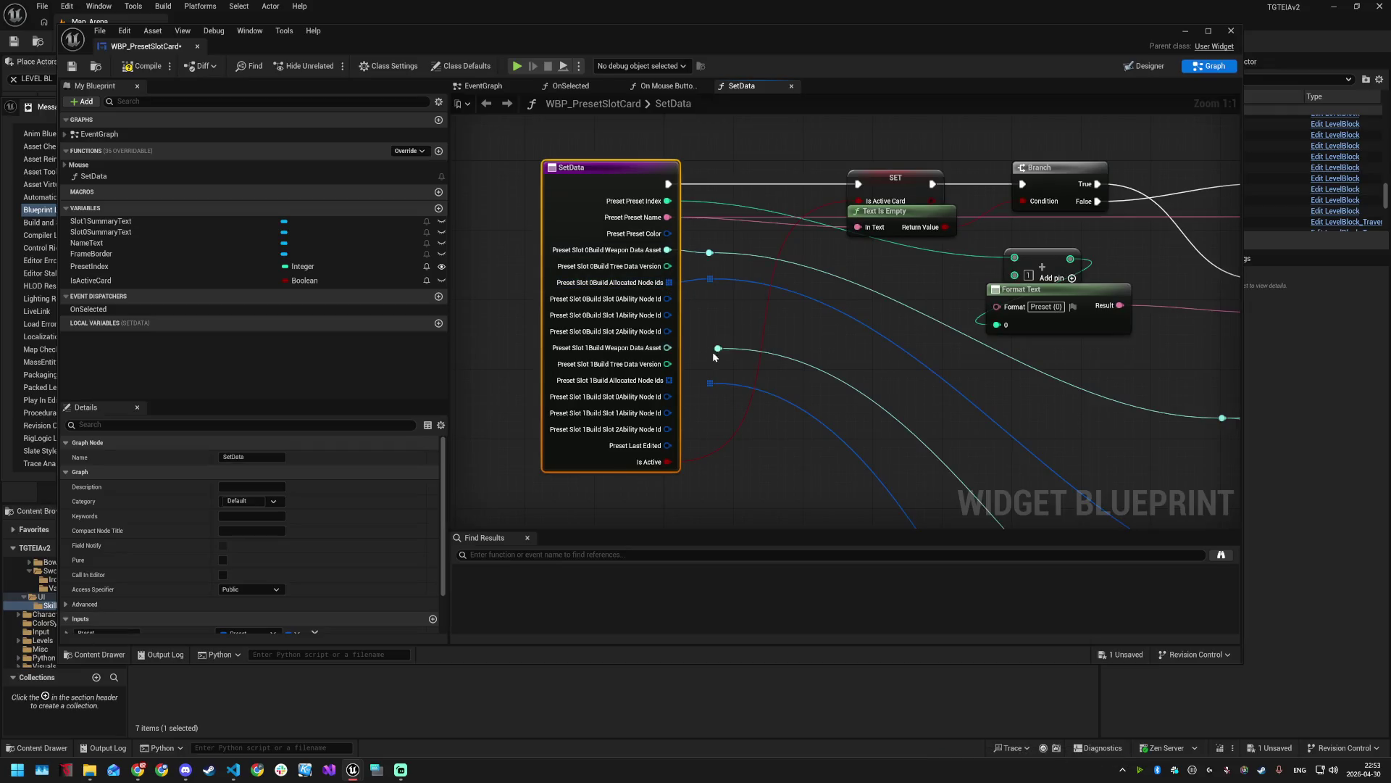
drag(710, 382, 665, 381)
key(ctrl+s)
click(138, 67)
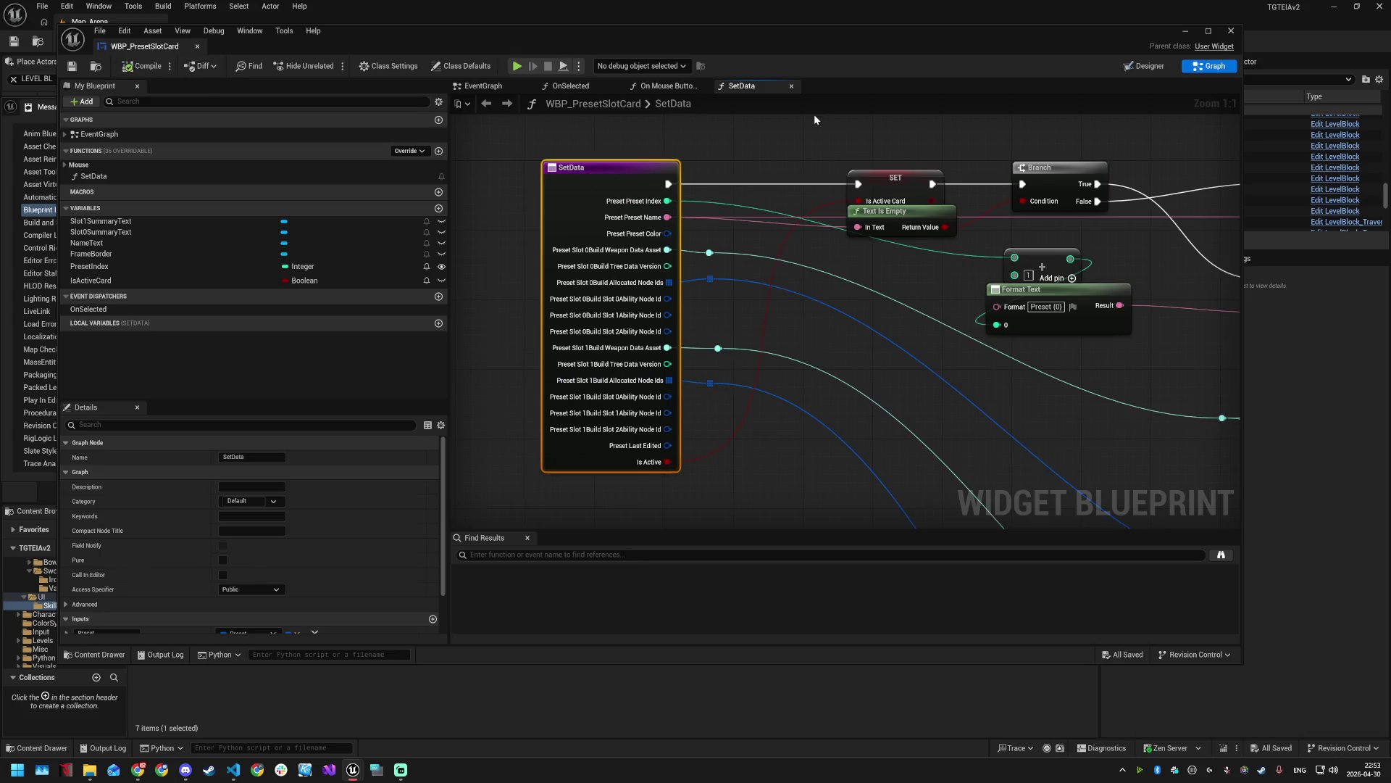
click(1231, 32)
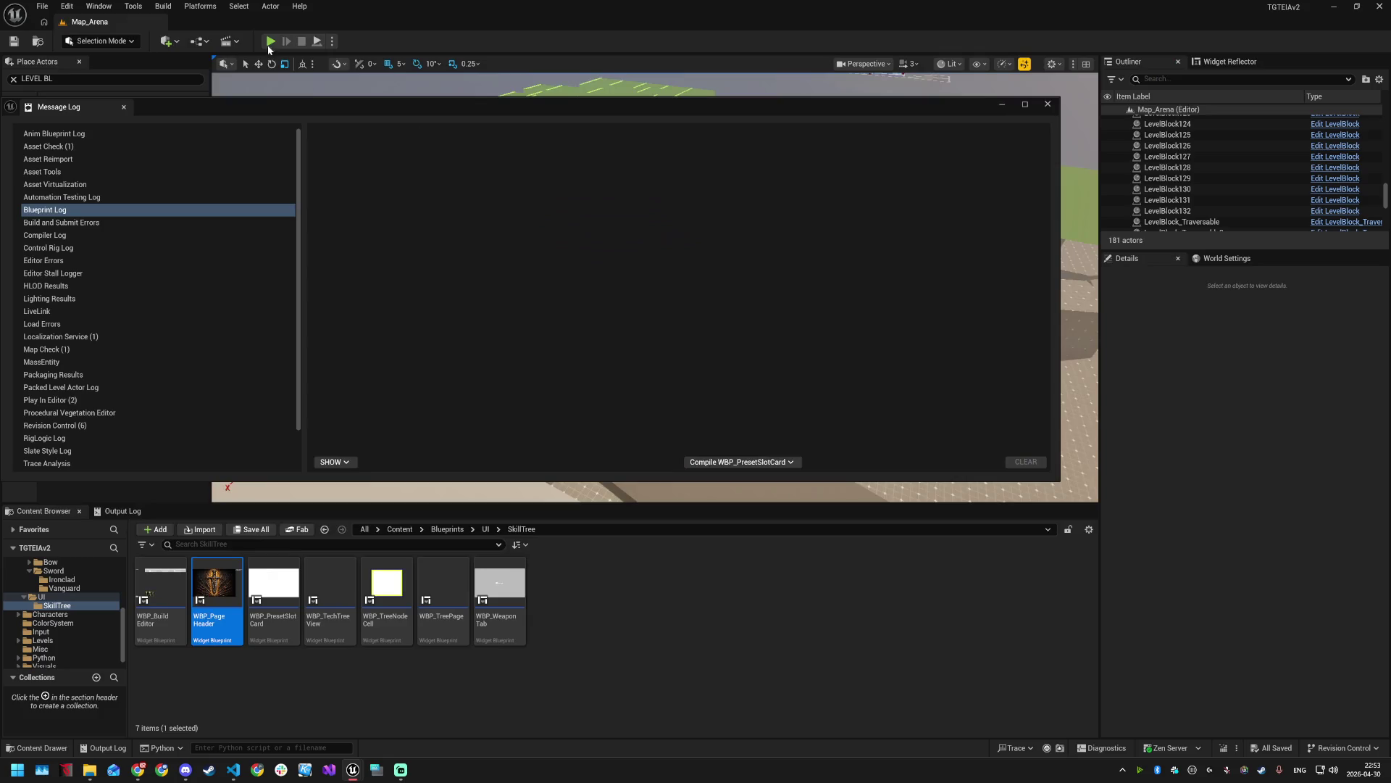
- Close the Message Log and start a Play in Editor session of Map_Arena
click(1048, 105)
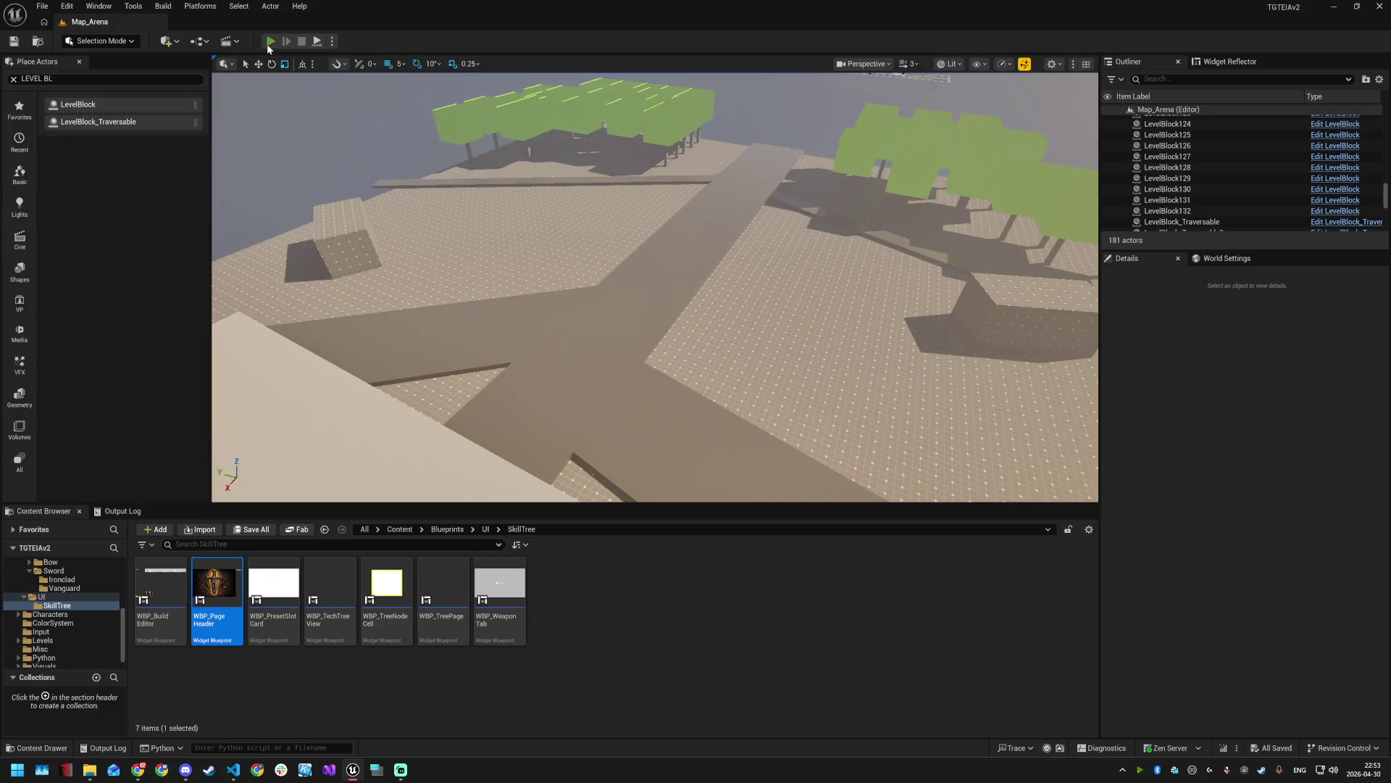
click(271, 41)
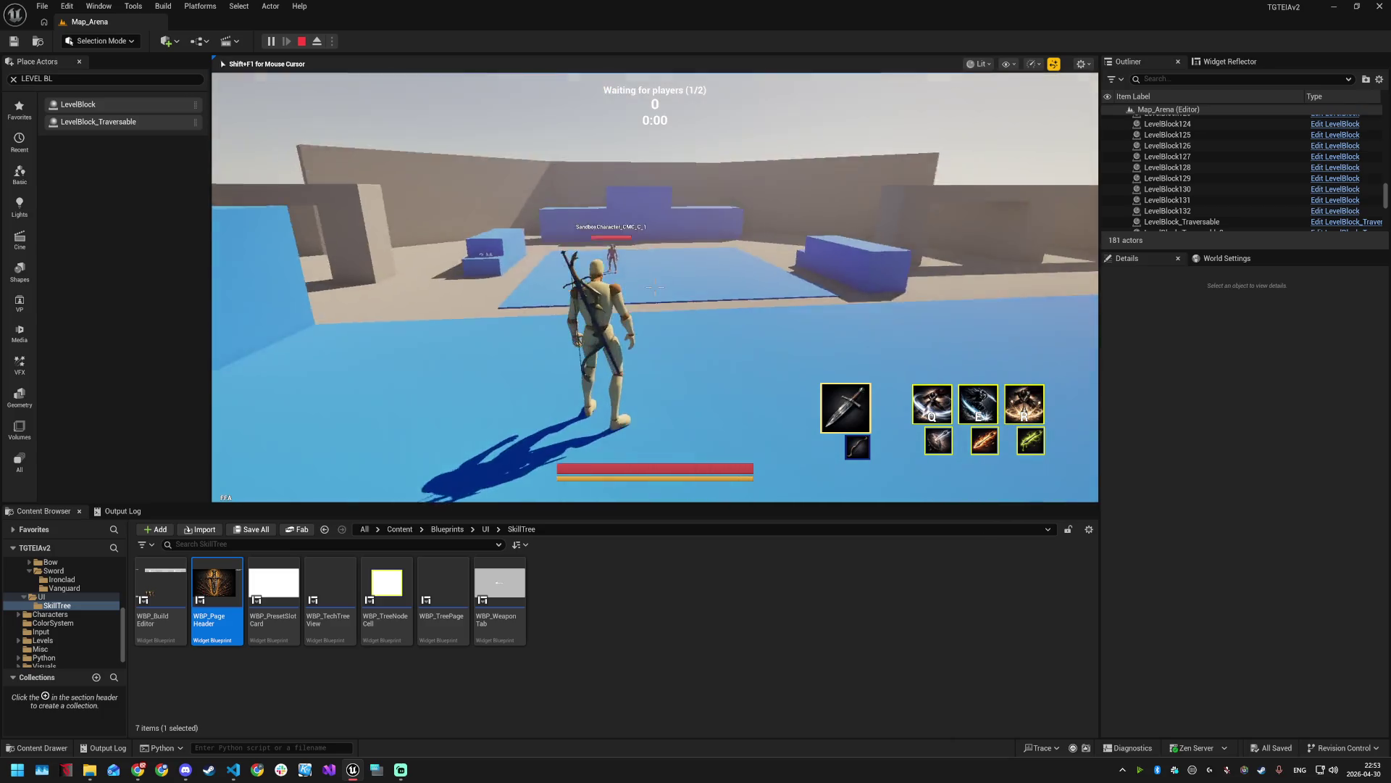
key(super)
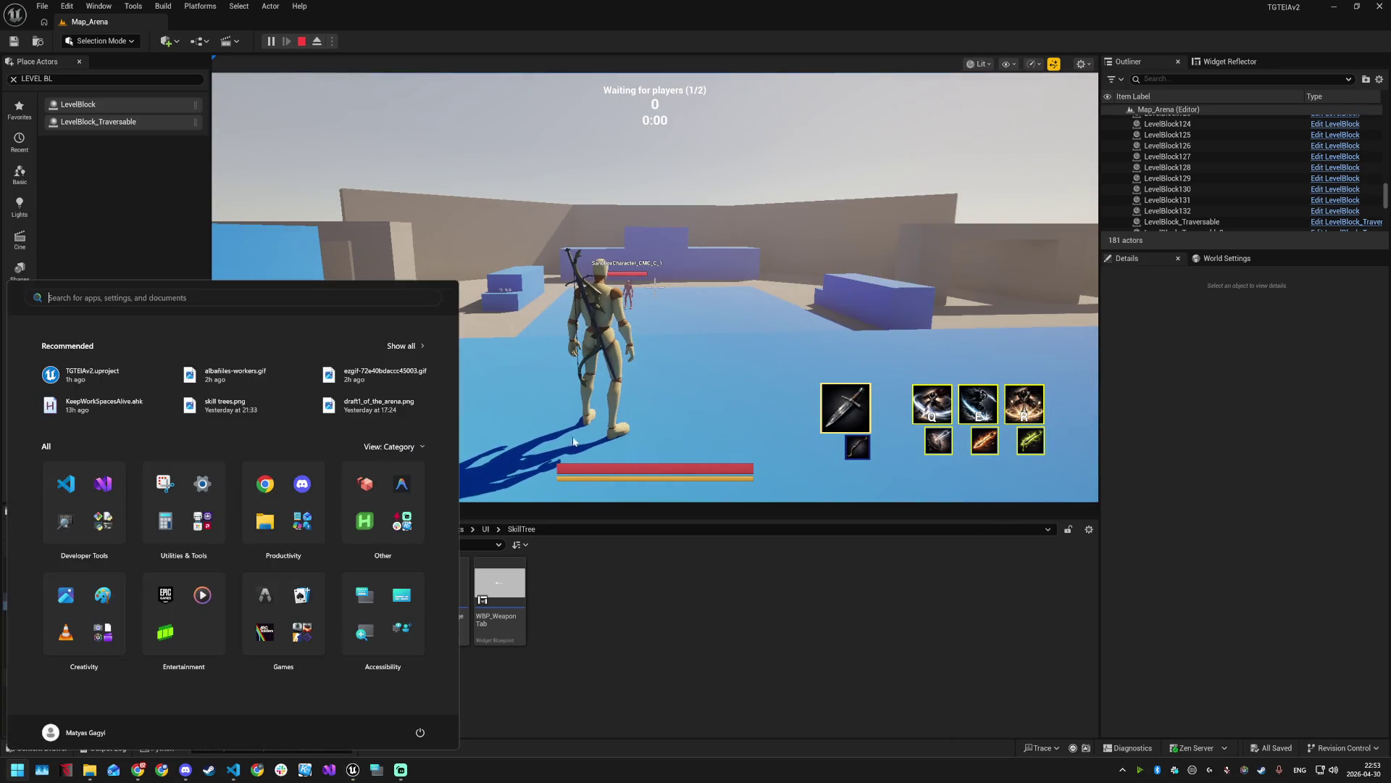
key(super)
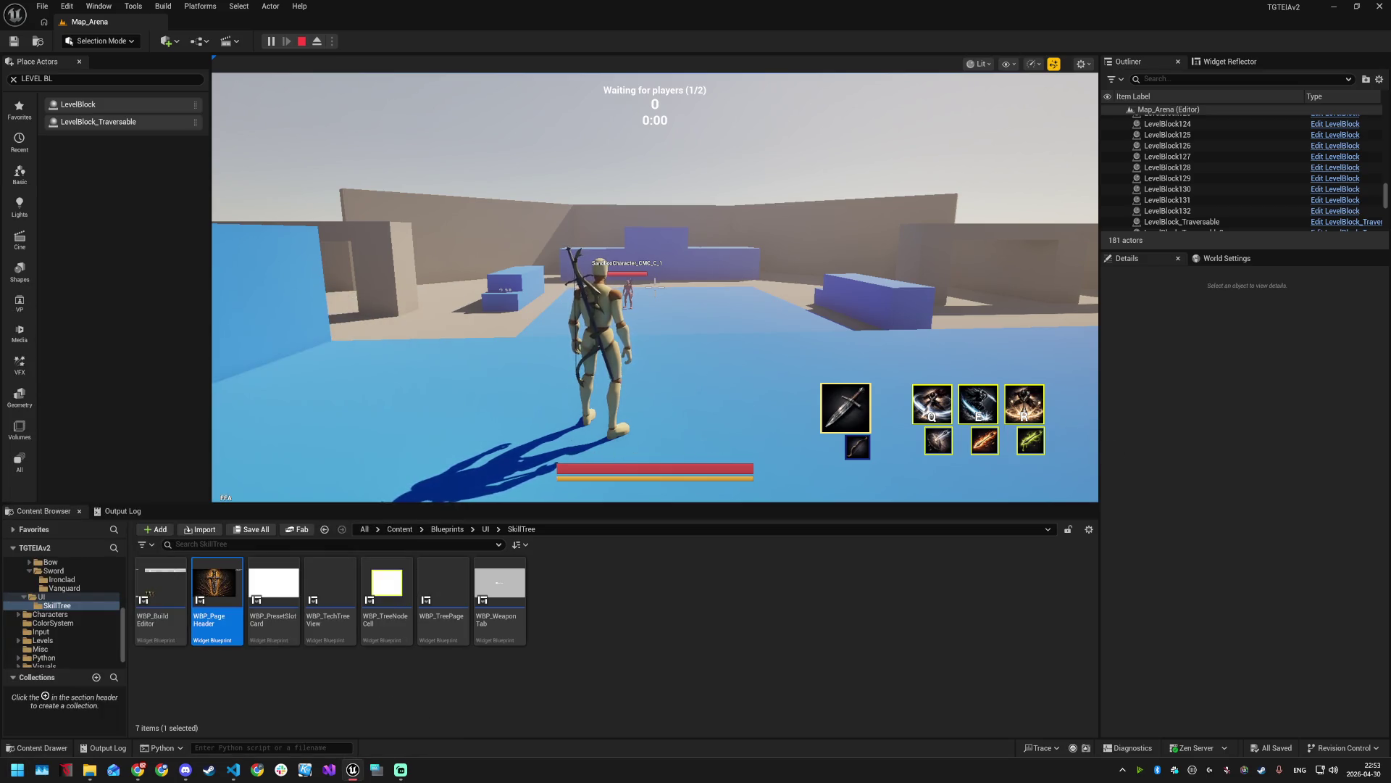
key(super)
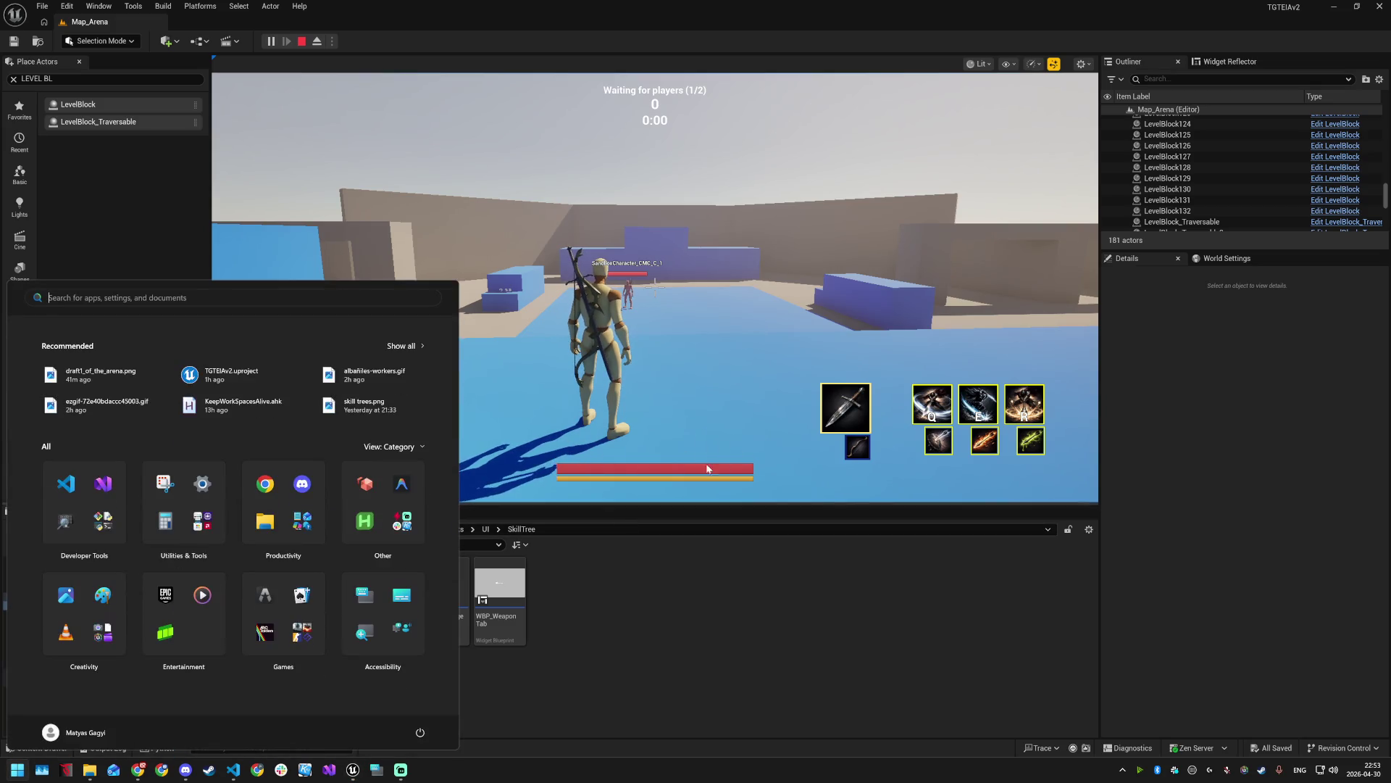
click(590, 449)
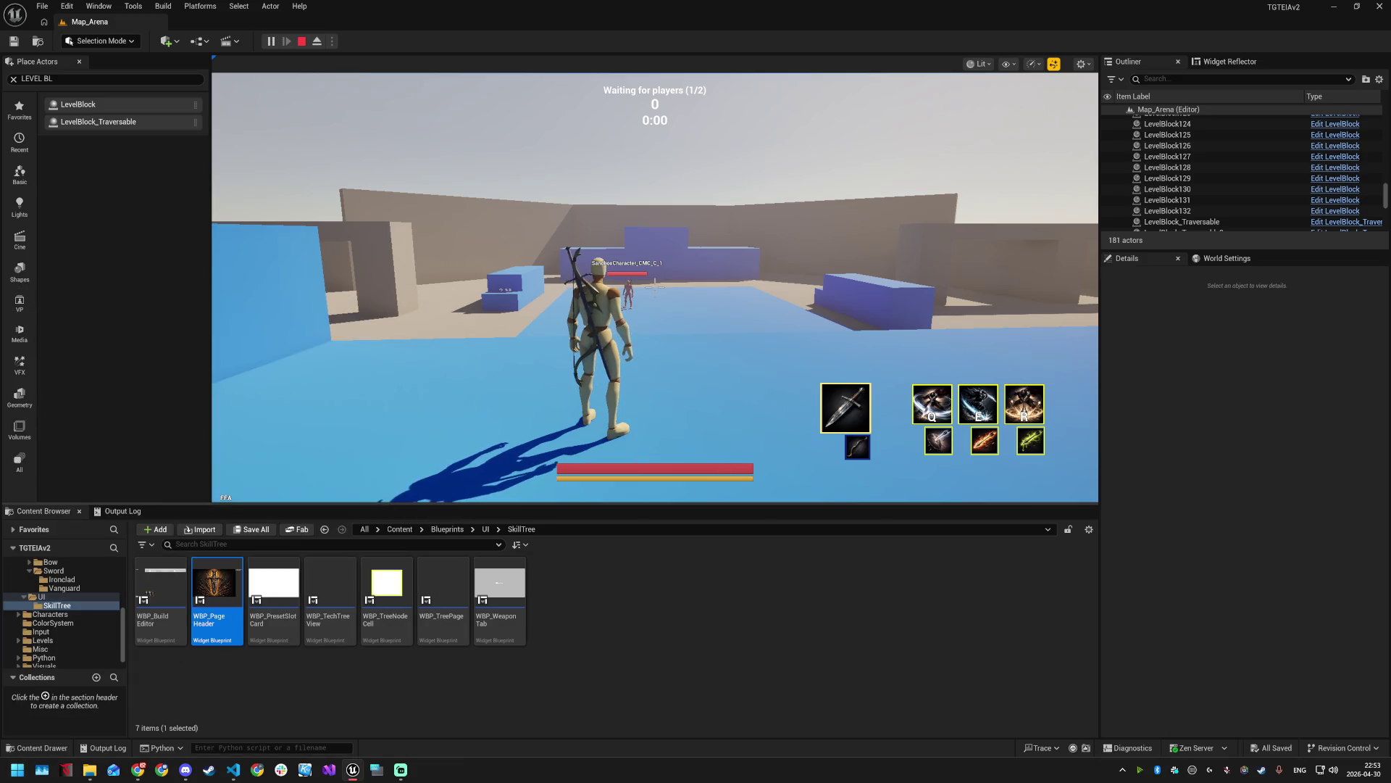
- Run the character to the red enemy on the platform, attack it, then end the session
key(w)
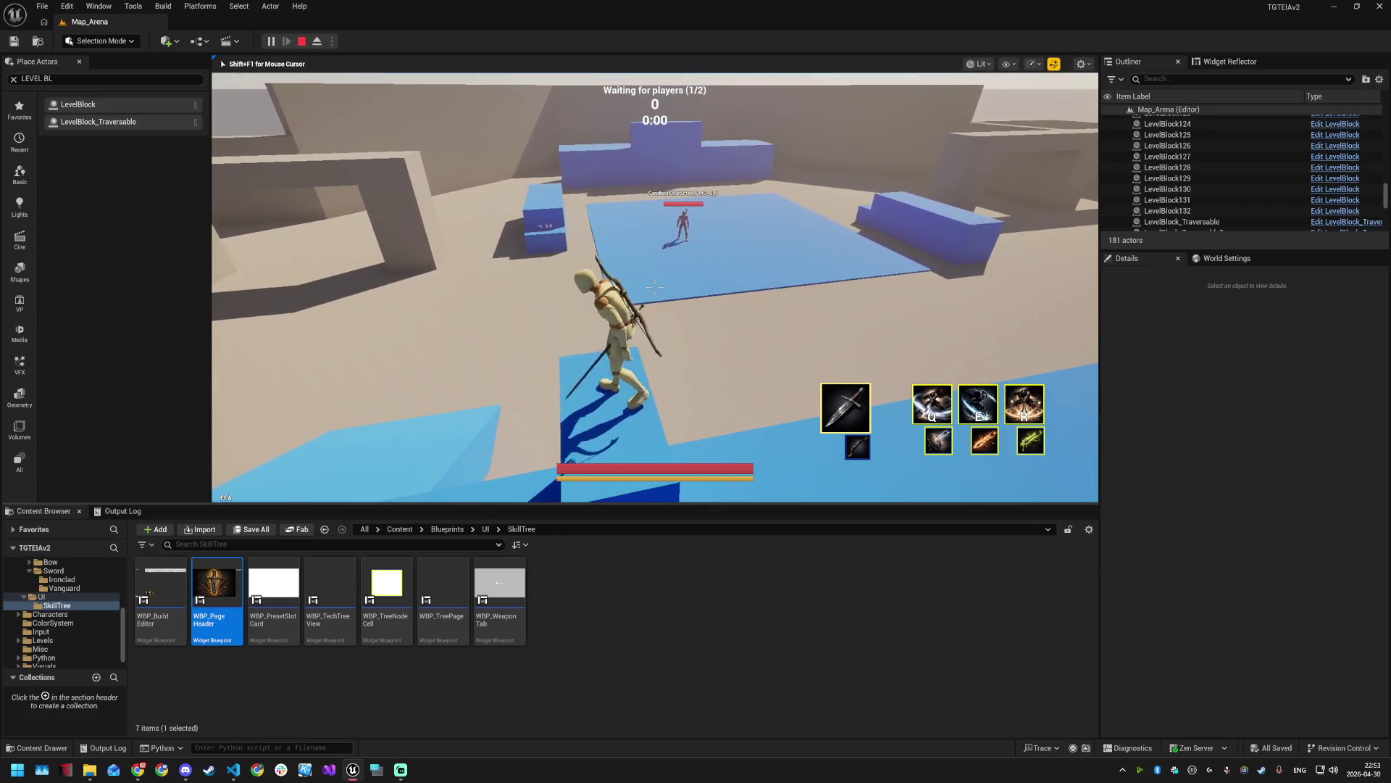
key(w)
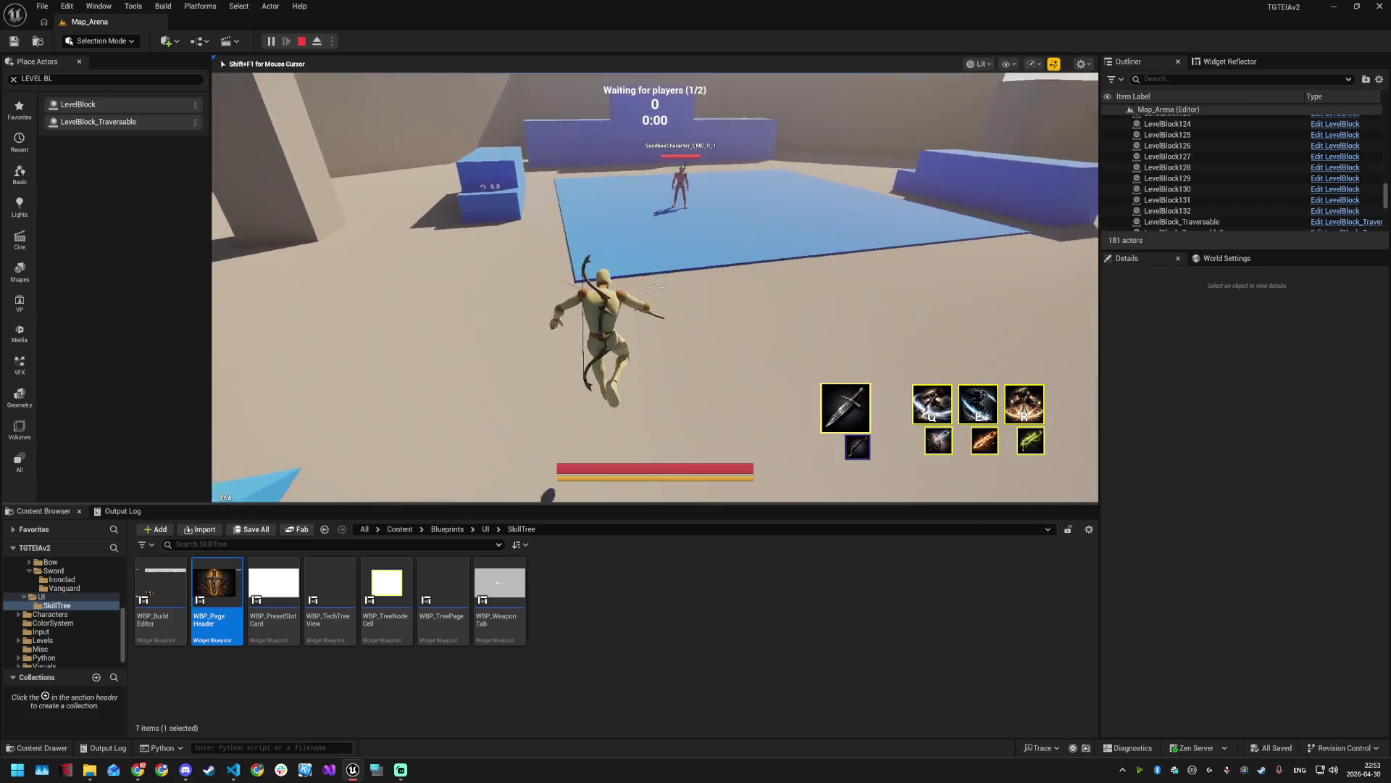
key(w)
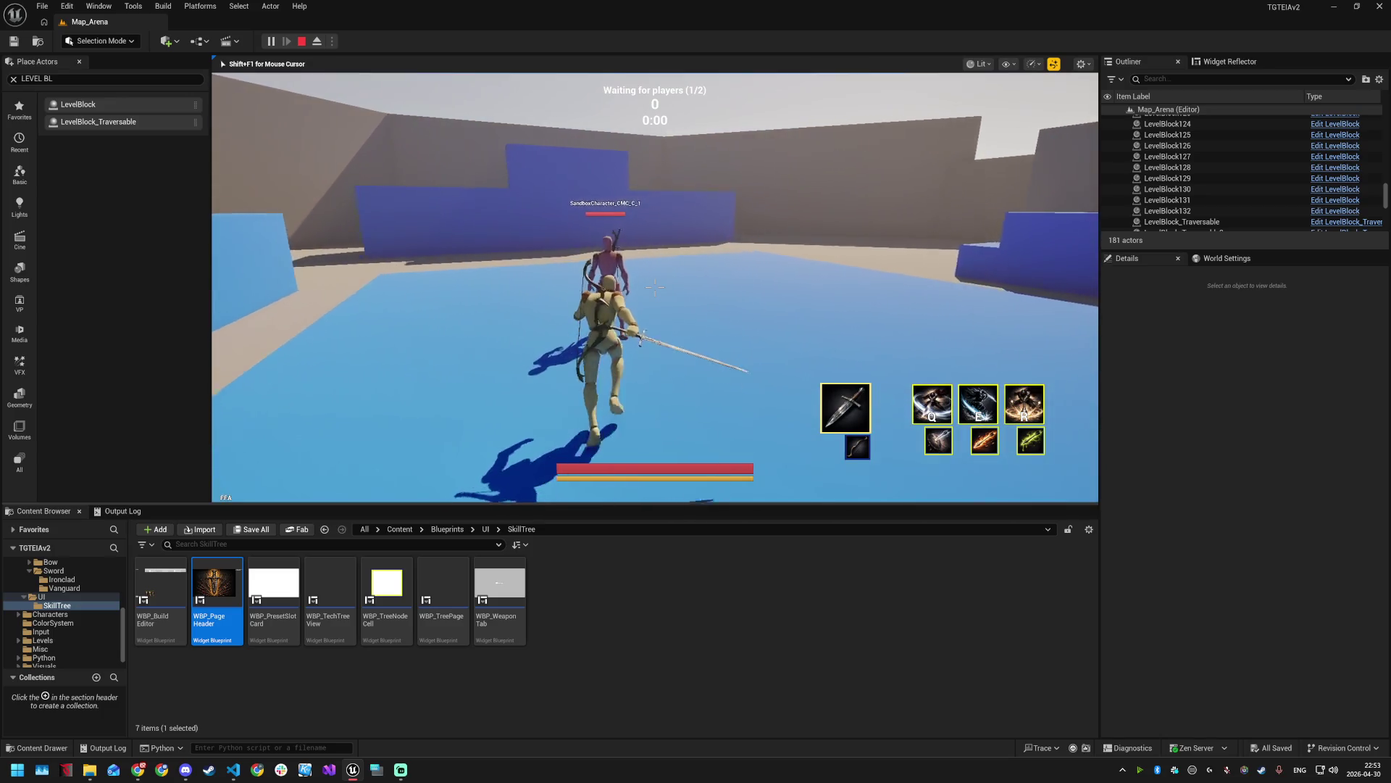
click(655, 288)
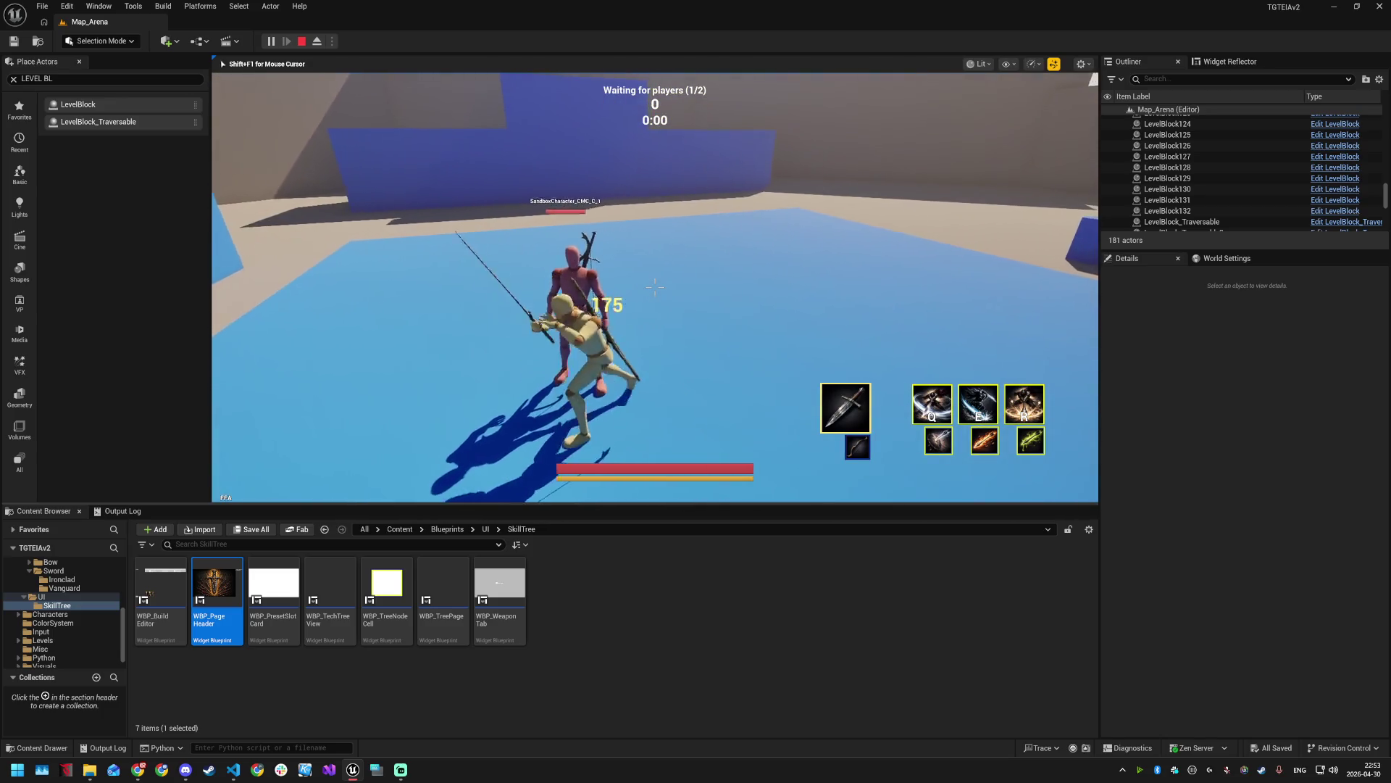
key(w)
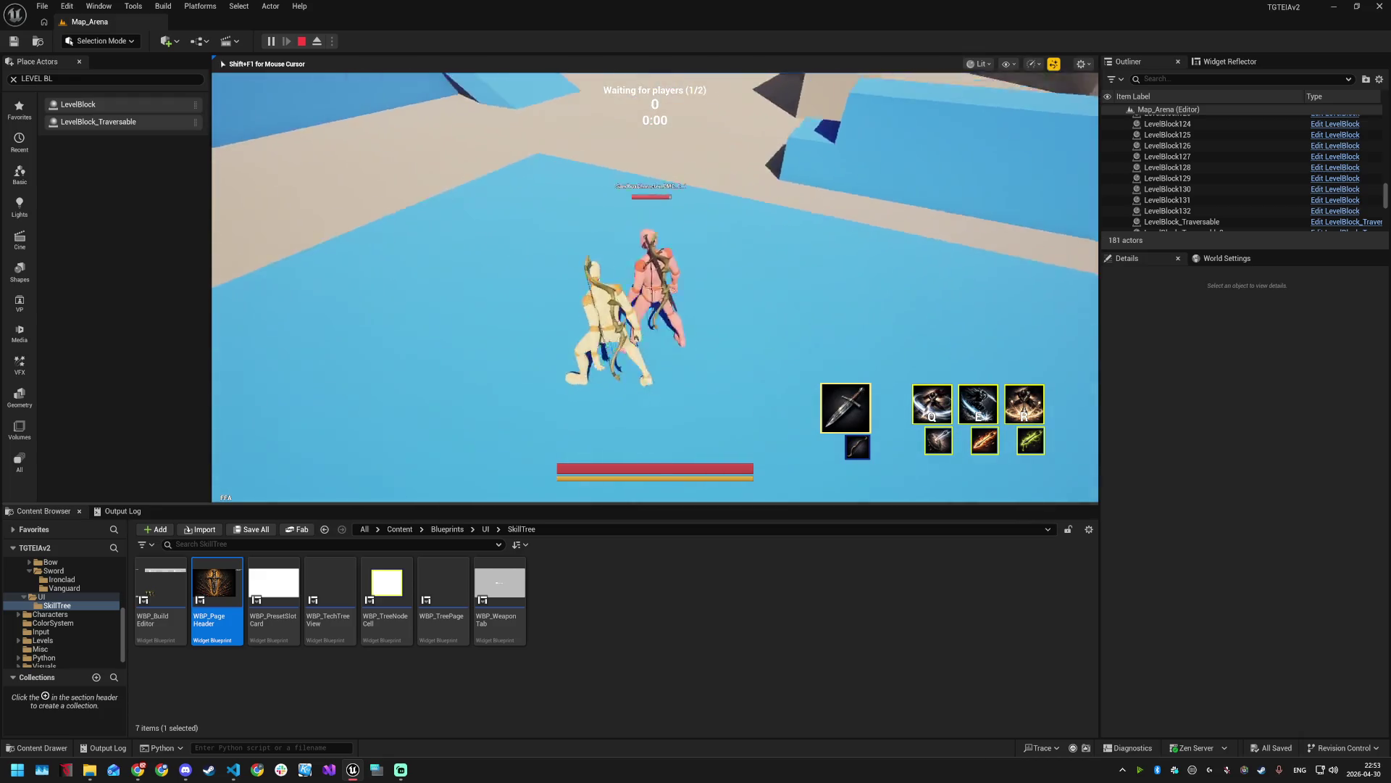
key(w)
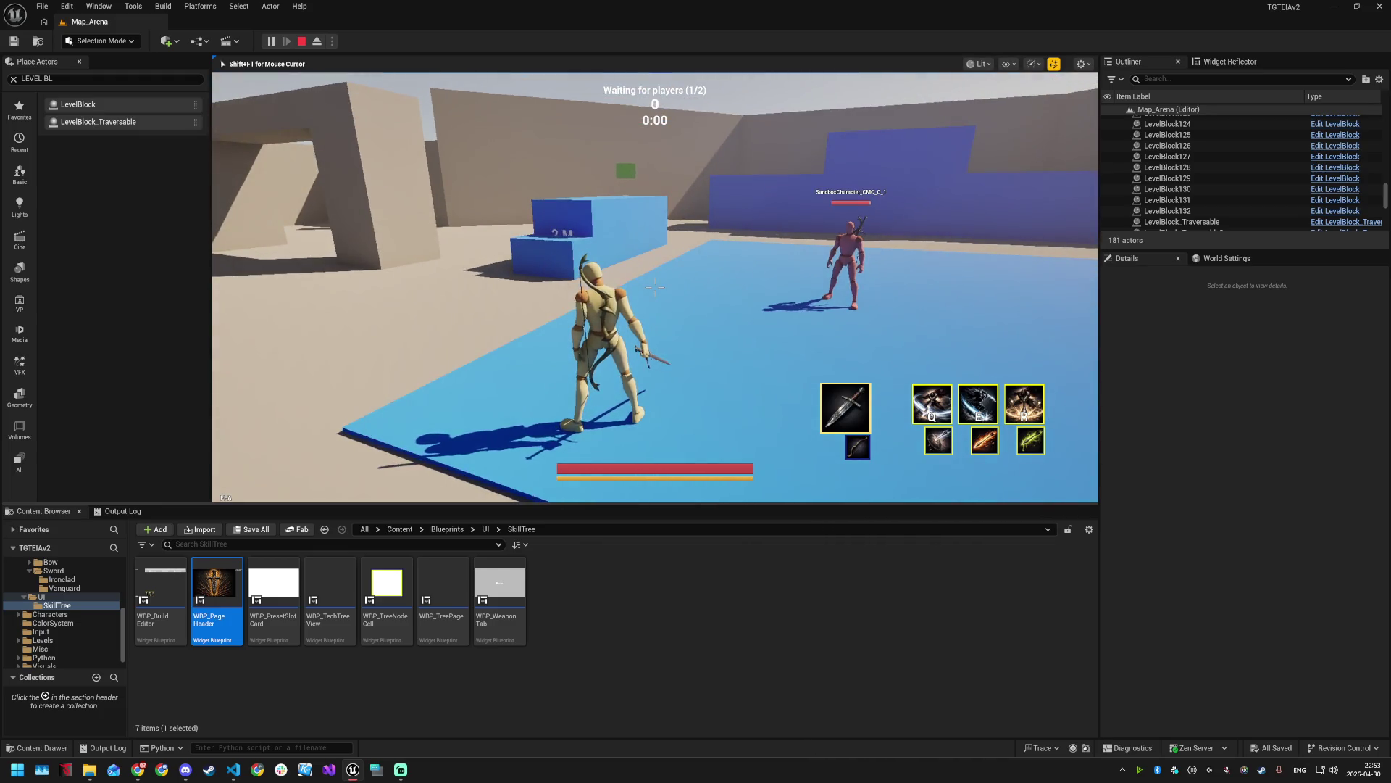
key(Escape)
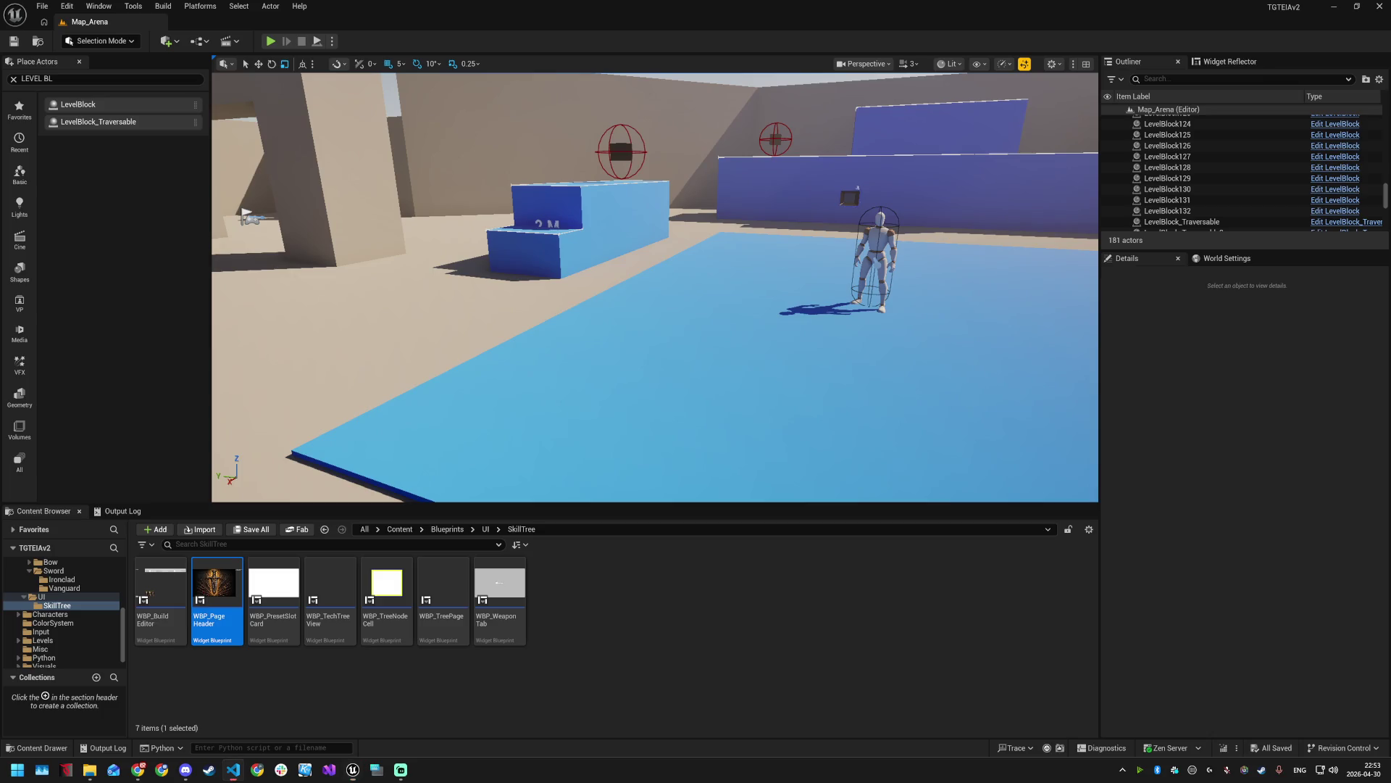
- Open GE_Buff_AttackSpeedMultiplier through the Ctrl+P asset search
key(ctrl+p)
text(GE_Buff_AttackSpeedMultiplier)
key(Return)
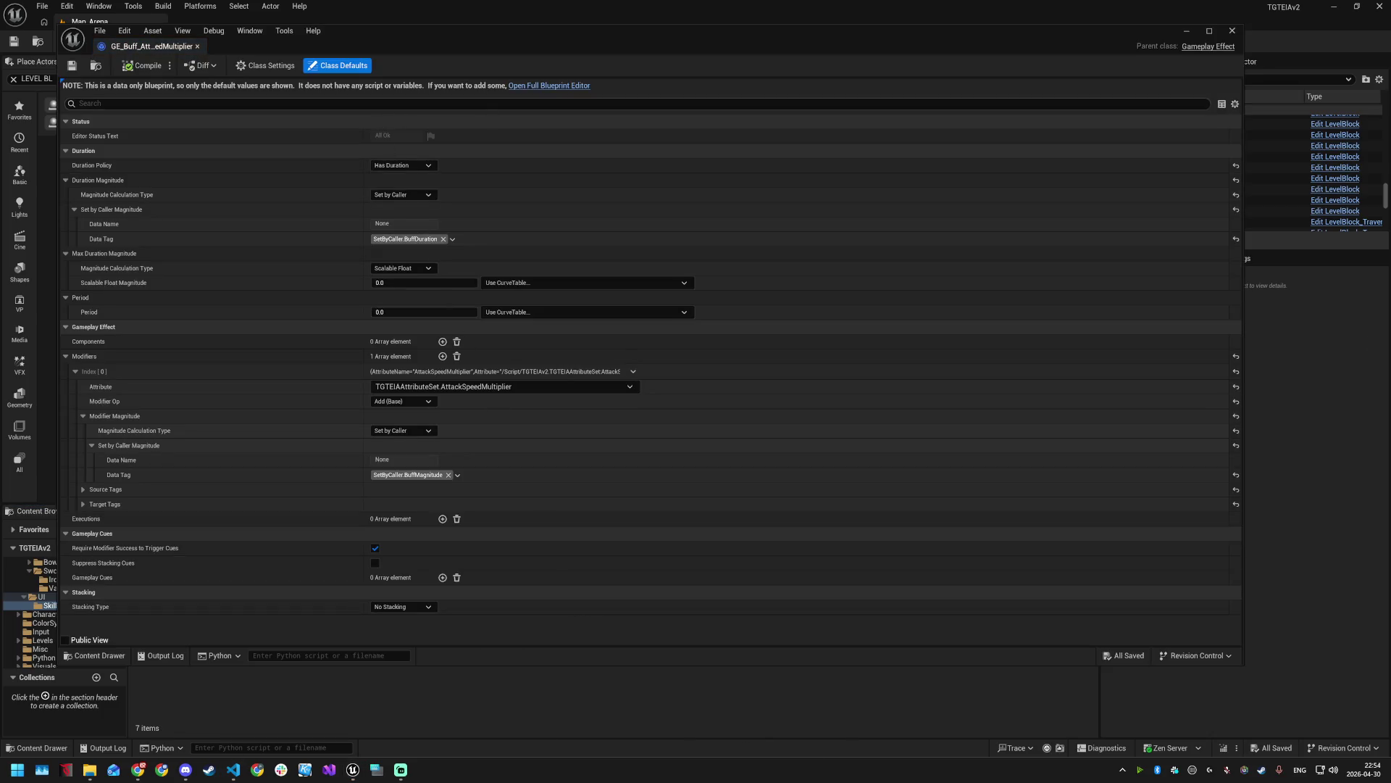
- Set its parent class to TGTEIABuff Effect in Class Settings, save, and close the editor
click(262, 68)
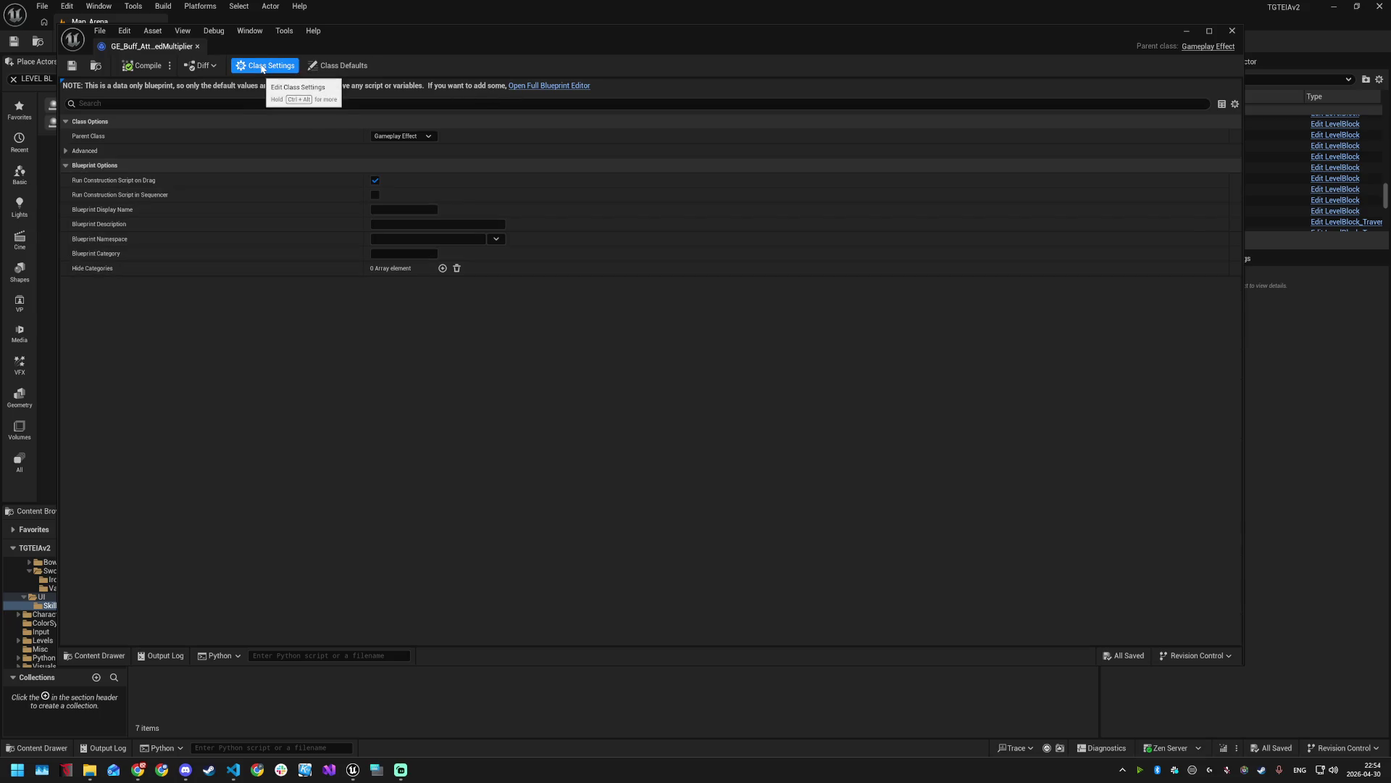
click(418, 136)
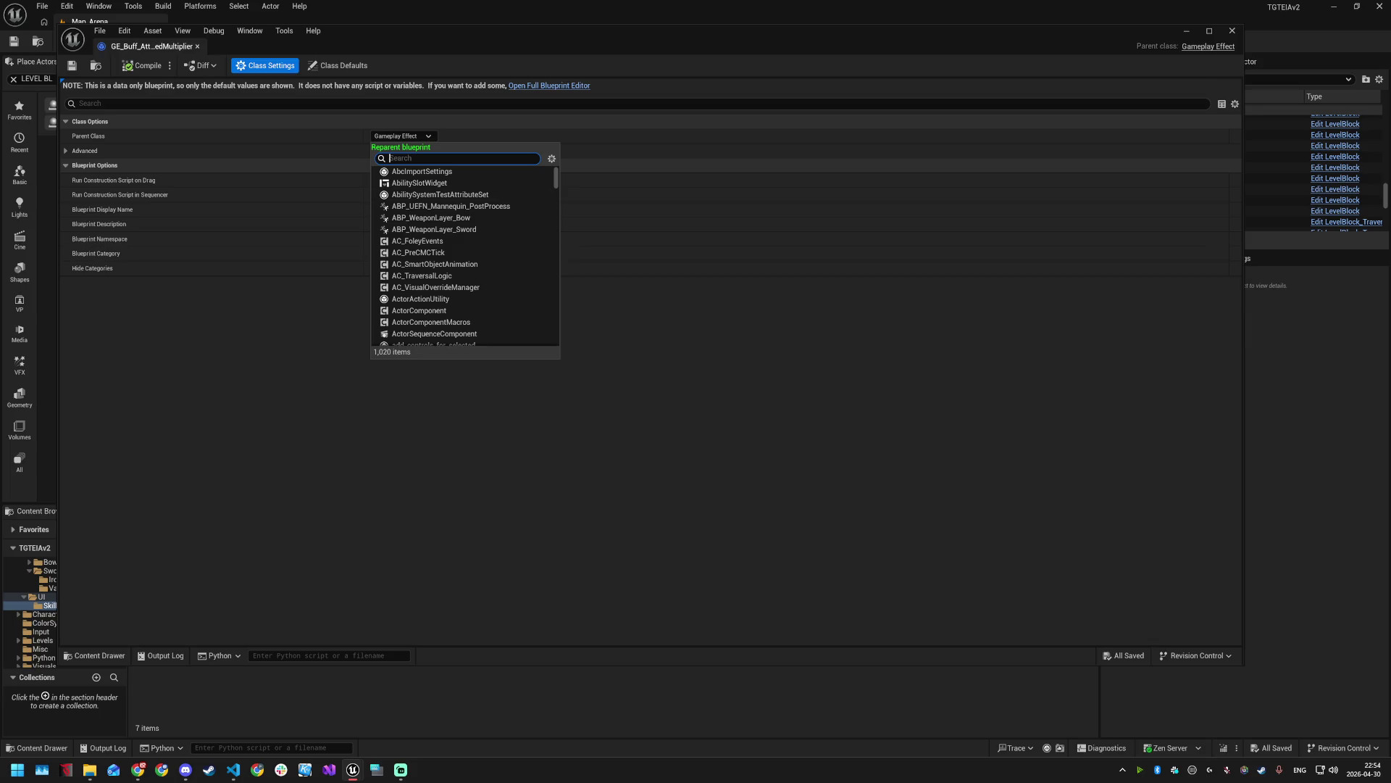
key(Escape)
click(406, 137)
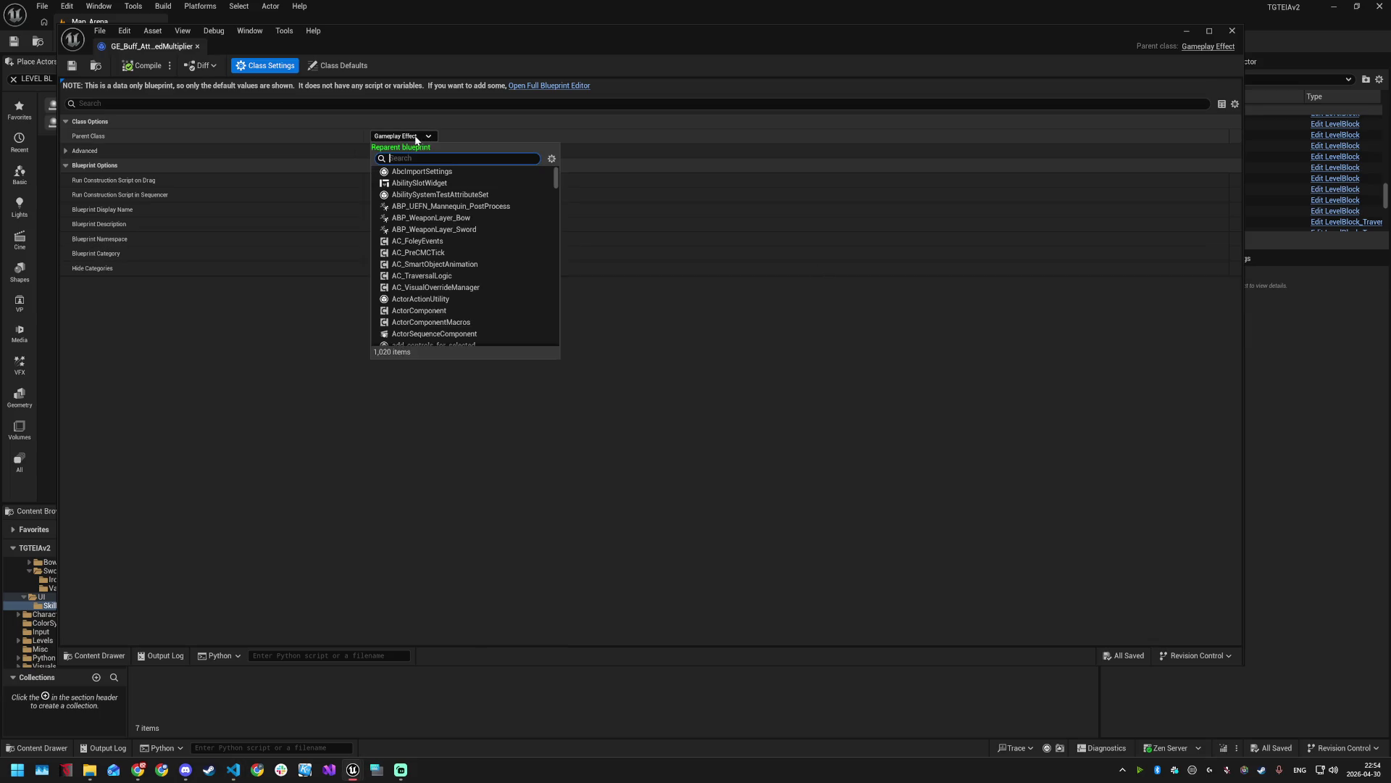
text(buff)
click(445, 172)
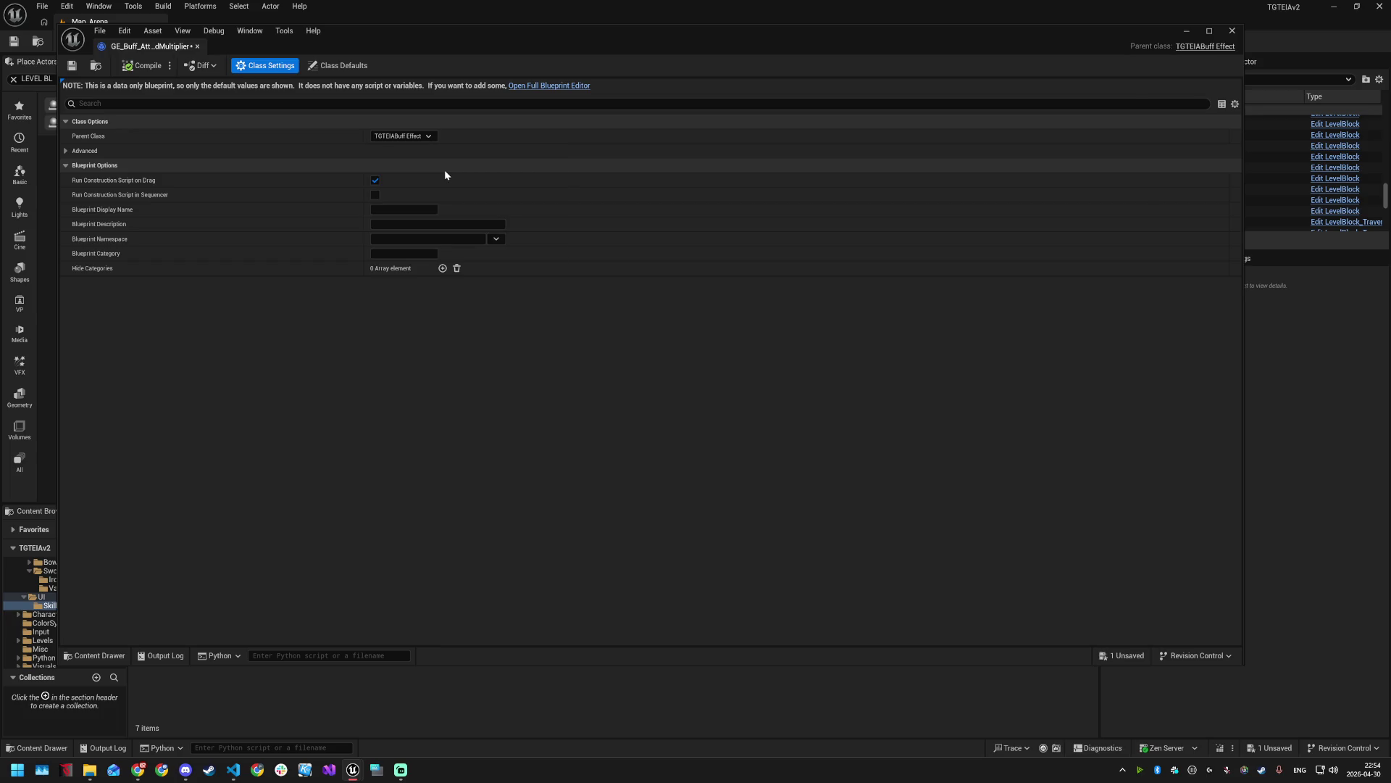
key(ctrl+s)
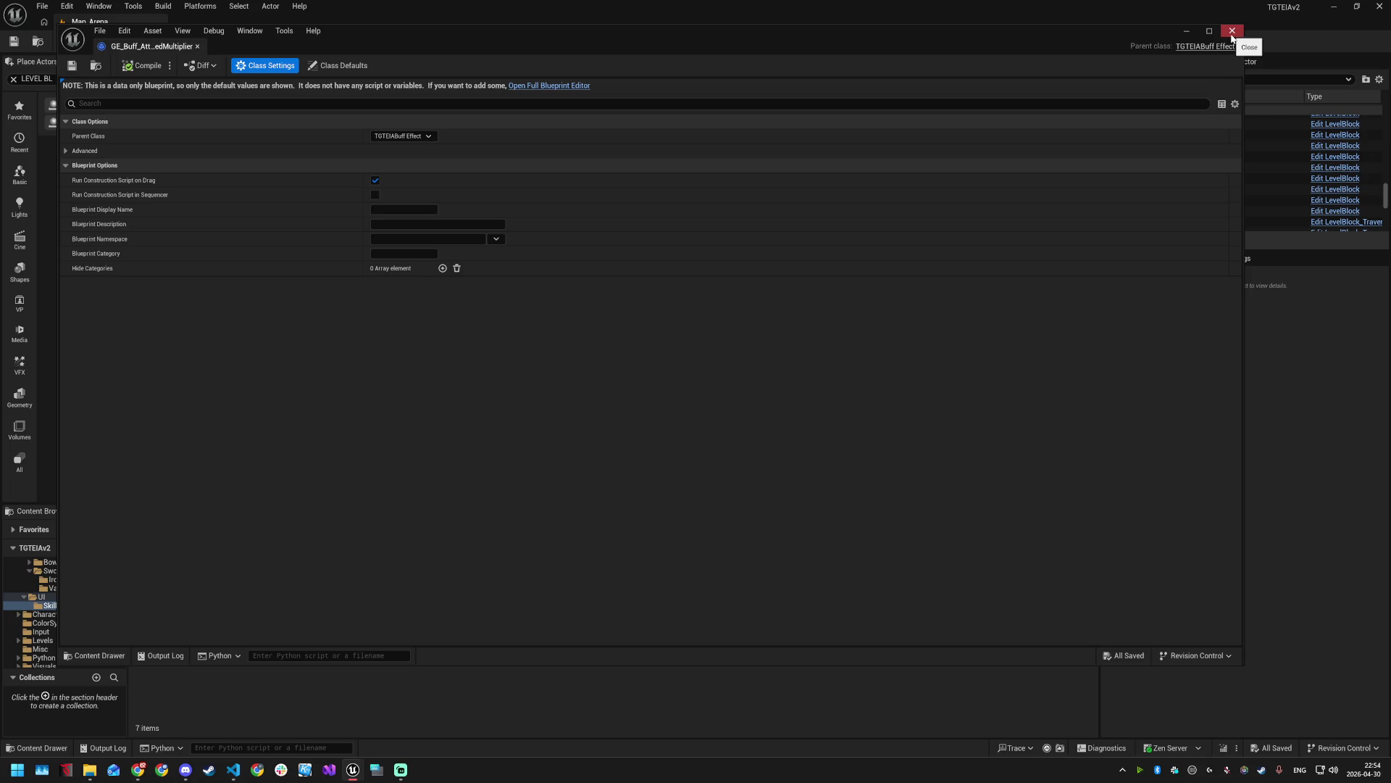
click(1232, 31)
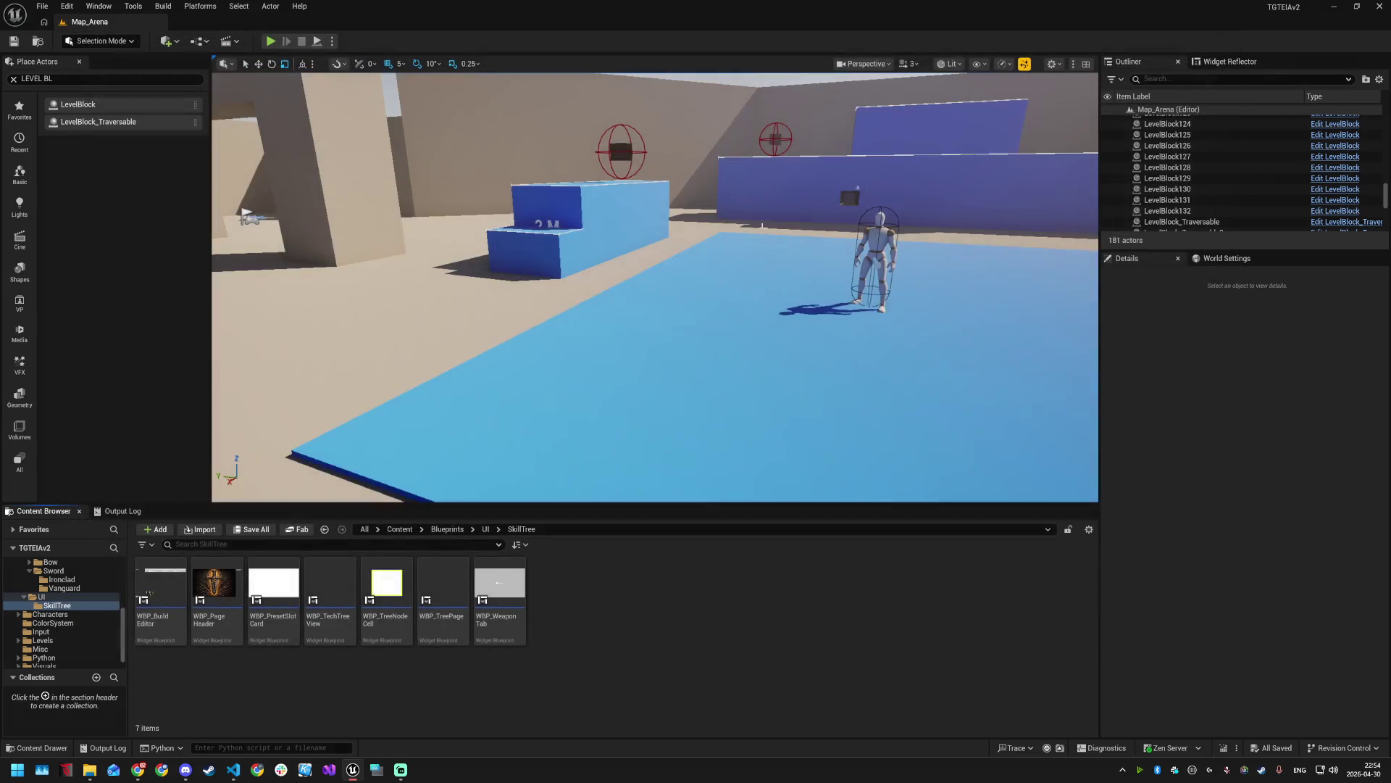
- Navigate the content browser to the GAS > Effects > Buffs folder
scroll(64, 610, up, 1)
scroll(63, 610, up, 4)
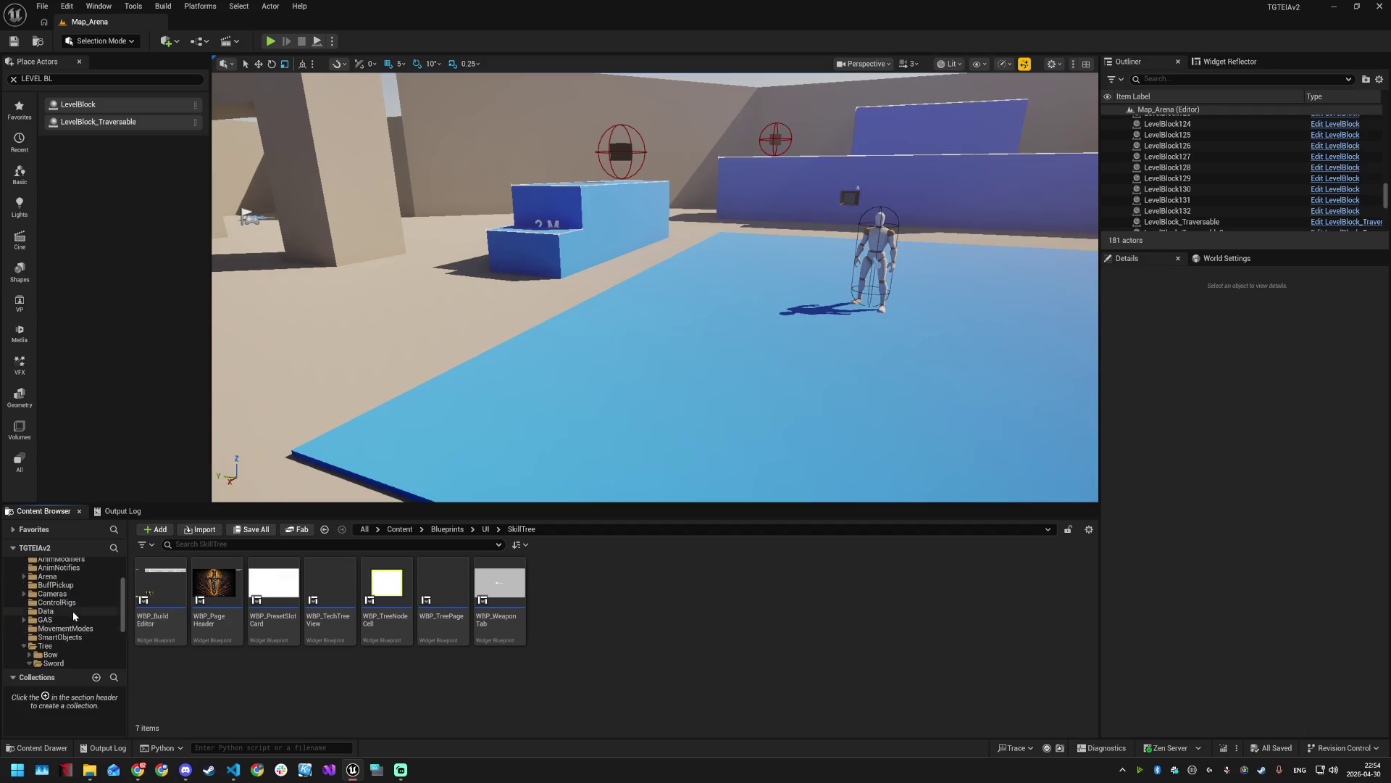
click(45, 623)
scroll(77, 625, down, 1)
click(54, 611)
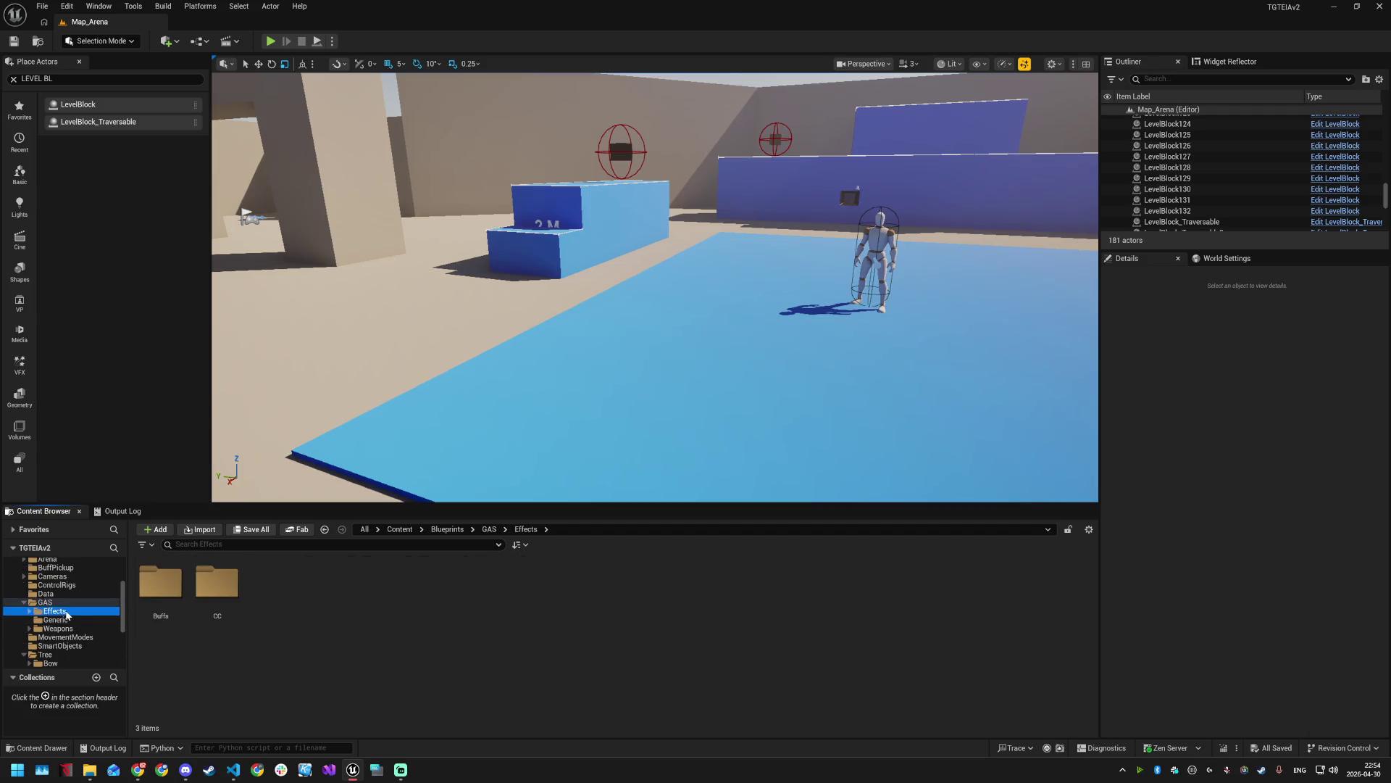
double_click(160, 582)
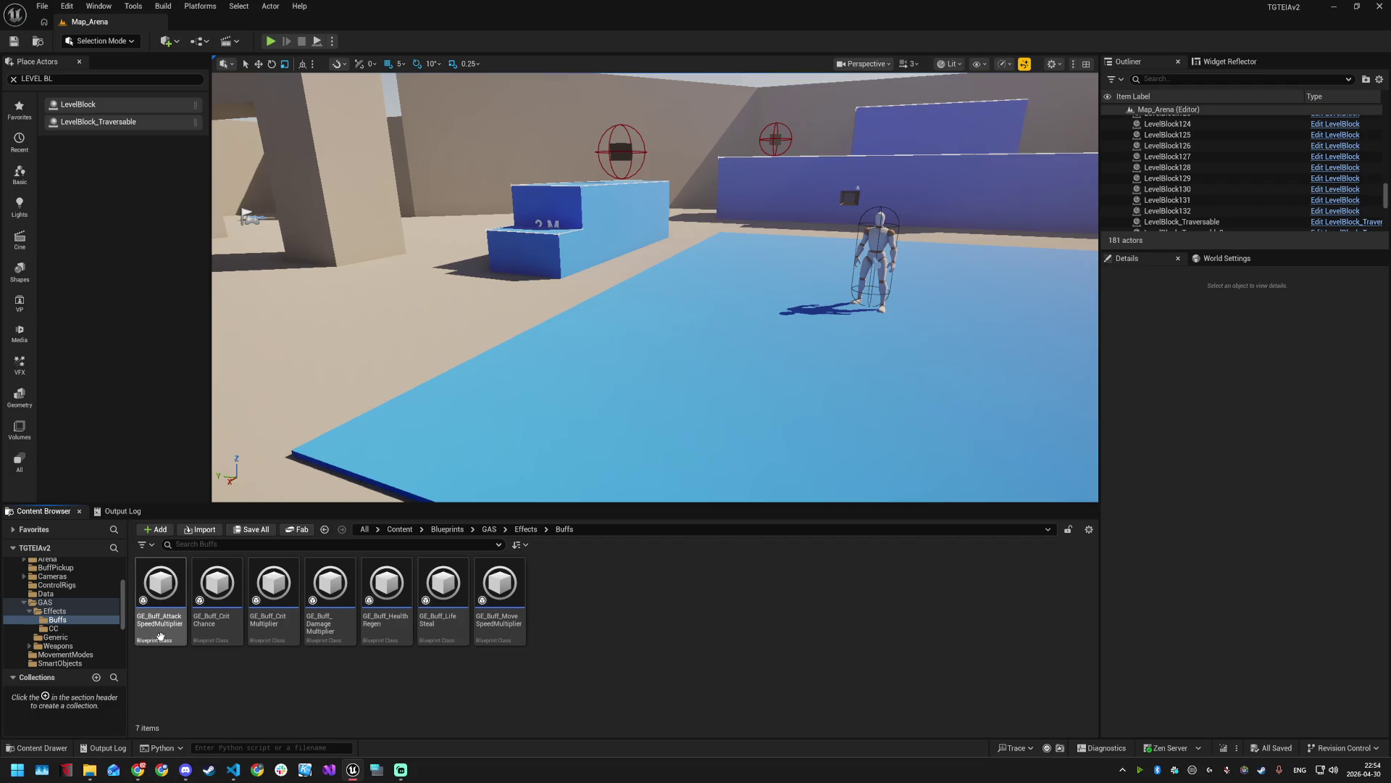
- Select all seven buff effects and edit them together in the Property Matrix
mouse_move(174, 635)
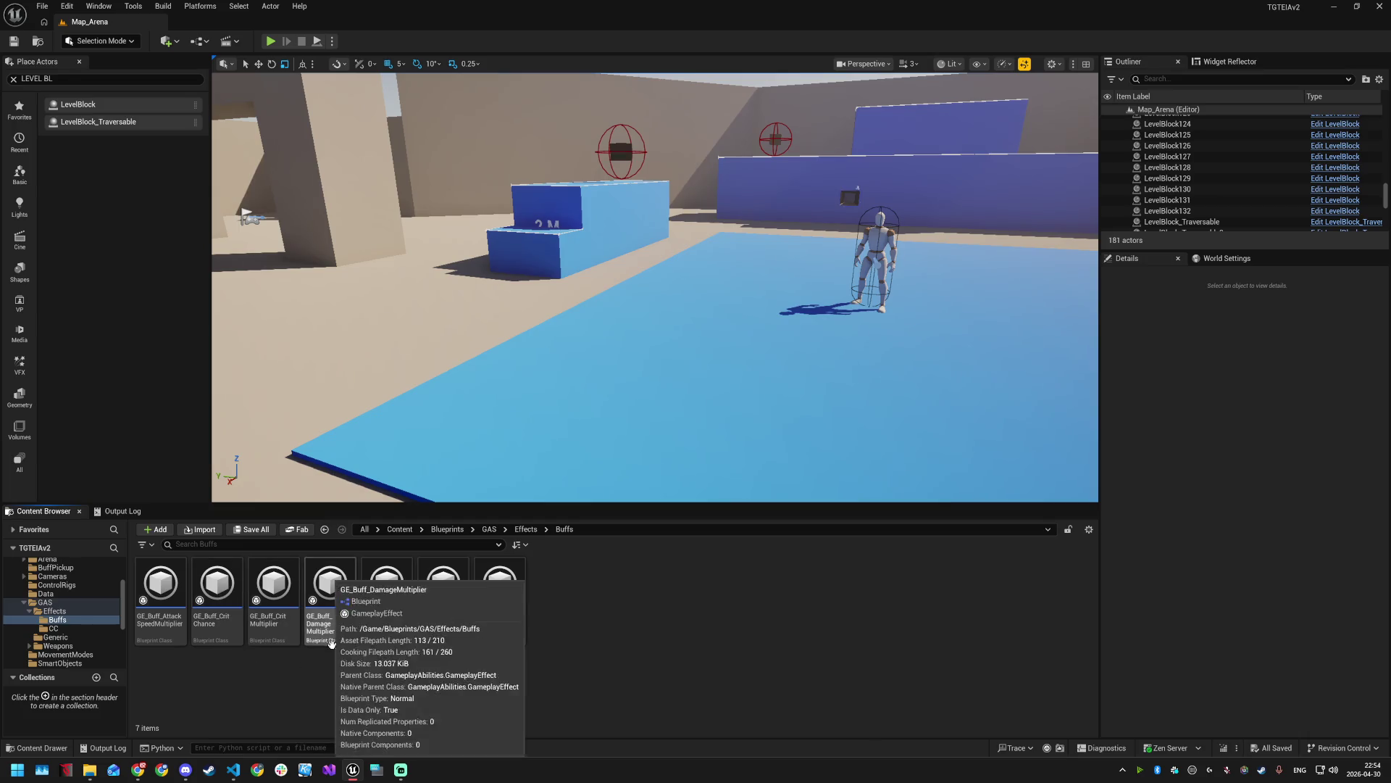
mouse_move(507, 644)
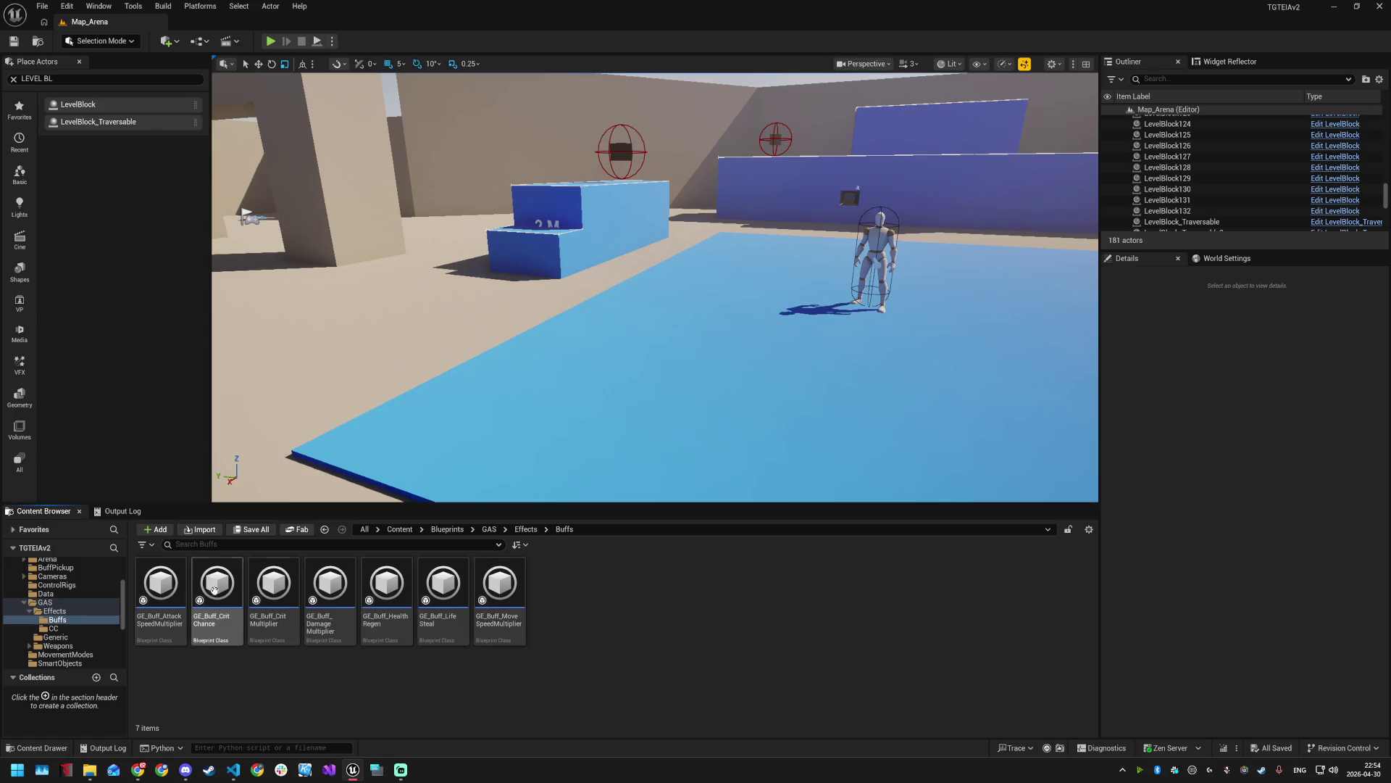
click(165, 590)
shift+click(500, 588)
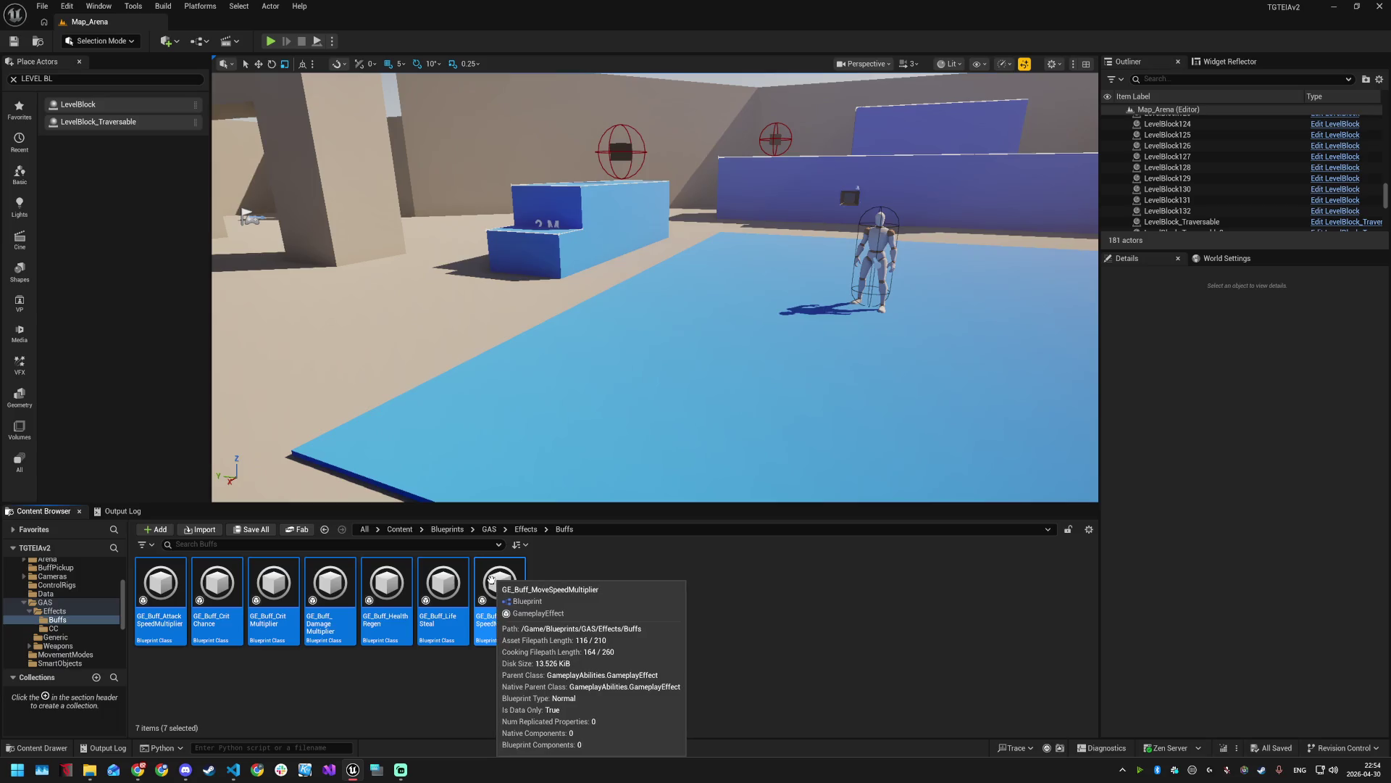
right_click(496, 583)
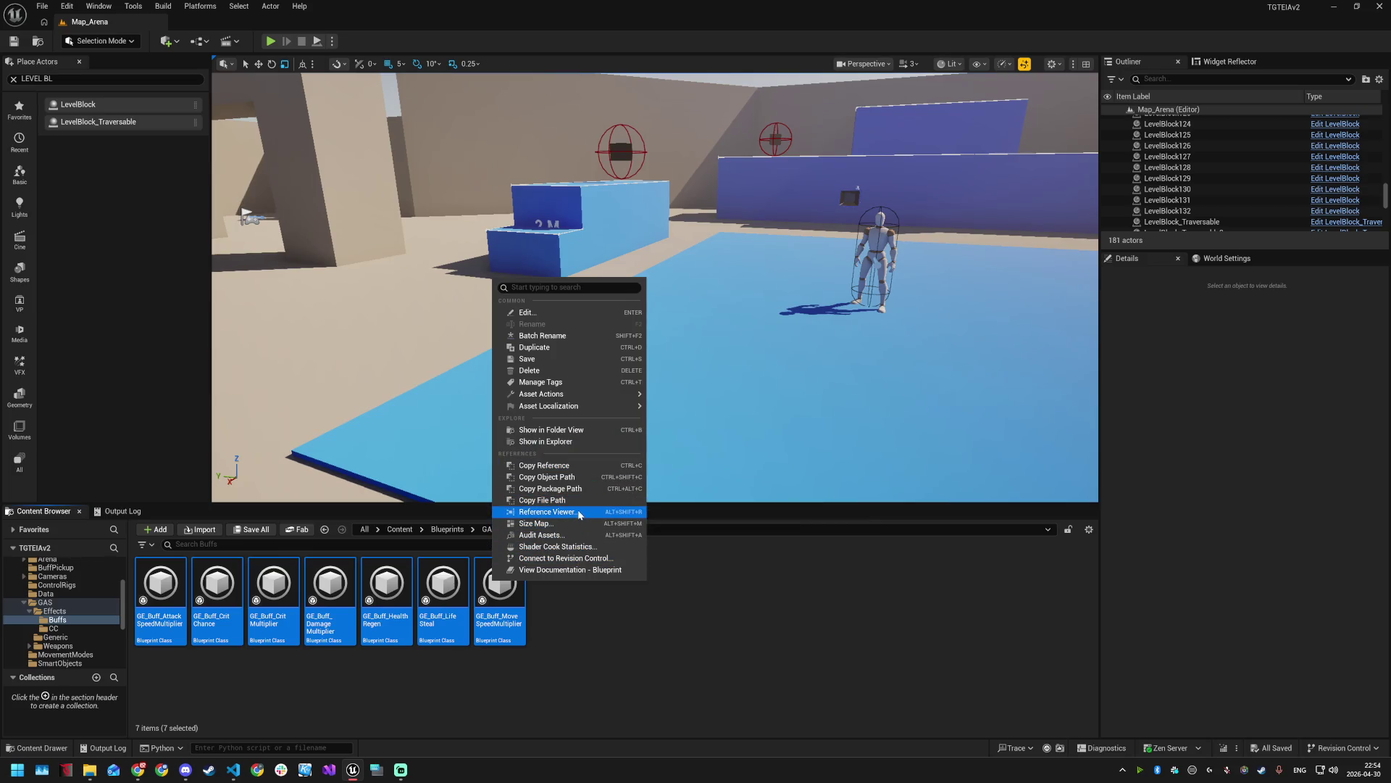
mouse_move(573, 395)
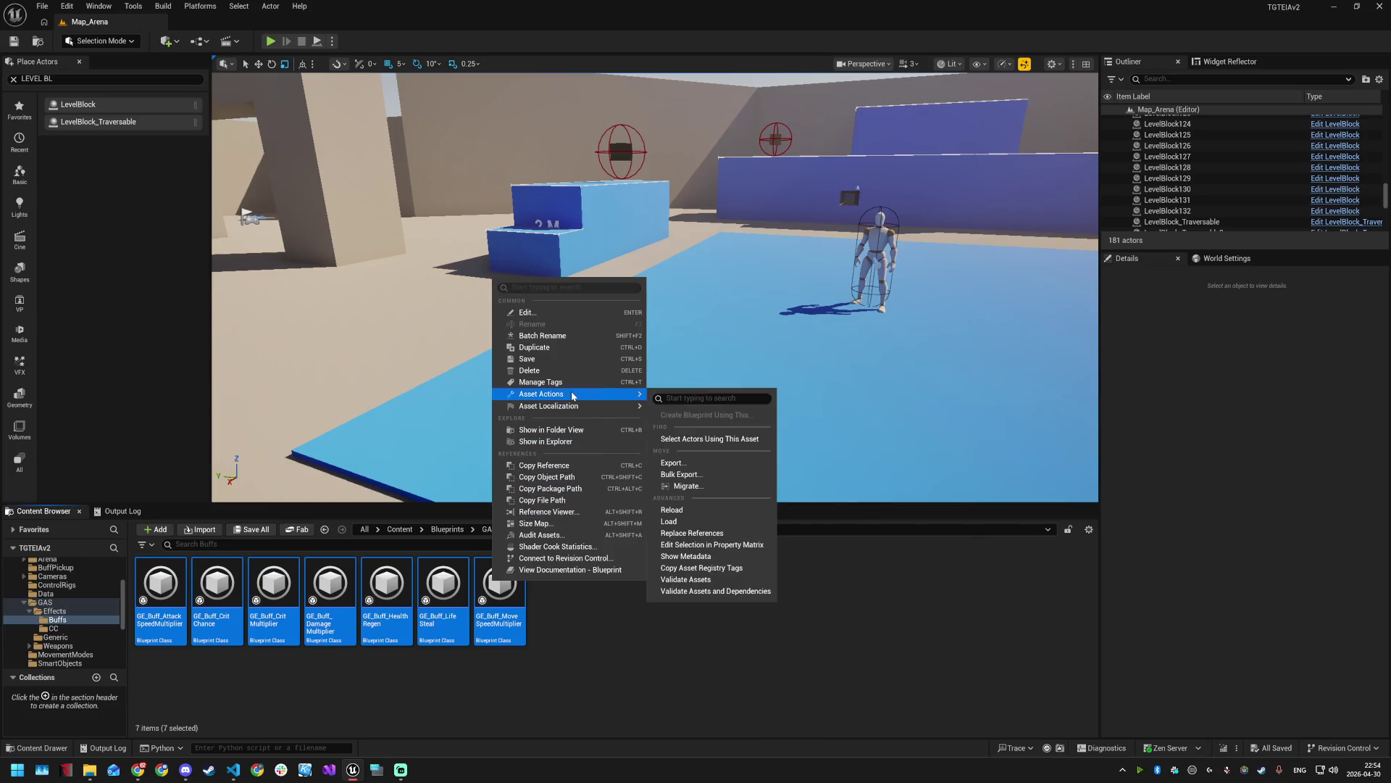
click(699, 546)
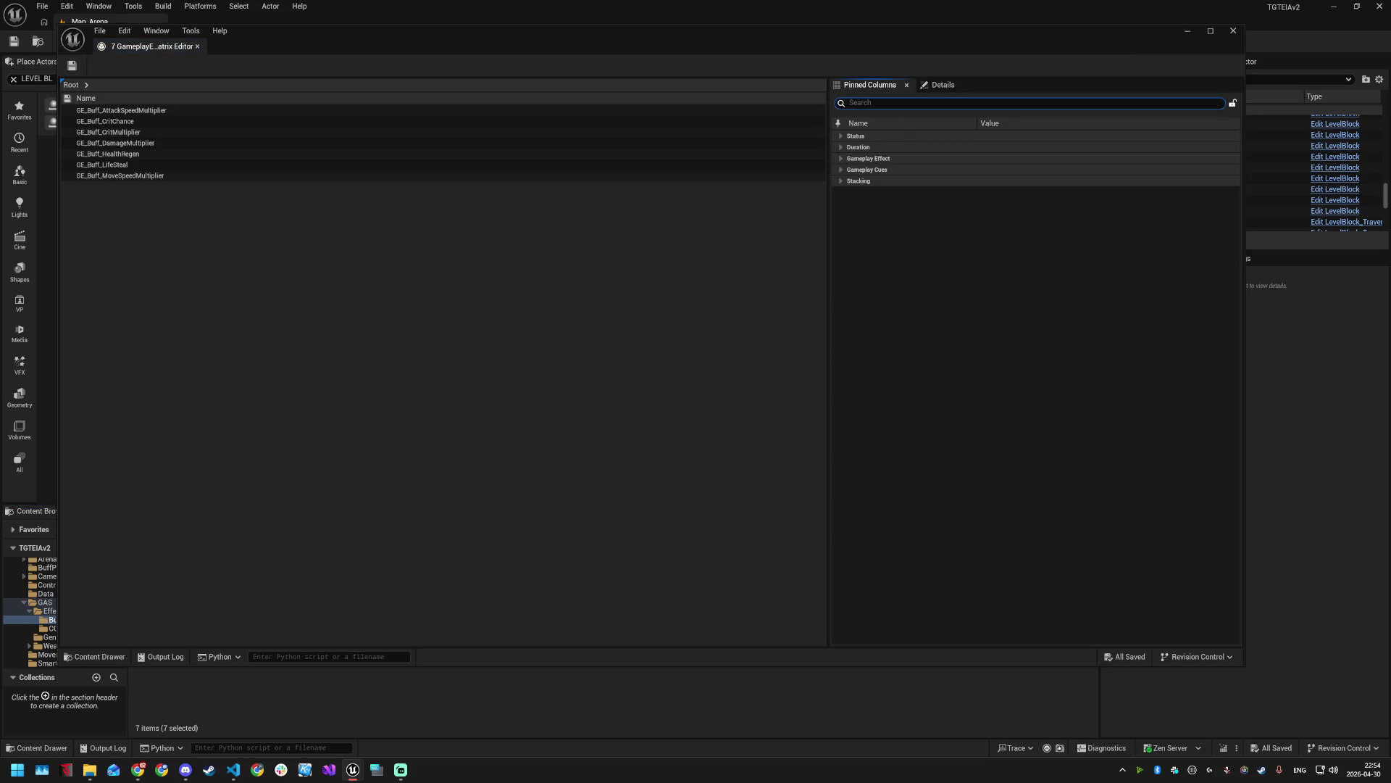
- Browse the Status, Duration and Gameplay Effect categories, then close the Property Matrix
text(Pare)
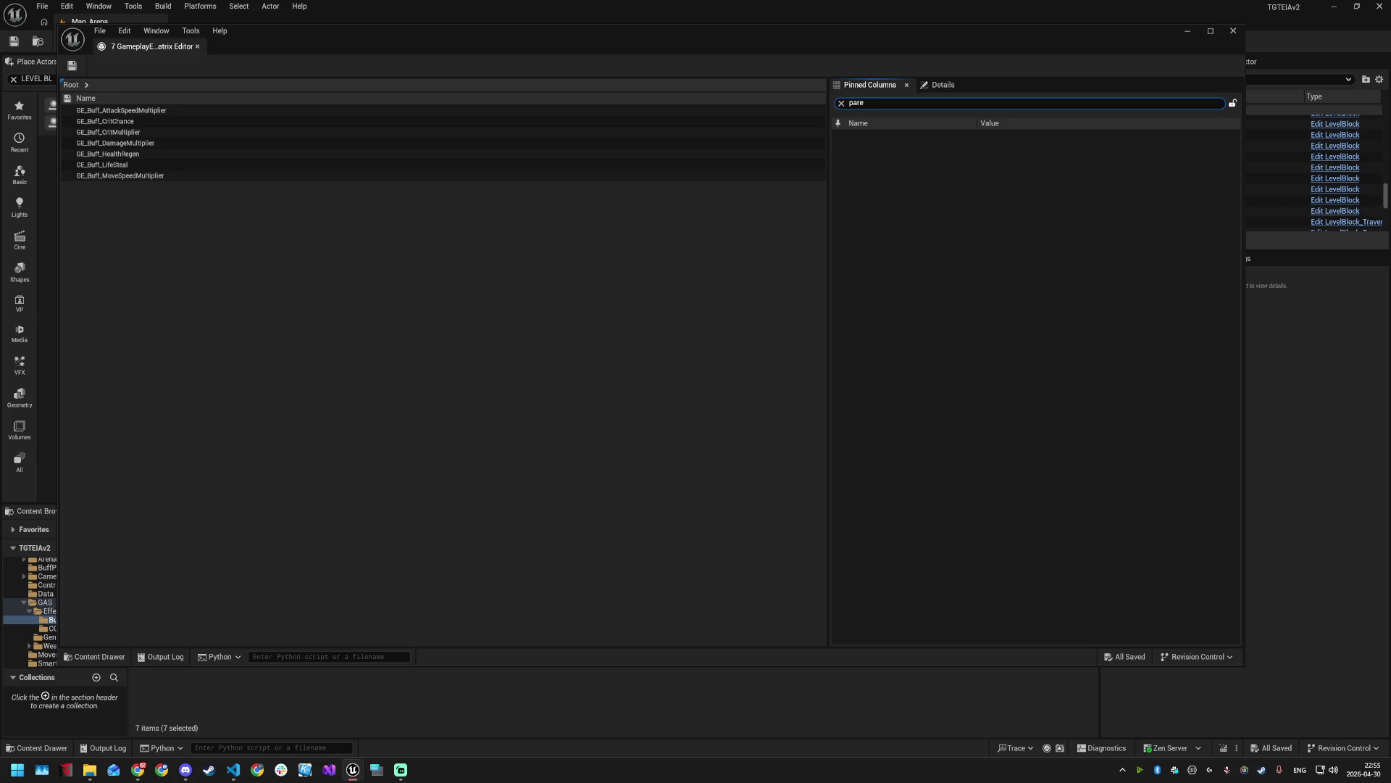
key(BackSpace)
key(BackSpace)
click(840, 135)
click(840, 134)
click(840, 148)
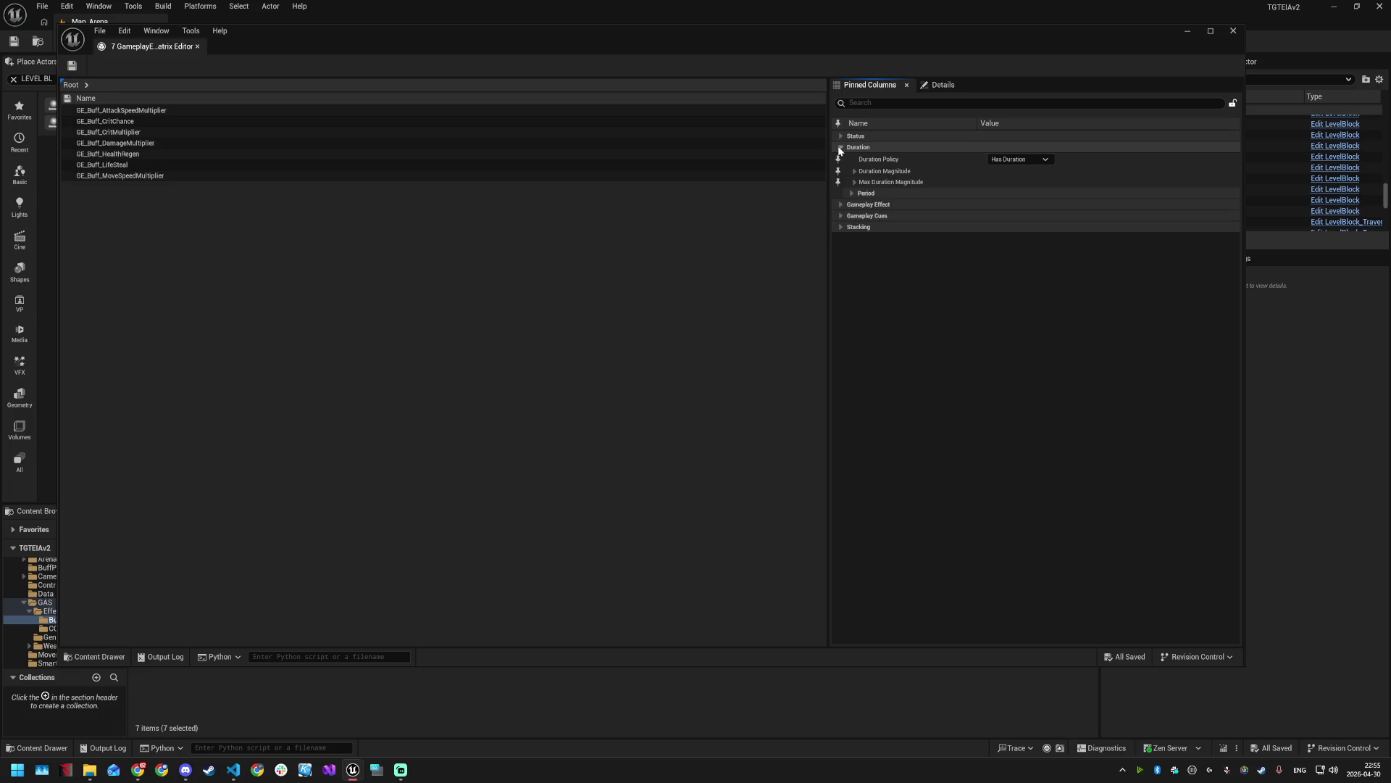
click(841, 148)
click(841, 158)
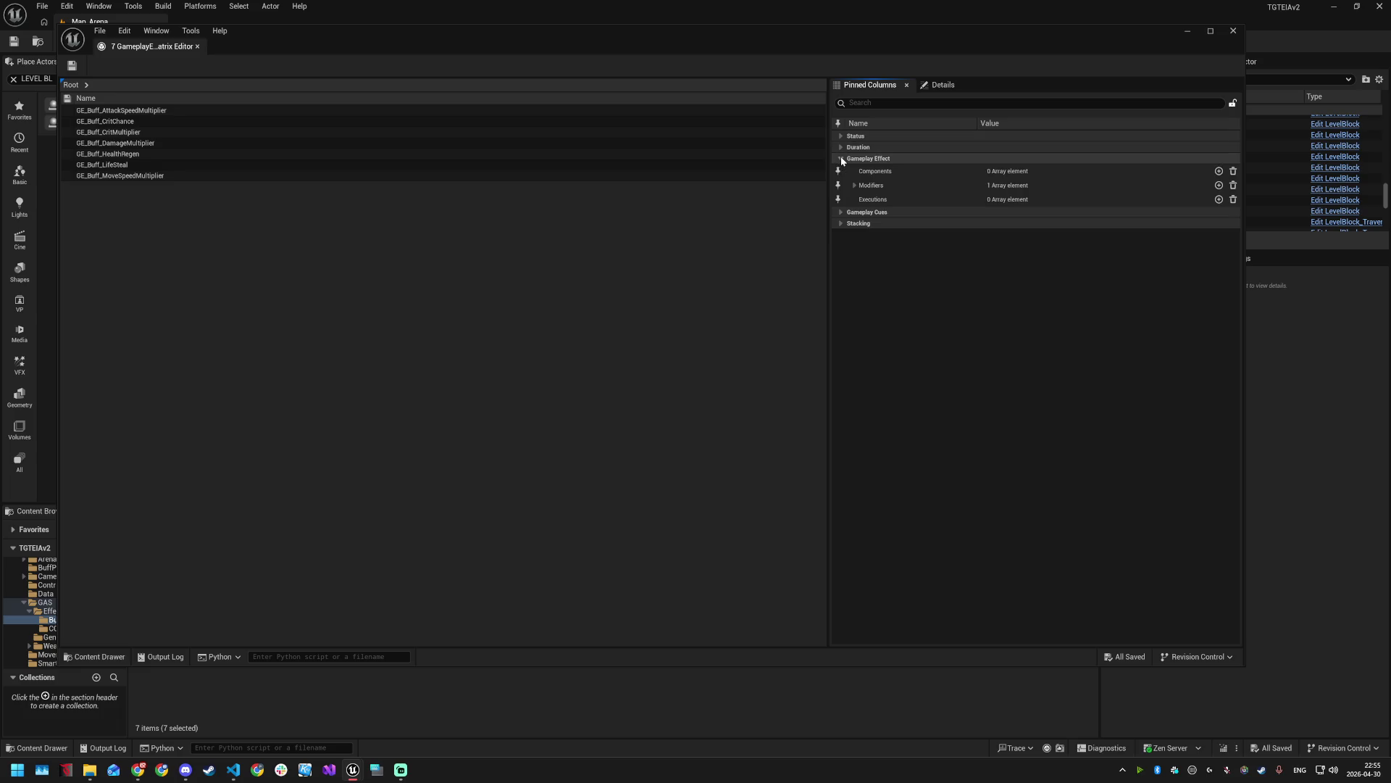
click(841, 157)
click(1229, 34)
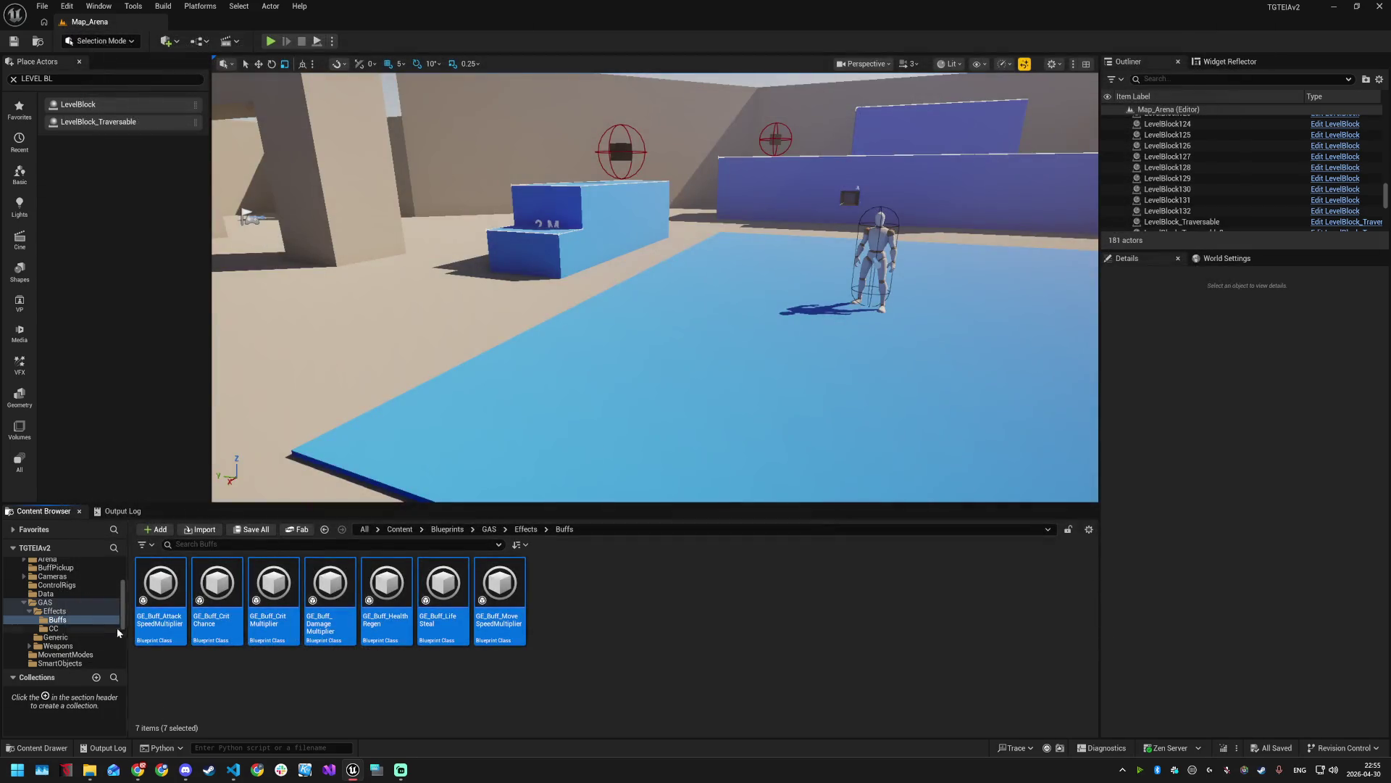
- Reopen the Property Matrix for the six buffs except AttackSpeed, close it, and select GE_Buff_CritChance
ctrl+click(163, 587)
right_click(216, 578)
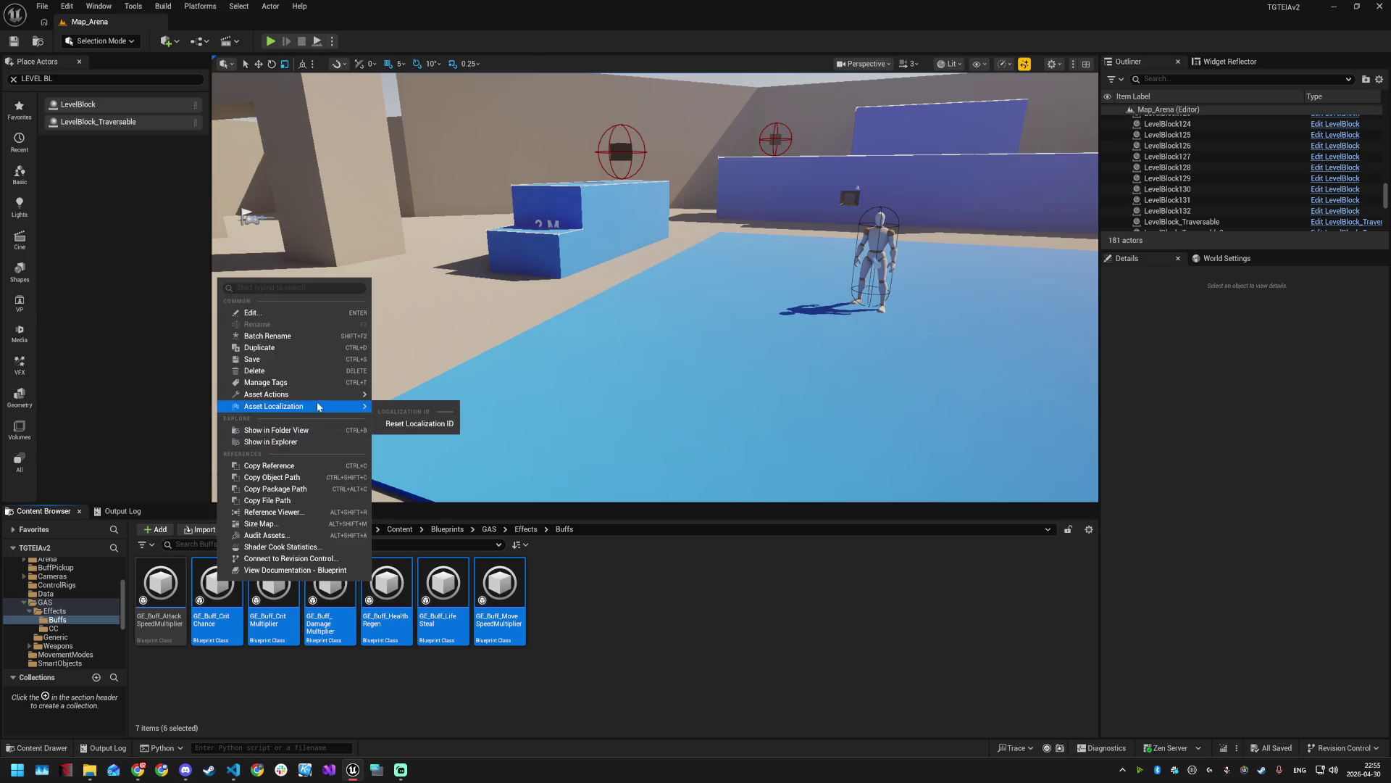
mouse_move(319, 395)
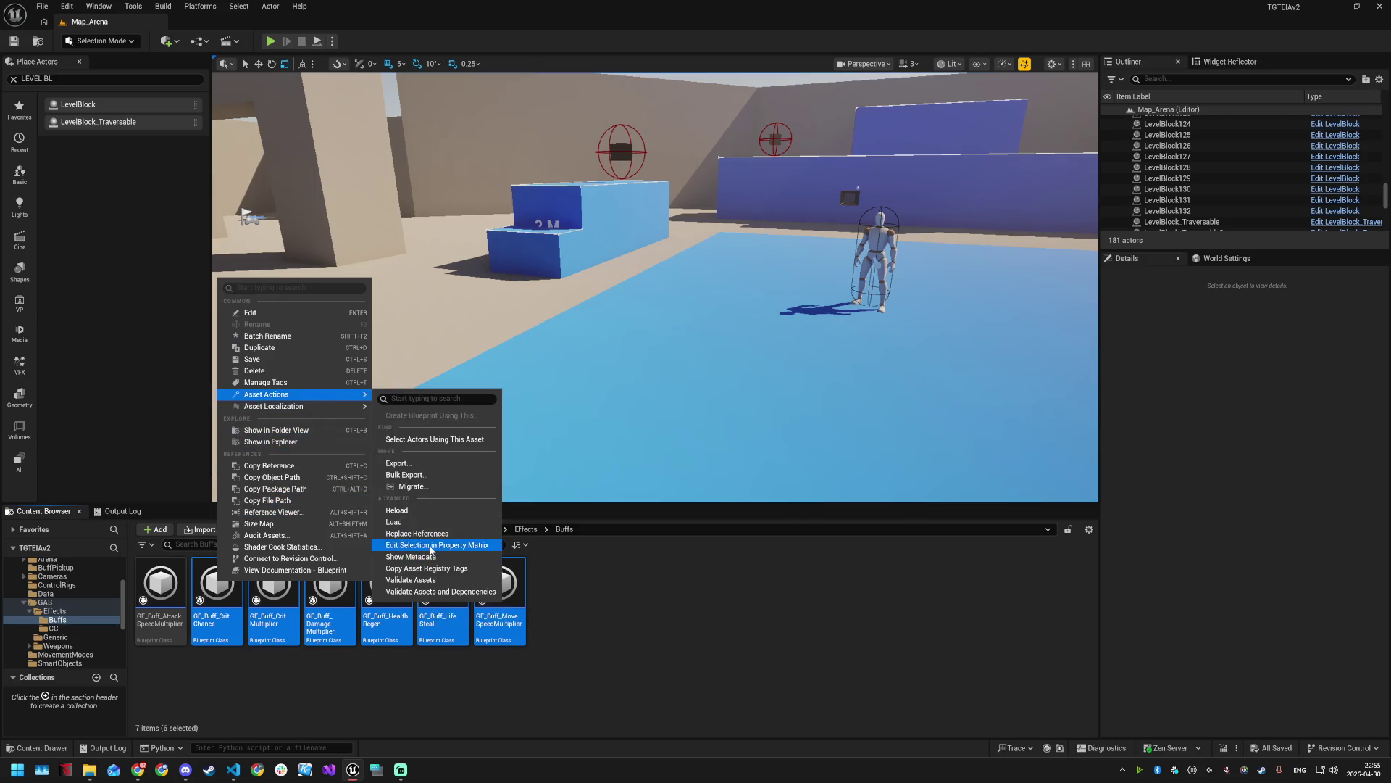
click(432, 545)
text(pa)
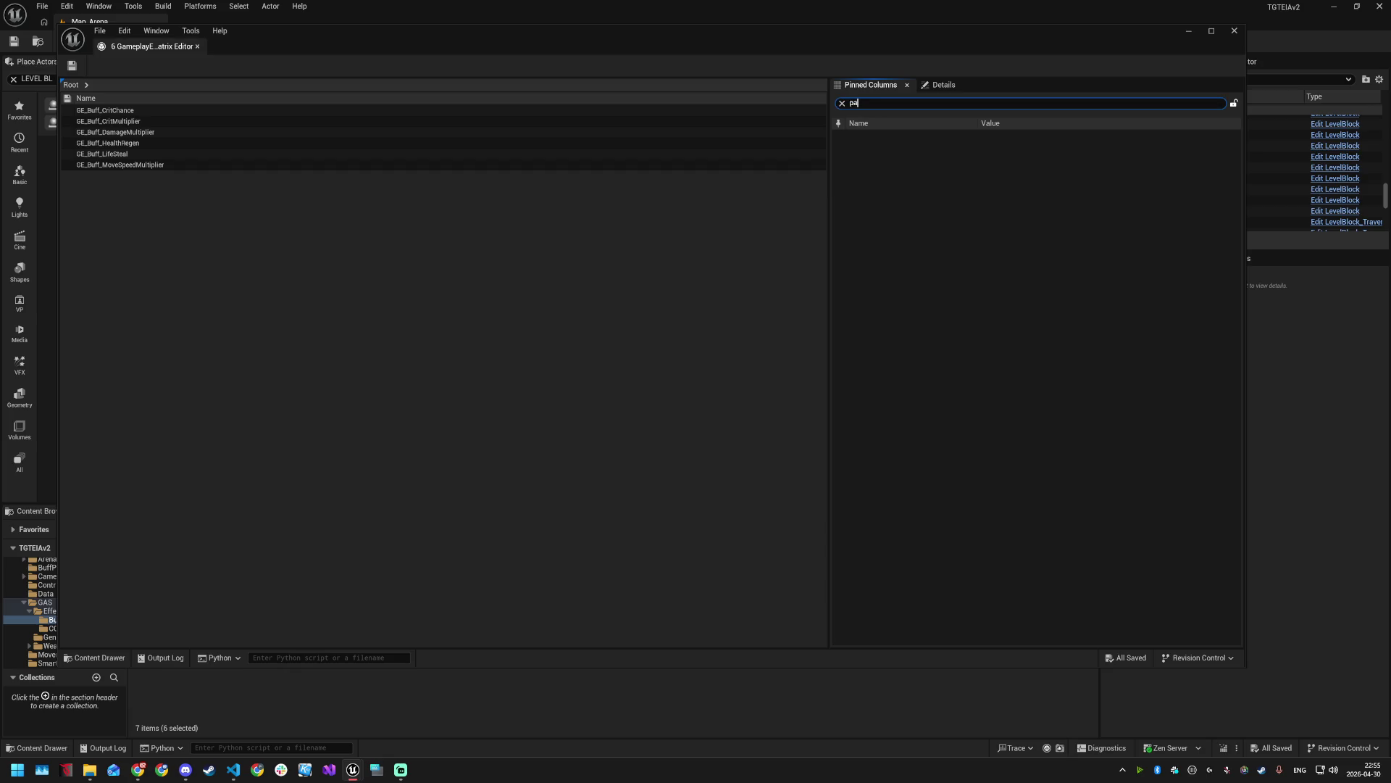
key(BackSpace)
key(BackSpace)
key(BackSpace)
click(1233, 30)
click(222, 590)
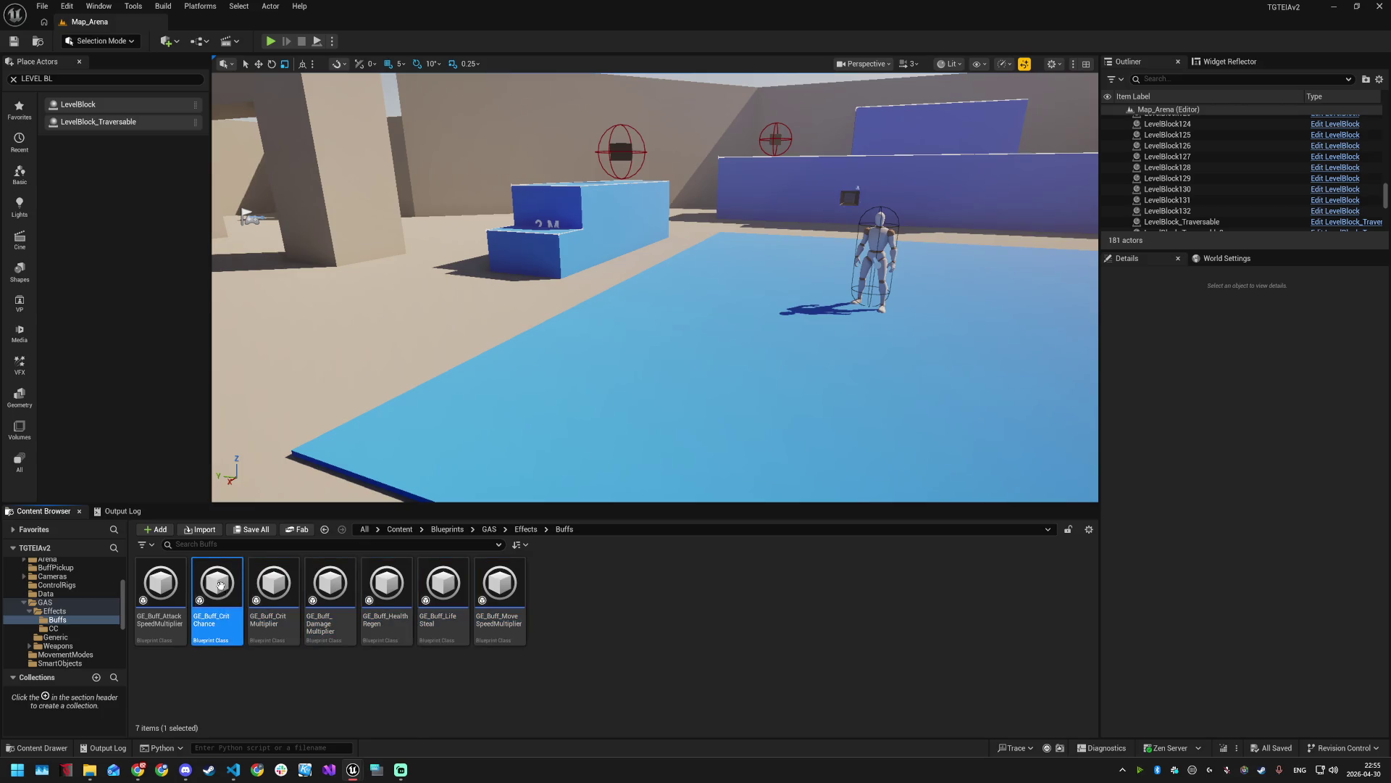
- Reparent GE_Buff_CritChance and GE_Buff_CritMultiplier to TGTEIABuffEffect
double_click(221, 590)
mouse_move(455, 24)
mouse_down()
mouse_move(457, 163)
mouse_move(526, 29)
mouse_up()
click(343, 71)
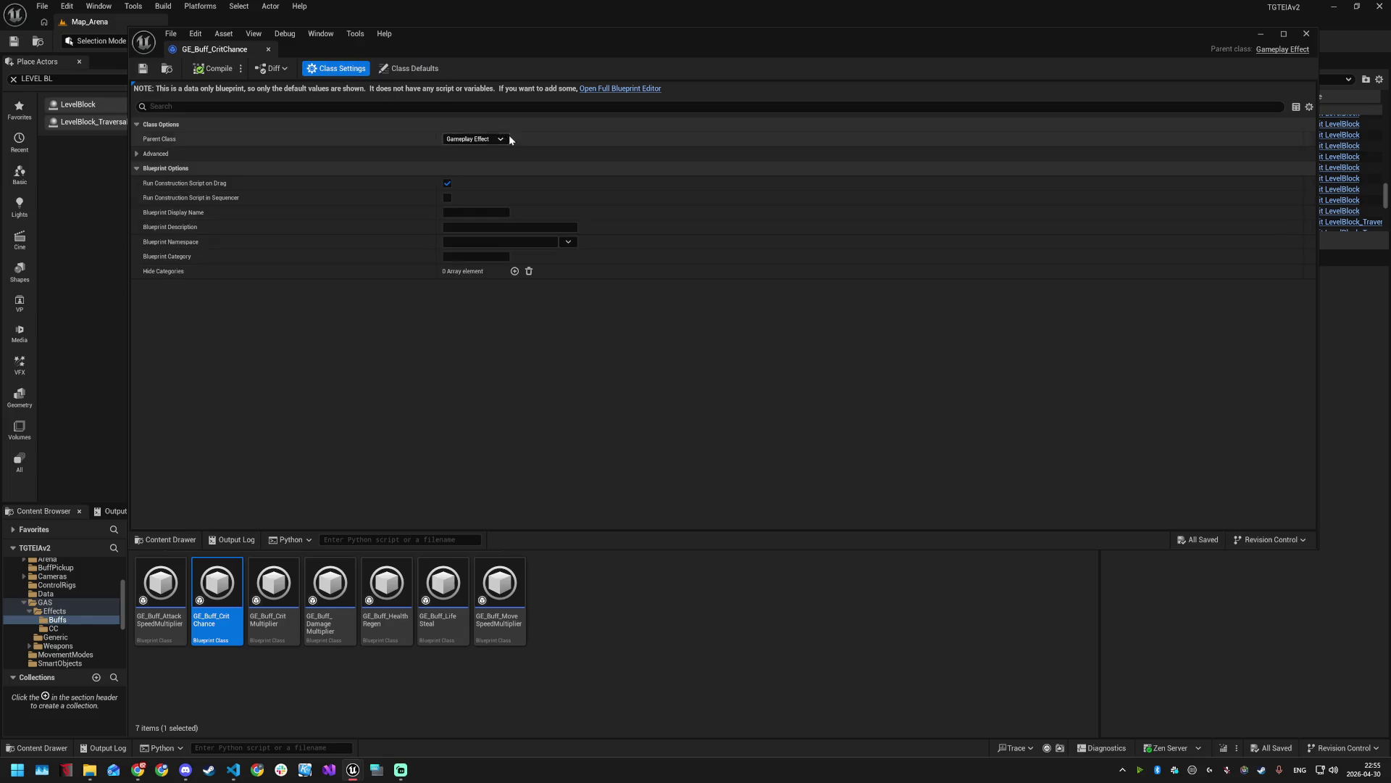
click(499, 139)
text(TGTEIABuffEffect)
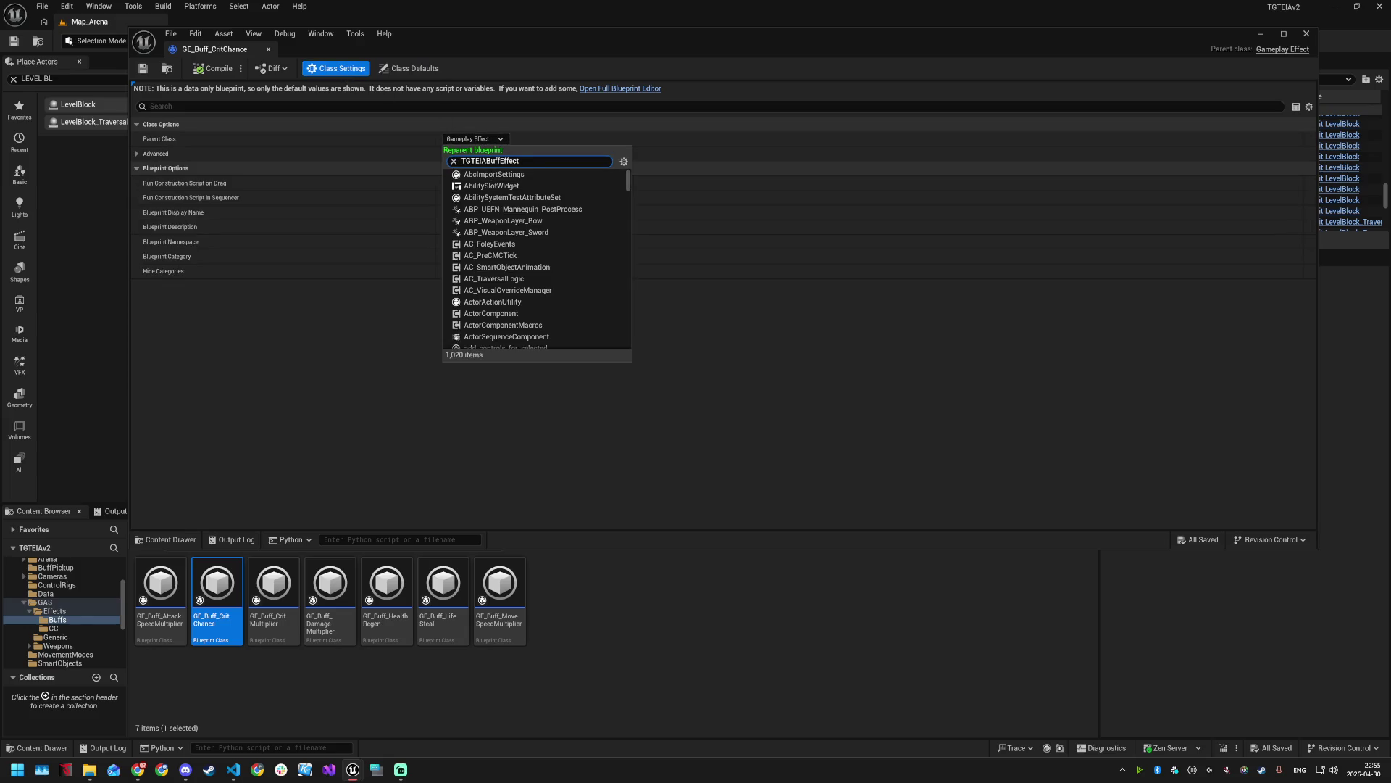
click(518, 174)
double_click(269, 591)
click(475, 139)
text(TGTEIABuffEffect)
click(519, 175)
- Reparent GE_Buff_DamageMultiplier and GE_Buff_HealthRegen to TGTEIABuffEffect
double_click(330, 590)
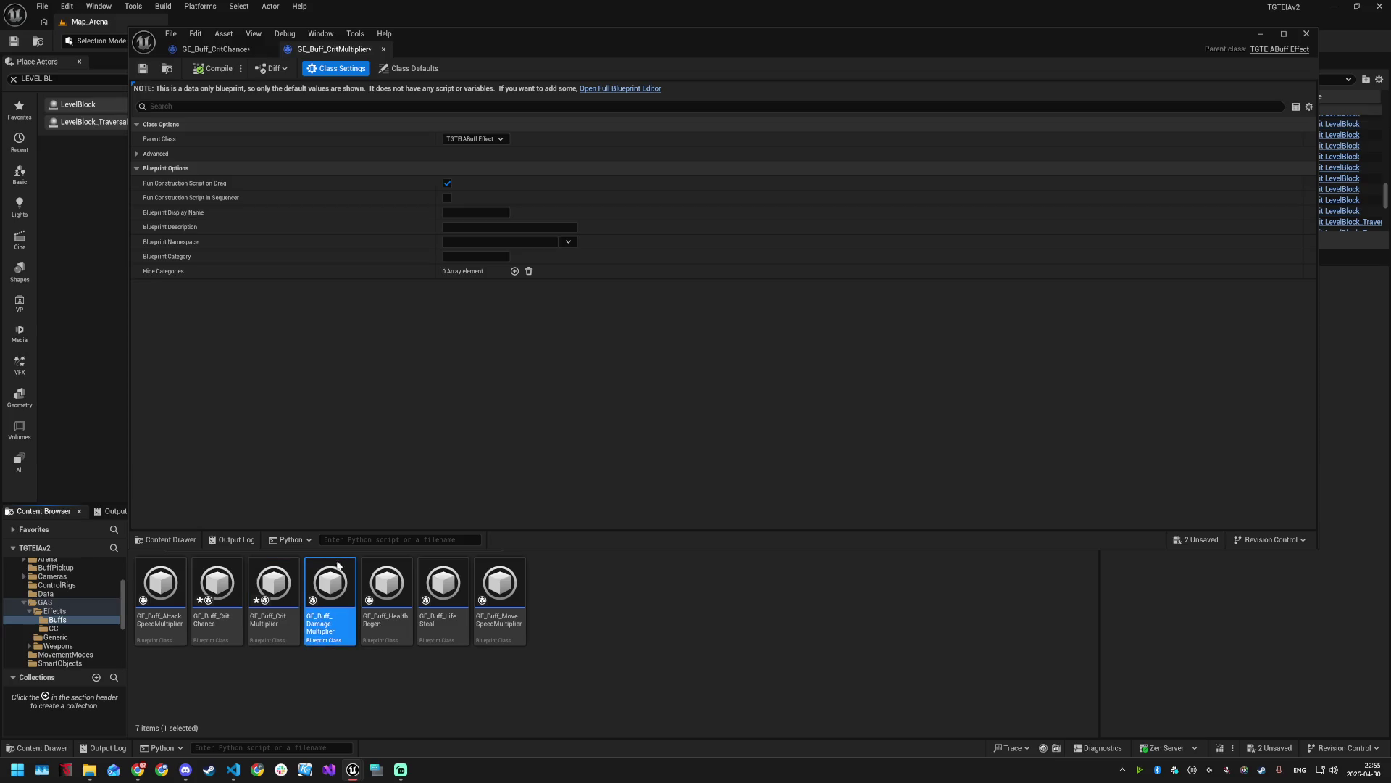
click(475, 139)
text(TGTEIABuffEffect)
click(518, 176)
double_click(387, 591)
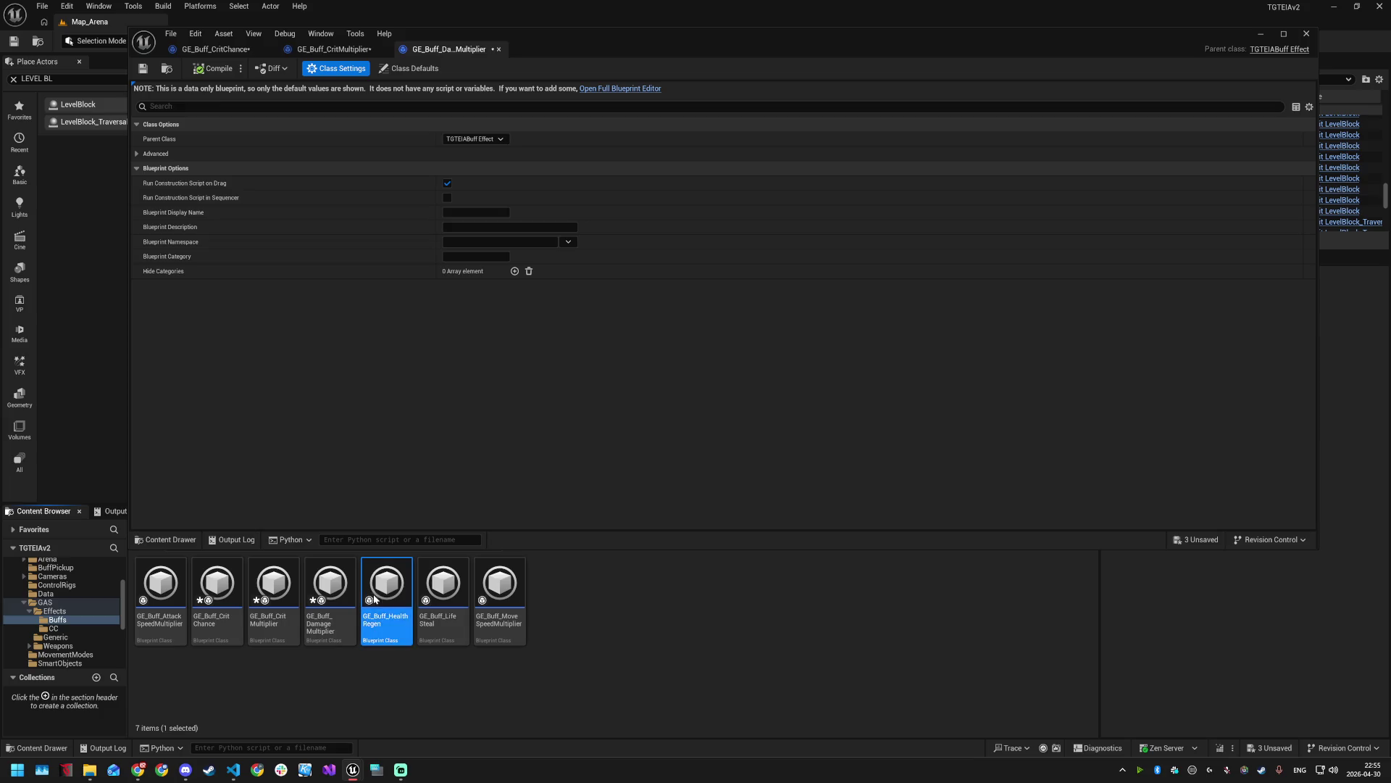
click(475, 138)
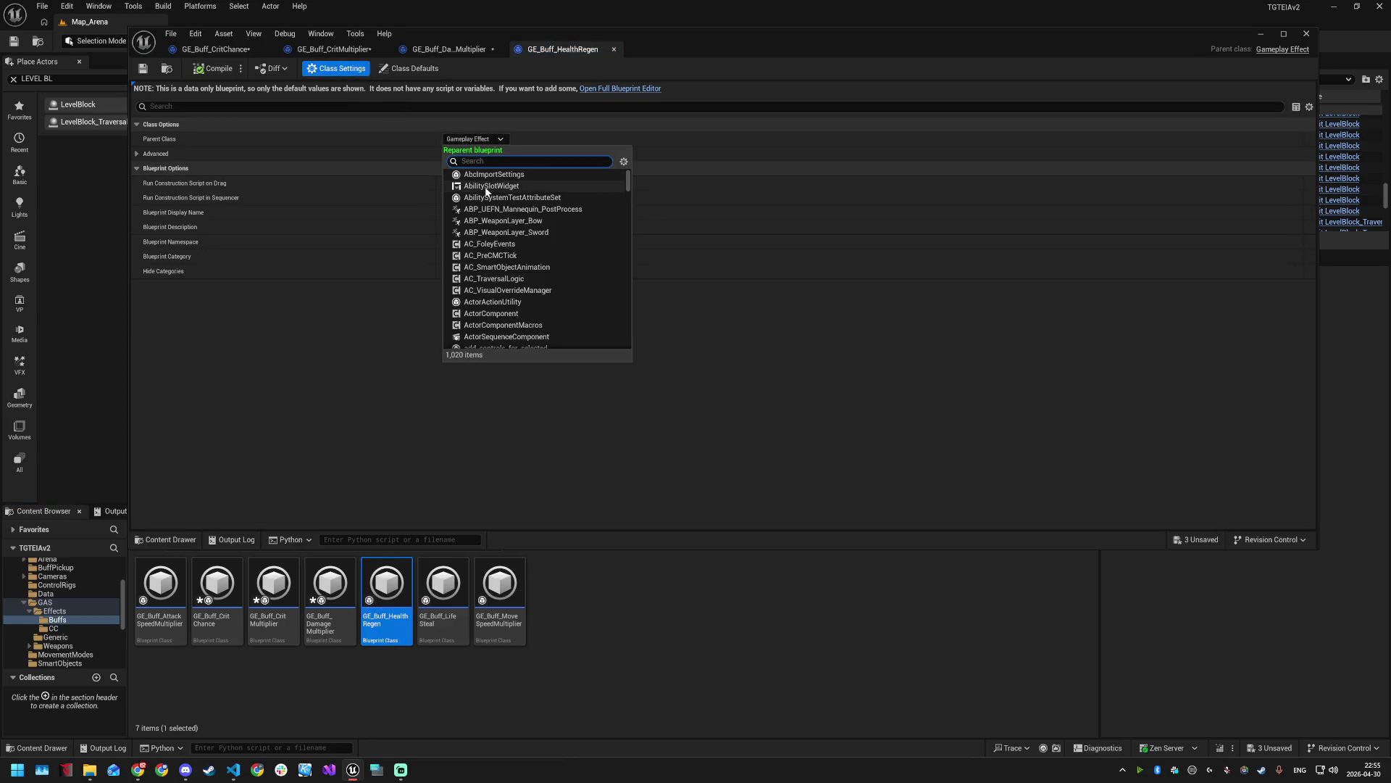
text(TGTEIABuffEffect)
click(506, 176)
- Reparent GE_Buff_LifeSteal and GE_Buff_MoveSpeedMultiplier to TGTEIABuffEffect, save all, and close the editor
double_click(443, 590)
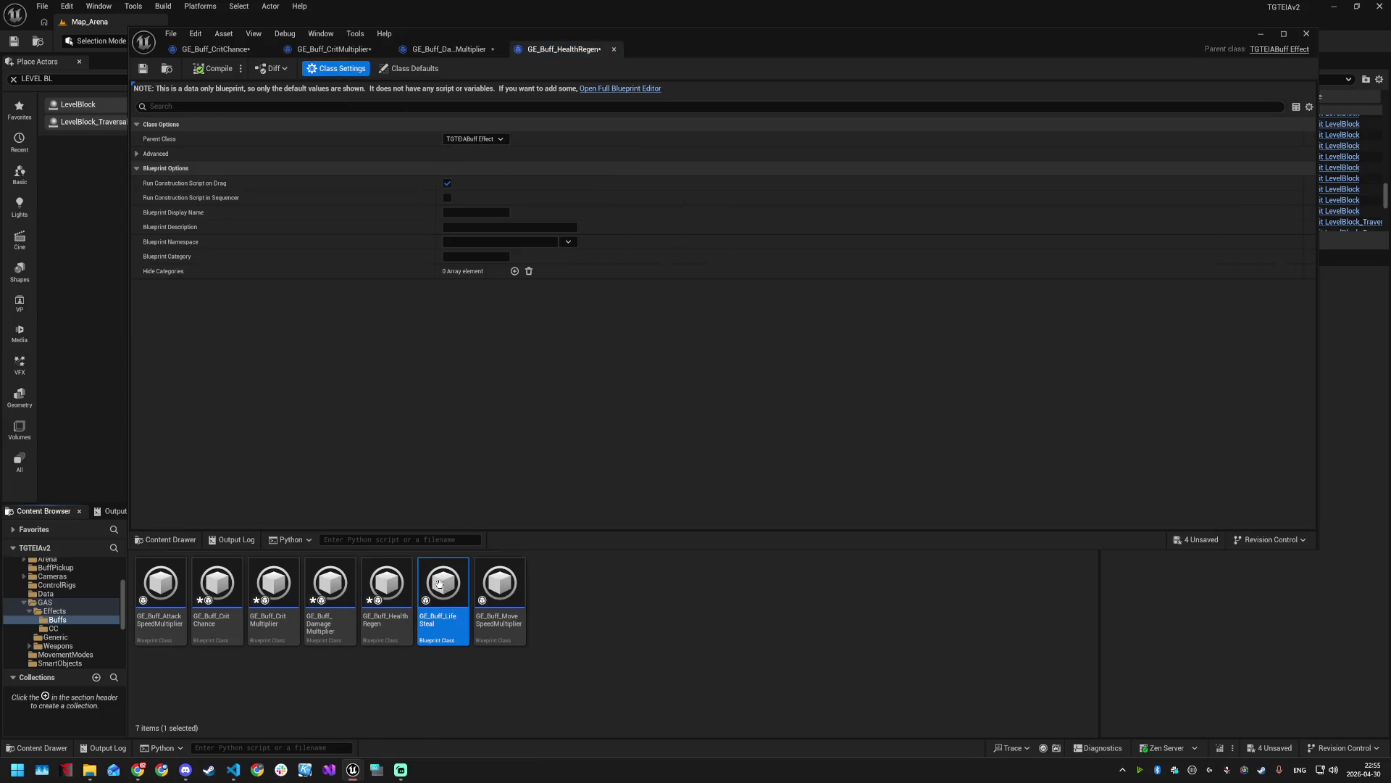
click(336, 68)
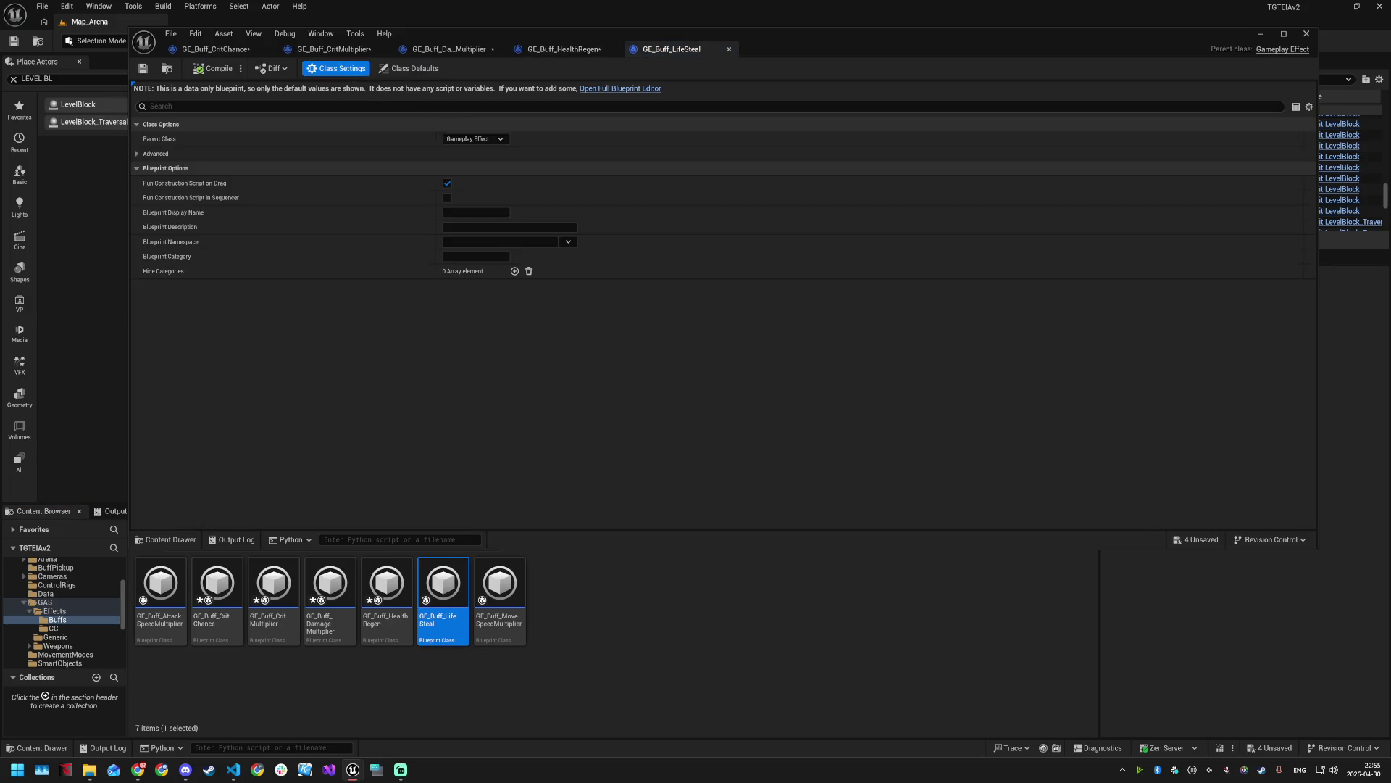
click(473, 139)
text(TGTEIABuffEffect)
click(501, 174)
double_click(500, 590)
click(336, 68)
click(487, 139)
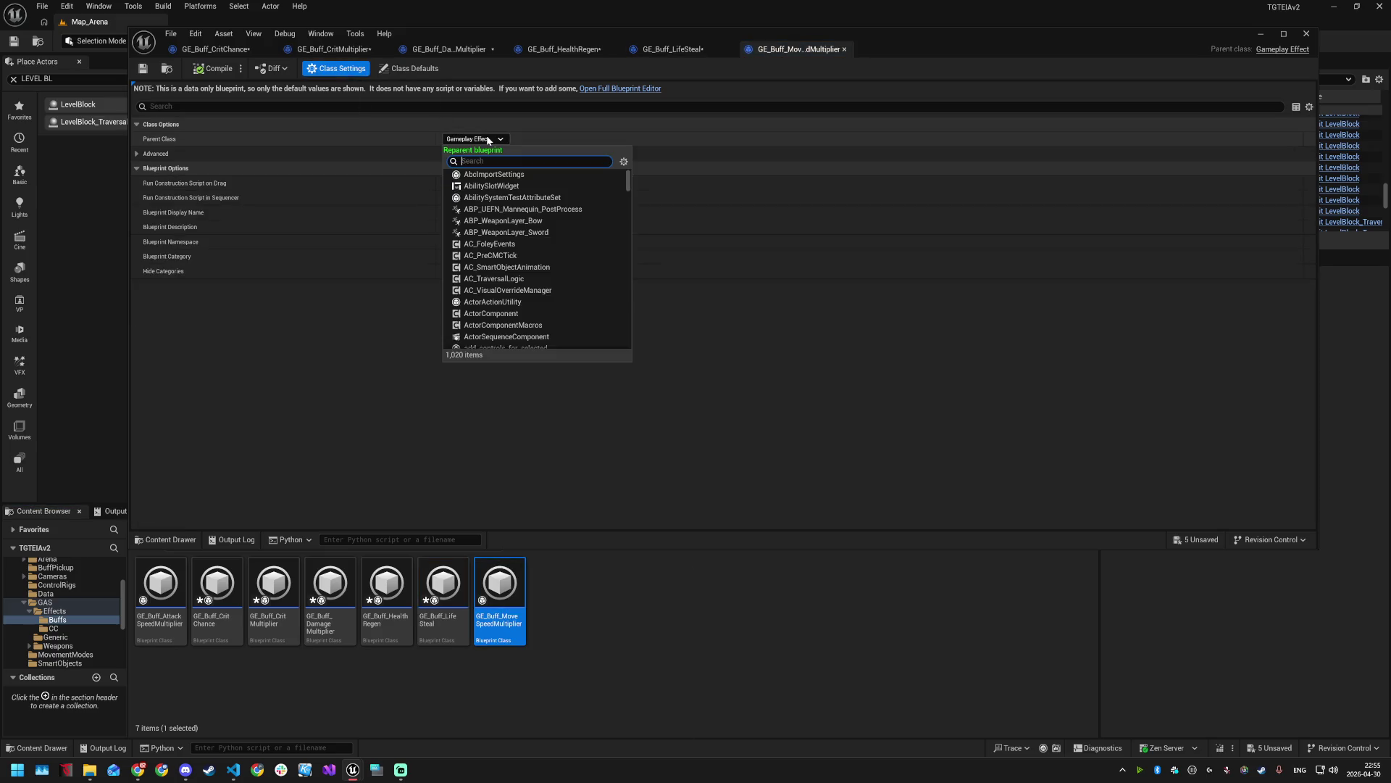
text(TGTEIABuffEffect)
click(501, 176)
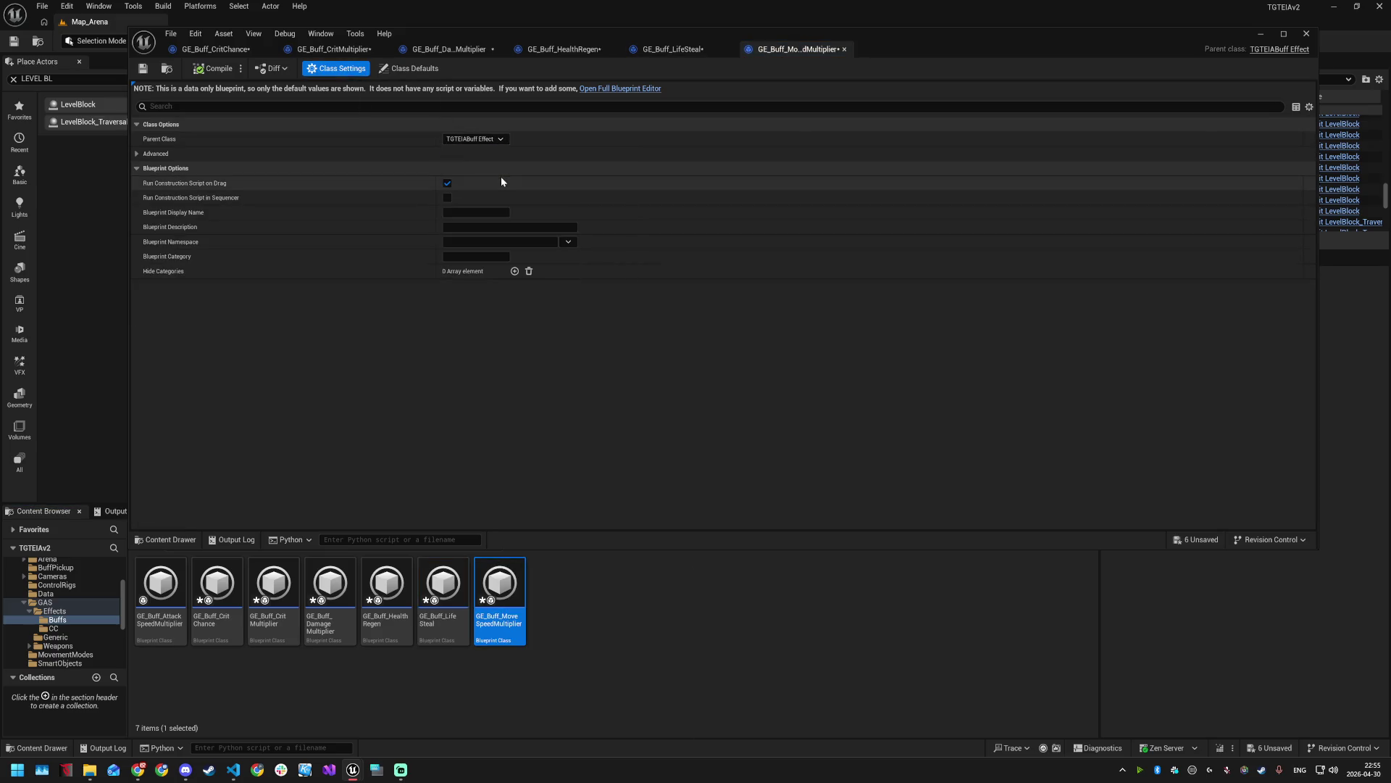
key(ctrl+shift+s)
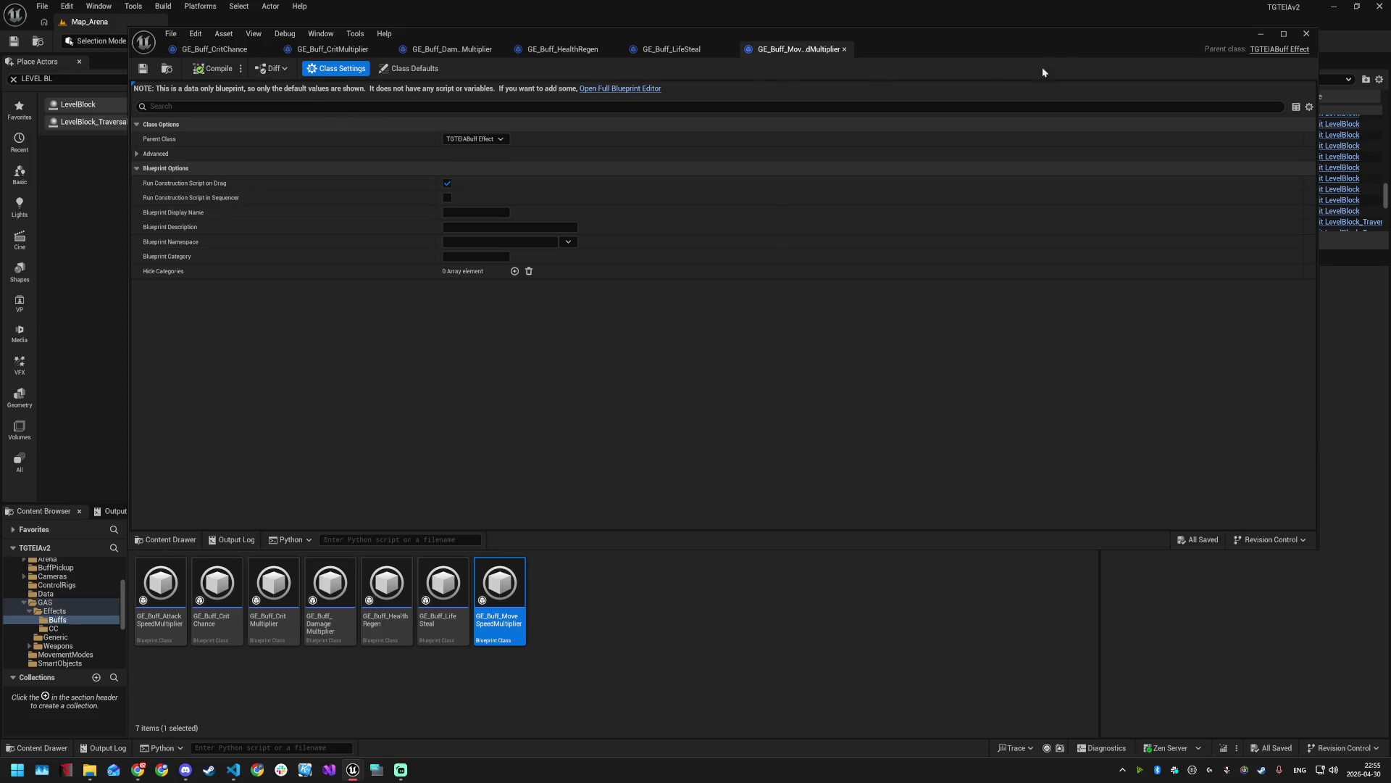
click(1310, 38)
- In the CC folder, reparent GE_Burn and GE_Poison to TGTEIABuffEffect
click(72, 629)
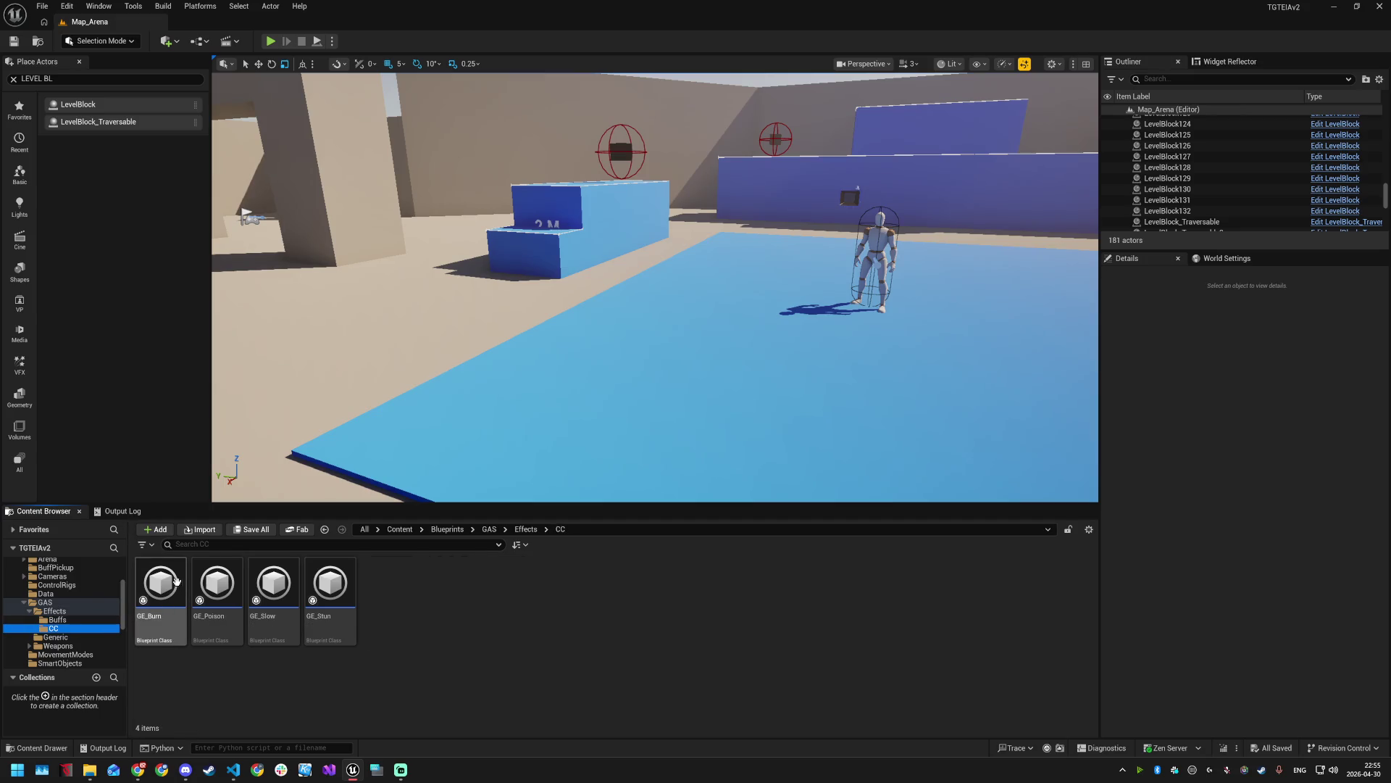
double_click(160, 583)
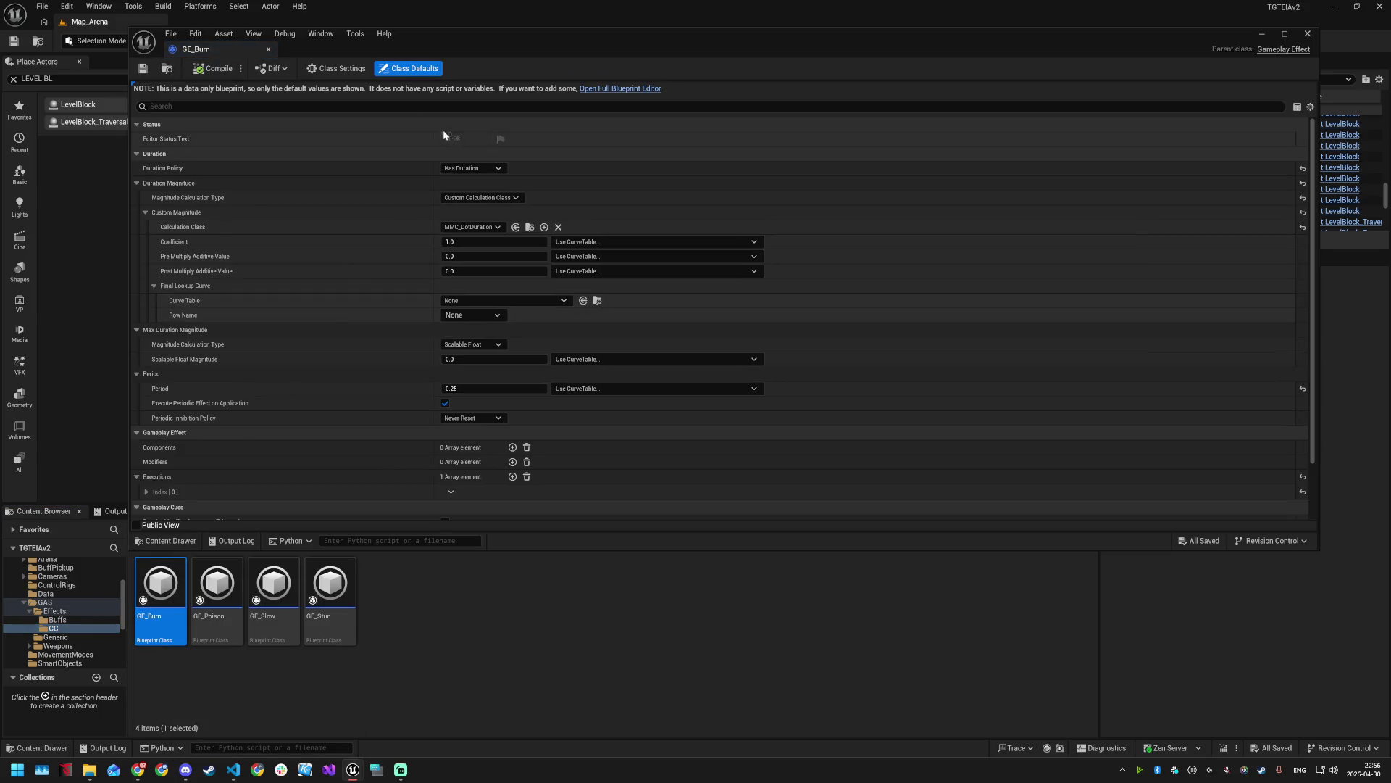
click(335, 68)
click(485, 140)
text(TGTEIABuffEffect)
click(494, 174)
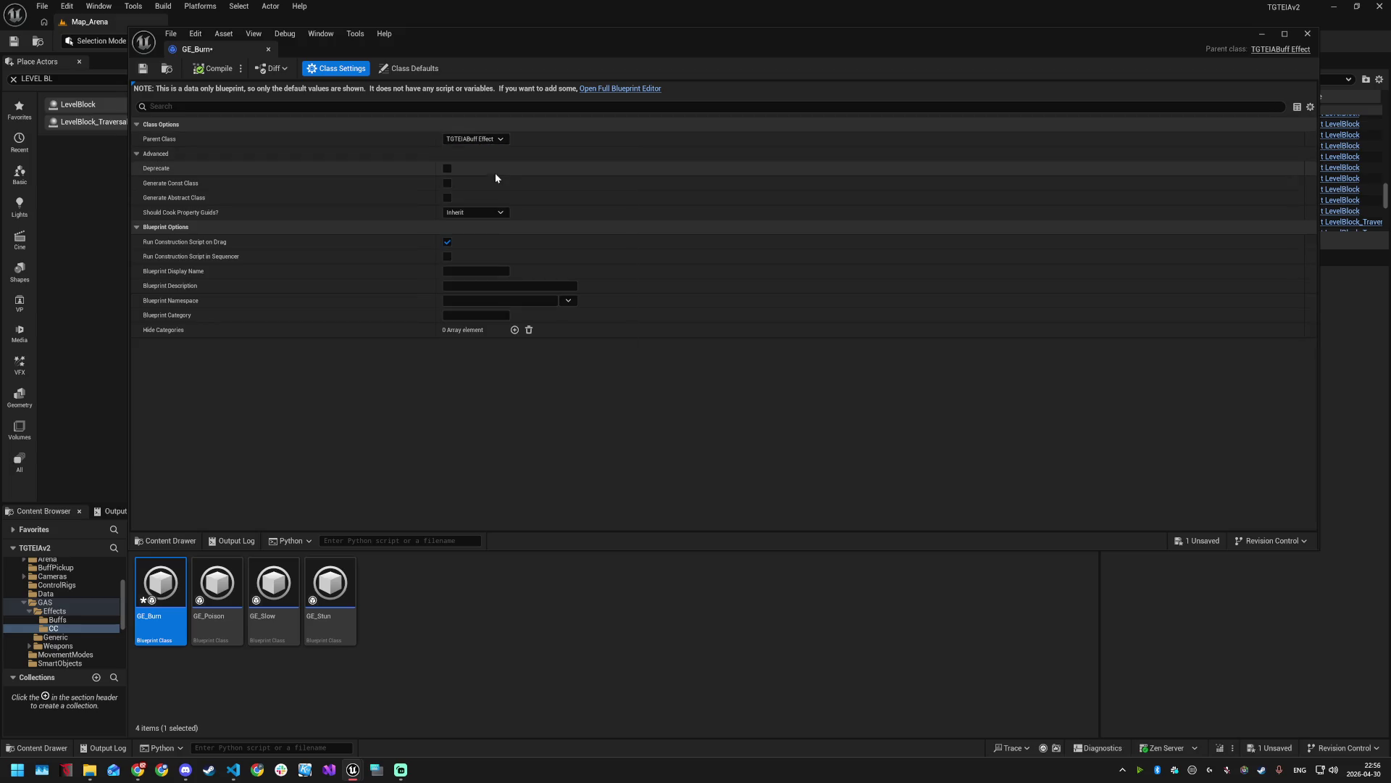
double_click(223, 583)
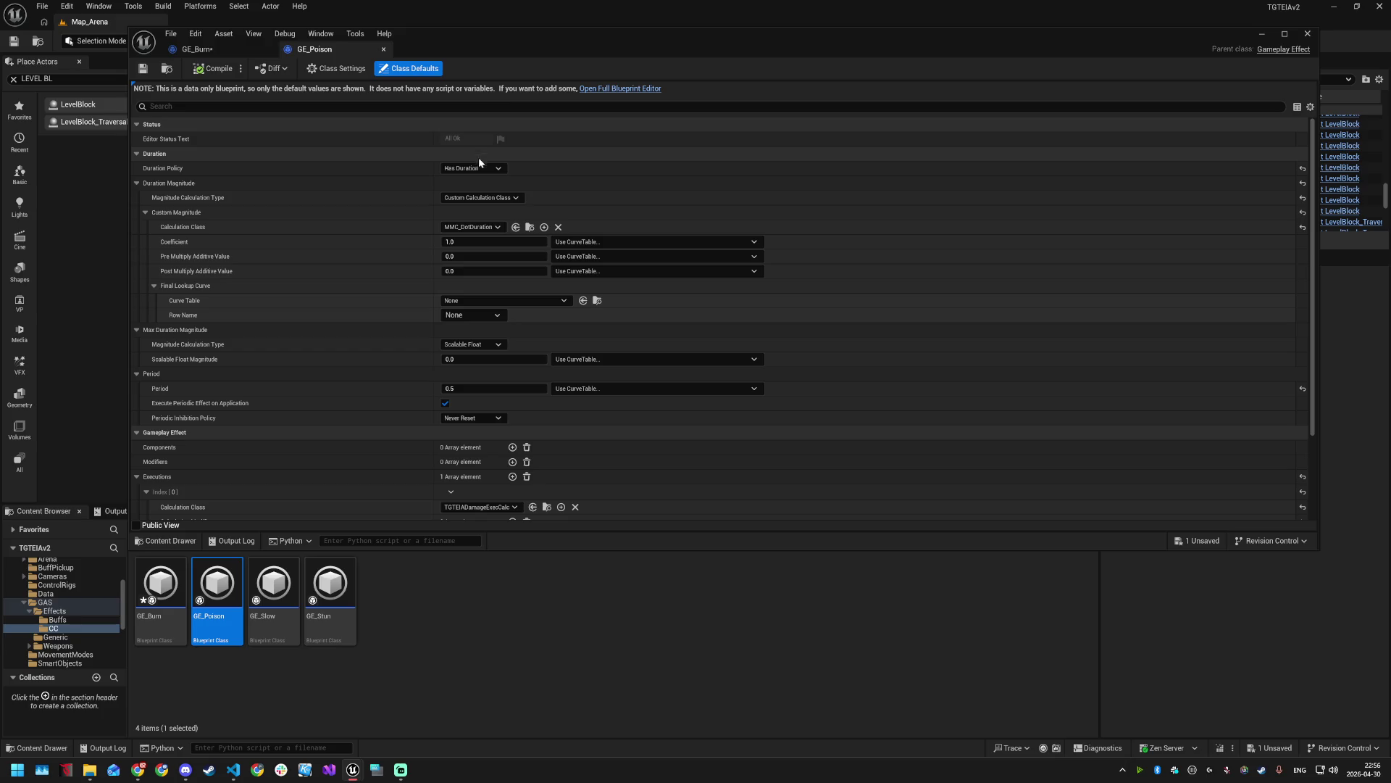
click(352, 72)
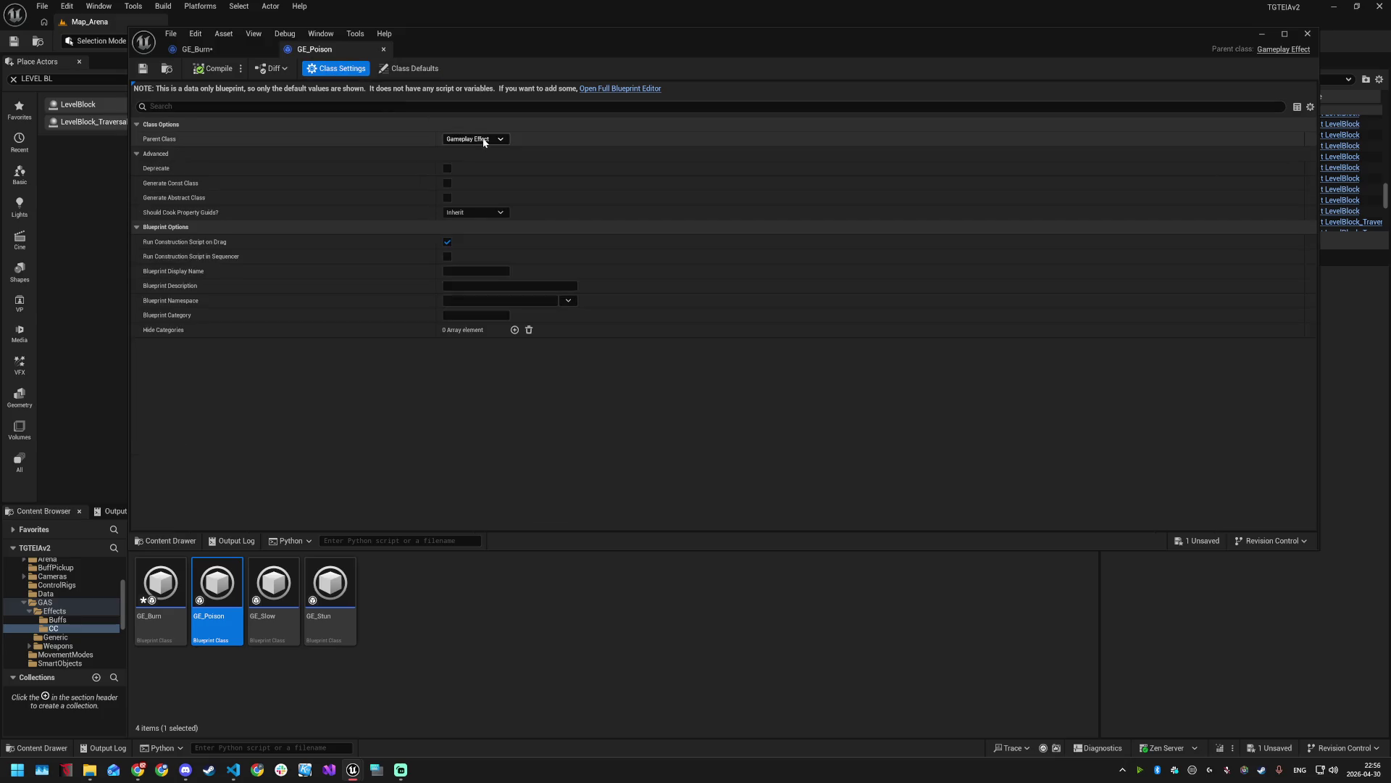
click(474, 138)
text(TGTEIABuffEffect)
click(484, 161)
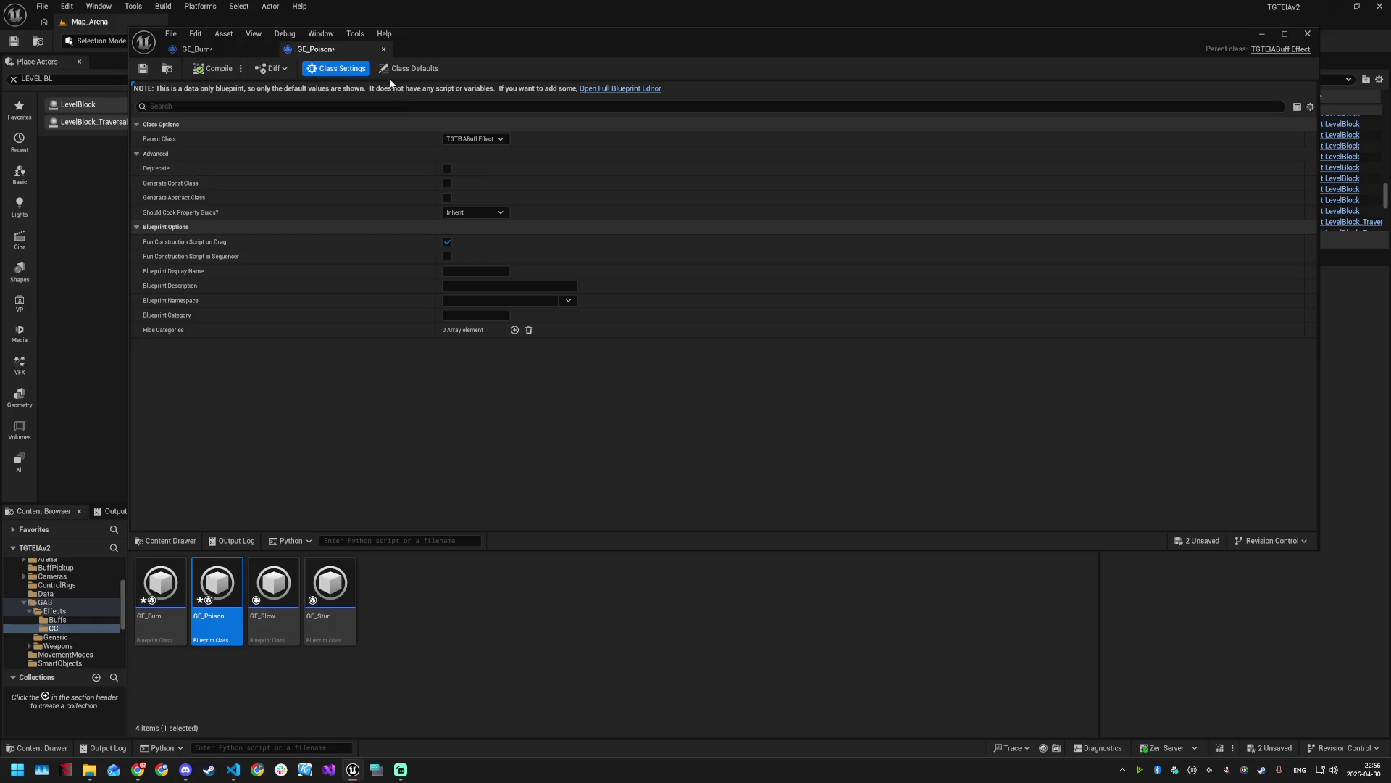
- Reparent GE_Slow and GE_Stun to TGTEIABuff Effect as well
double_click(274, 587)
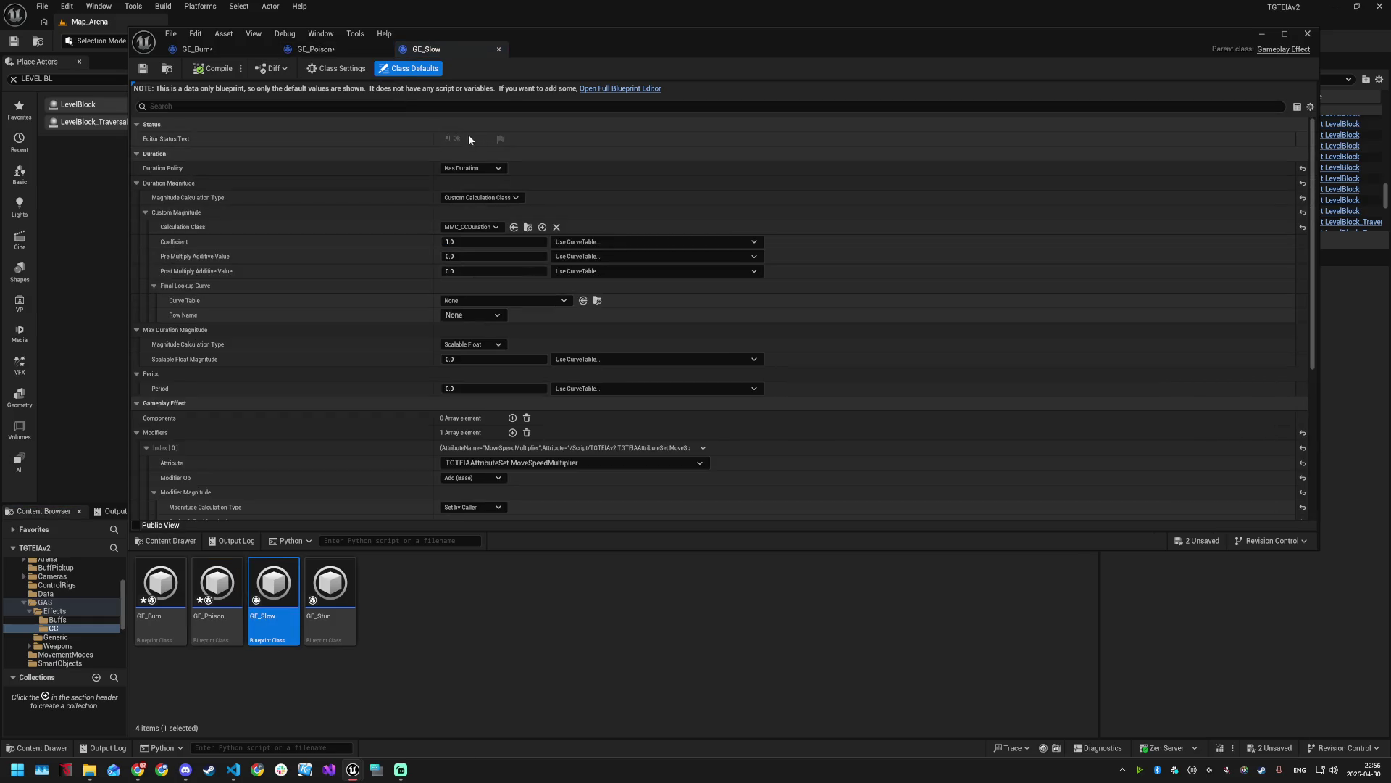
click(367, 70)
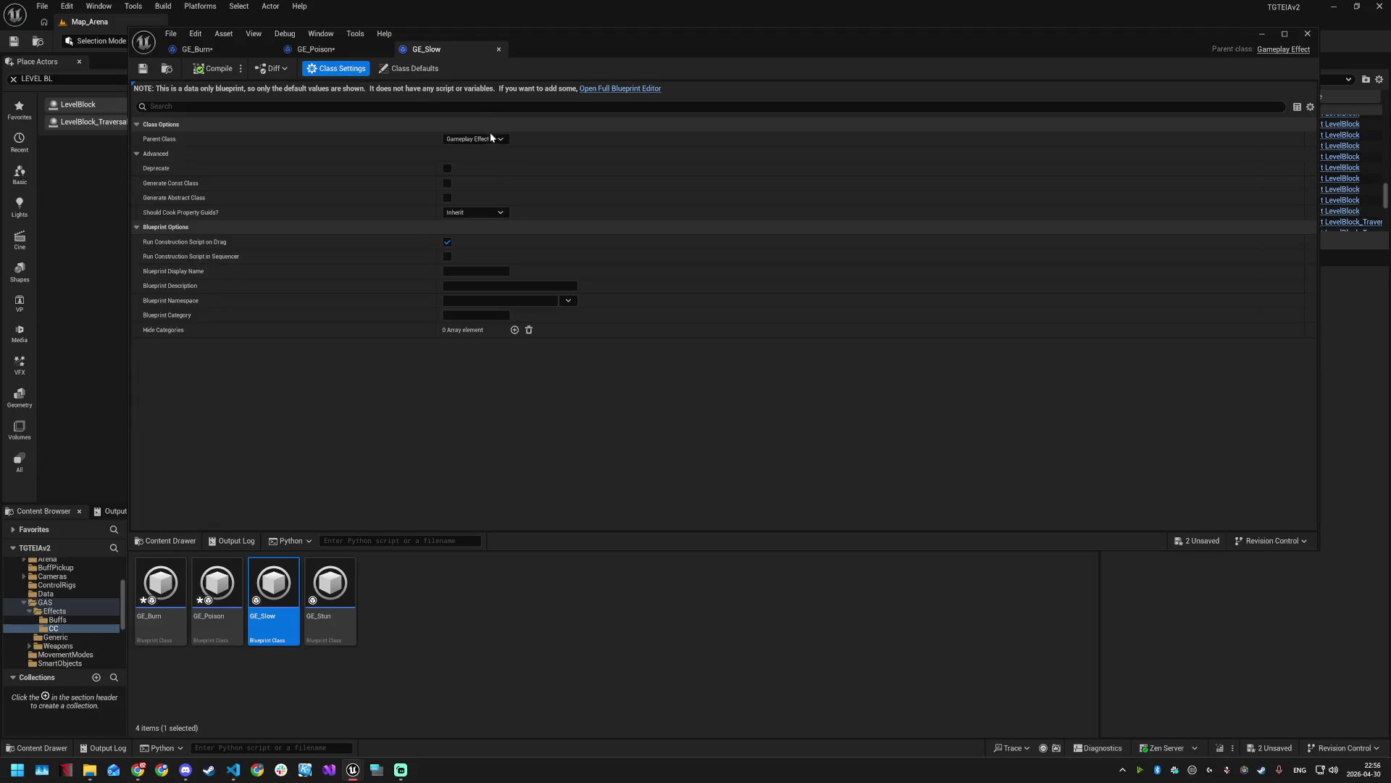
click(491, 139)
text(BuffEffect)
click(494, 176)
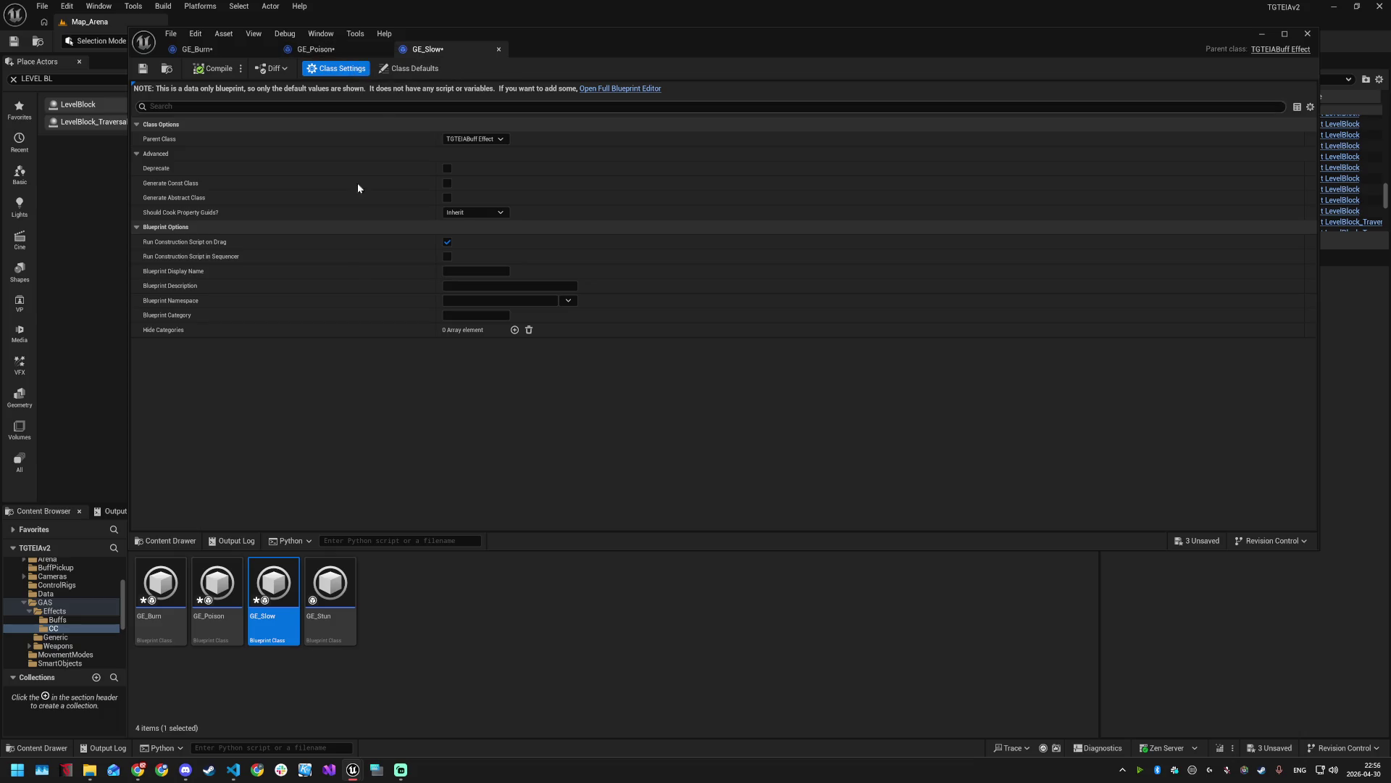
double_click(319, 597)
click(336, 68)
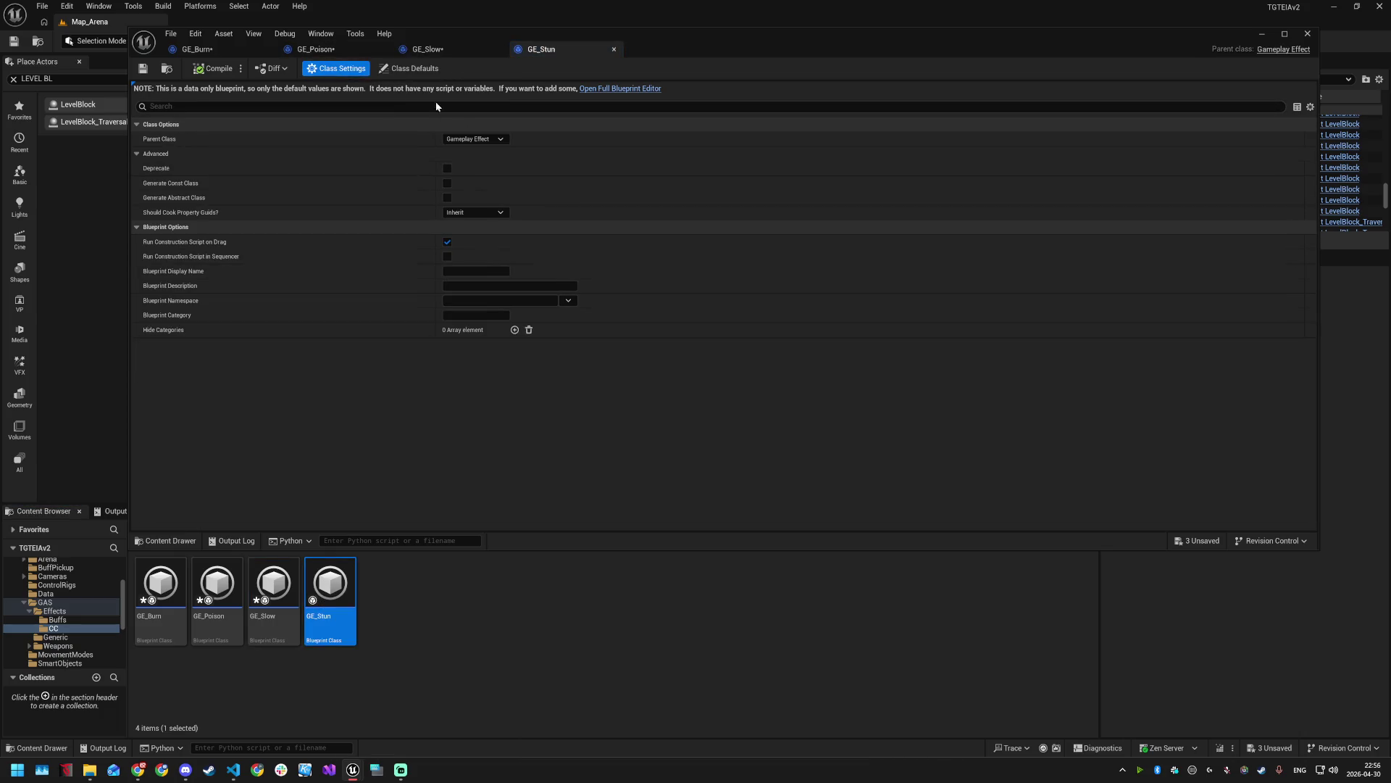
click(488, 138)
click(497, 174)
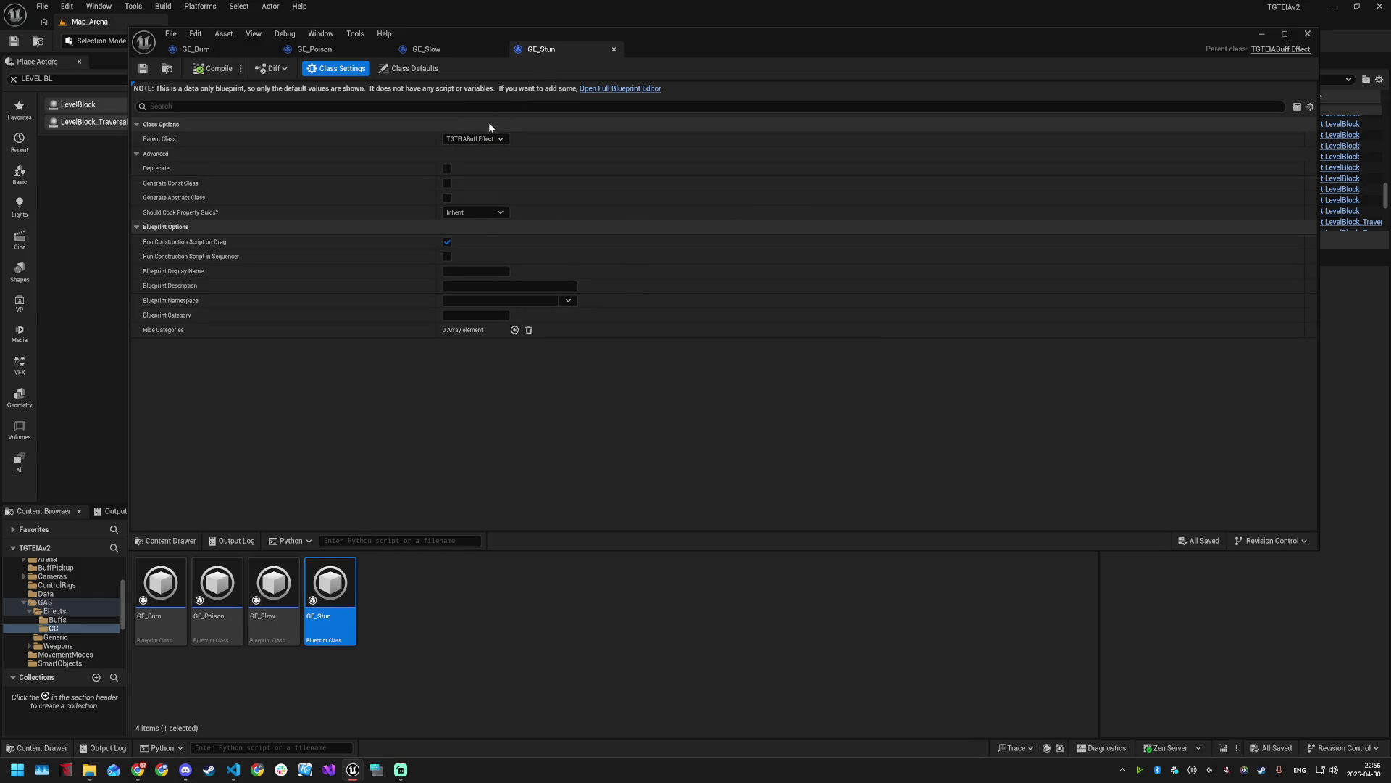
click(409, 68)
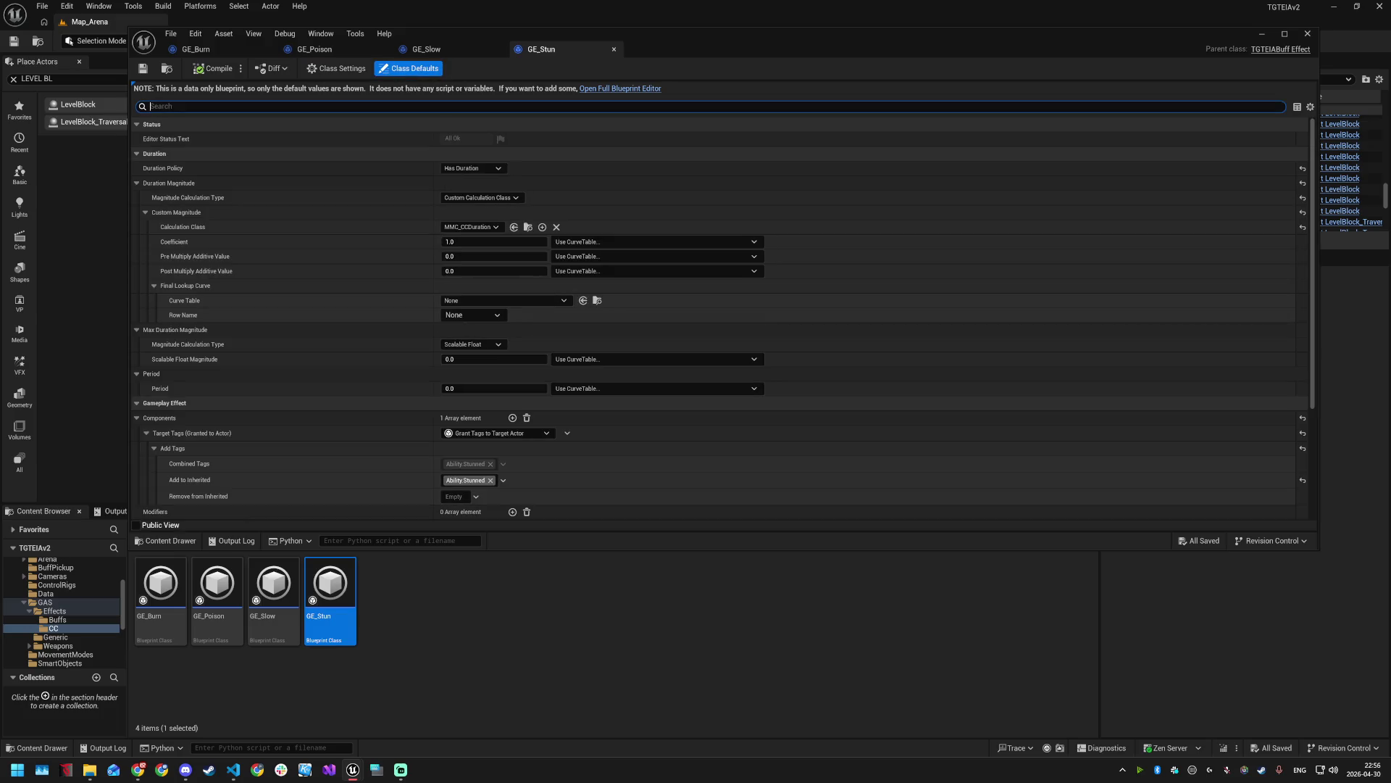
- Set the HUD Display Category of GE_Stun and GE_Slow to Debuff
text(cate)
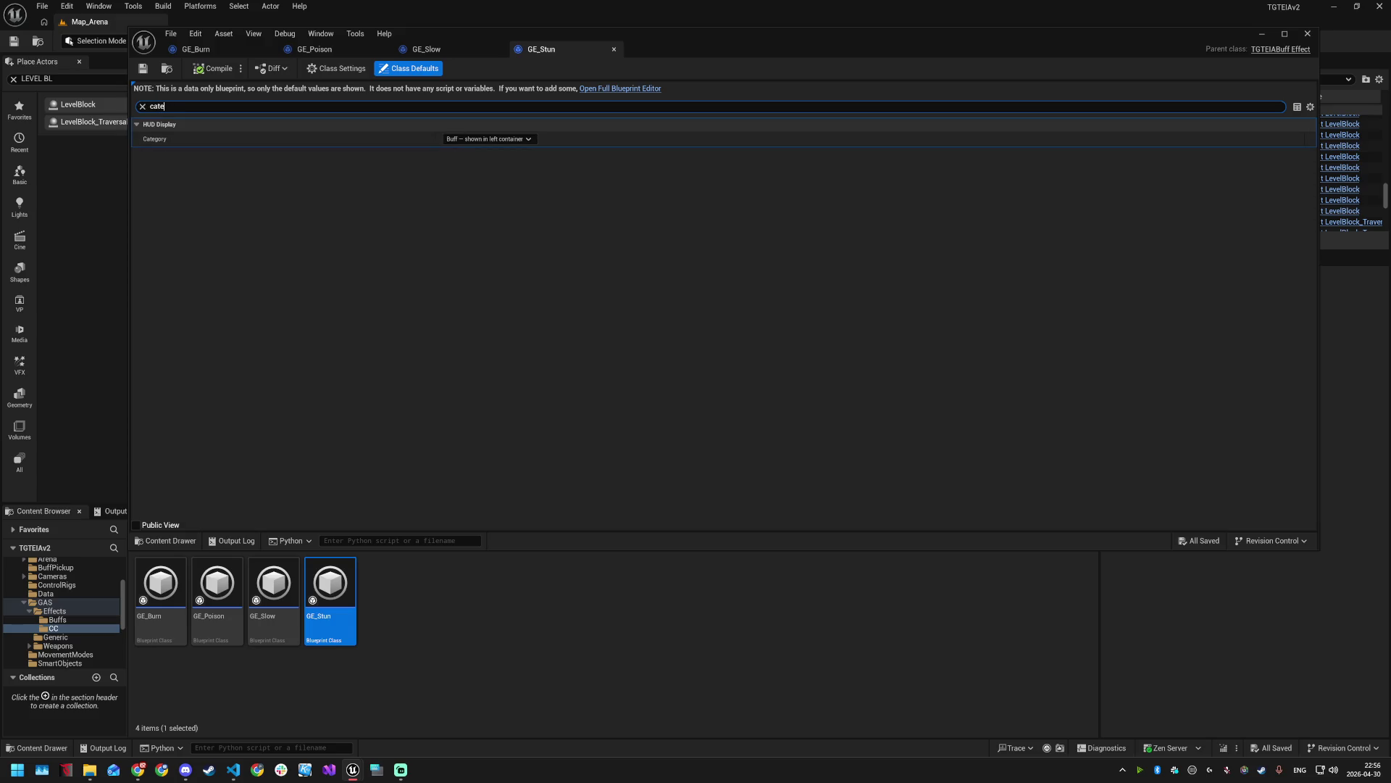
click(487, 139)
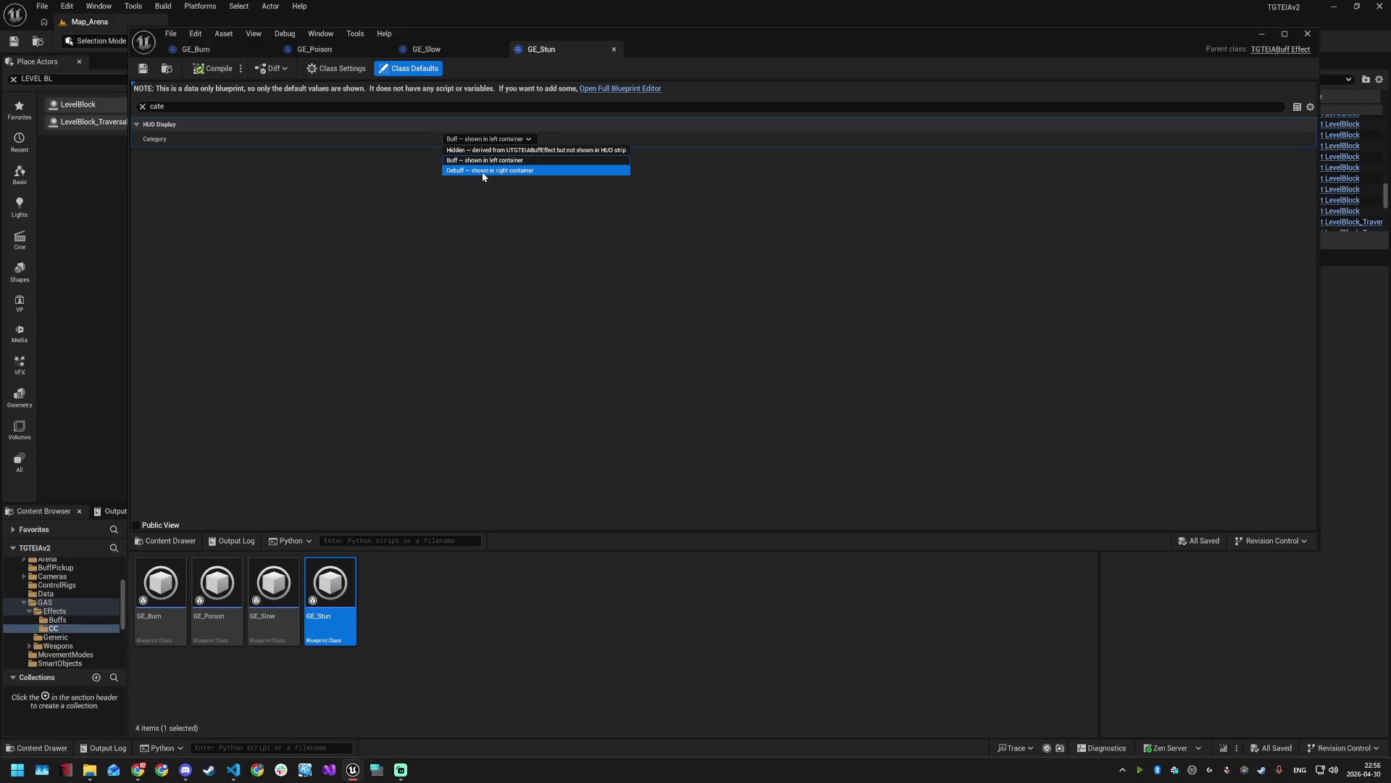
click(483, 171)
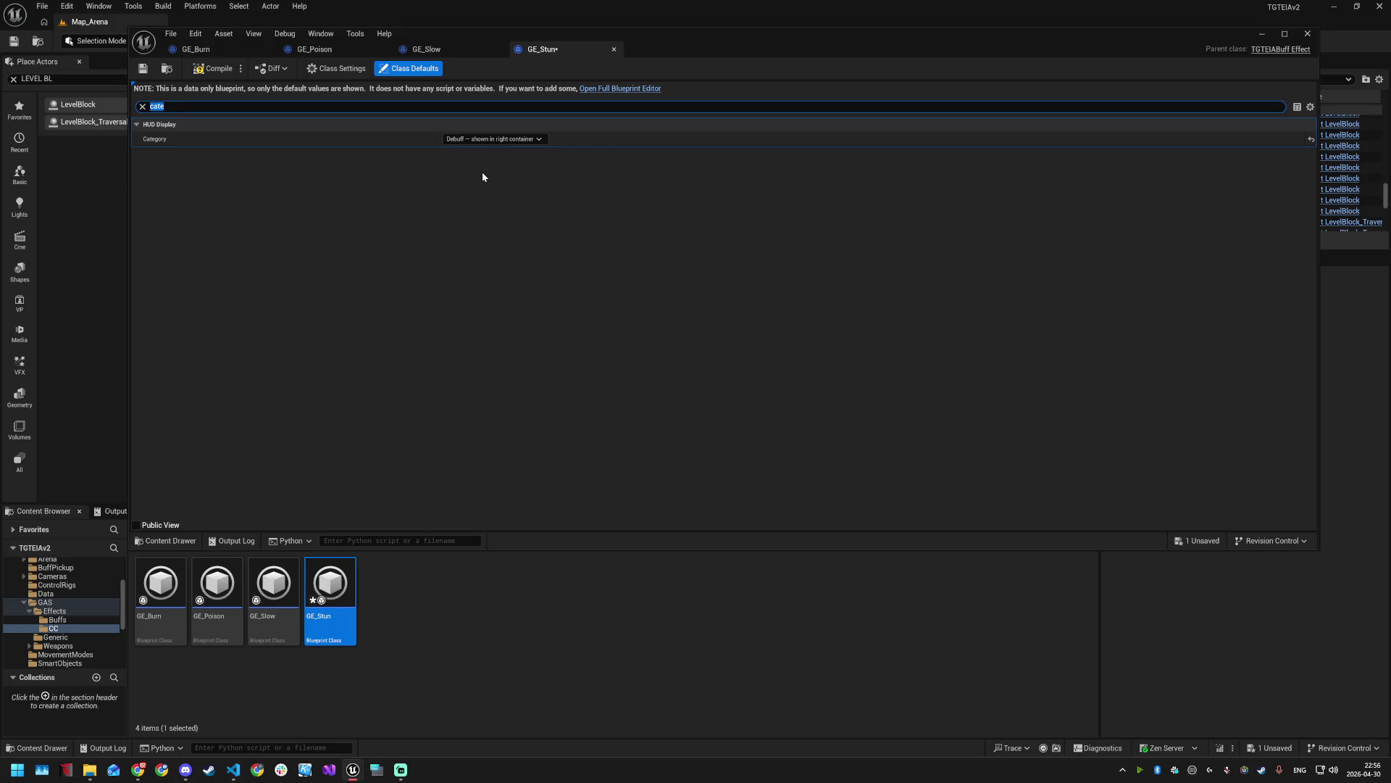
double_click(274, 583)
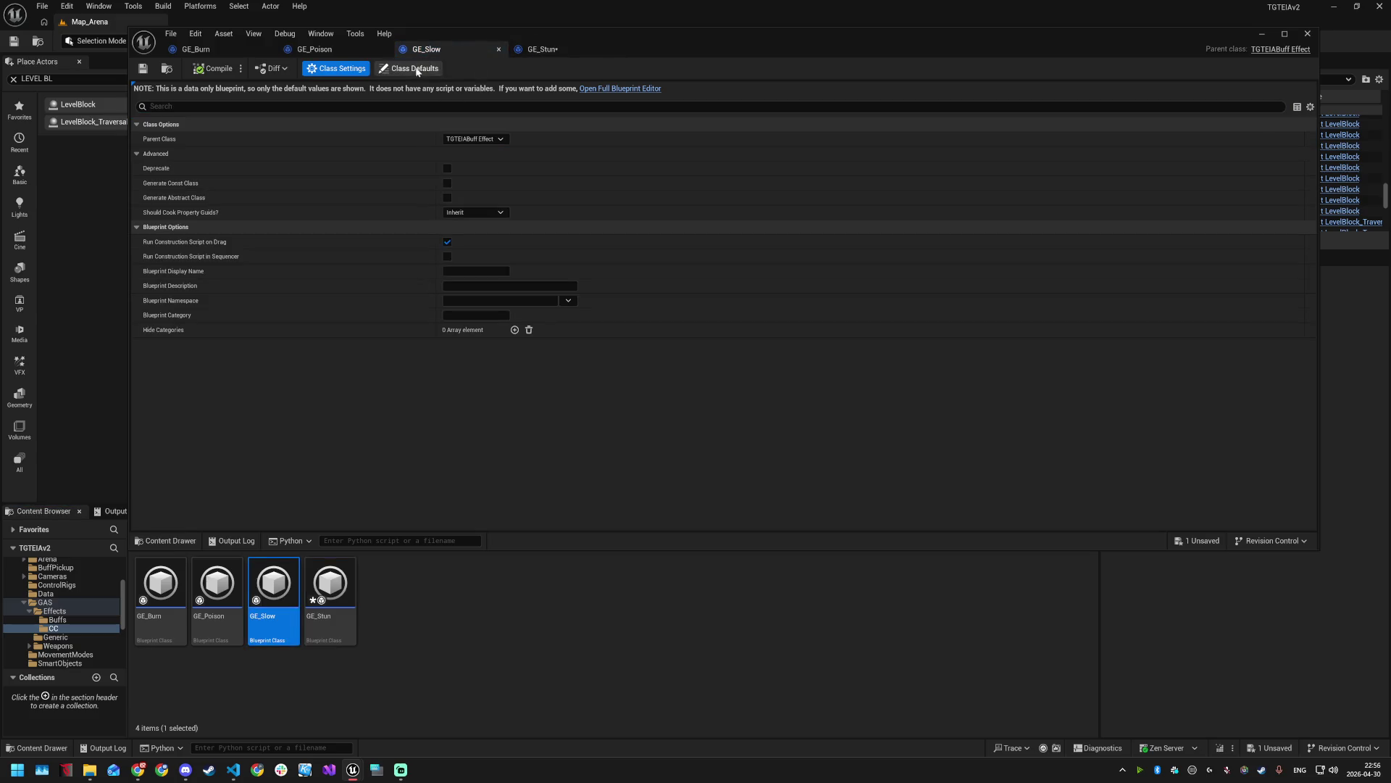
click(419, 70)
text(cat)
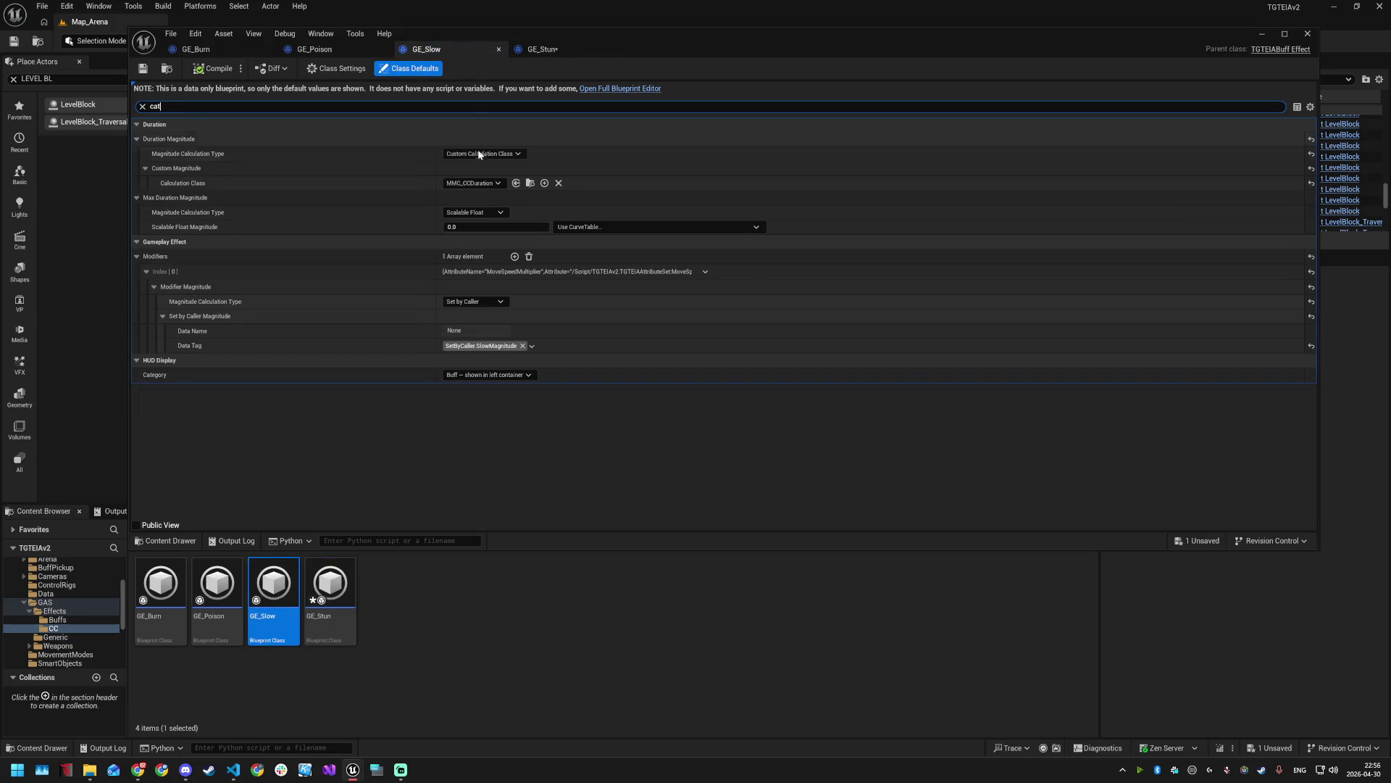
click(475, 138)
click(481, 169)
- Set the HUD Display Category of GE_Poison and GE_Burn to Debuff
double_click(210, 589)
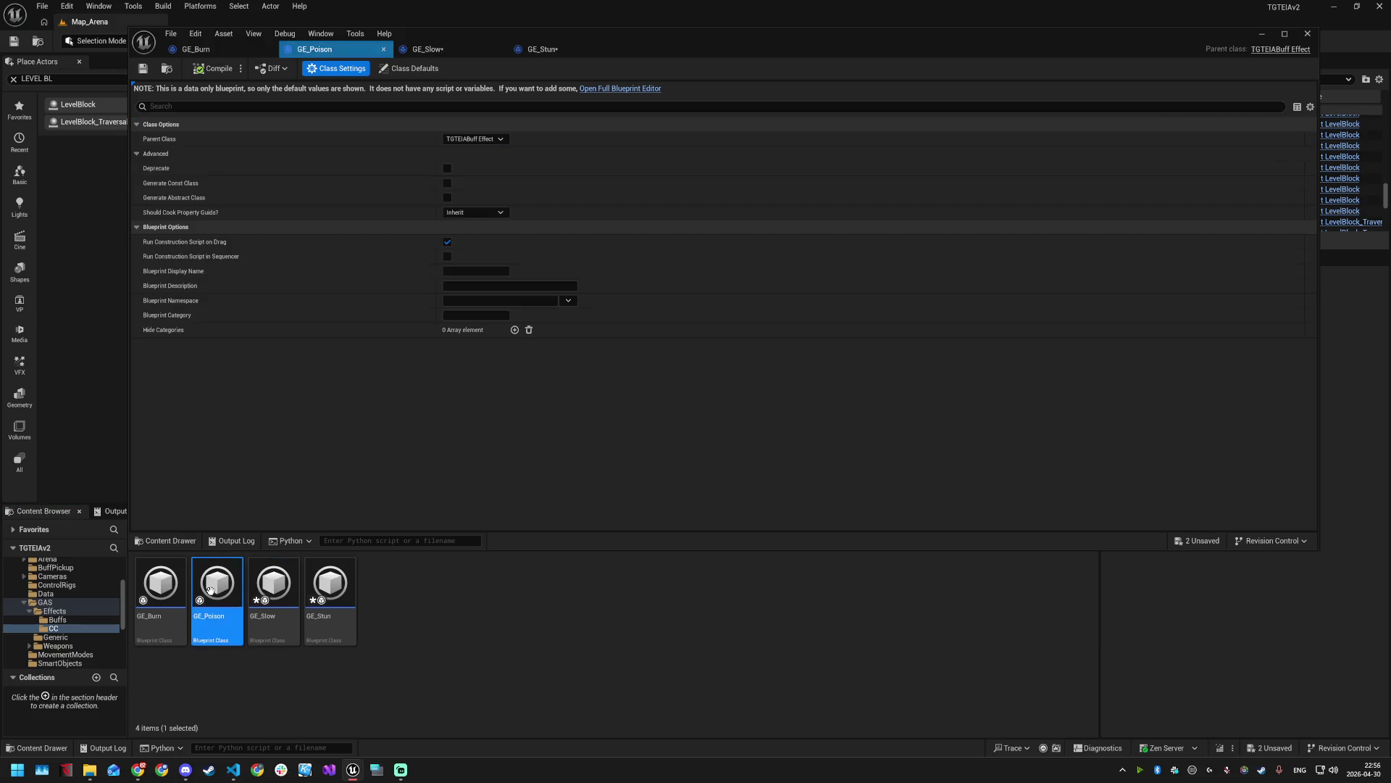
click(332, 106)
text(cate)
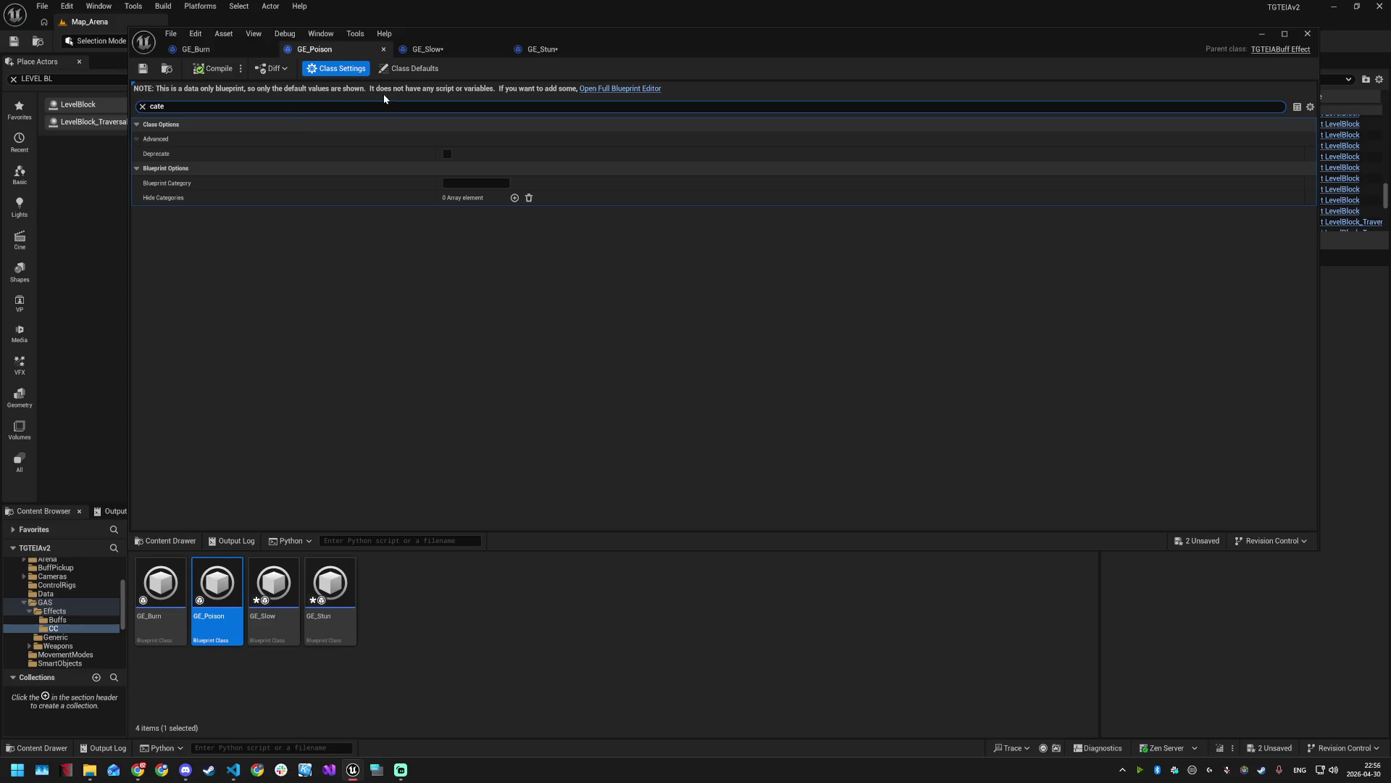
click(410, 68)
click(479, 138)
click(471, 171)
double_click(160, 585)
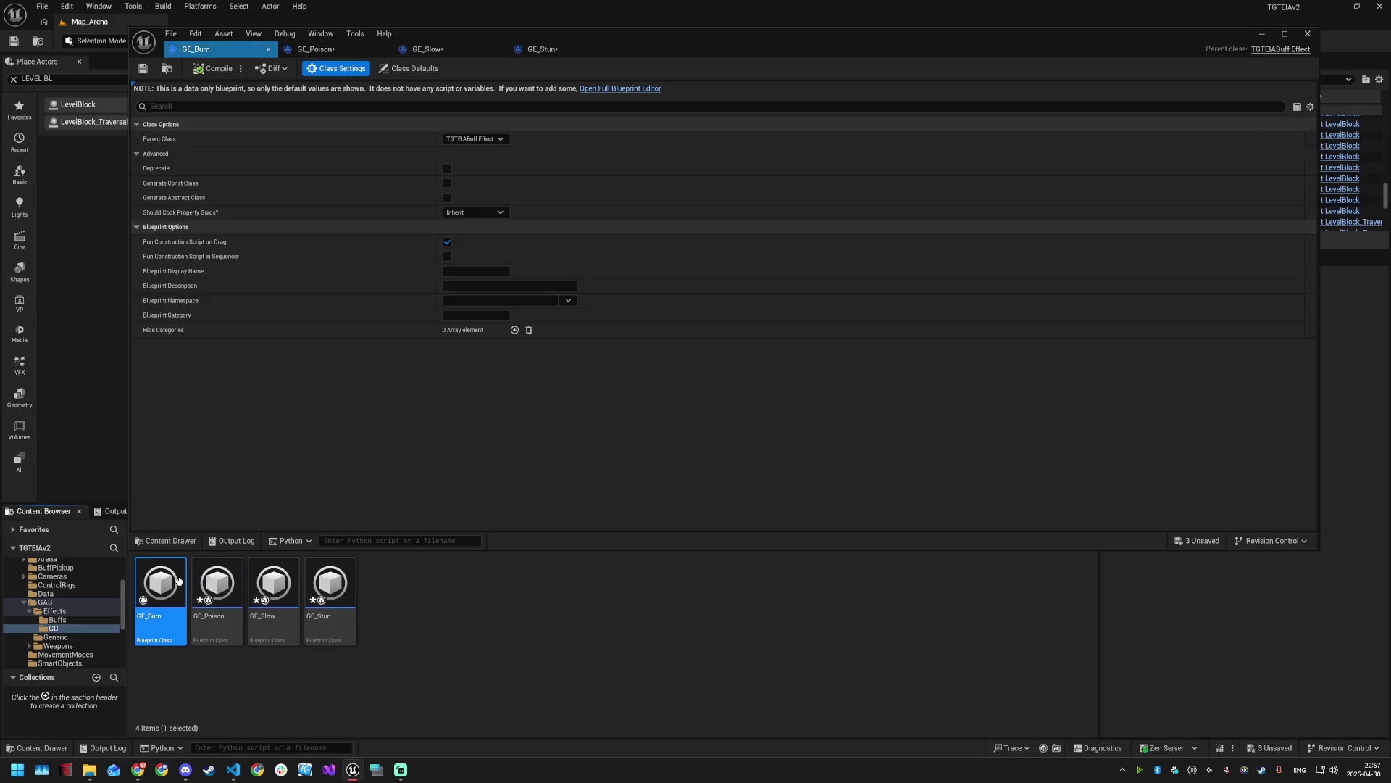
click(409, 68)
click(445, 106)
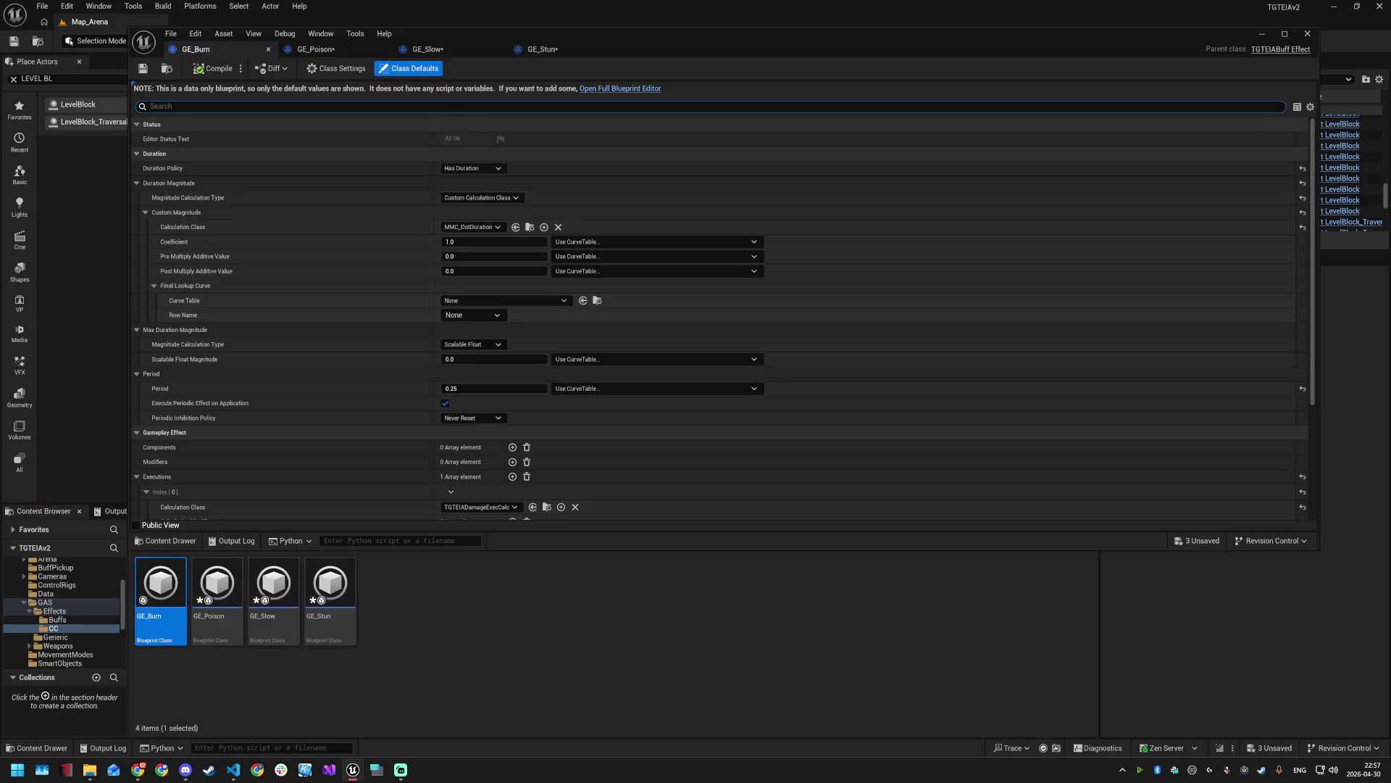
text(cate)
click(473, 138)
click(484, 171)
- Save all four modified effects, compile, and close the effect editor
key(ctrl+shift+s)
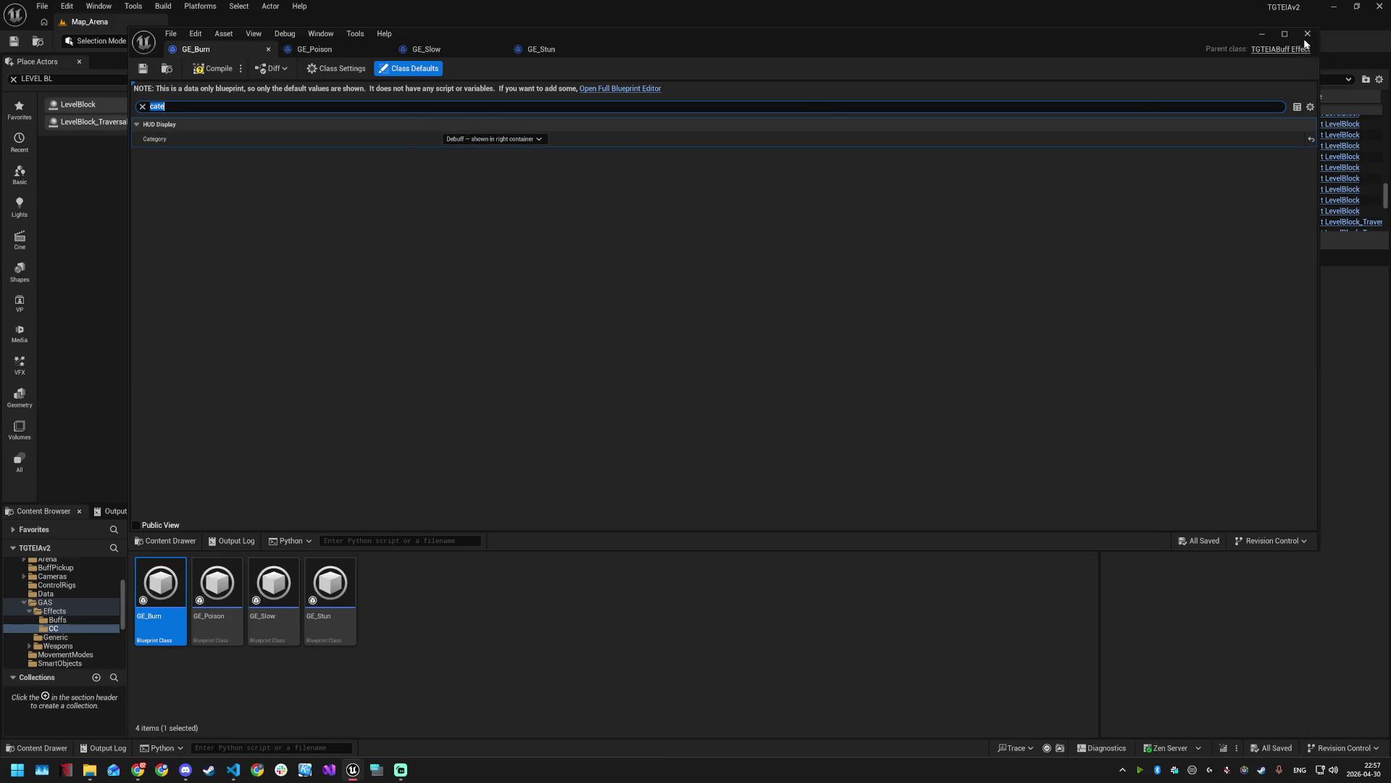
click(203, 69)
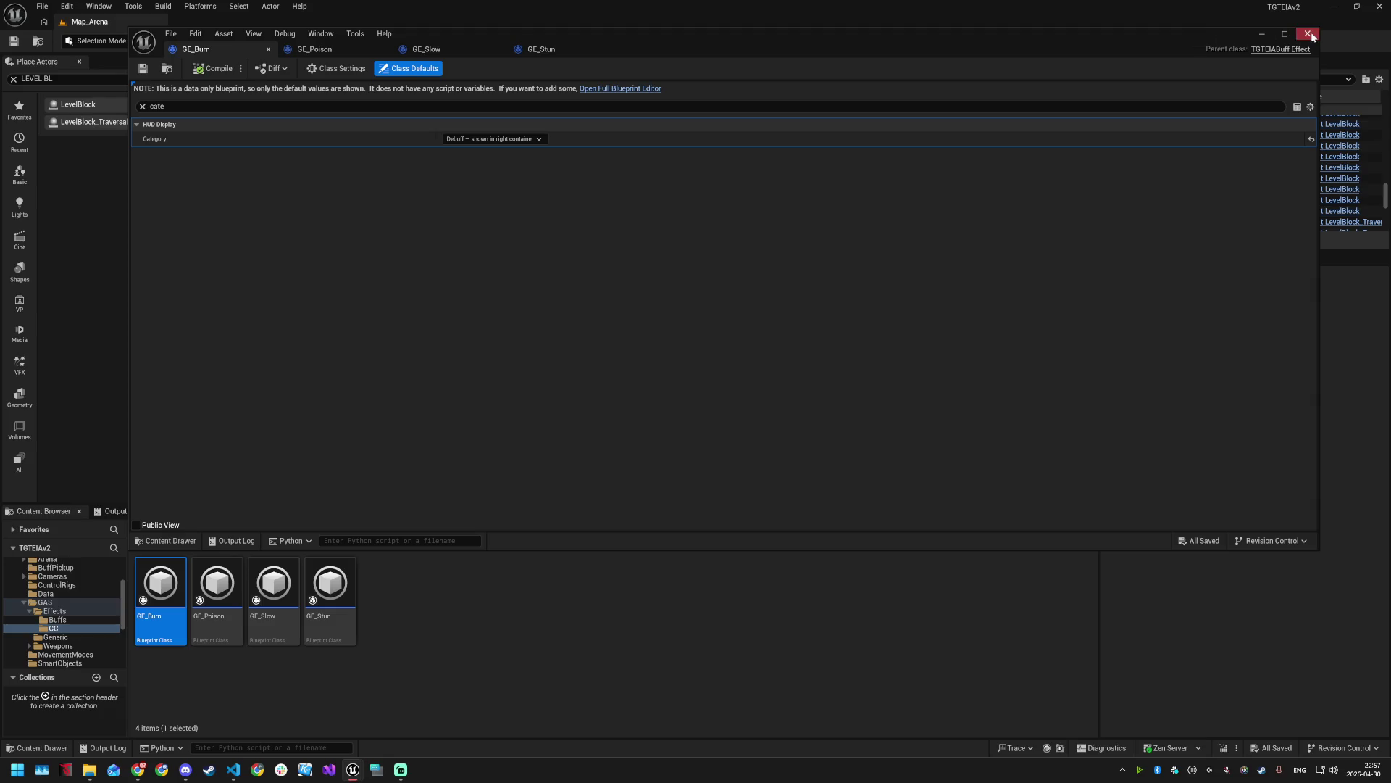
click(1308, 34)
click(57, 620)
- Open GE_Buff_AttackSpeedMultiplier and scroll down to its HUD Display settings
double_click(160, 587)
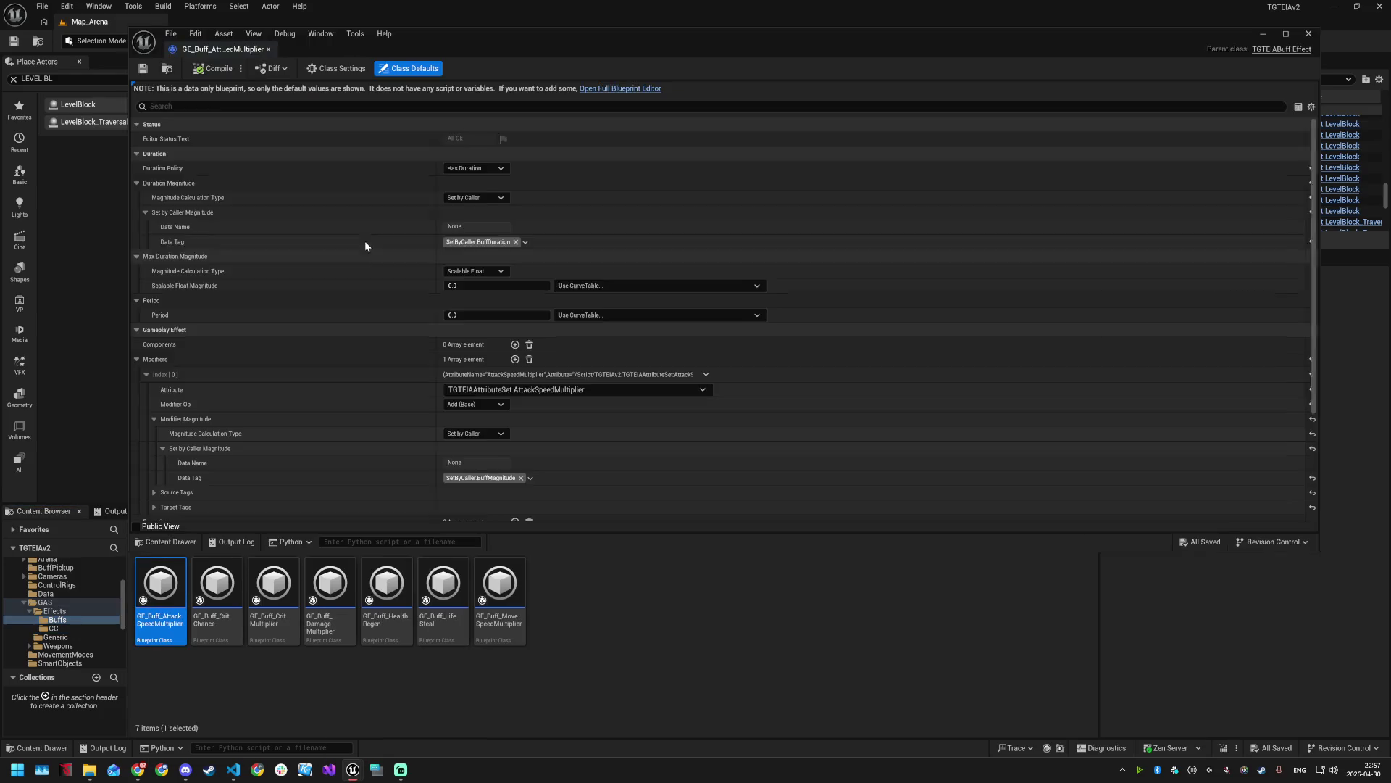
scroll(480, 439, down, 5)
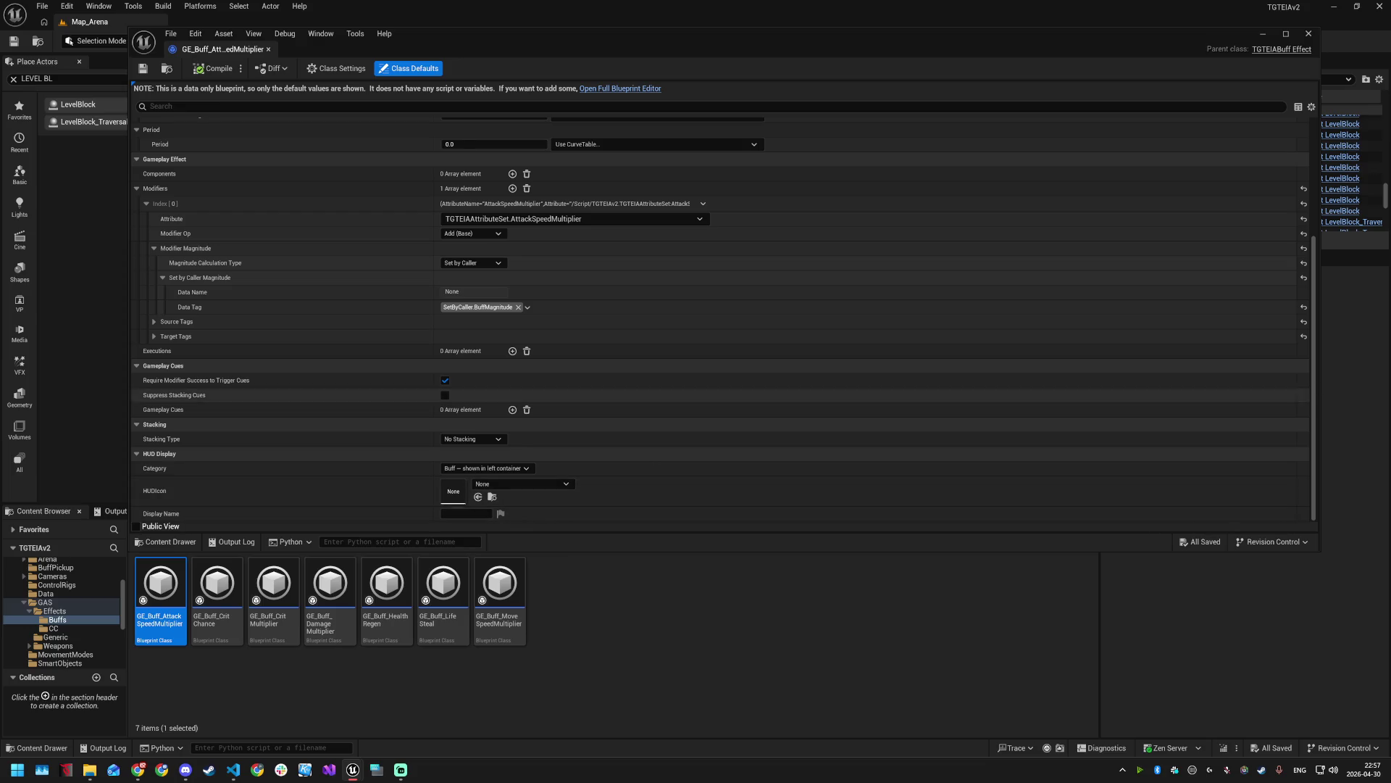
key(alt+Tab)
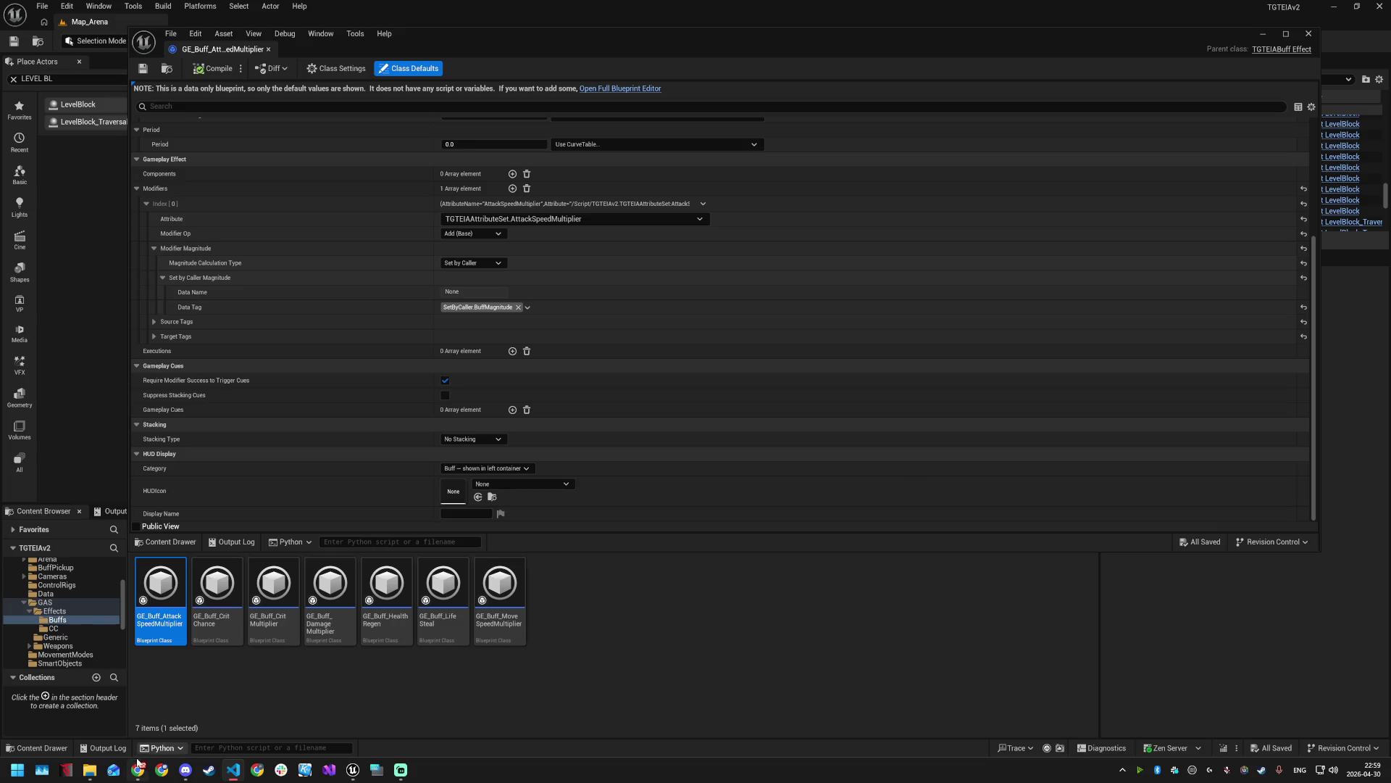
mouse_move(141, 769)
click(233, 674)
scroll(73, 630, down, 5)
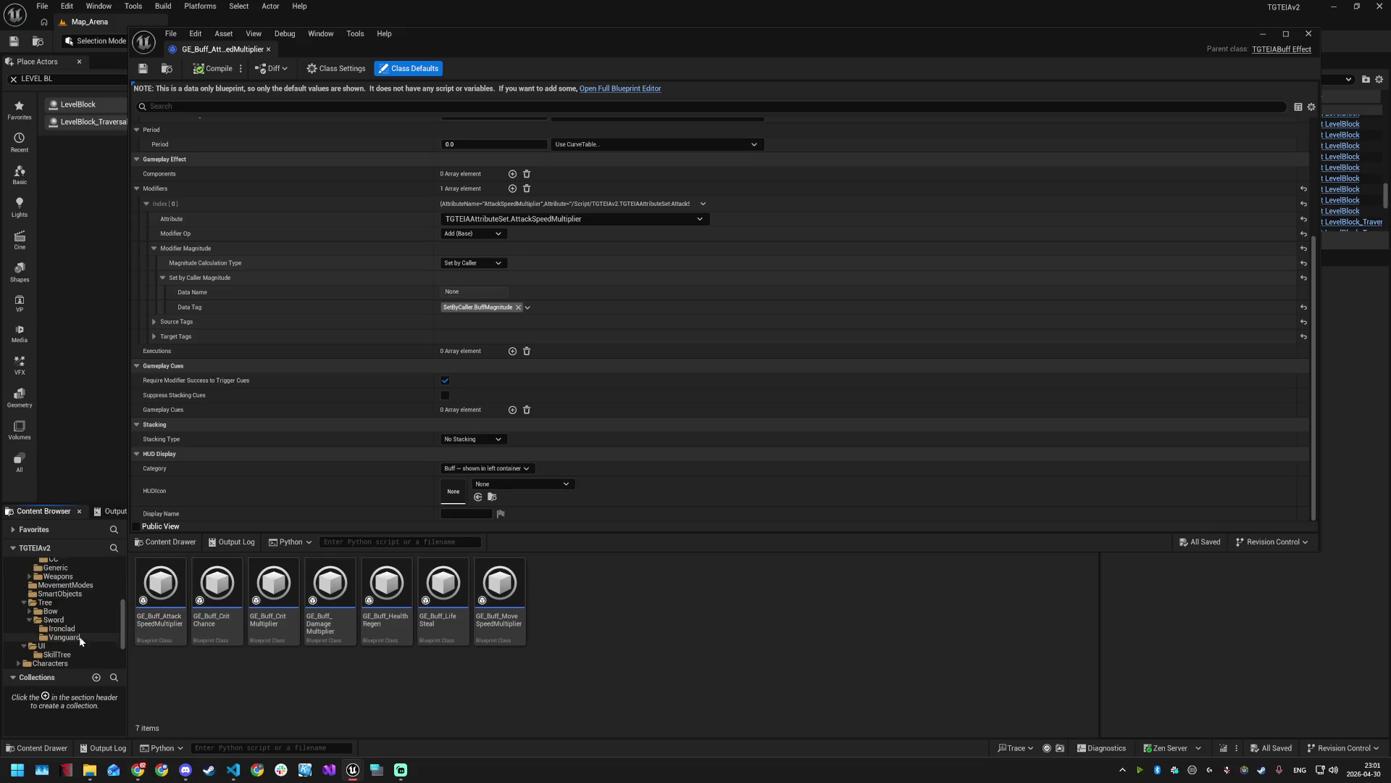
click(1296, 728)
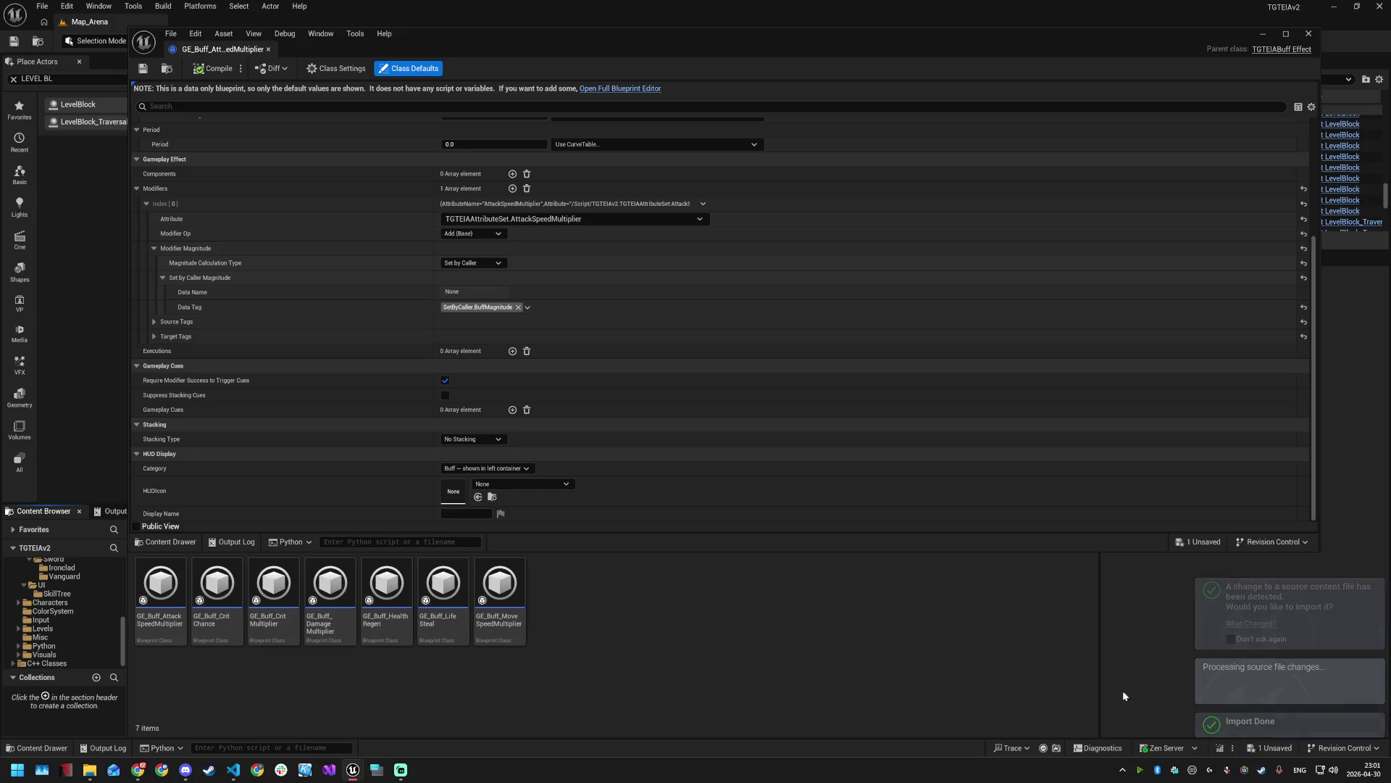
- Browse to Visuals > UI > Icons > Buffs and open the T_Buff_Attackspeed texture
click(44, 654)
click(173, 591)
double_click(174, 592)
double_click(264, 587)
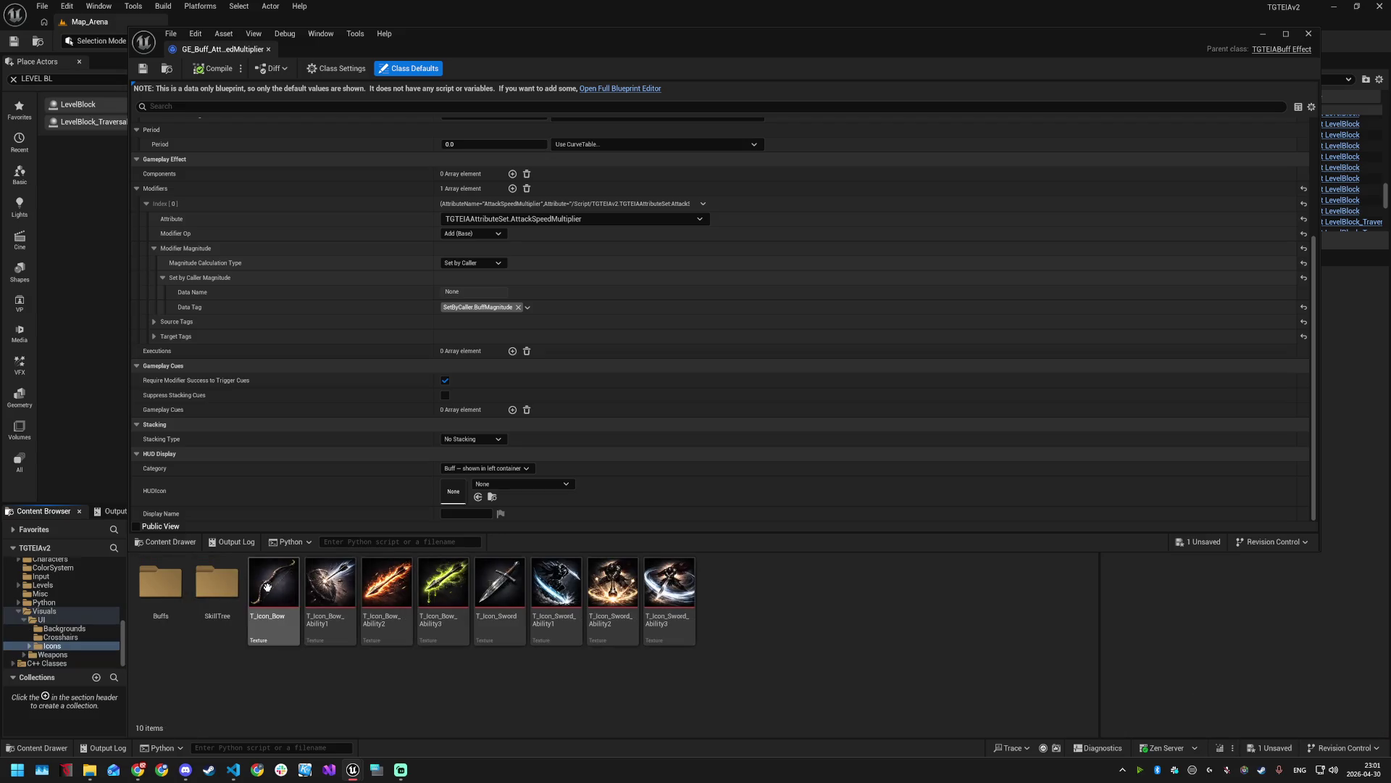
double_click(163, 587)
click(169, 588)
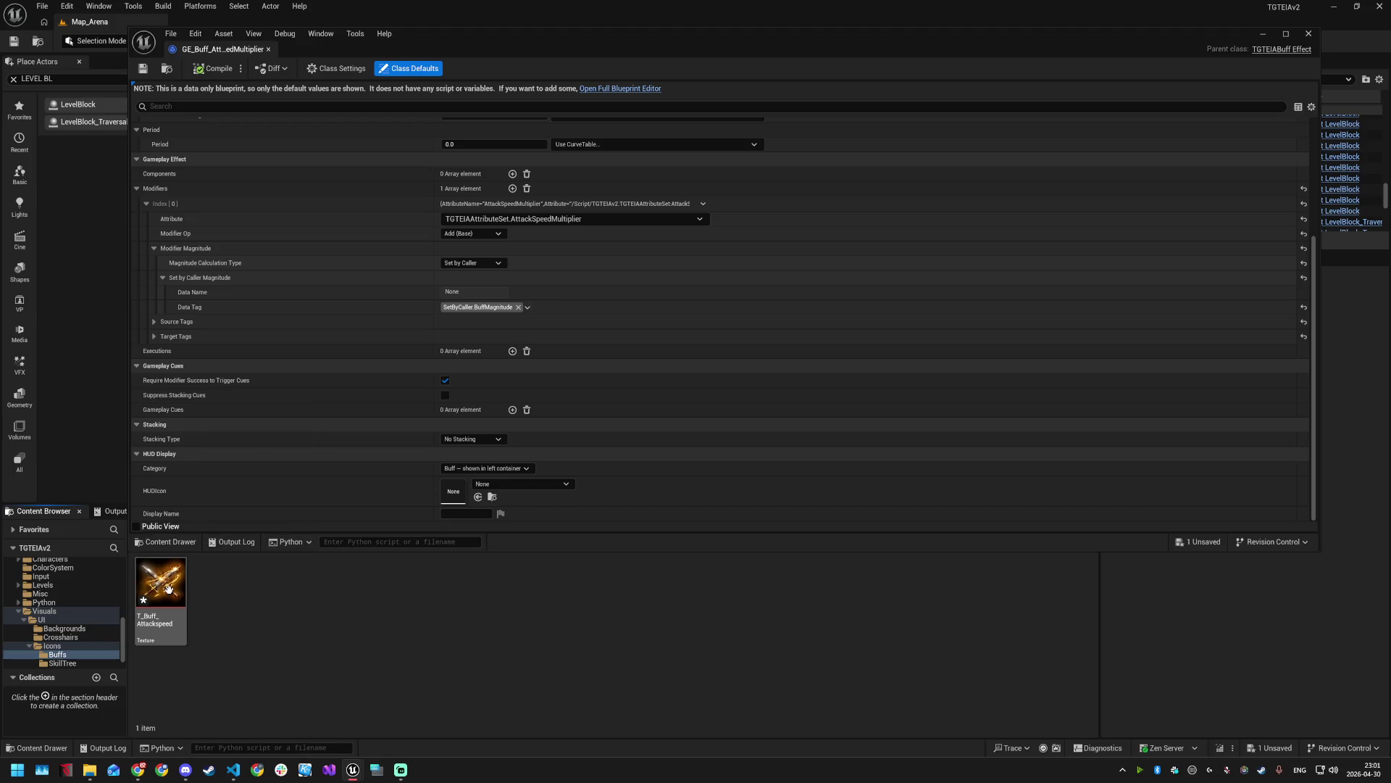
double_click(169, 588)
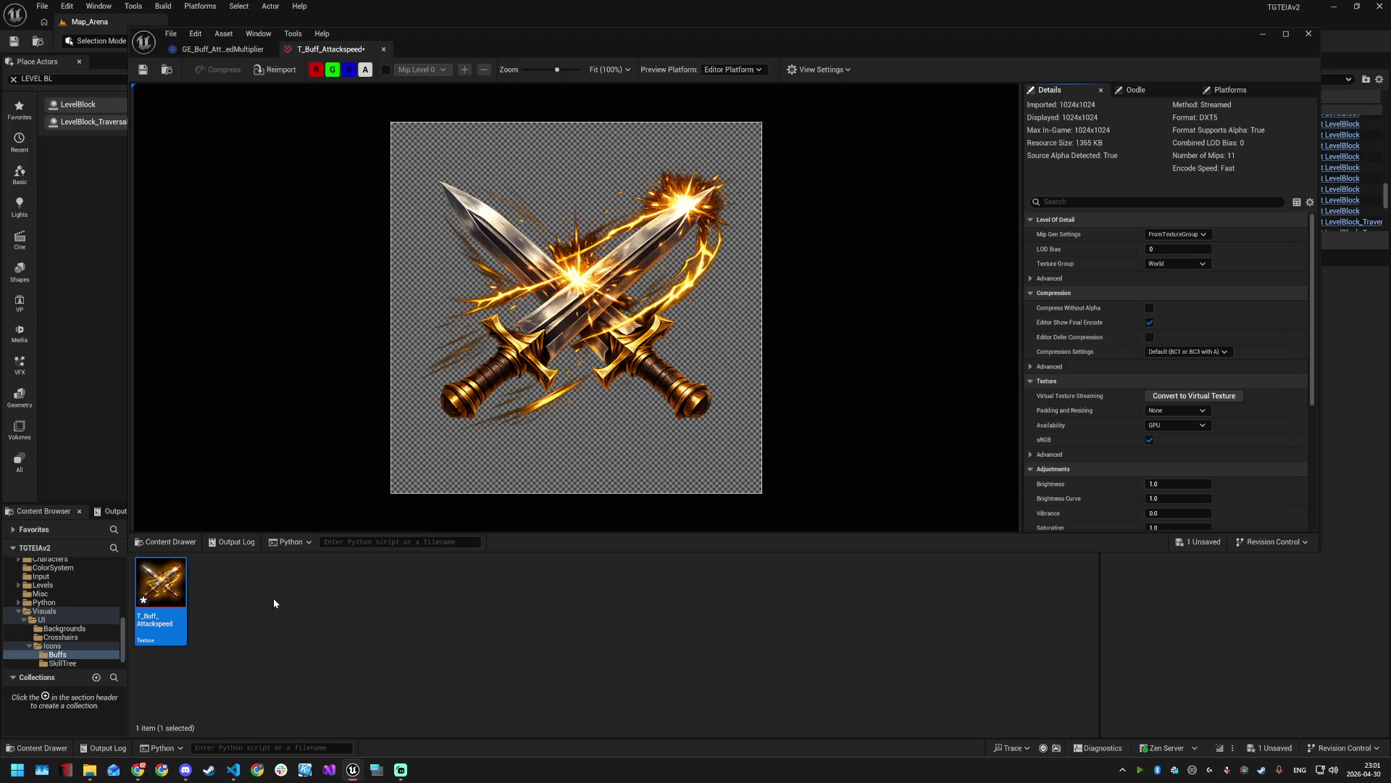
scroll(62, 645, down, 2)
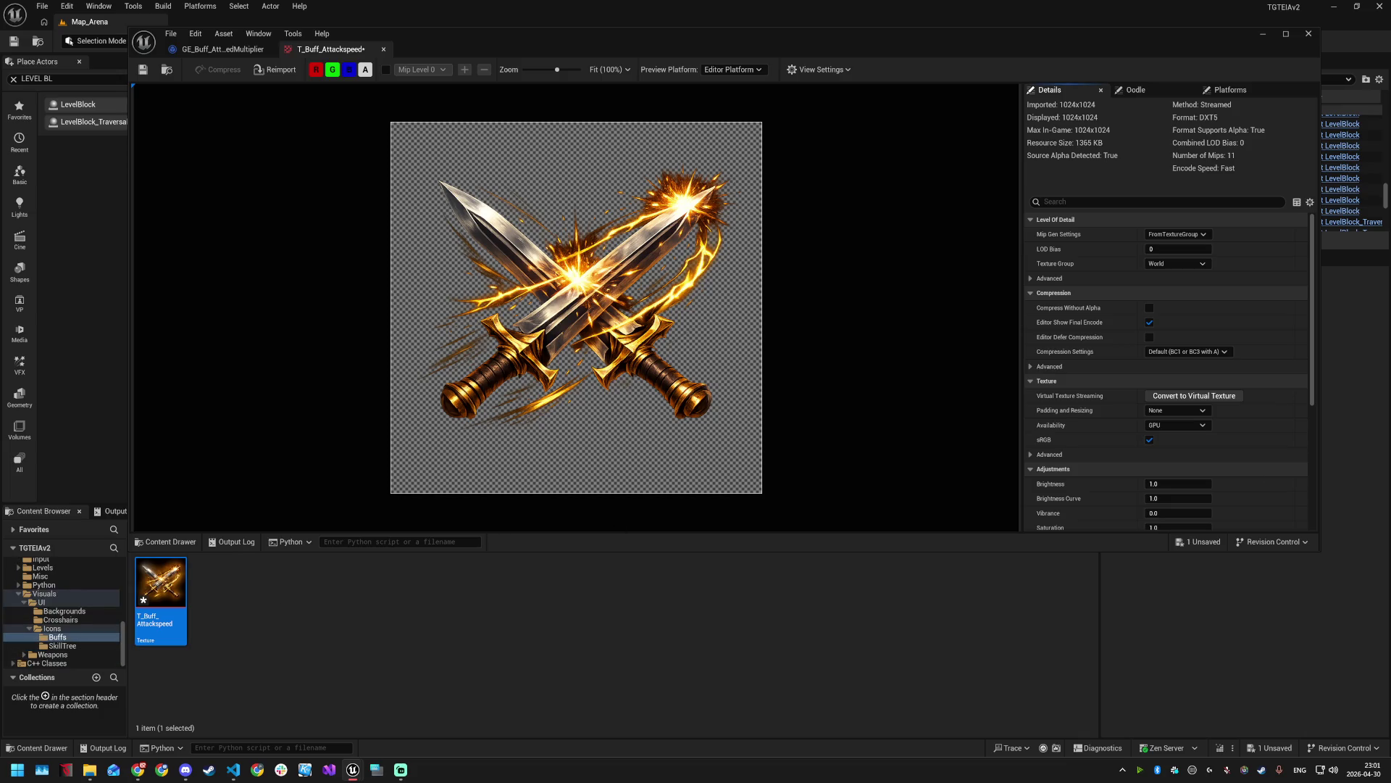
key(alt+Tab)
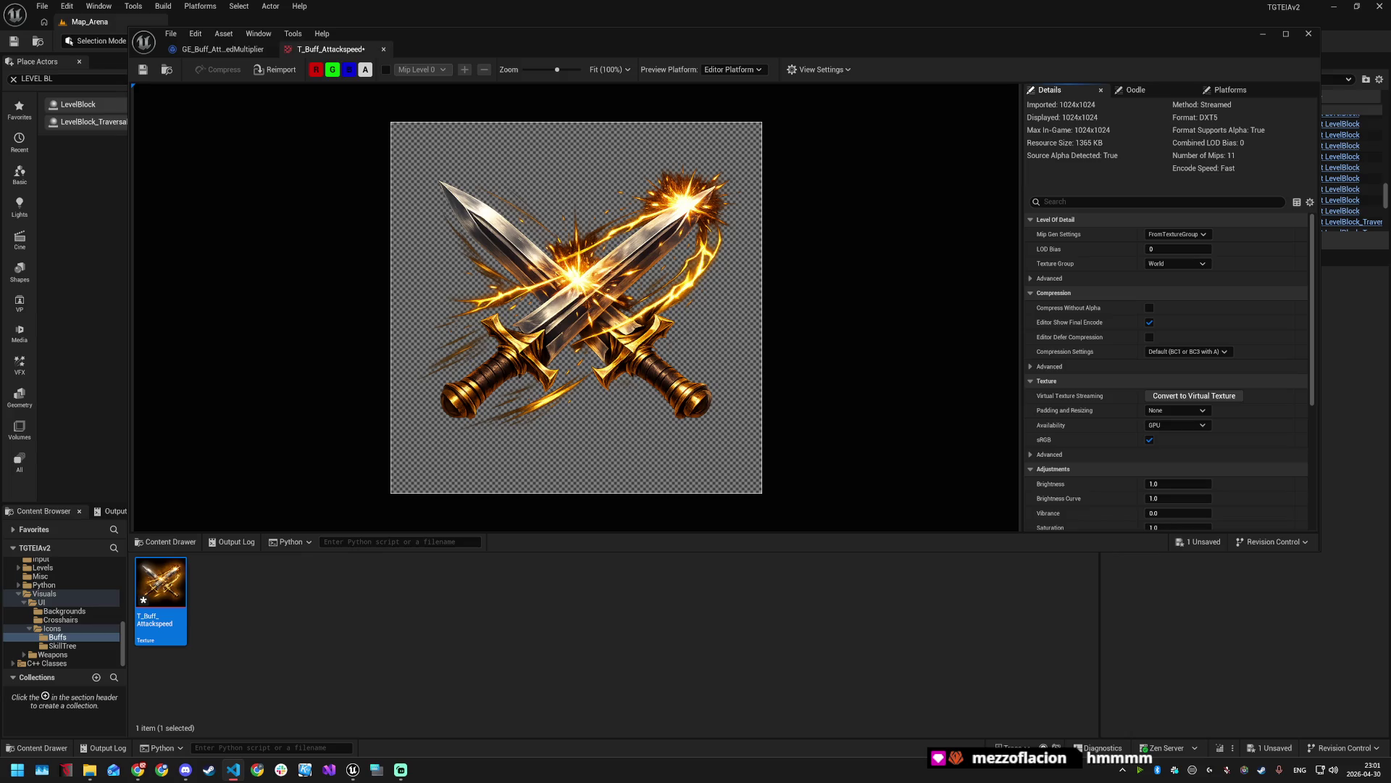
key(alt+Tab)
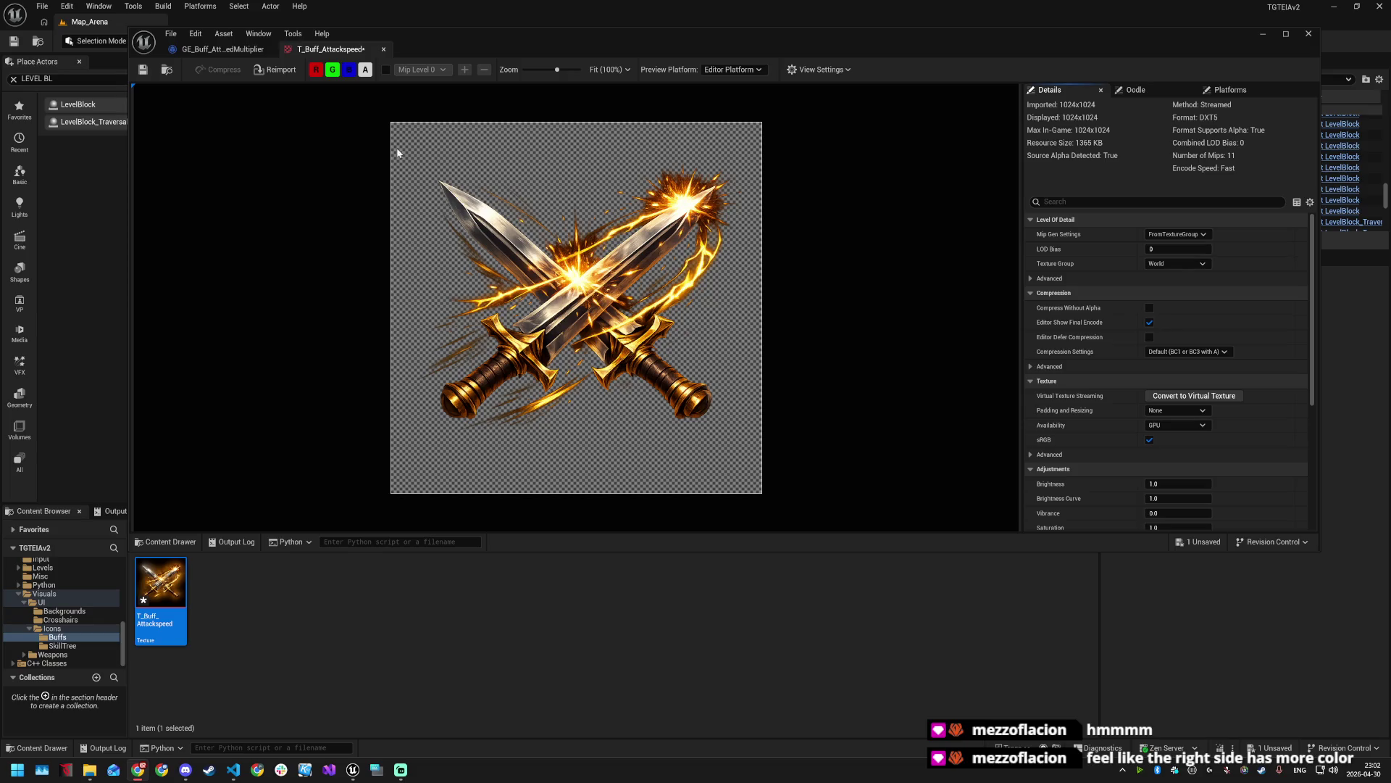
- Save the T_Buff_Attackspeed crossed-swords icon texture with Ctrl+S
click(349, 602)
key(ctrl+s)
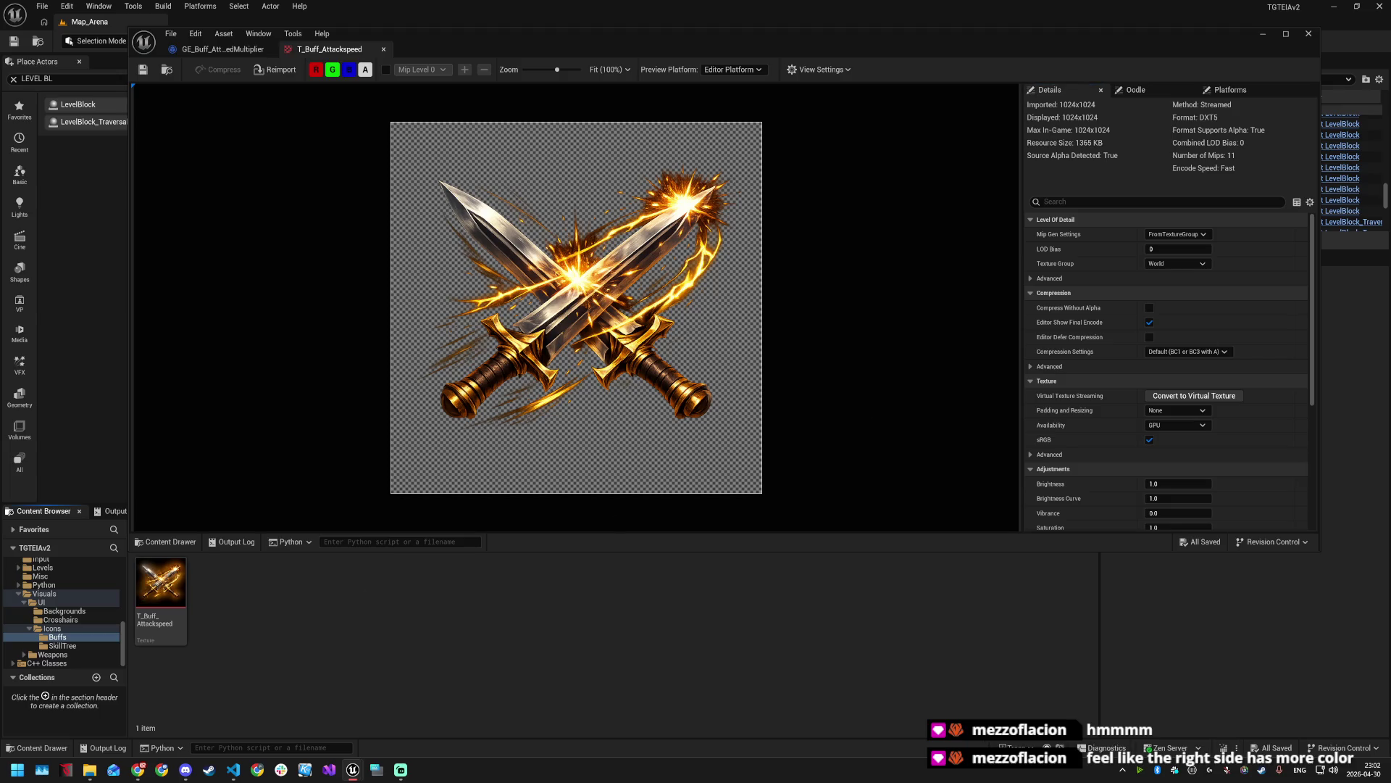
key(alt+Tab)
click(60, 584)
- In the Blueprints UI folder, add a folder named HUD and go inside it
scroll(60, 601, up, 1)
scroll(60, 601, up, 3)
click(41, 610)
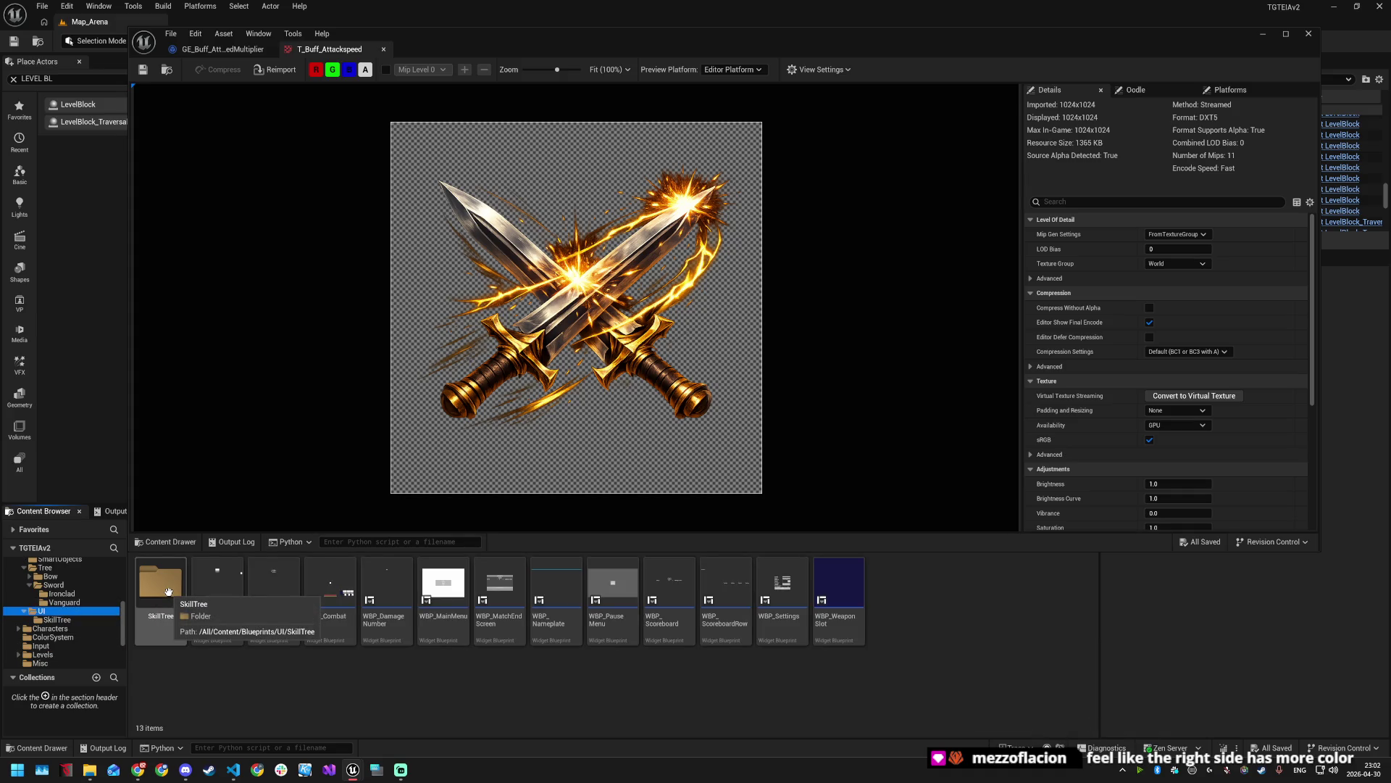
right_click(254, 678)
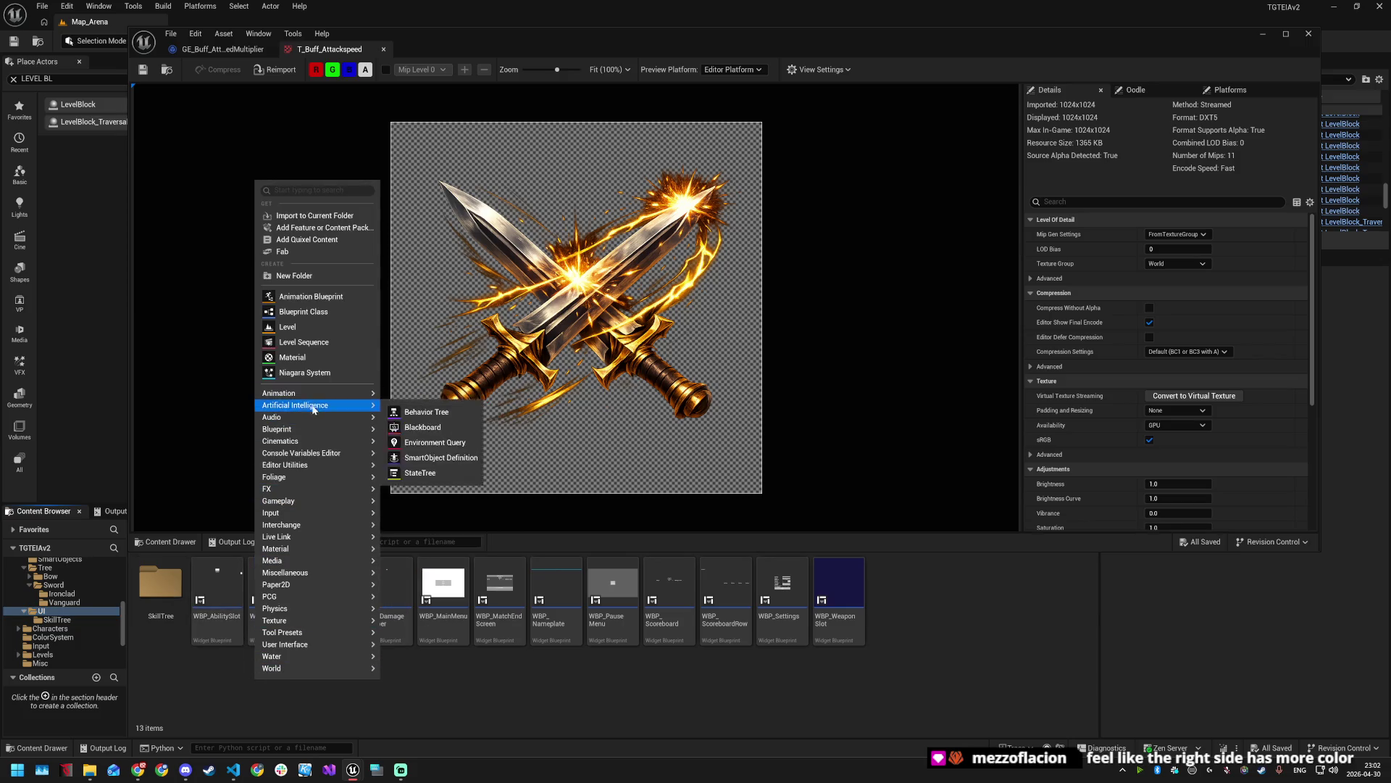
right_click(181, 679)
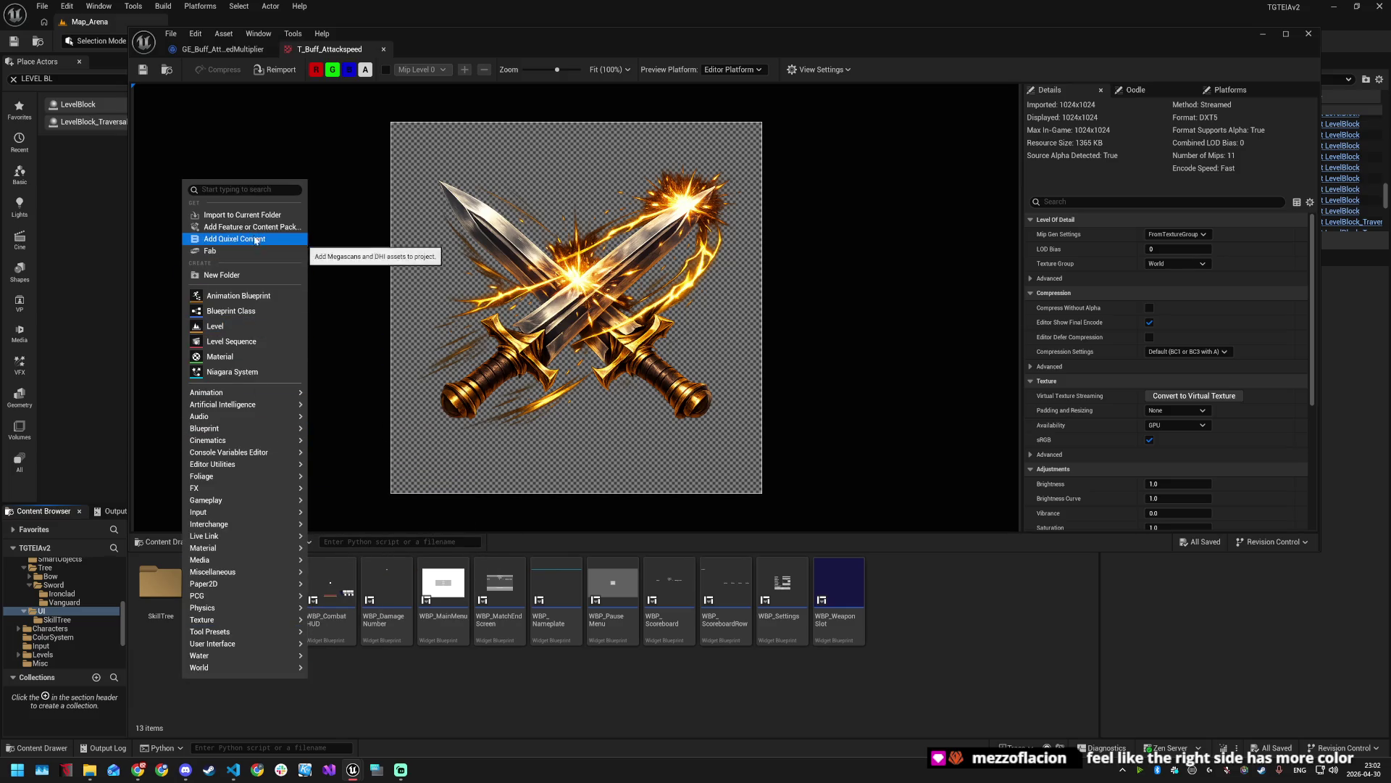
click(242, 275)
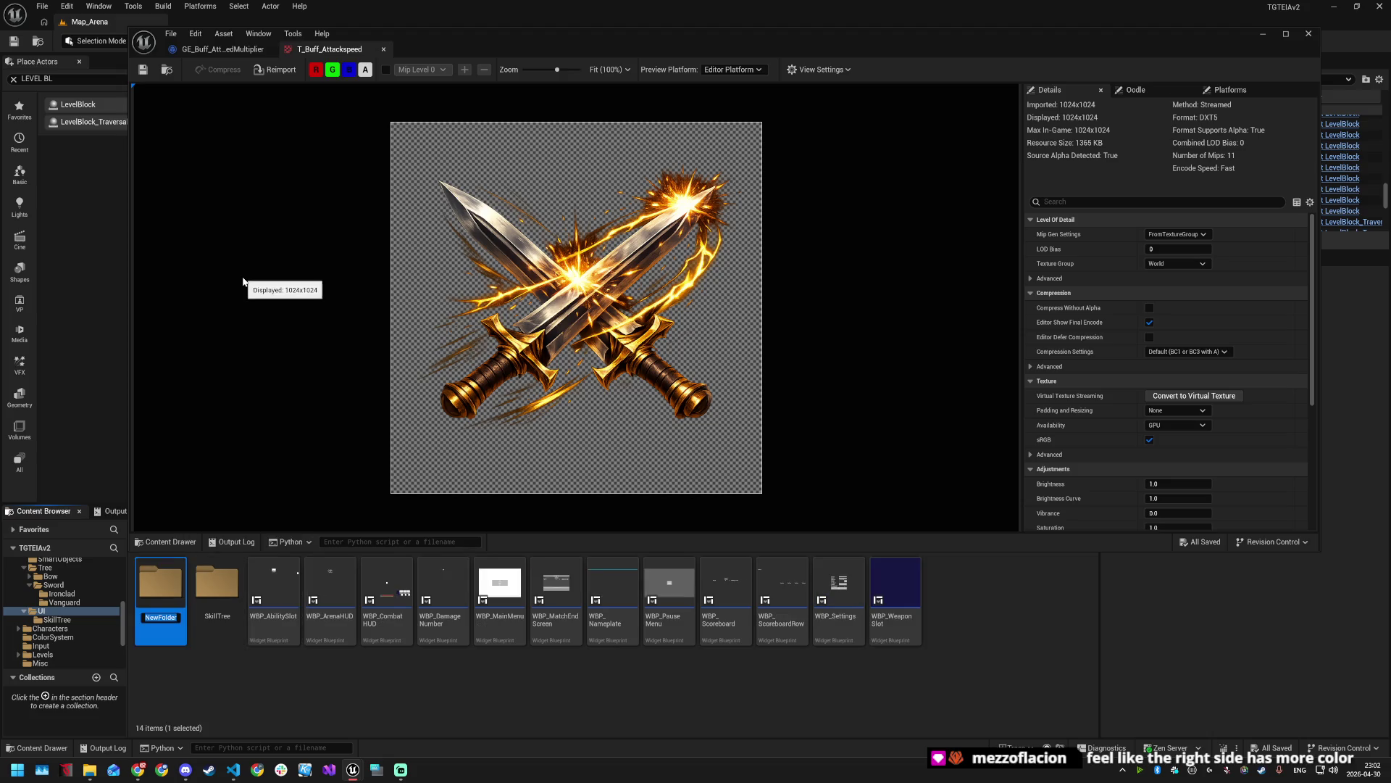
text(HUD)
key(Return)
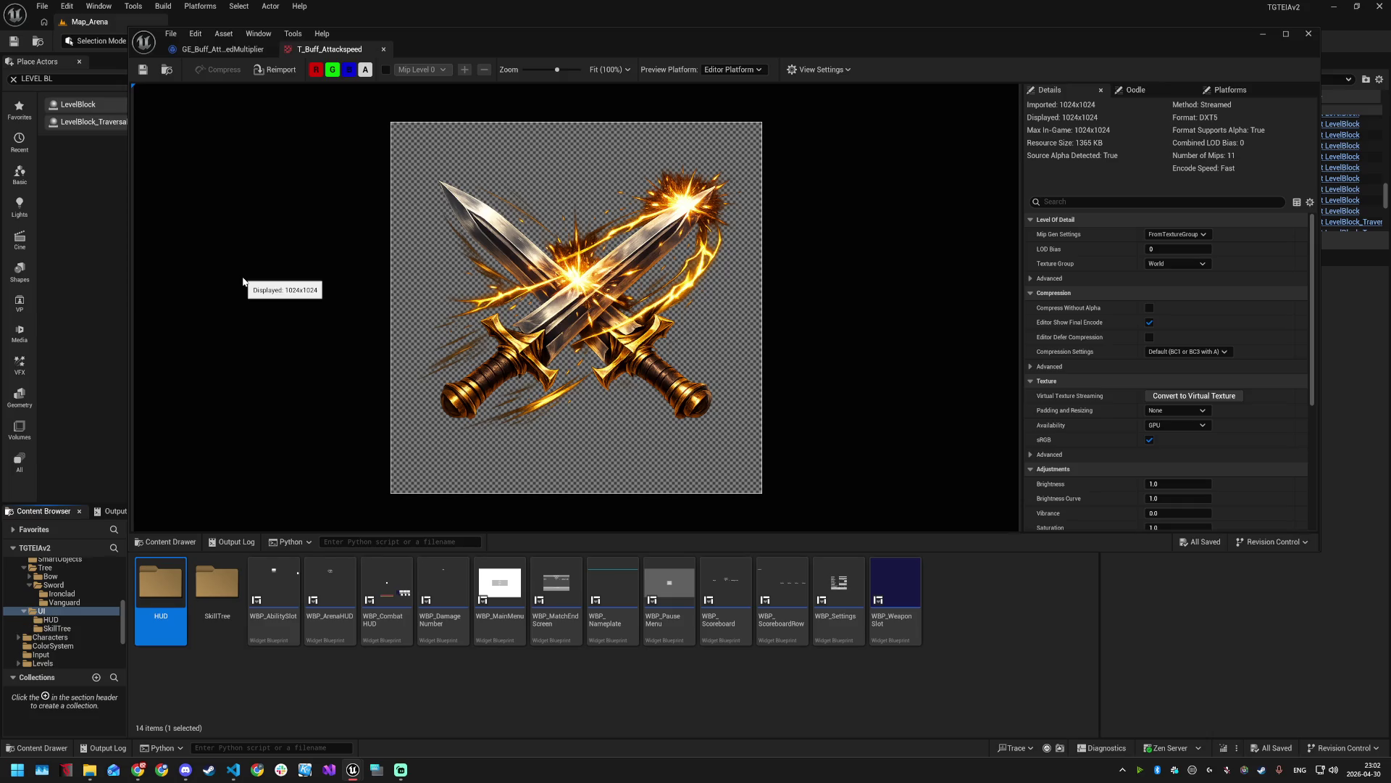
key(Return)
right_click(258, 623)
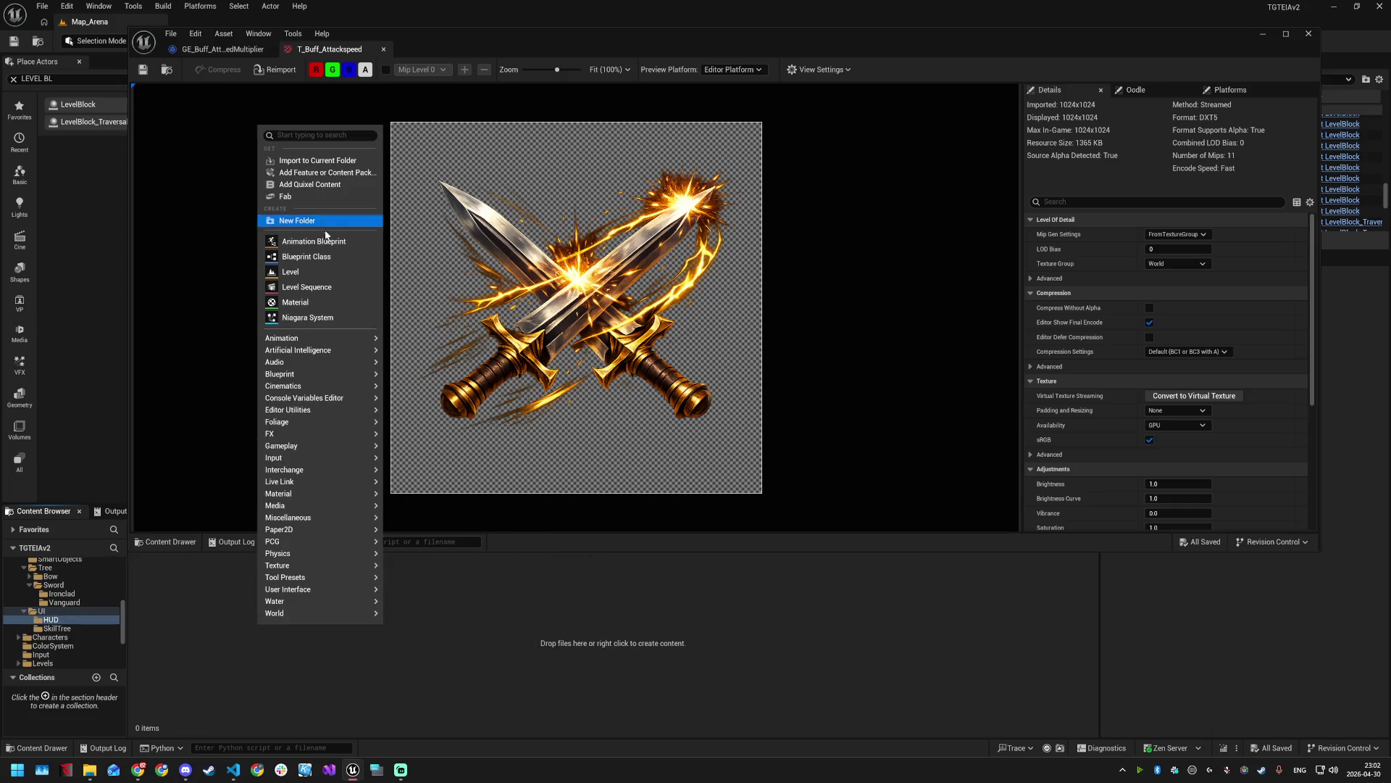
- Create a UserWidget-based blueprint named WBP_BuffCell in HUD and save it
click(324, 255)
text(us)
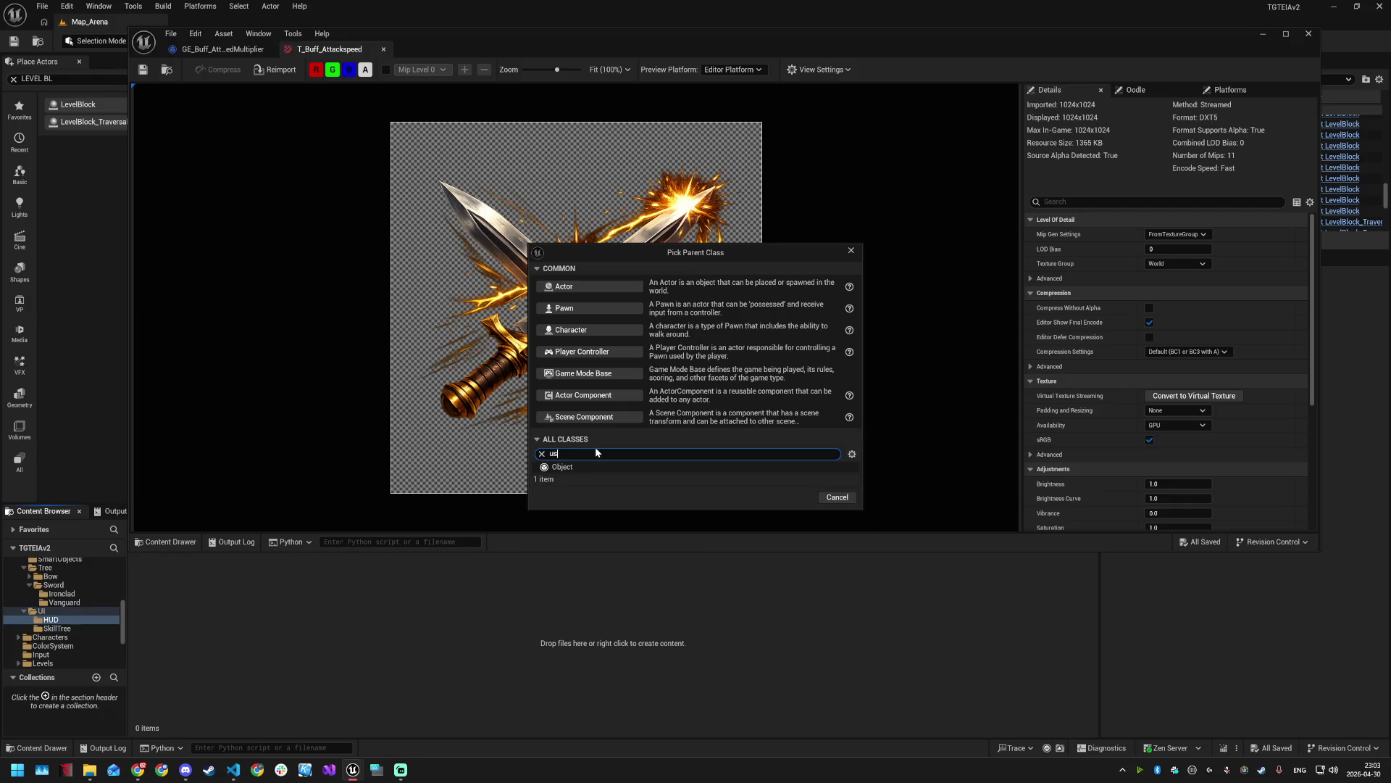
text(er wid)
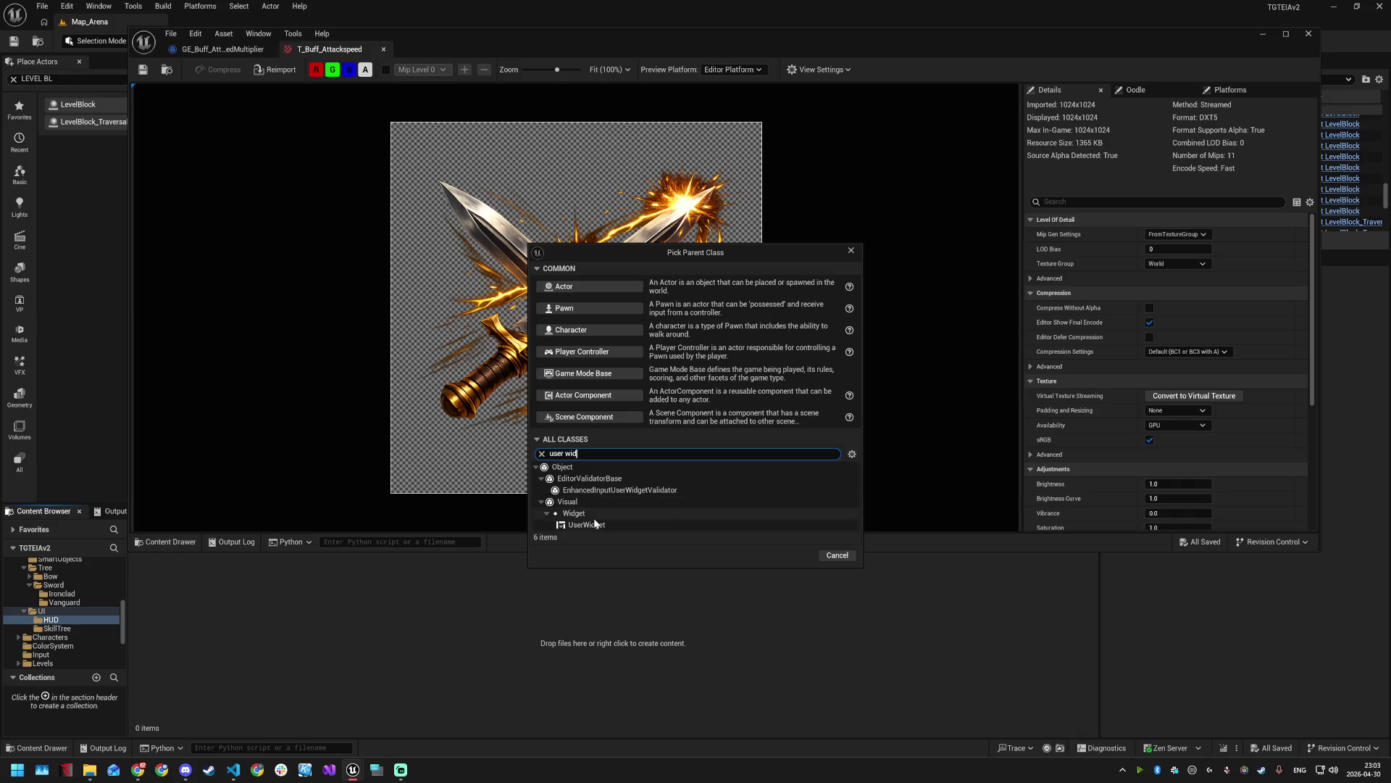
click(594, 524)
click(793, 556)
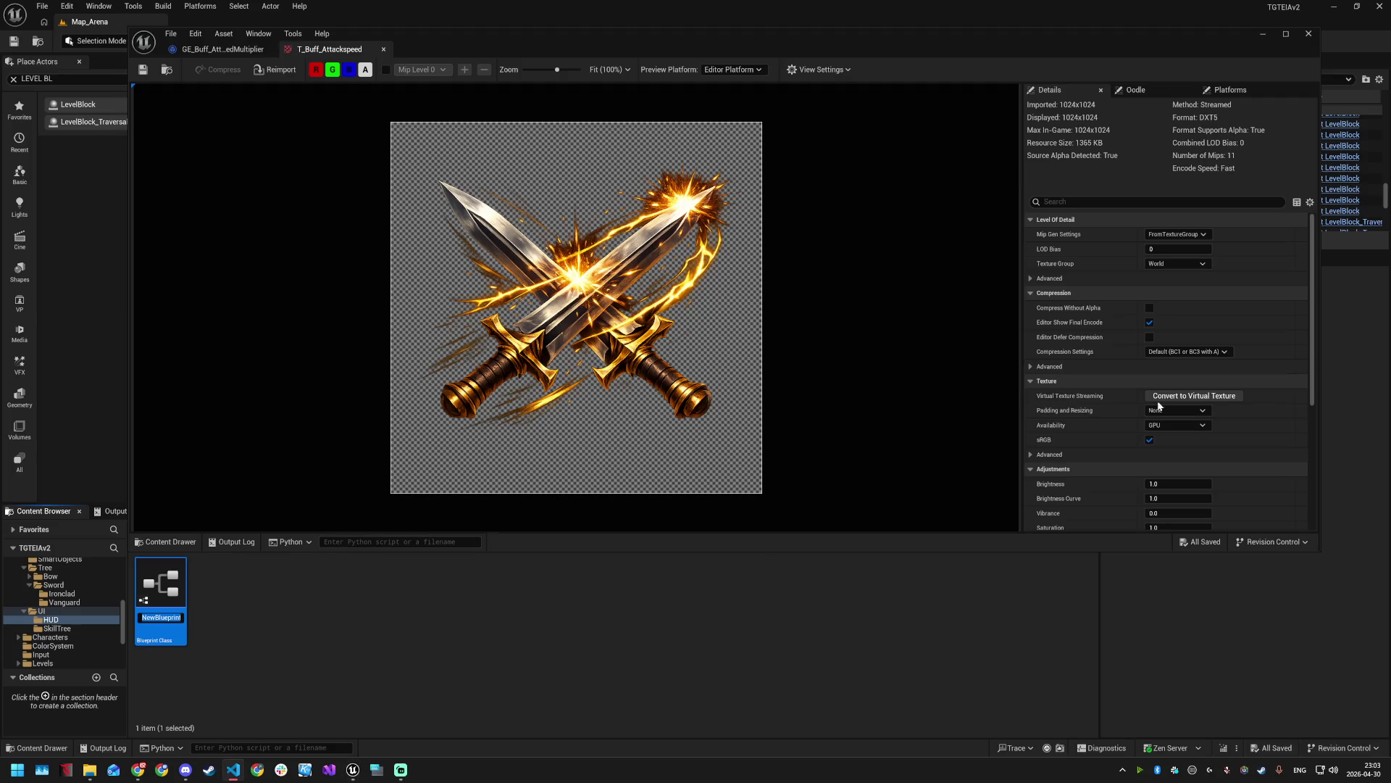
text(WBP_BuffCell)
key(Return)
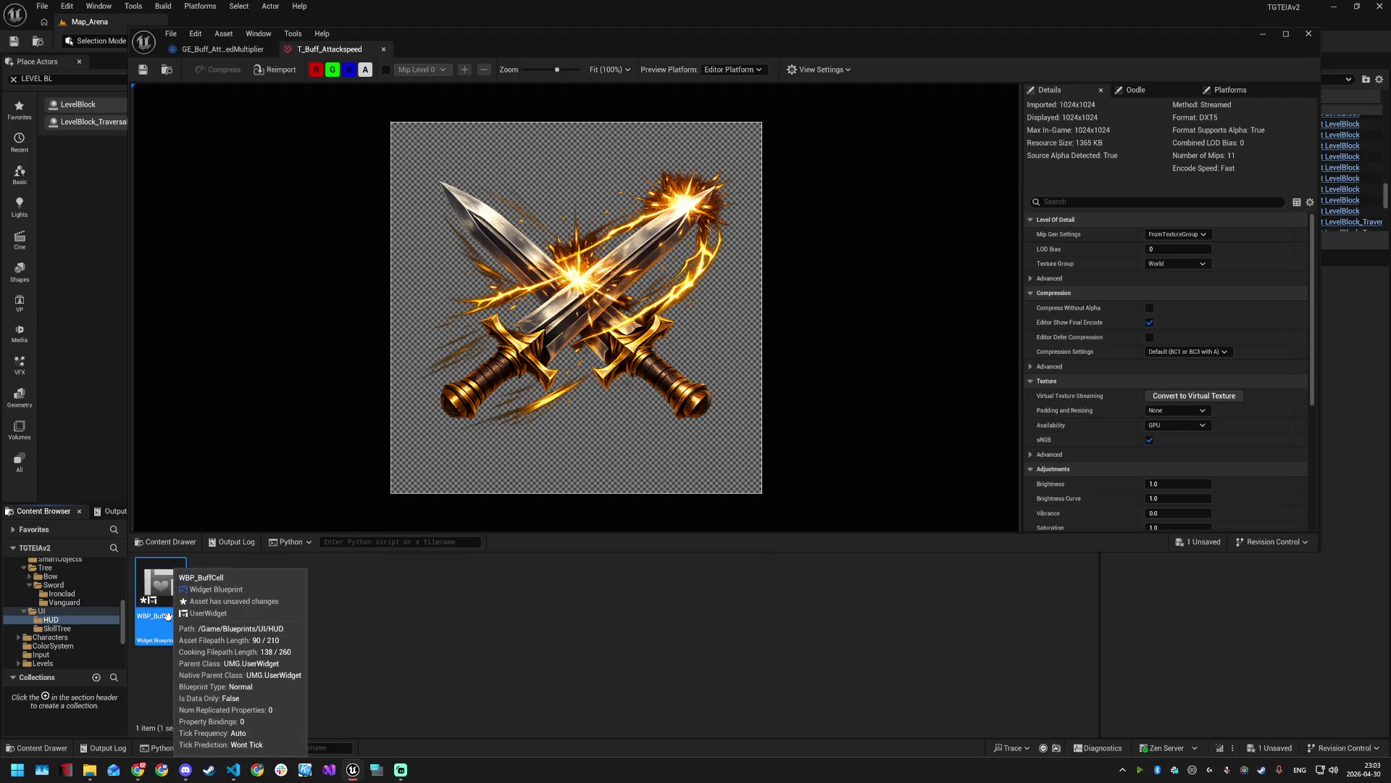
key(ctrl+s)
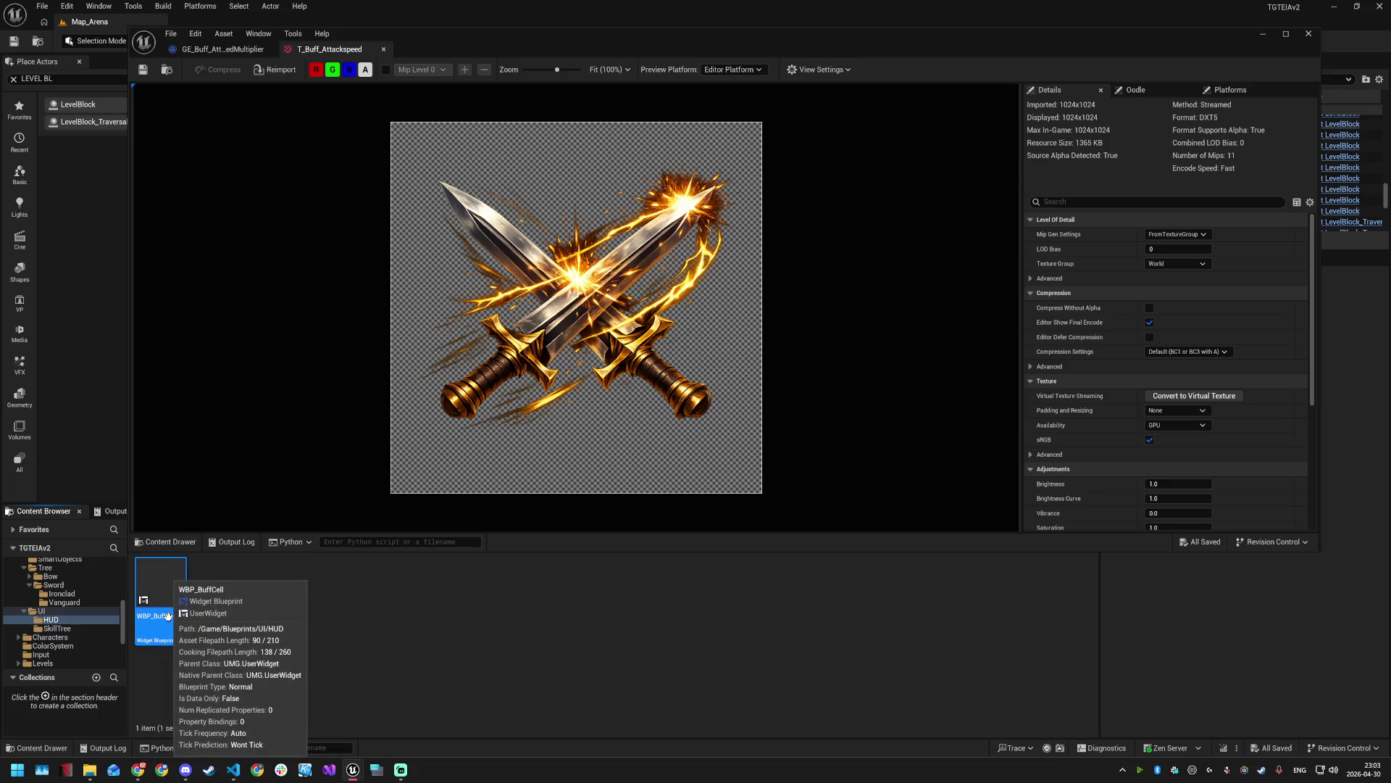
click(295, 620)
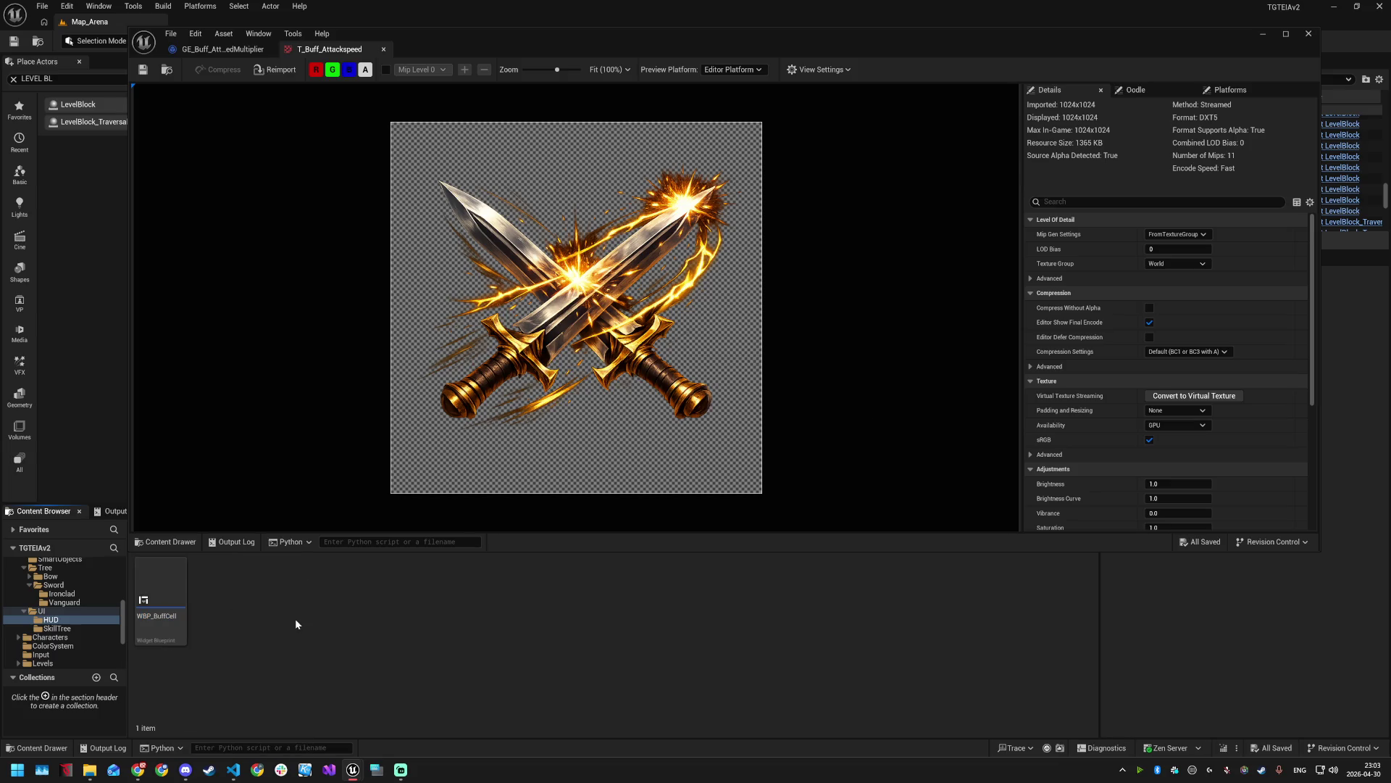
click(160, 605)
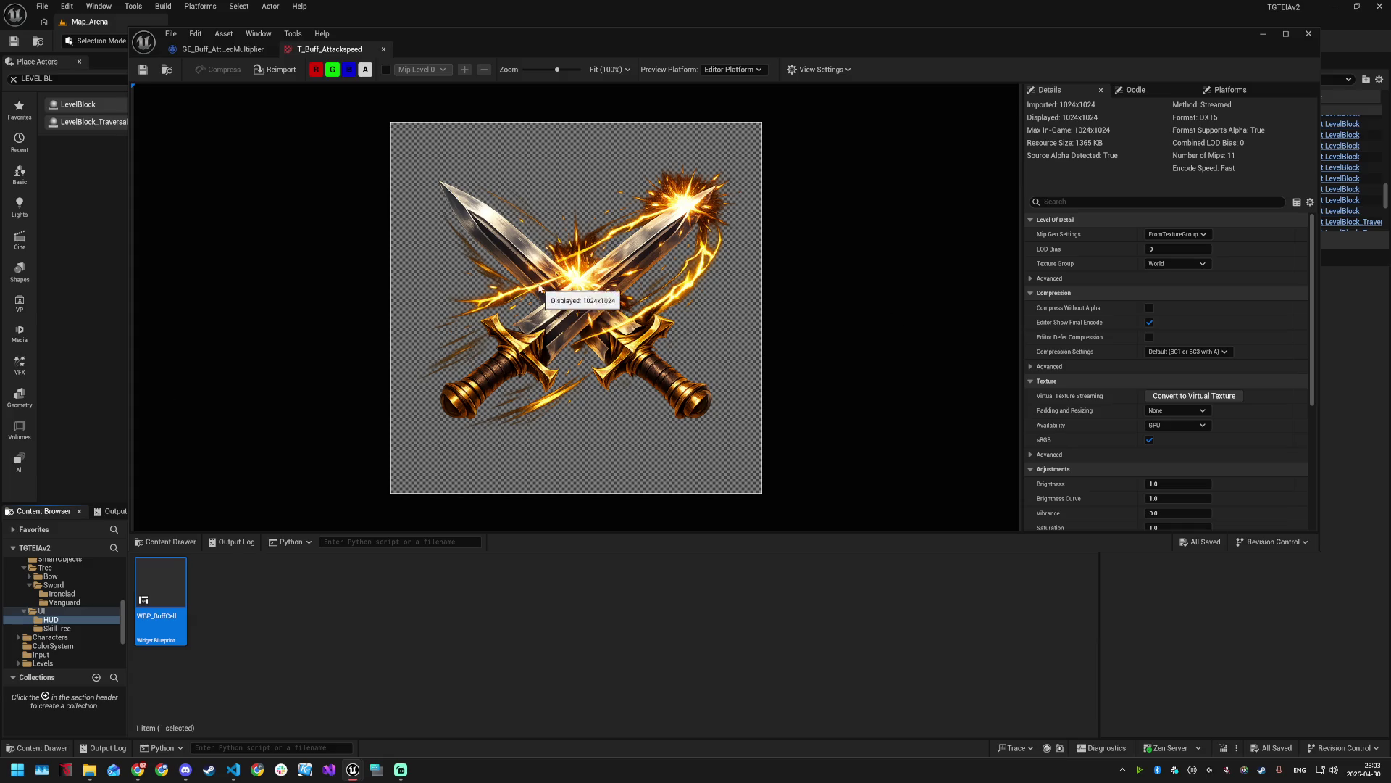
click(519, 620)
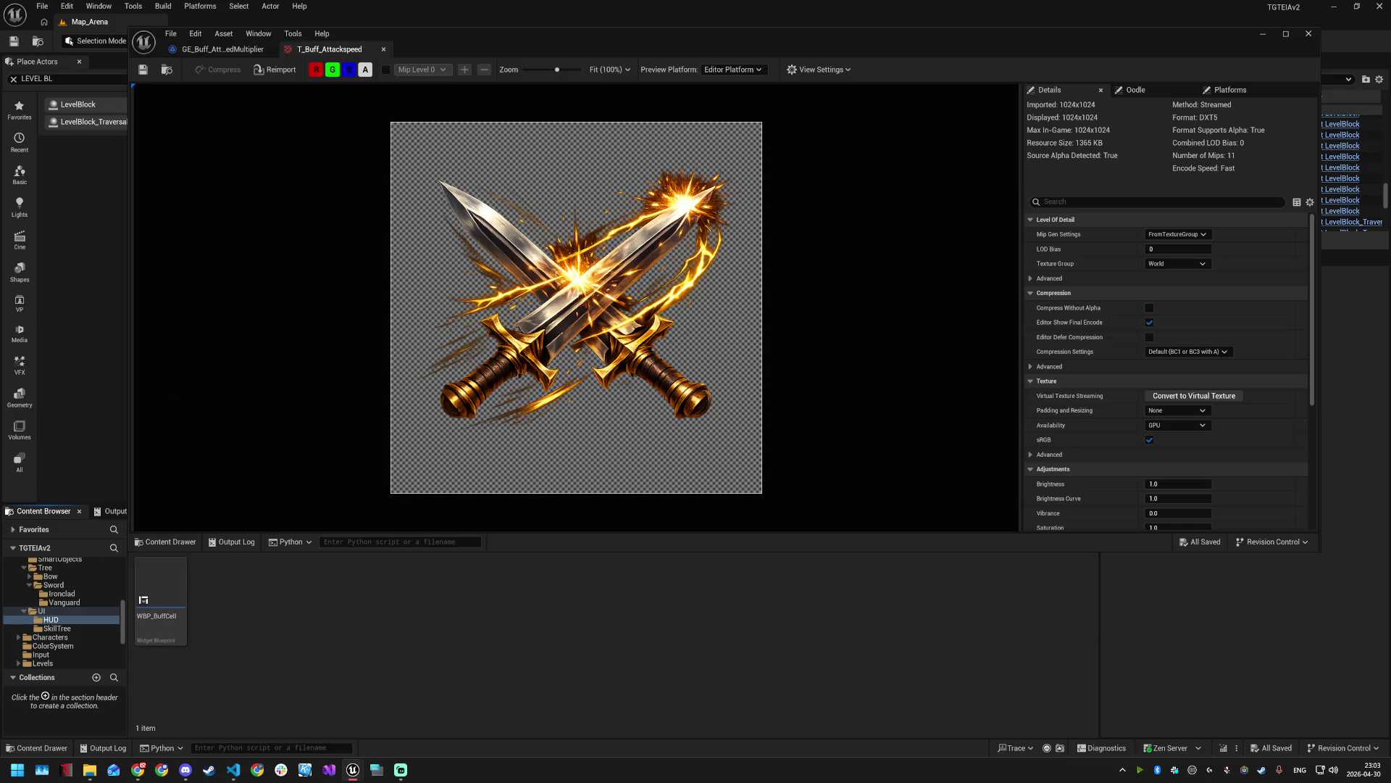
key(alt+Tab)
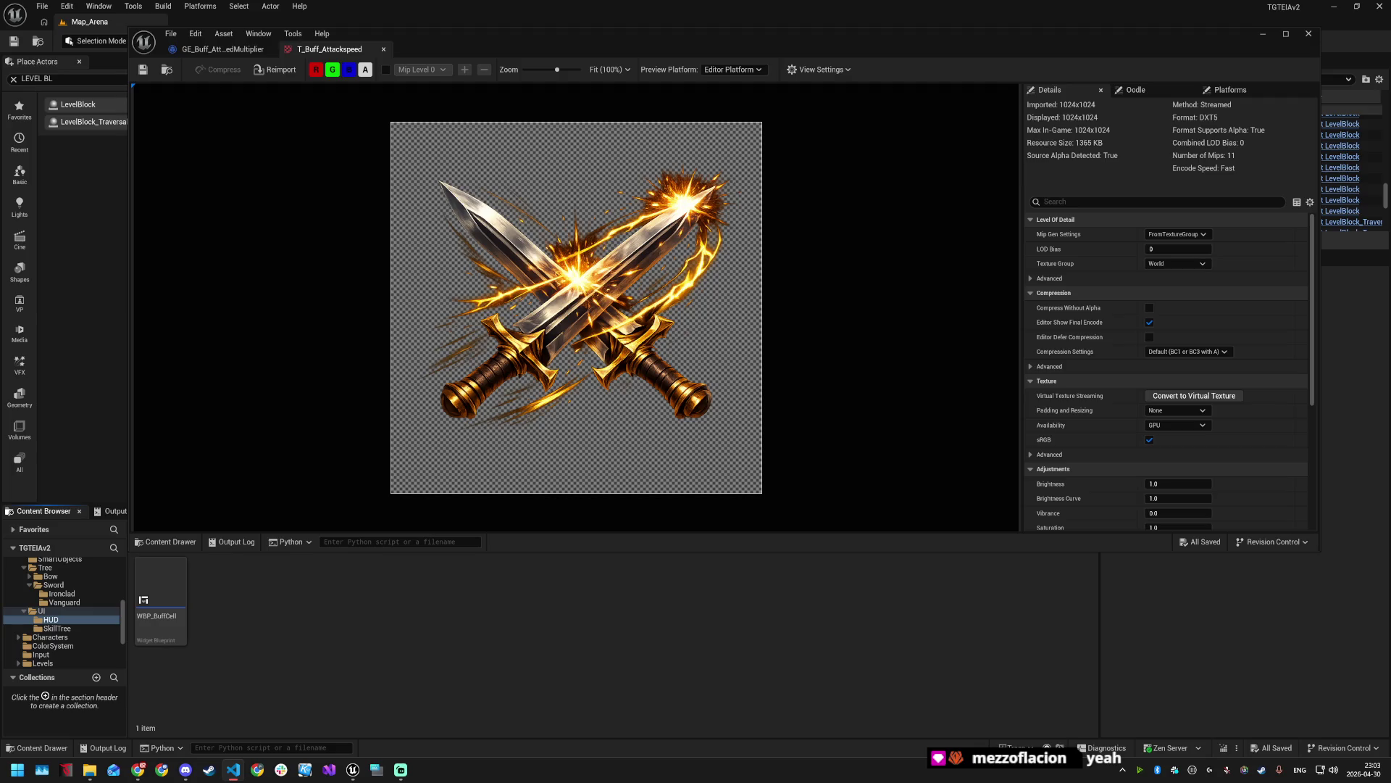
- Open WBP_BuffCell and add a Size Box as its root widget
click(171, 593)
double_click(171, 592)
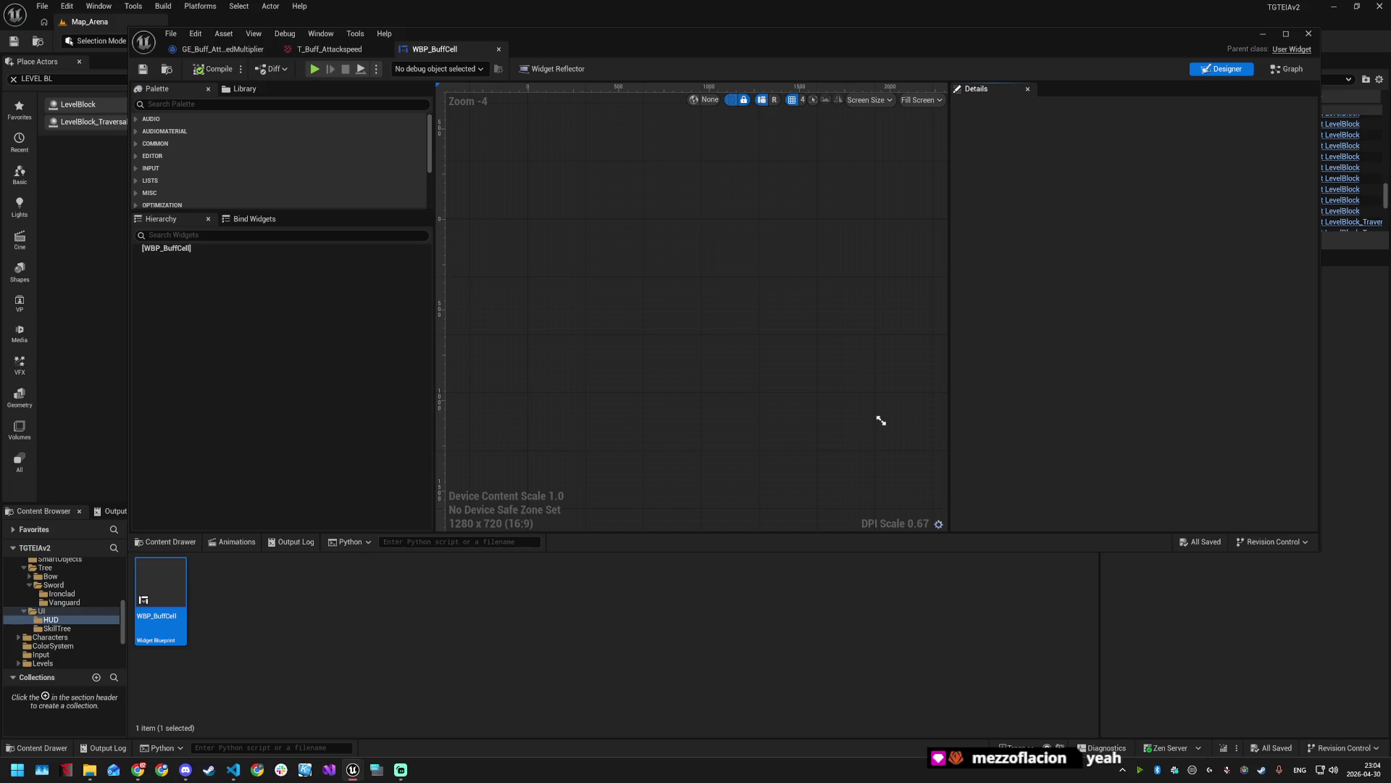
key(alt+Tab)
click(200, 113)
text(size)
drag(197, 131, 188, 258)
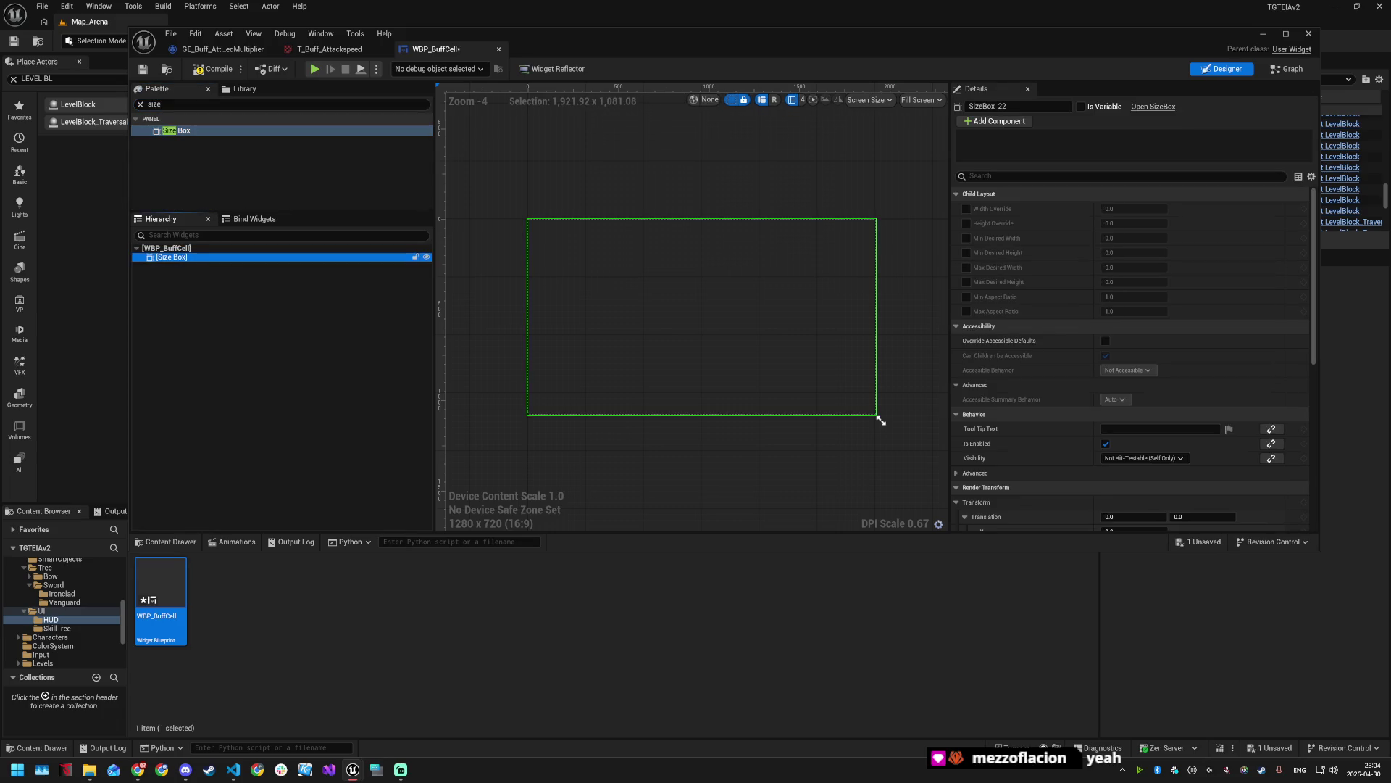
- Enable the Size Box's width, height, min and max desired size overrides
click(966, 209)
click(967, 223)
click(967, 238)
click(967, 252)
click(967, 267)
click(967, 282)
click(967, 297)
click(967, 311)
click(967, 311)
click(967, 297)
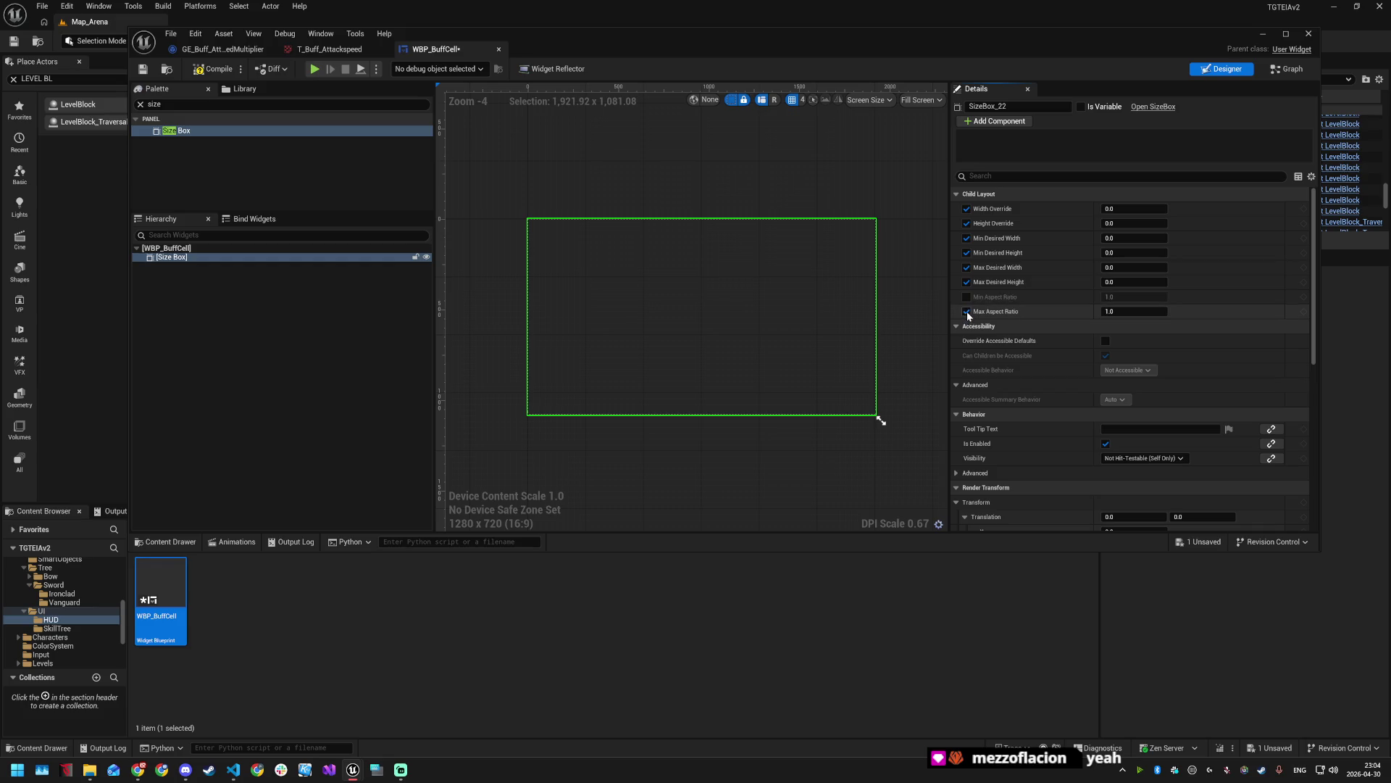
- Enter 64 for the width, height, min and max desired size overrides
click(1127, 209)
text(64)
key(Return)
click(1127, 224)
key(ctrl+v)
click(1128, 238)
text(64.0)
click(1128, 252)
key(ctrl+v)
click(1128, 267)
text(64.0)
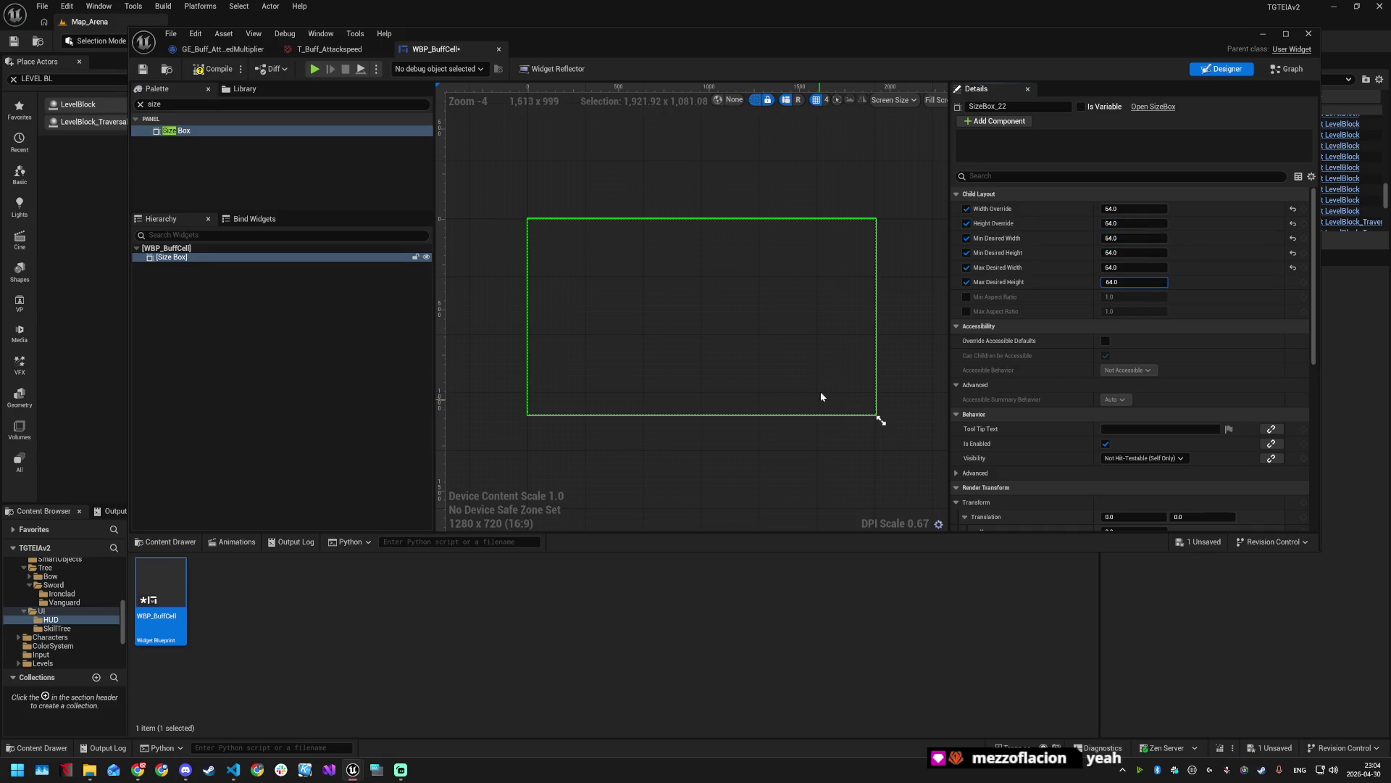
click(846, 449)
click(211, 255)
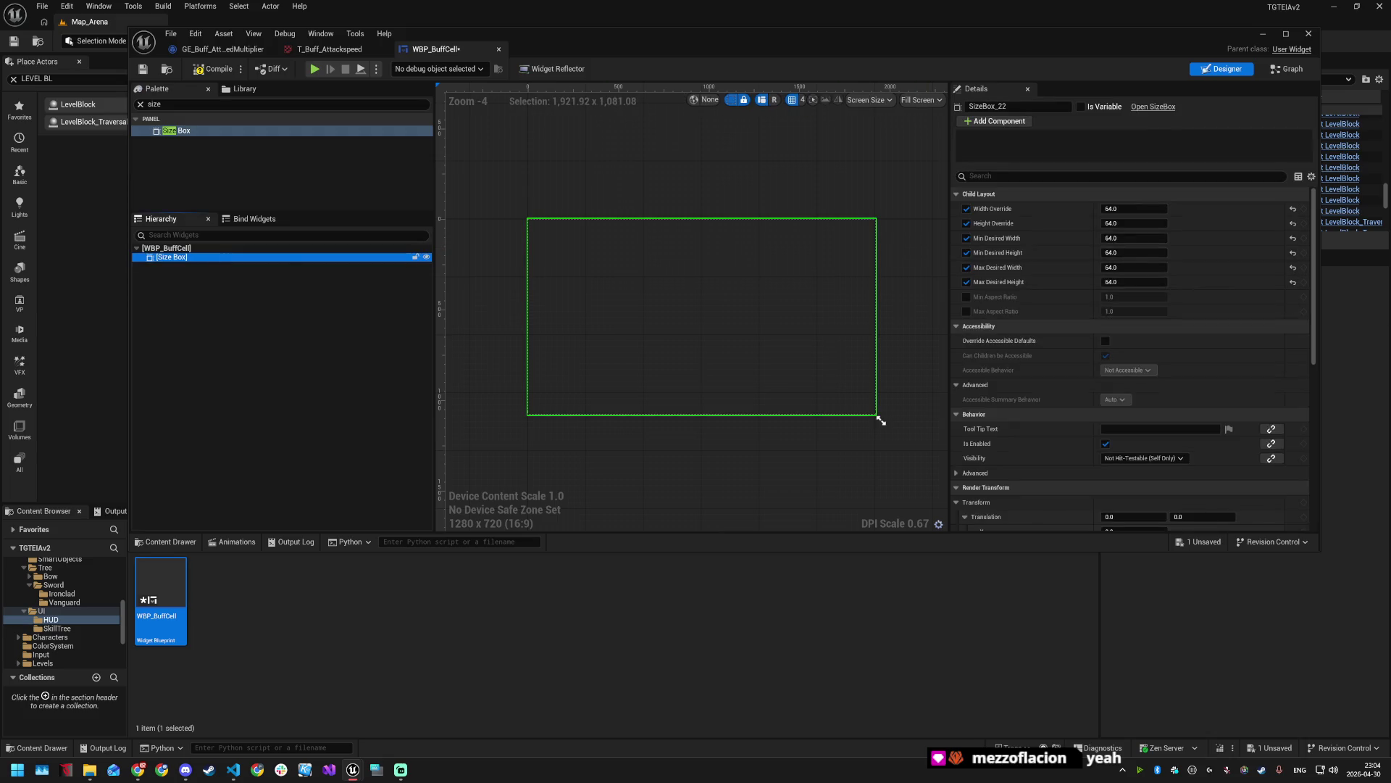
click(290, 104)
- Place an Overlay inside the Size Box and rename the Size Box Root_SizeBox
text(over)
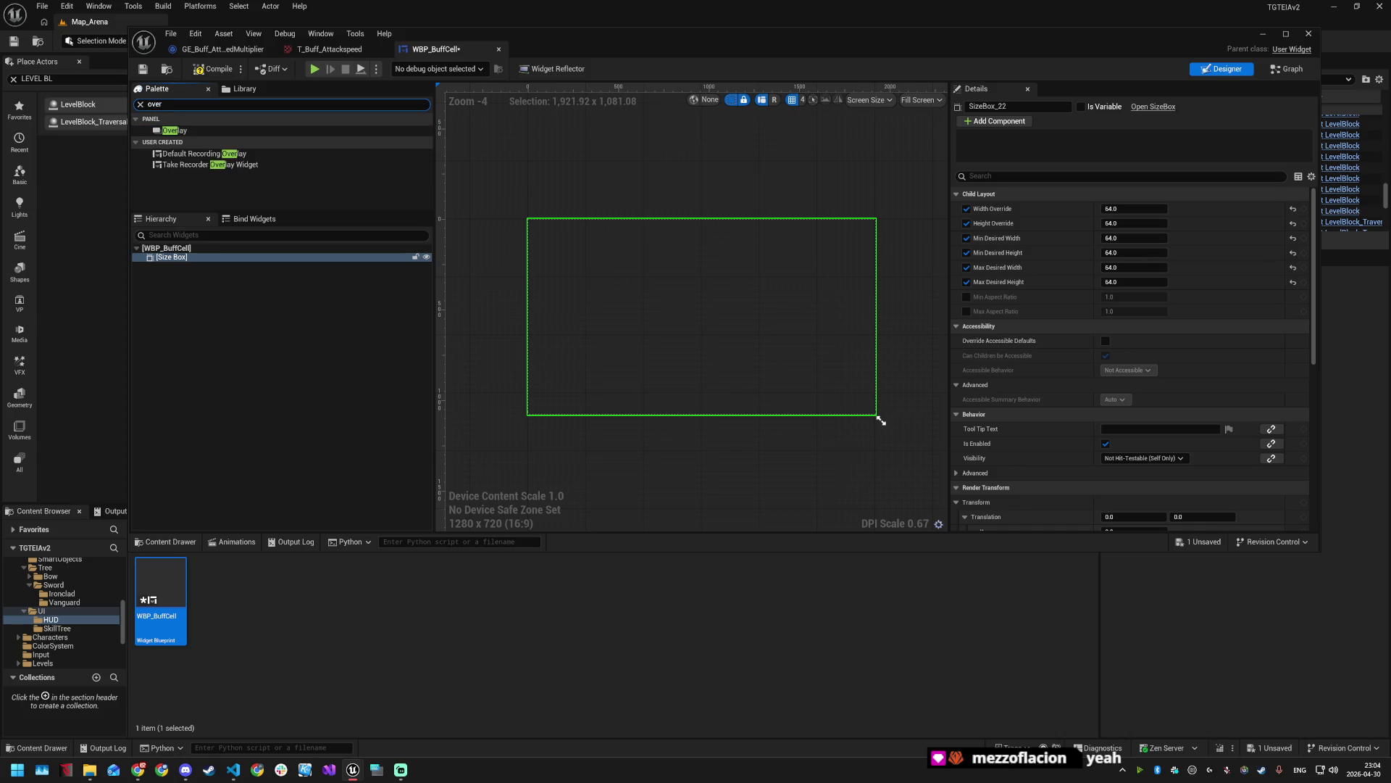
drag(173, 131, 178, 268)
click(178, 267)
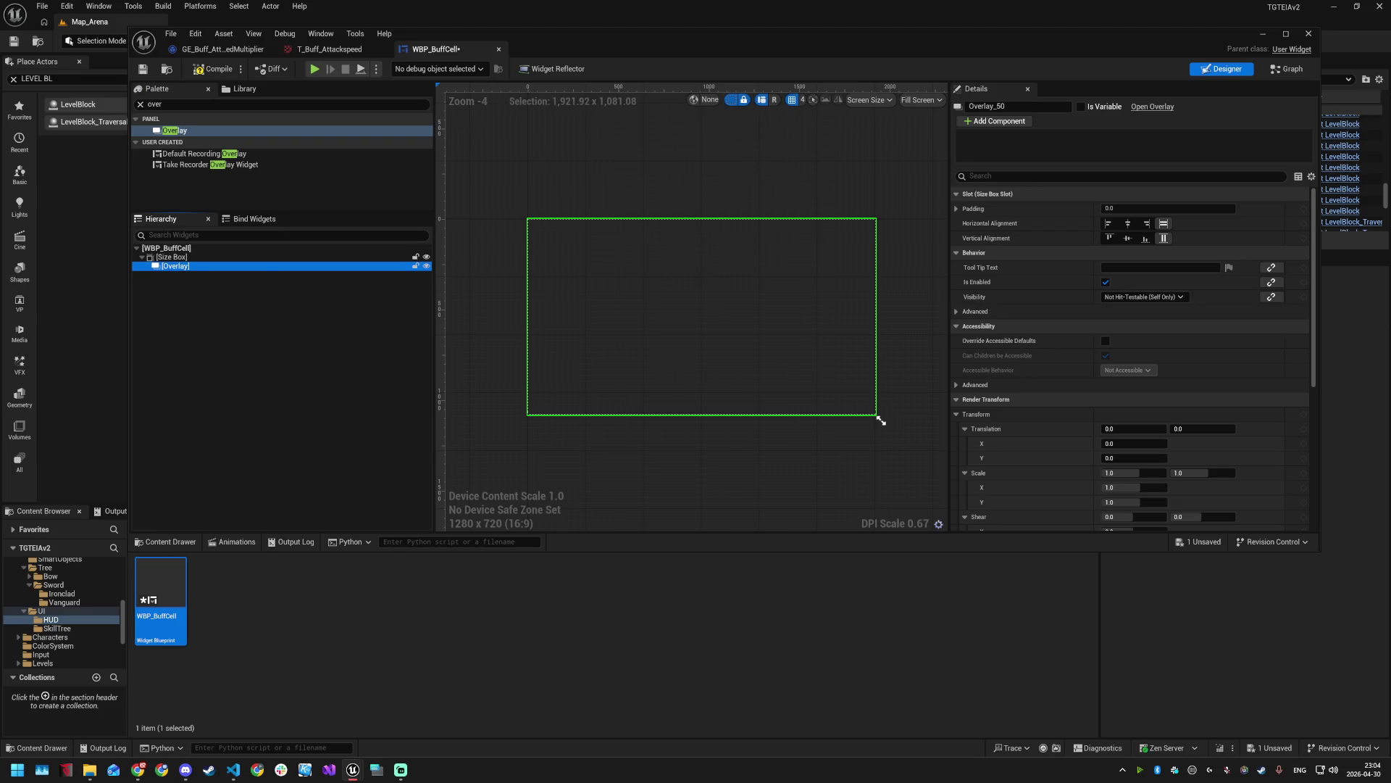
key(alt+Tab)
click(173, 258)
key(F2)
text(Root_SizeBox)
key(Return)
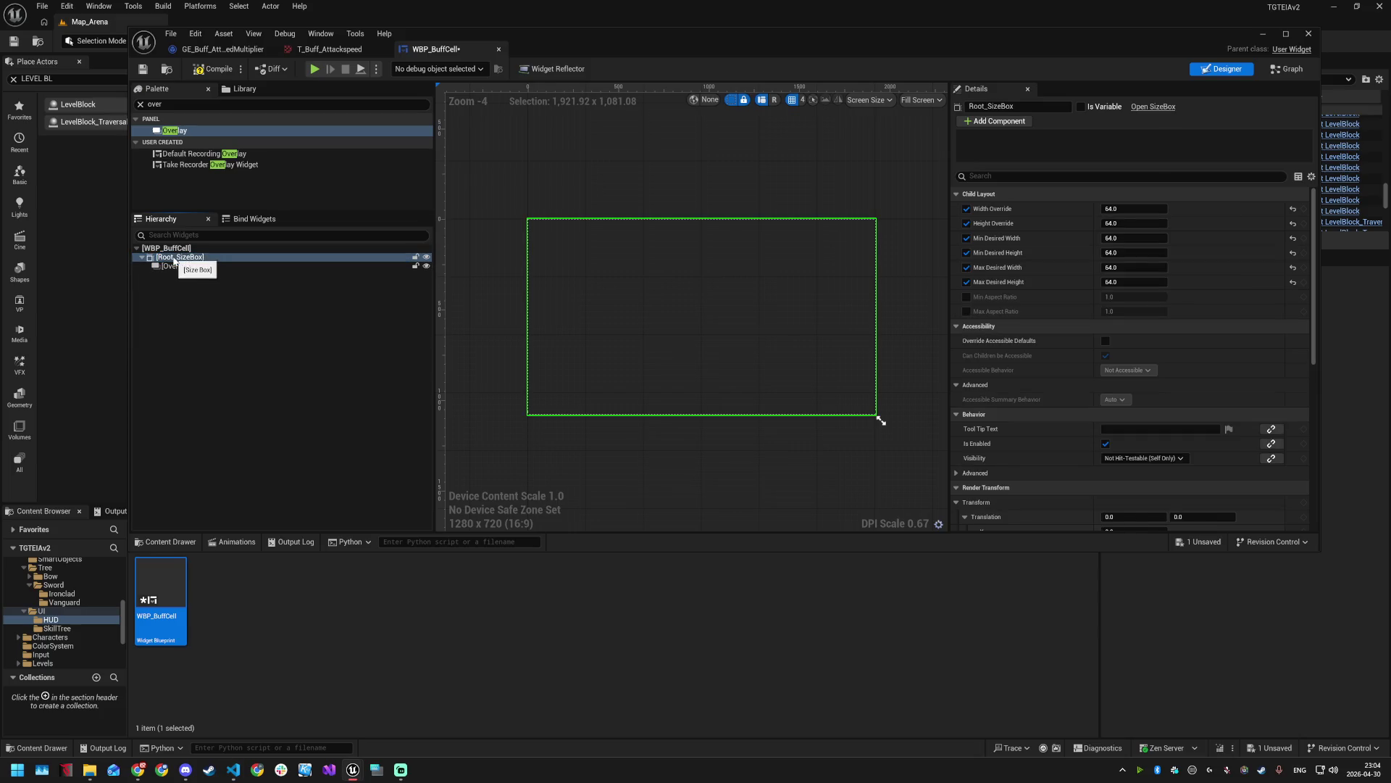
- Rename the Overlay Layout_Overlay and make it fill the box vertically
key(alt+Tab)
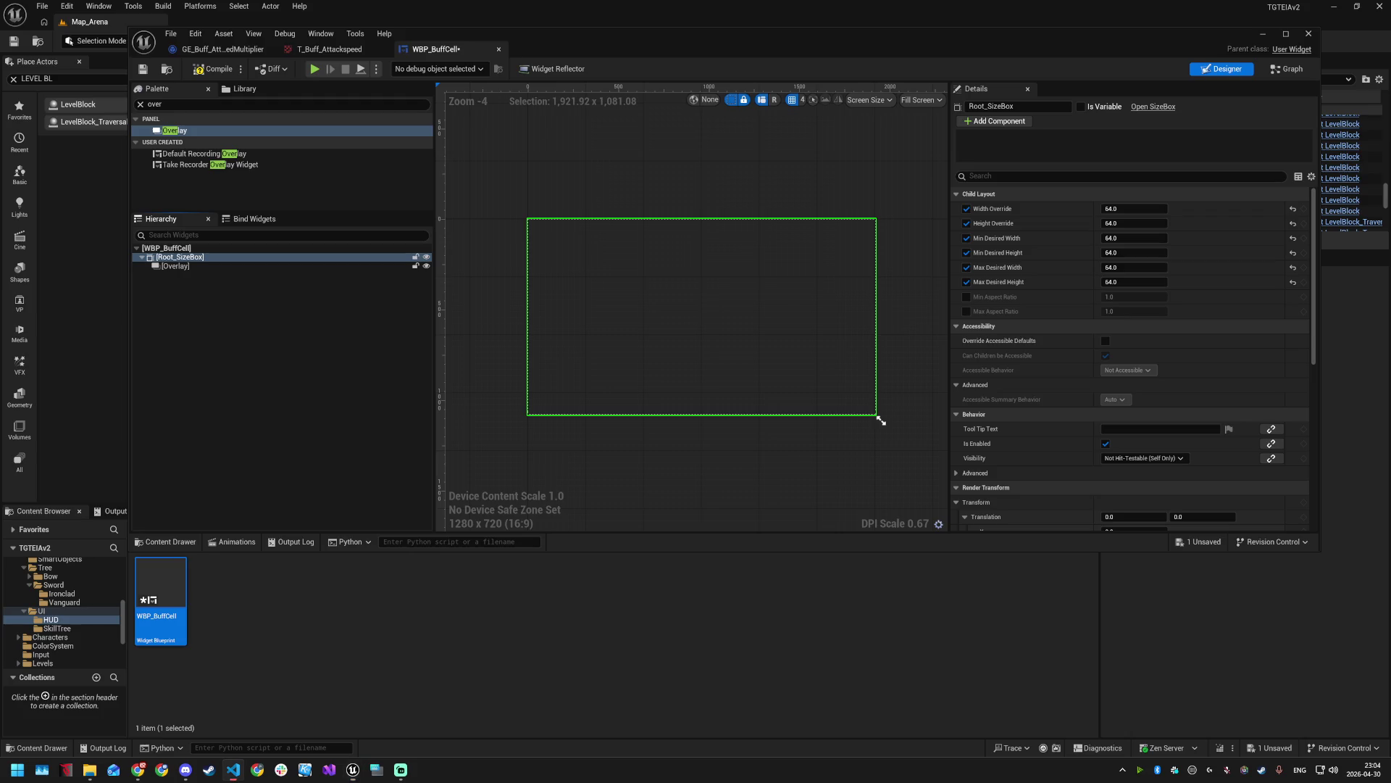
click(174, 267)
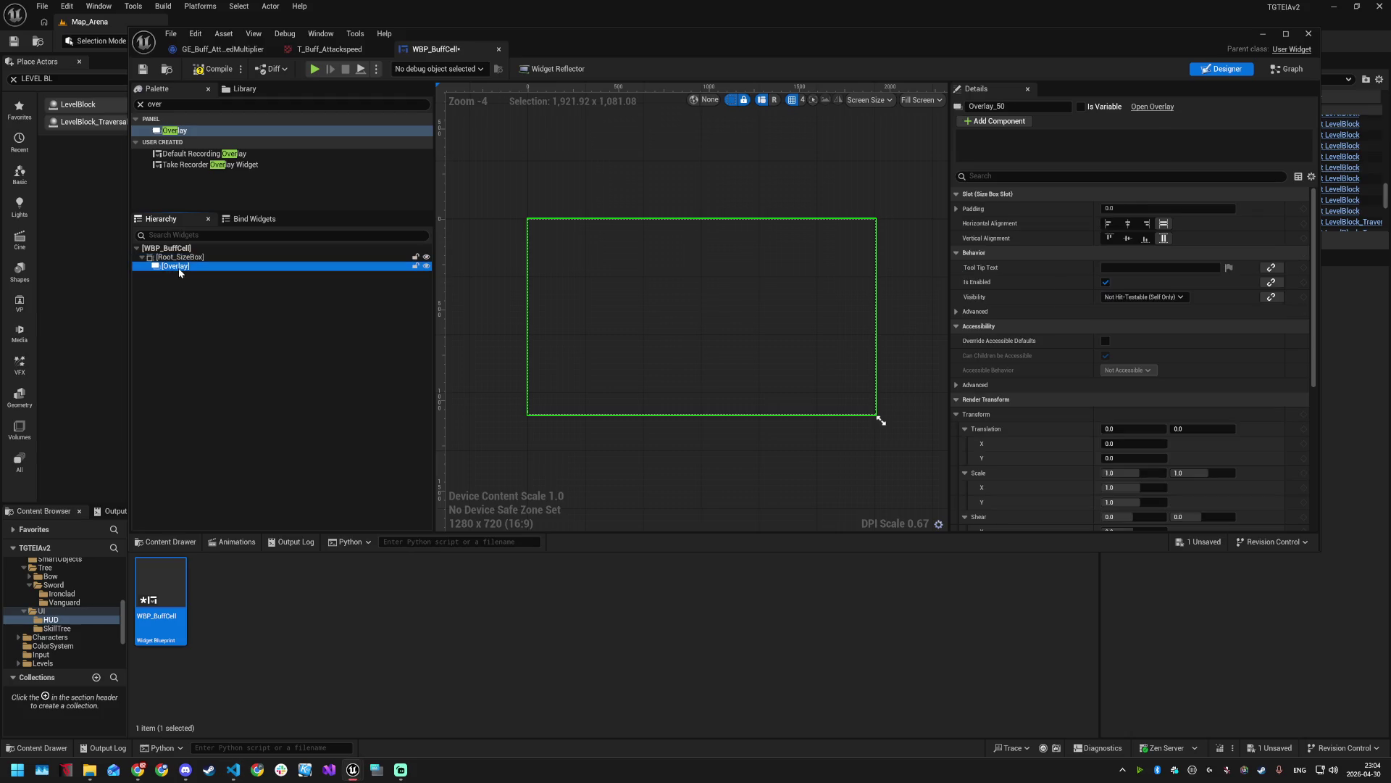
key(F2)
text(Layout_Overlay)
key(Return)
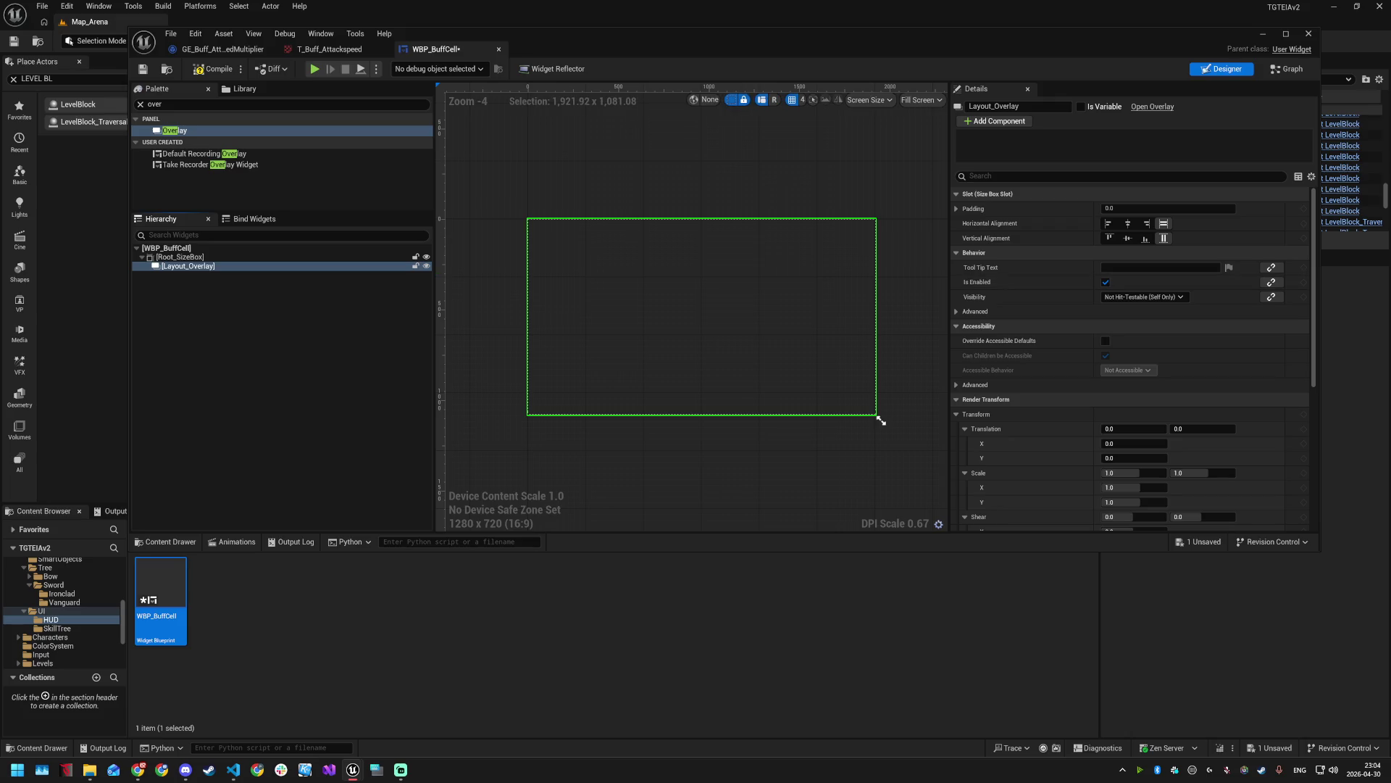
click(1164, 239)
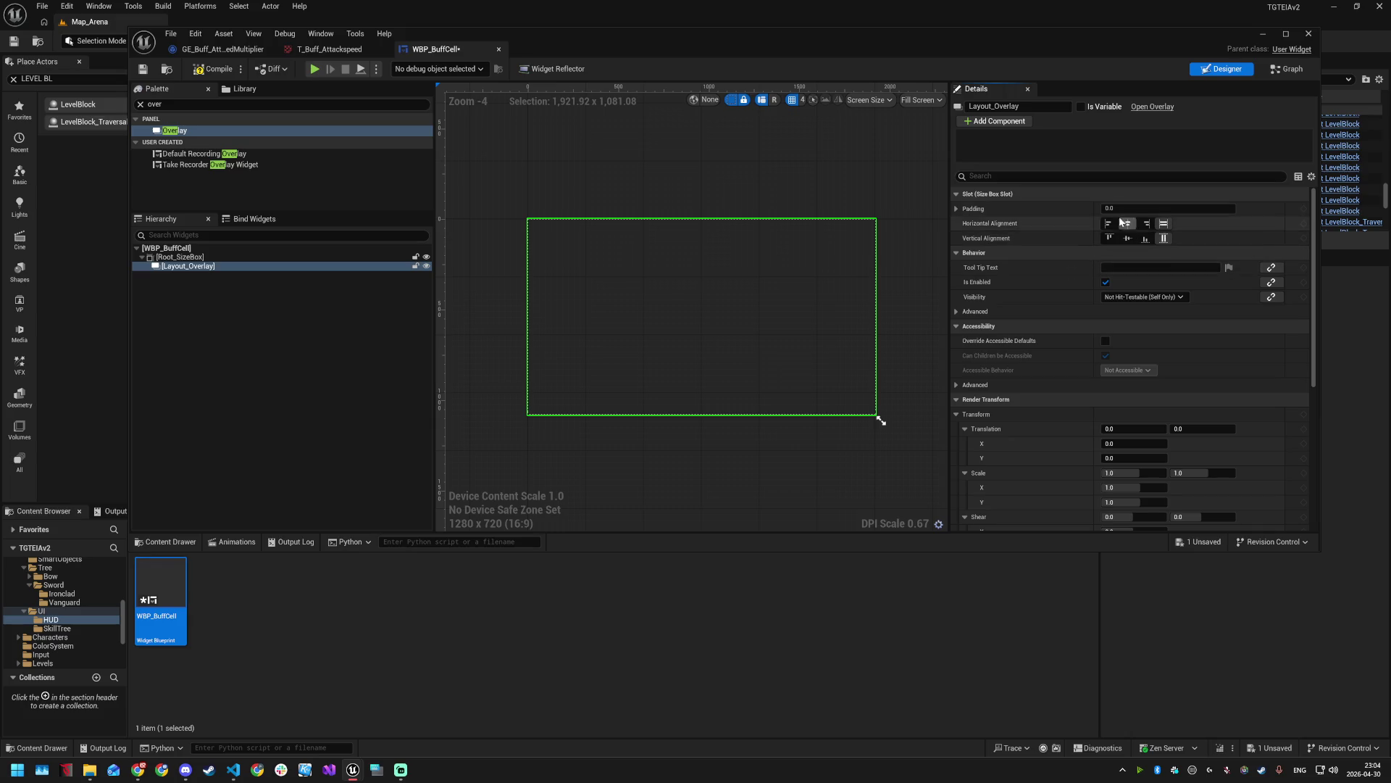
click(957, 195)
click(957, 194)
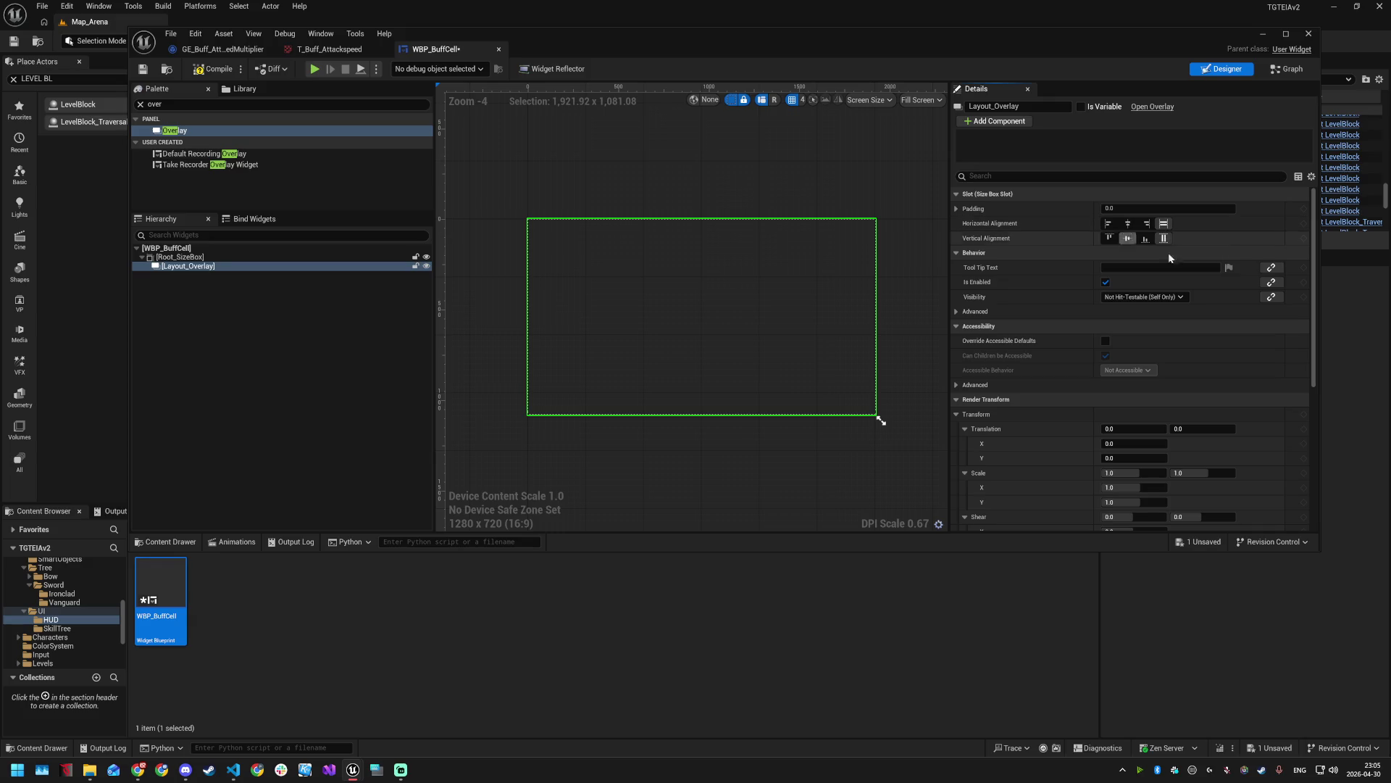
- Add an Image named Img_Icon inside Layout_Overlay, filling it horizontally and vertically
click(141, 105)
text(image)
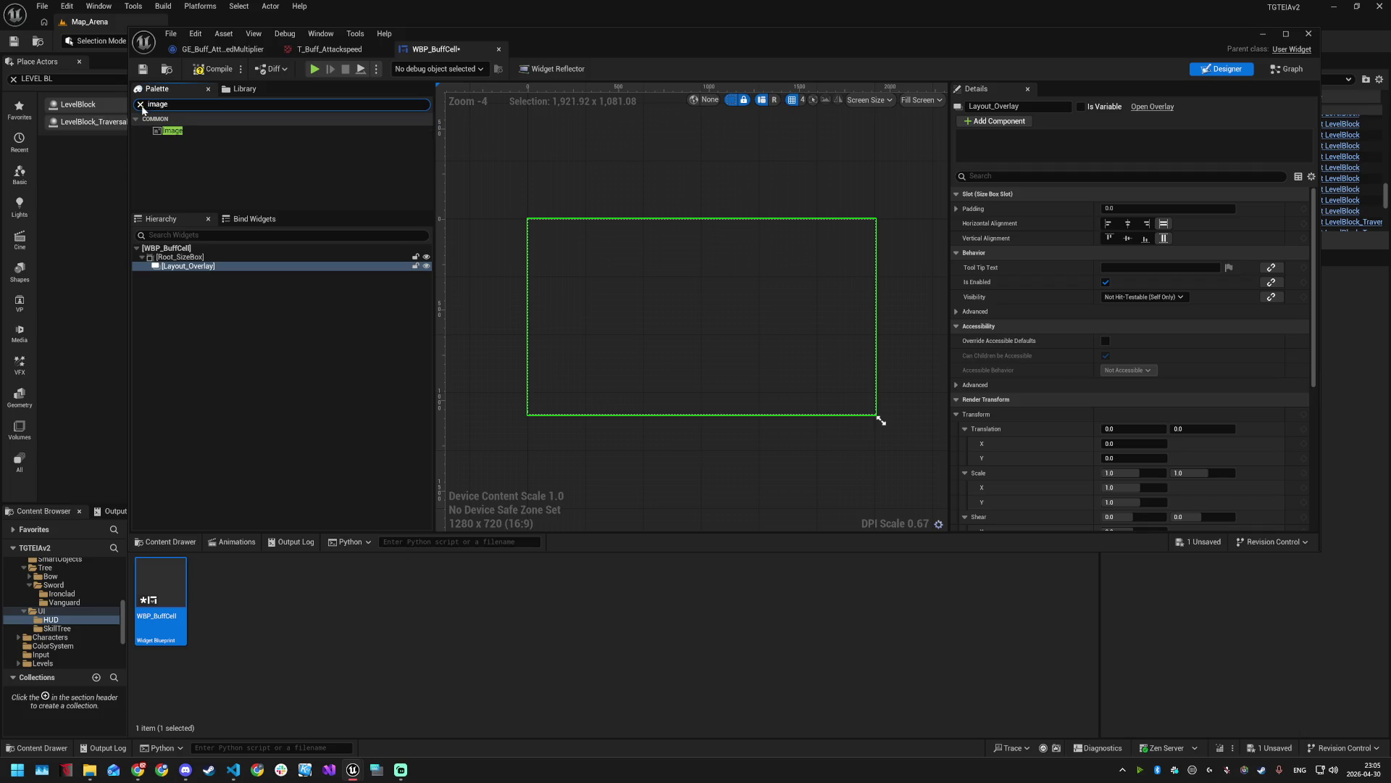
drag(173, 130, 176, 267)
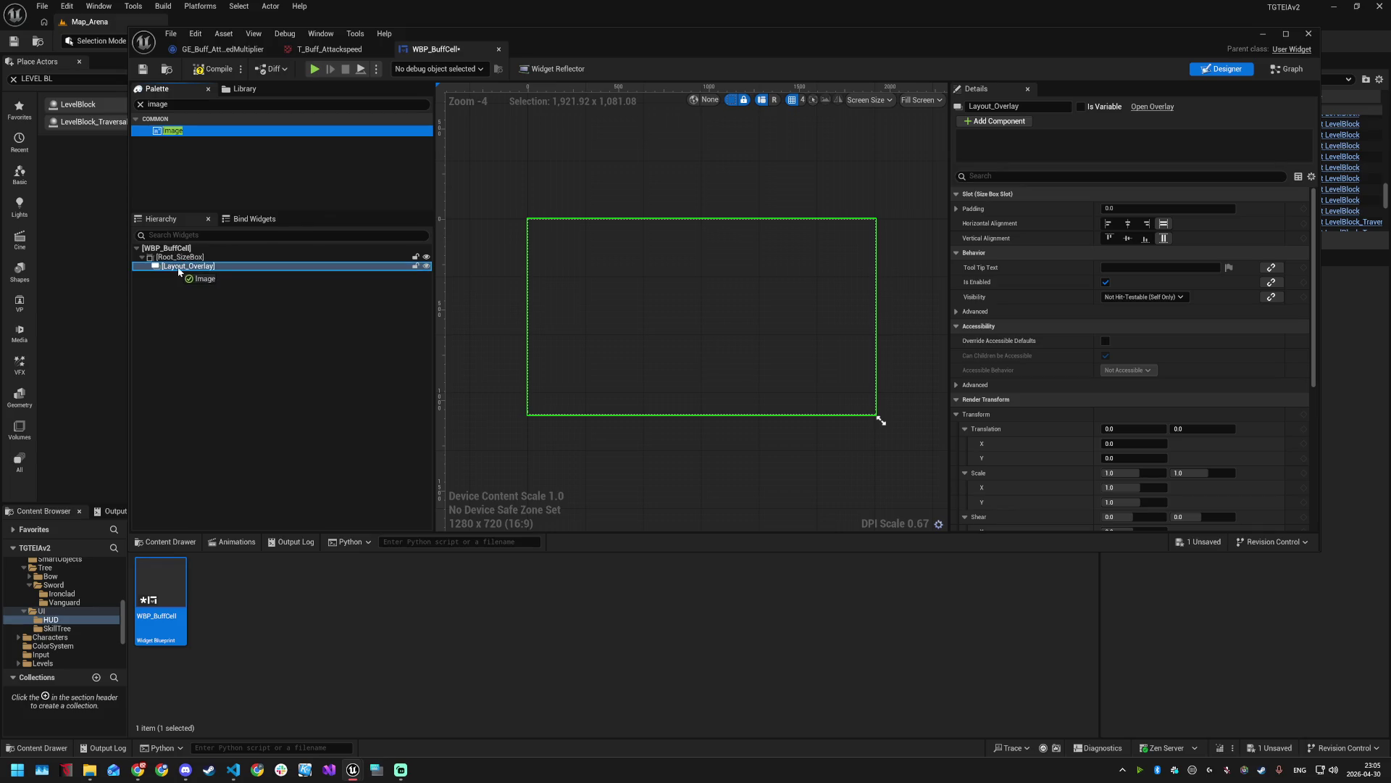
click(190, 276)
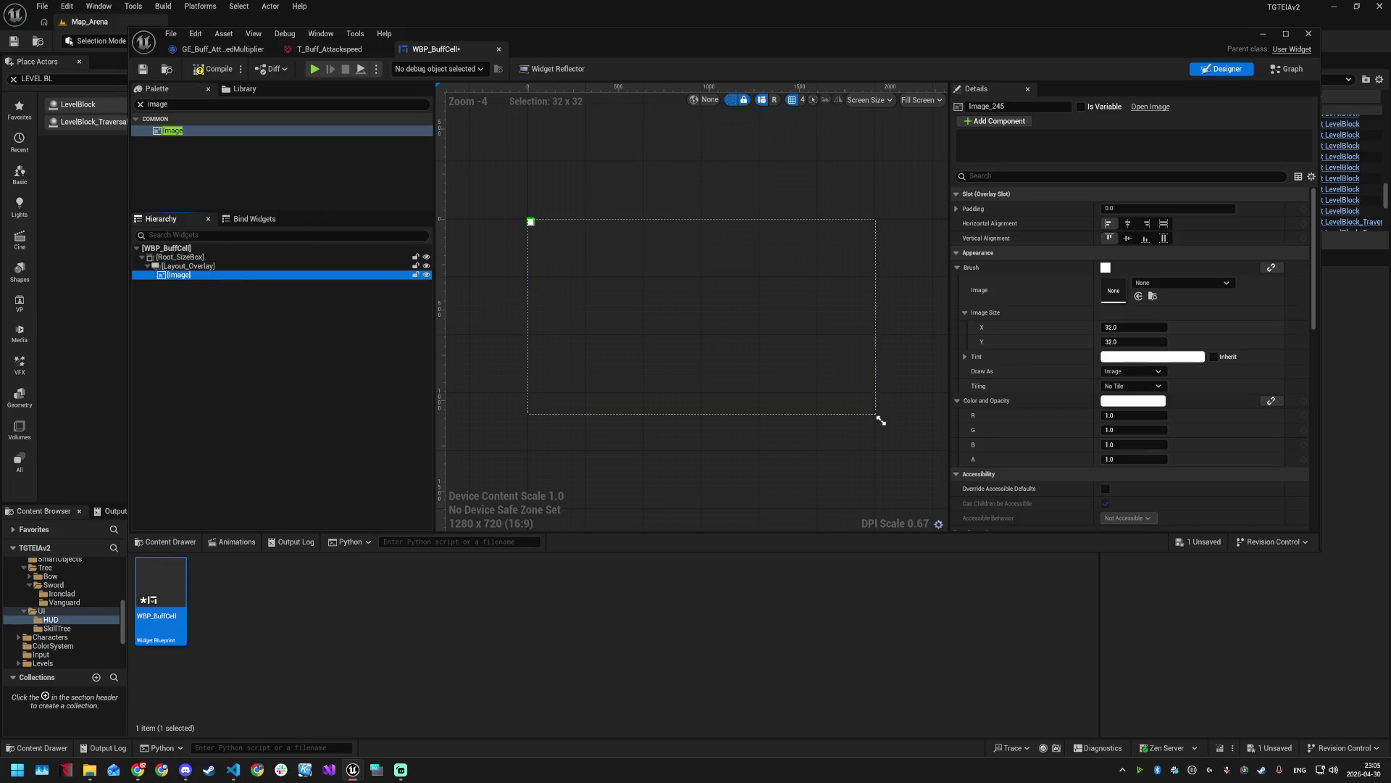
click(186, 274)
text(Img_Icon)
key(Return)
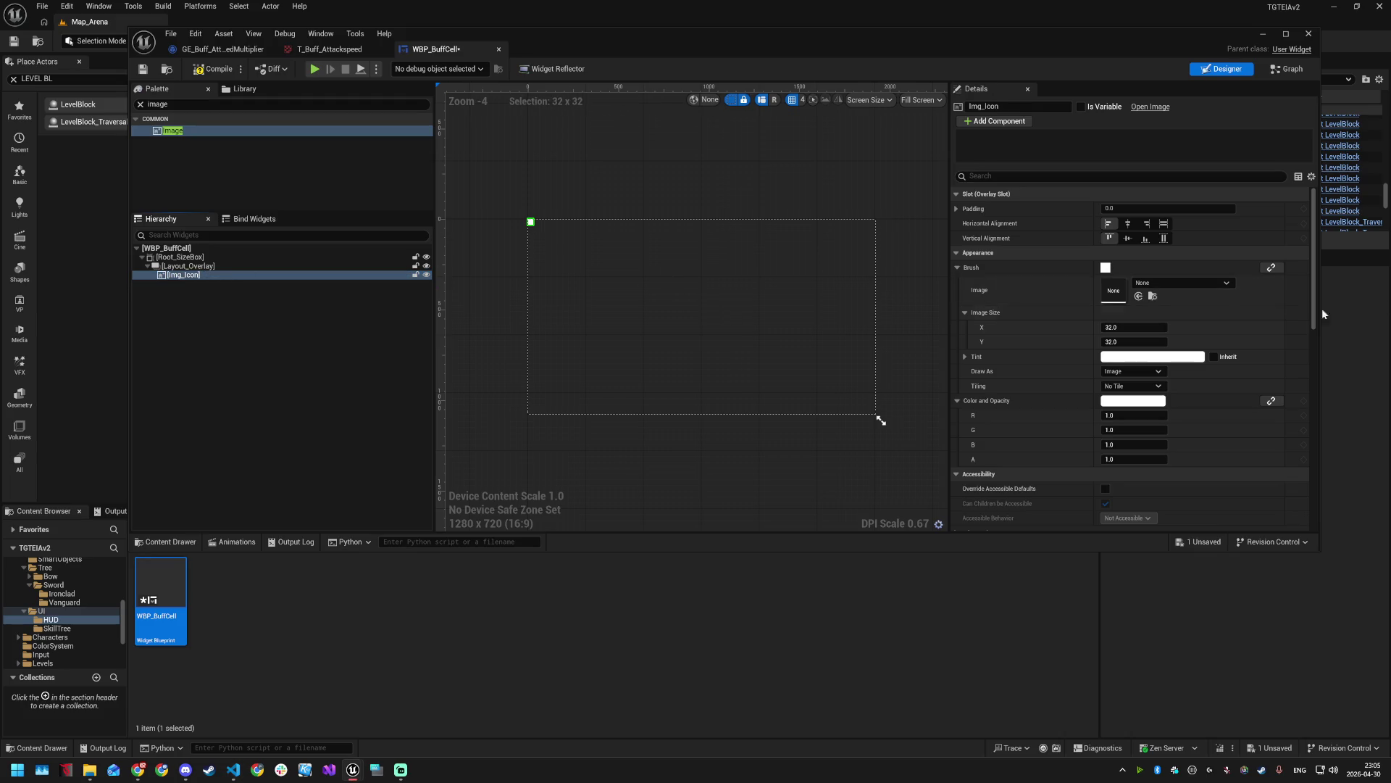
click(1164, 238)
click(1164, 223)
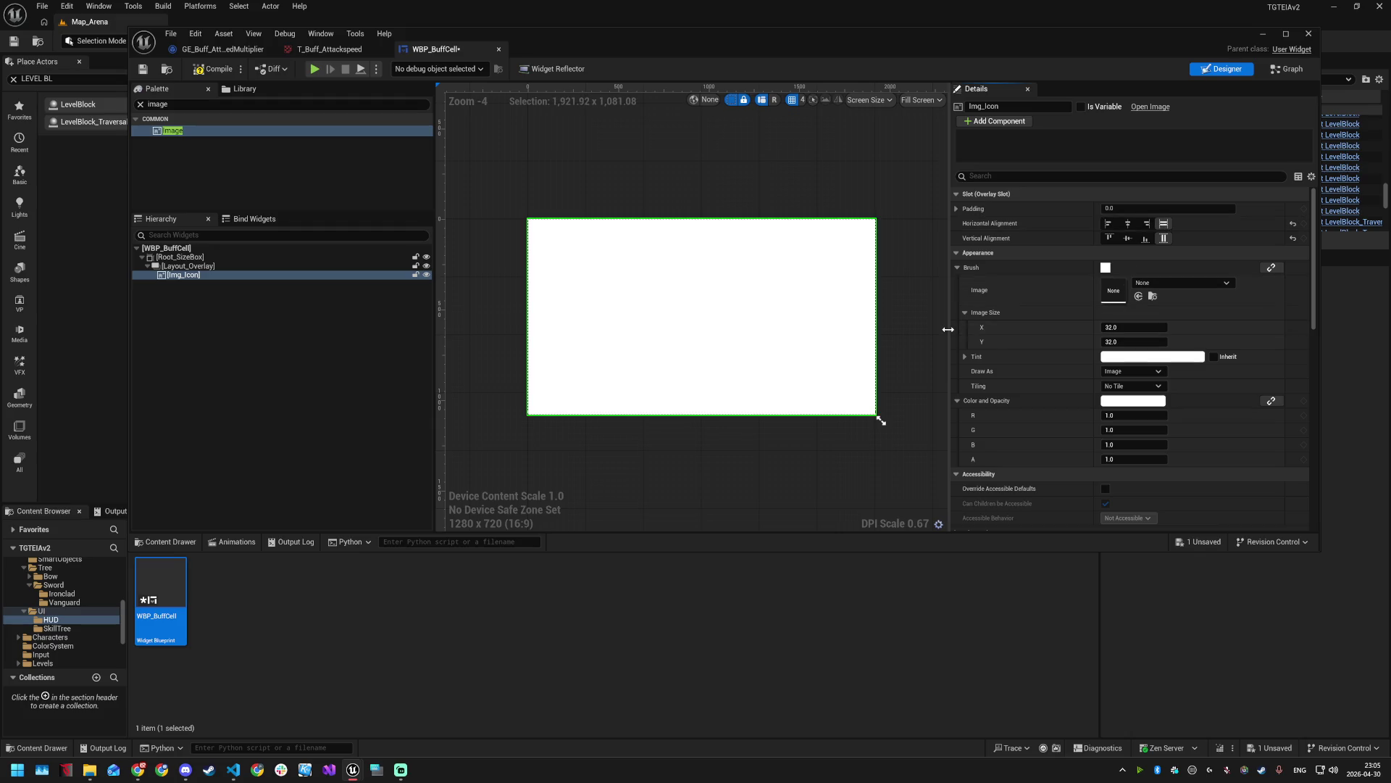
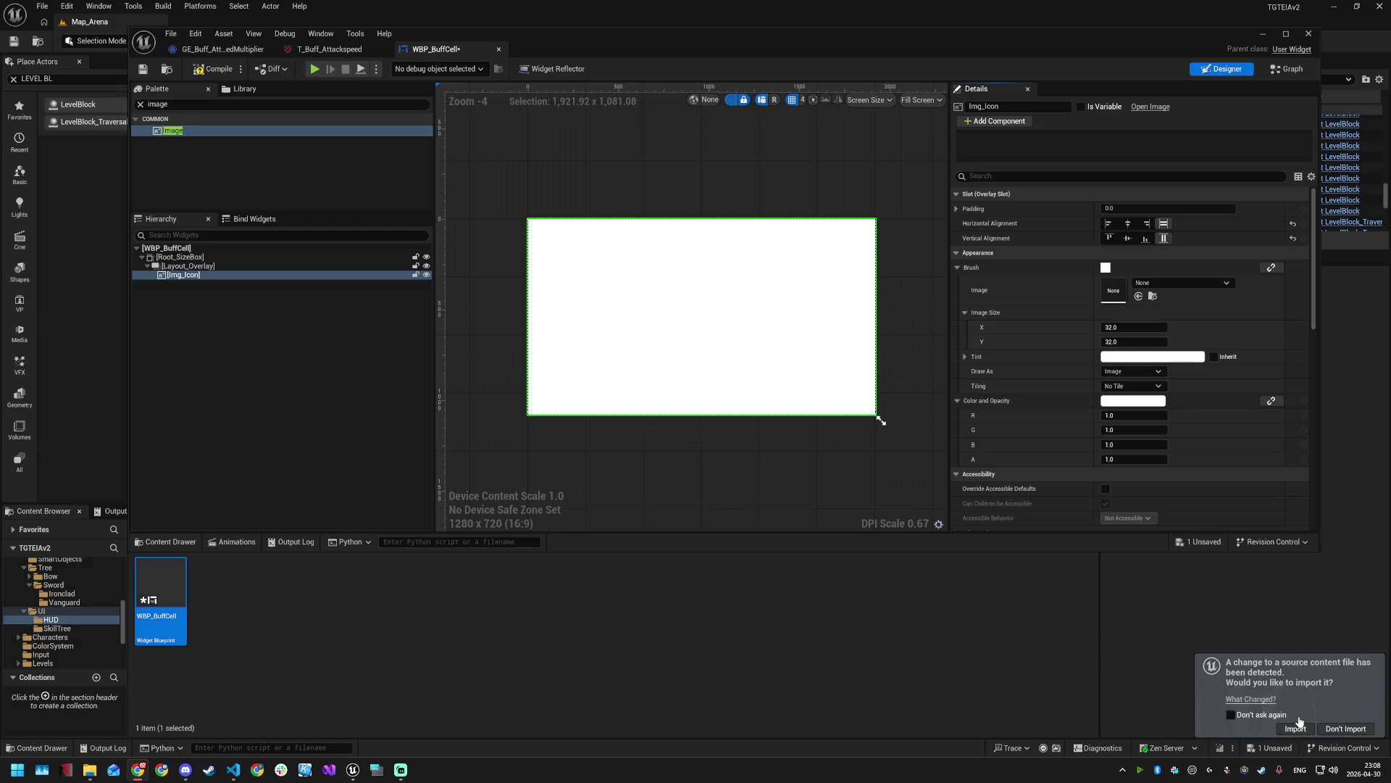
- Reimport the changed buff texture, then open T_Buff_Attackspeed from Visuals/UI/Icons/Buffs
click(1296, 729)
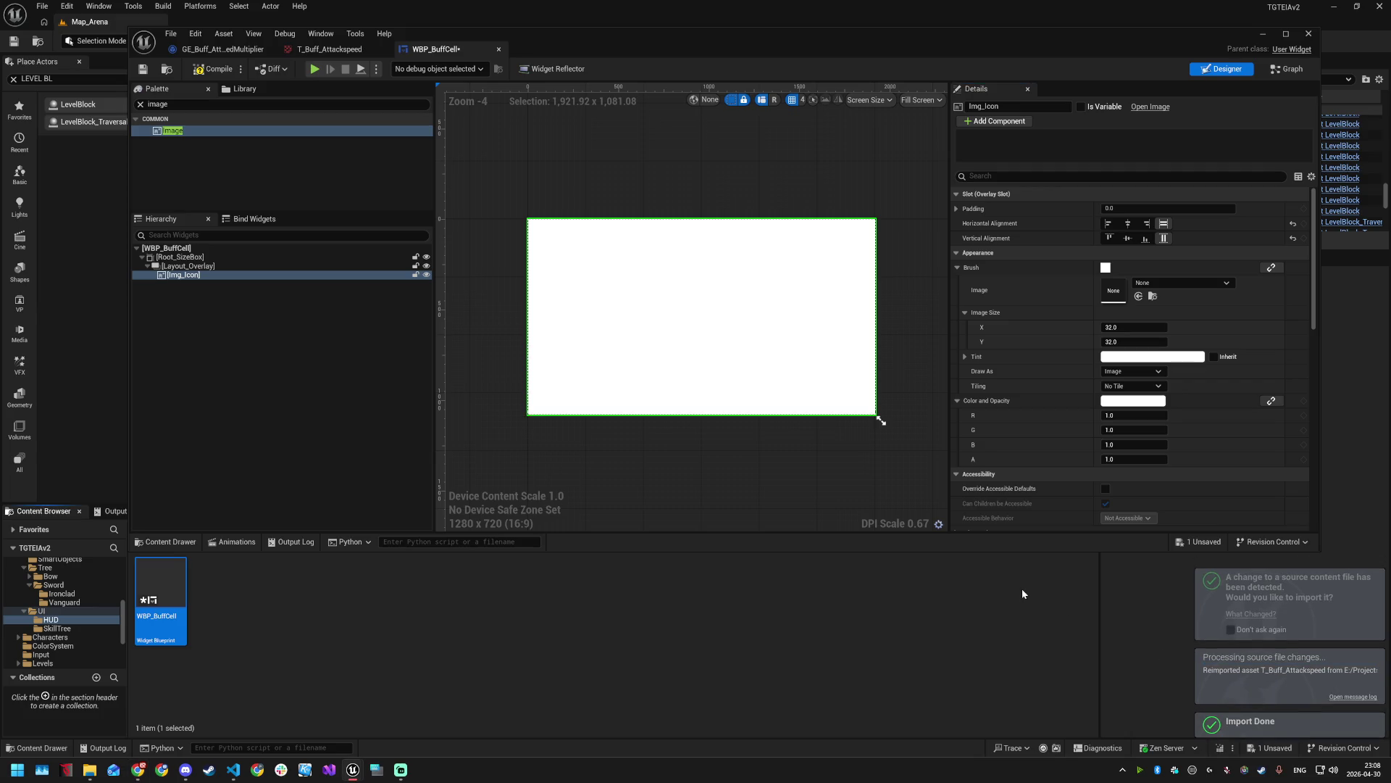
scroll(59, 640, down, 4)
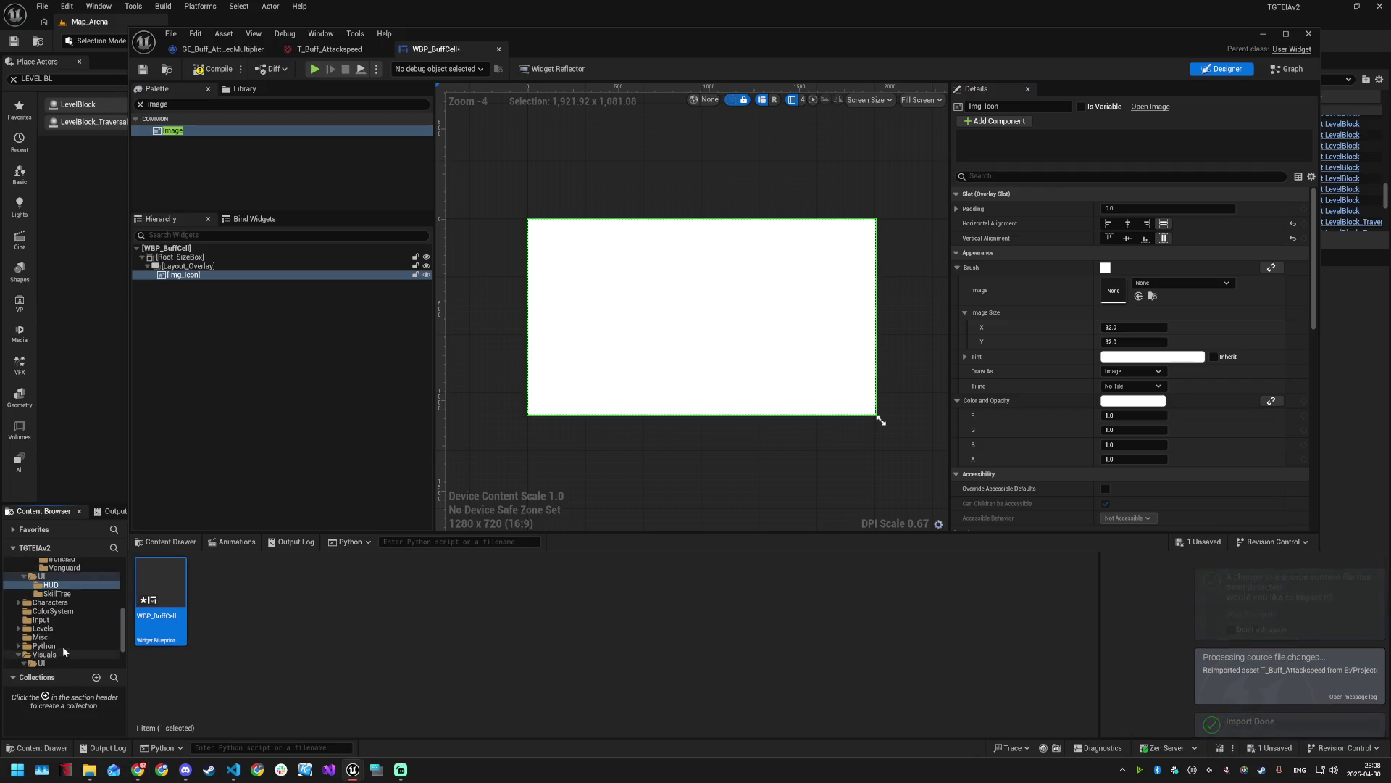
scroll(59, 640, down, 1)
click(58, 637)
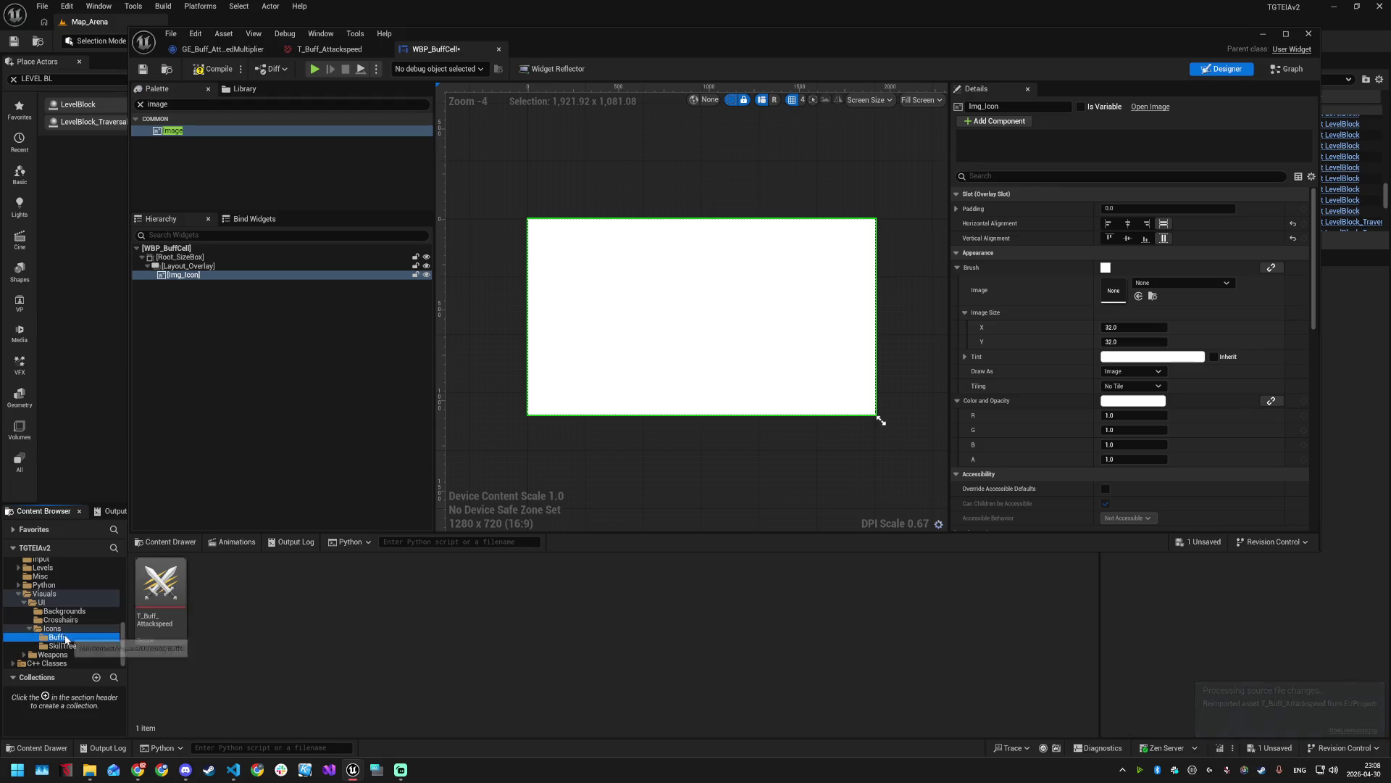
double_click(145, 583)
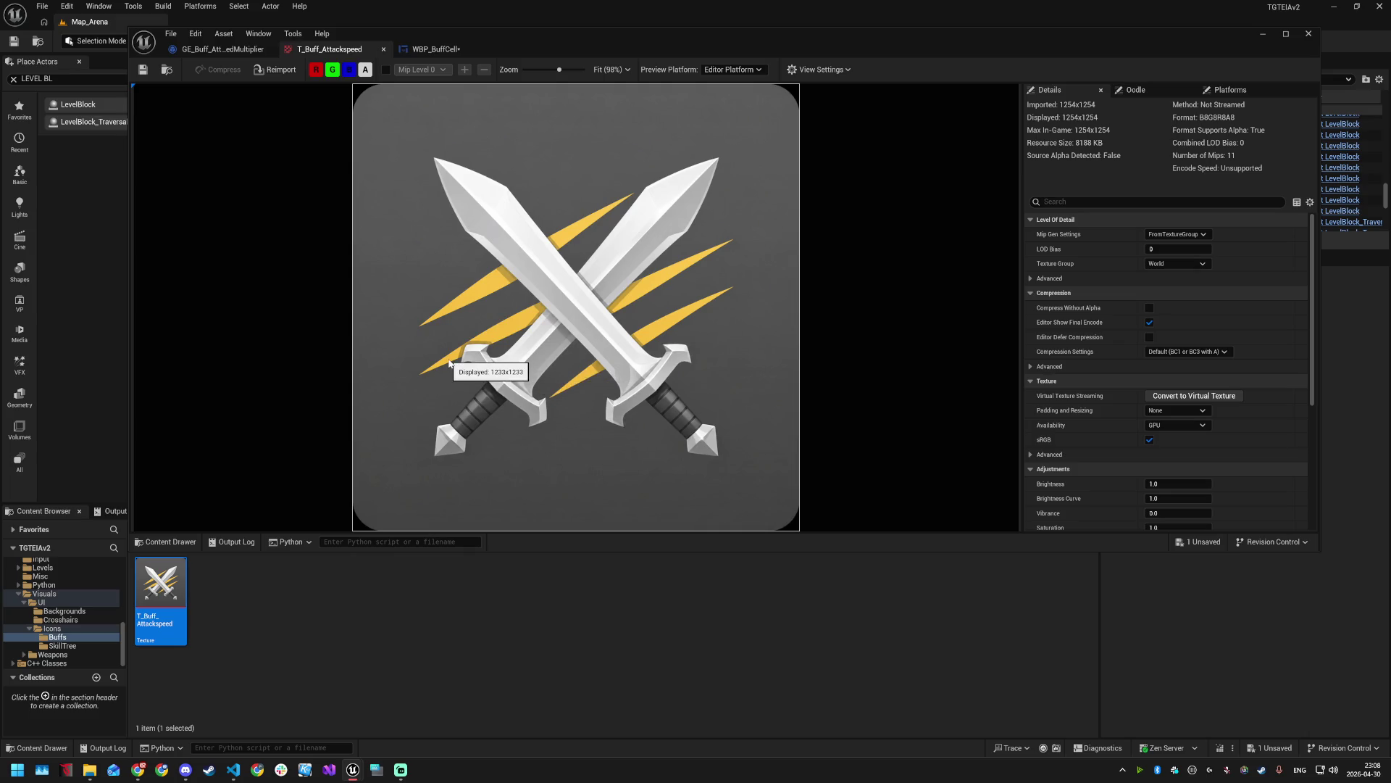
key(alt+Tab)
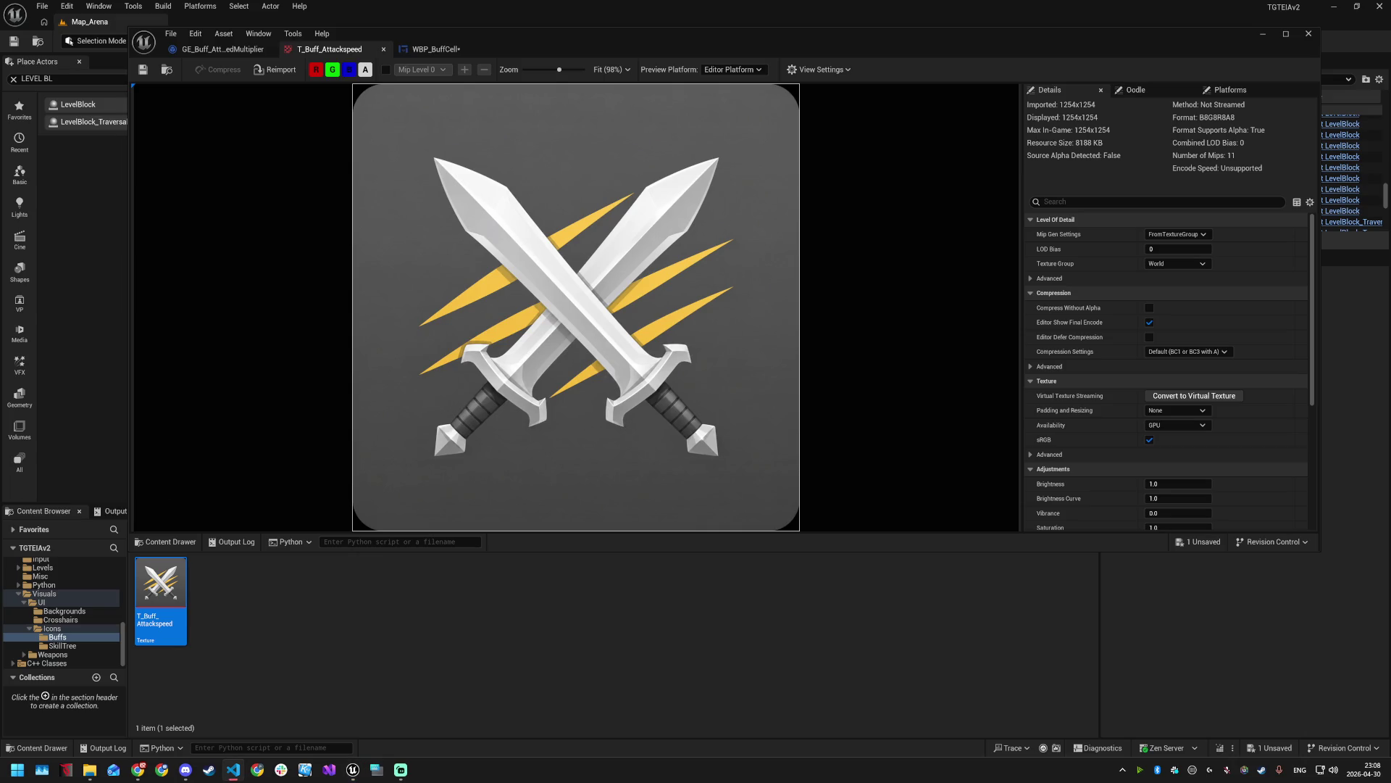
key(alt+Tab)
key(alt+Tab)
key(alt+Tab)
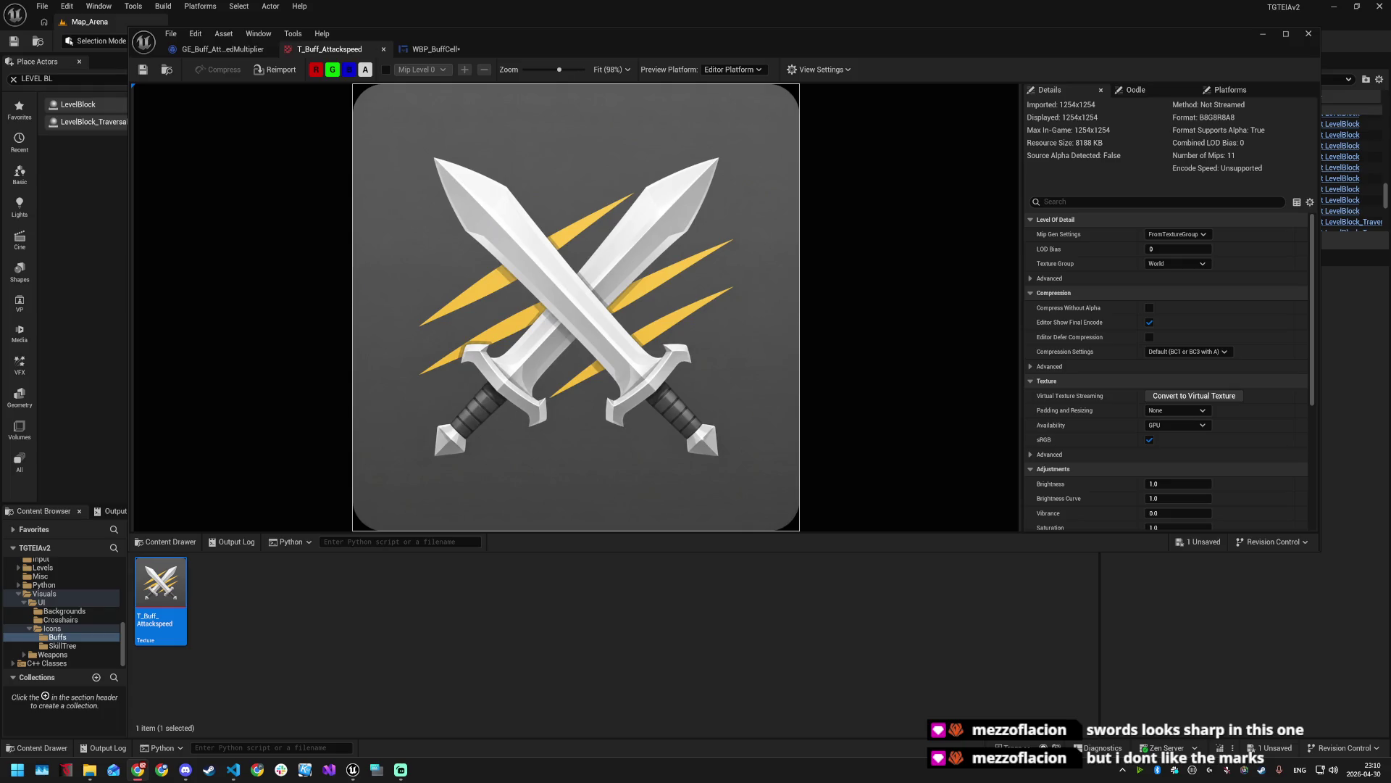
scroll(591, 312, up, 4)
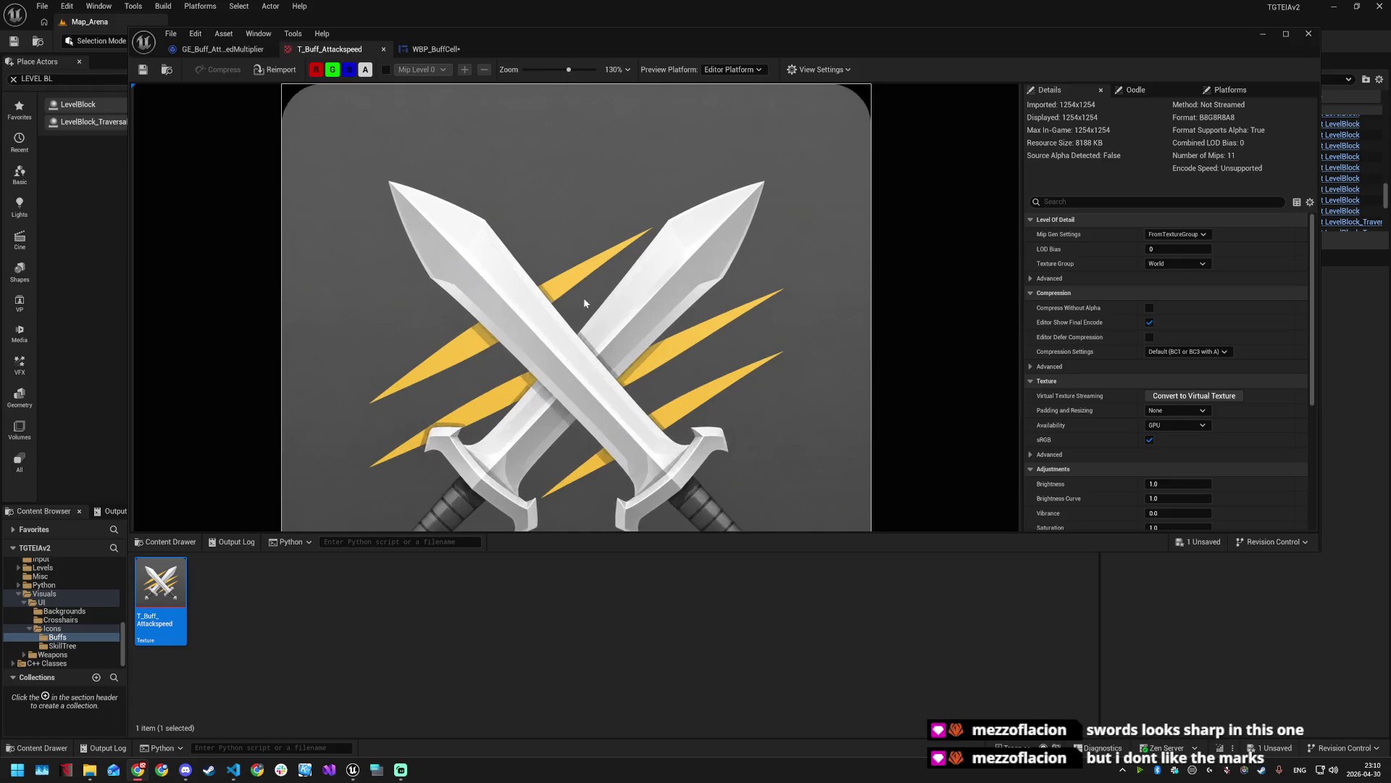
scroll(591, 309, up, 2)
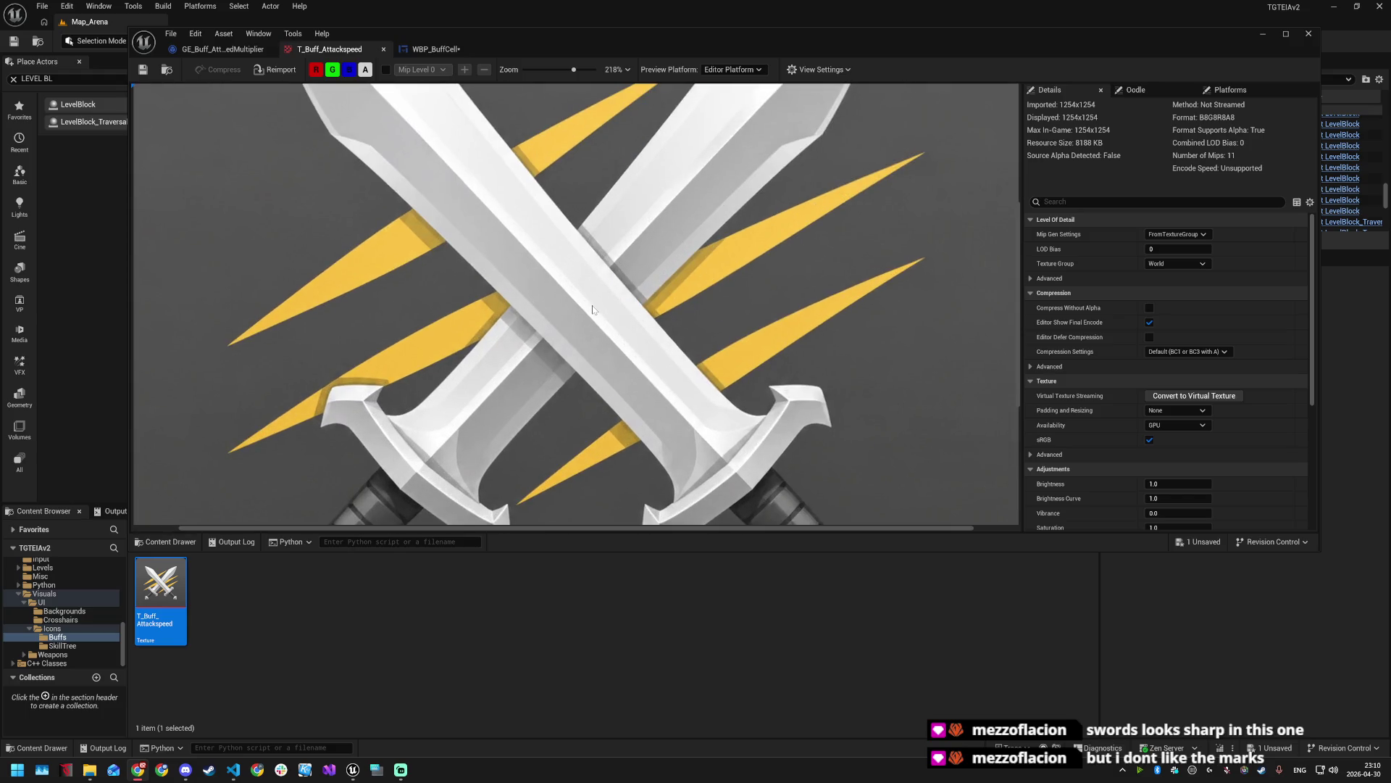
scroll(592, 309, down, 2)
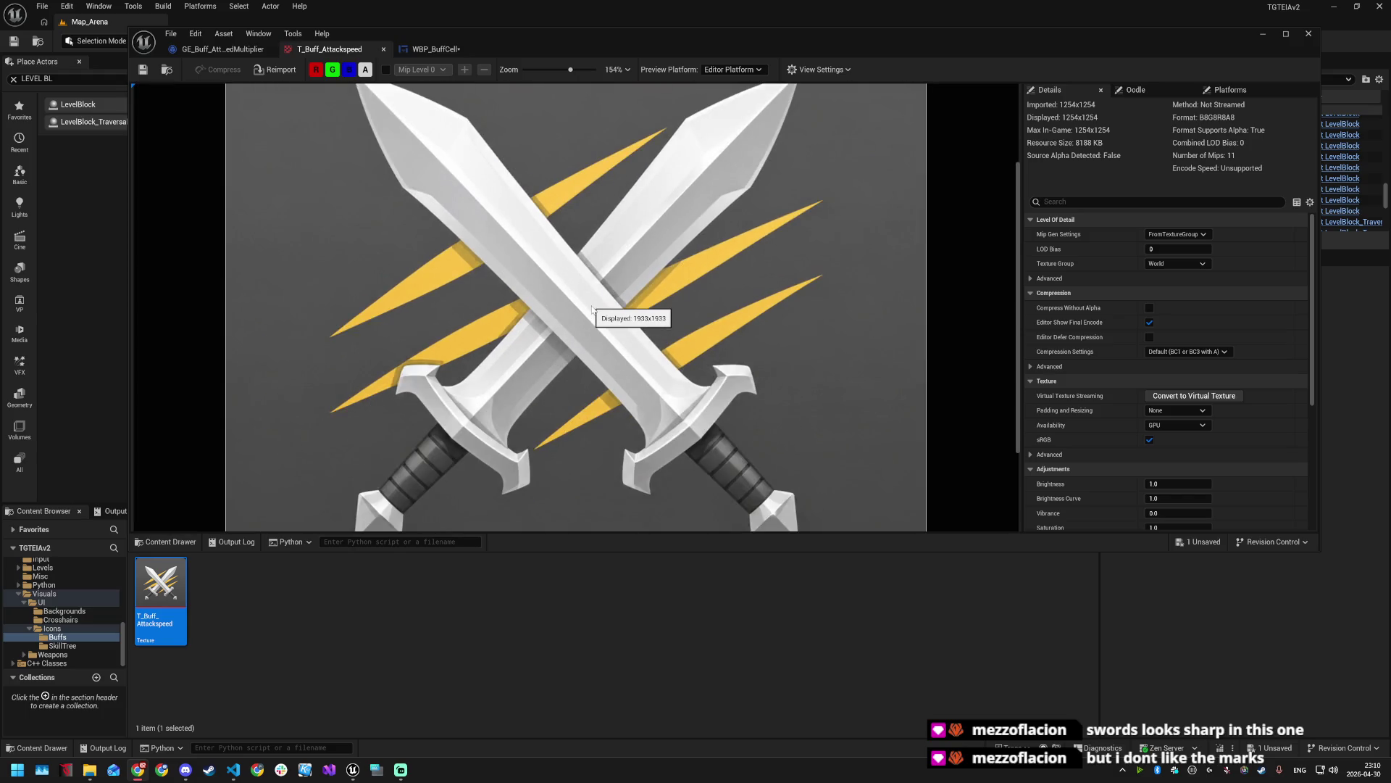
scroll(592, 309, down, 1)
scroll(592, 310, down, 1)
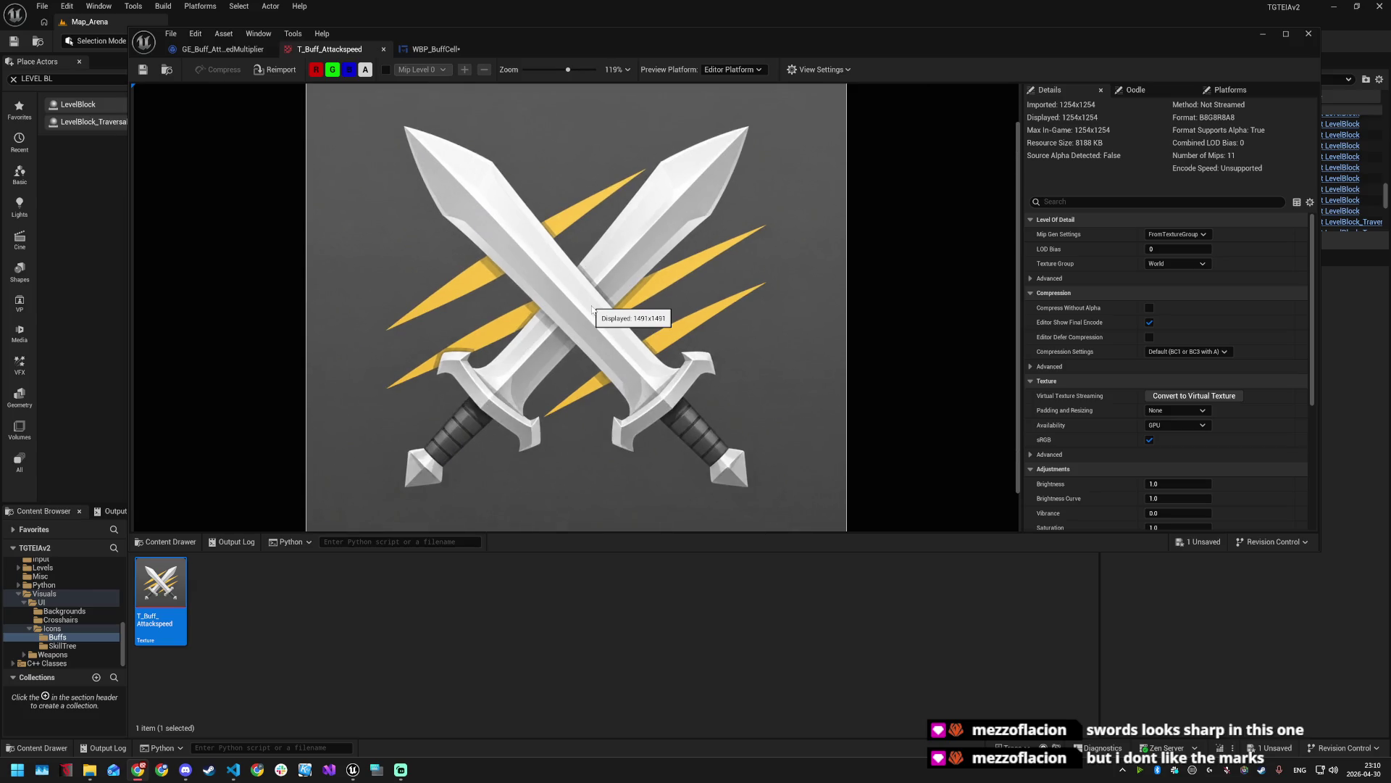
scroll(592, 310, down, 3)
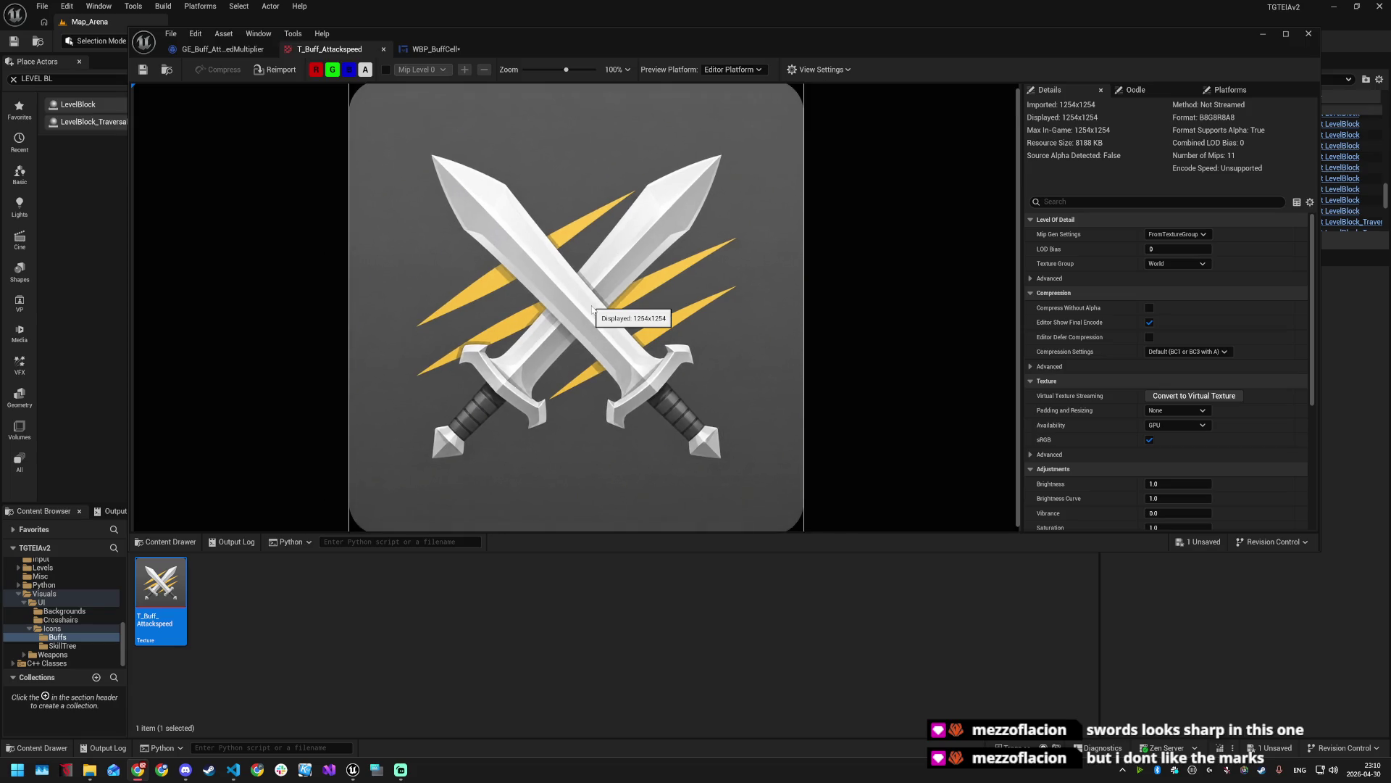
scroll(592, 309, up, 1)
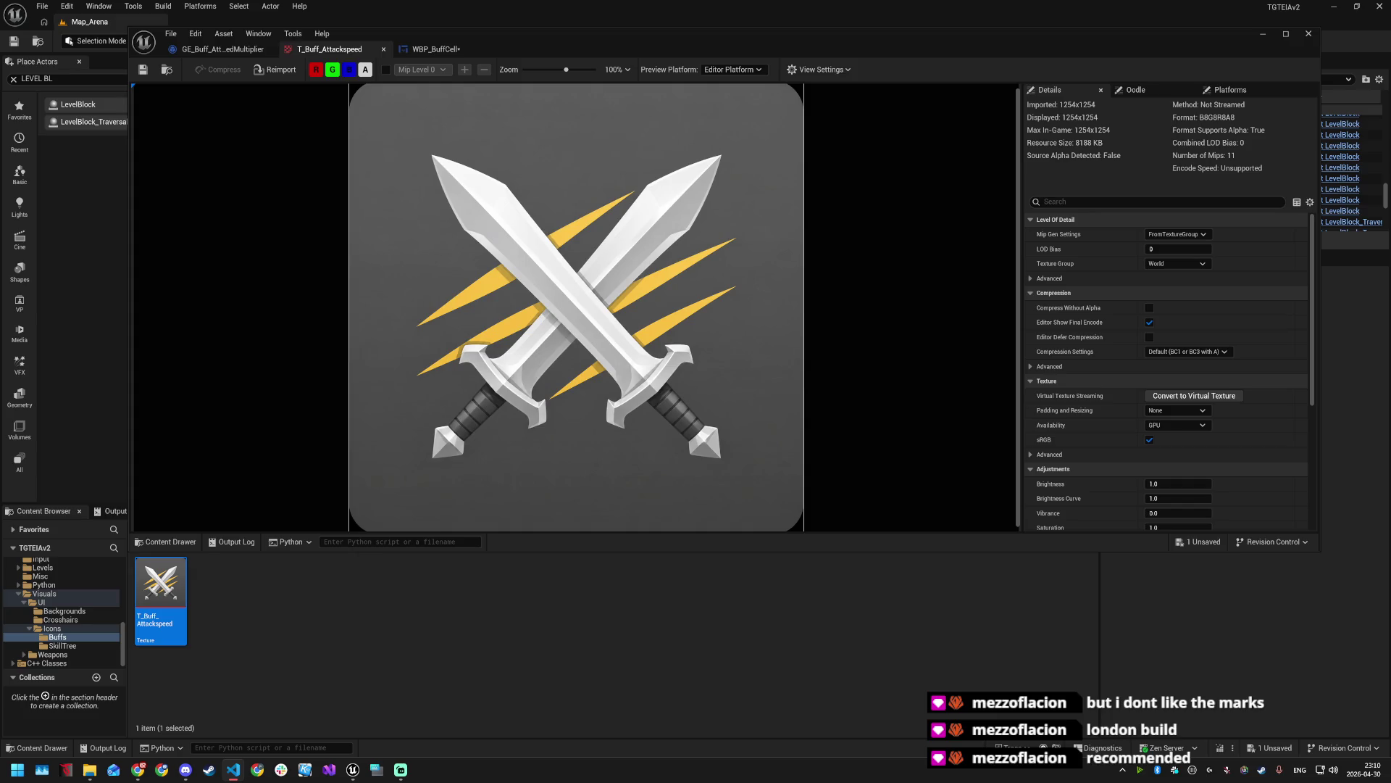
click(435, 48)
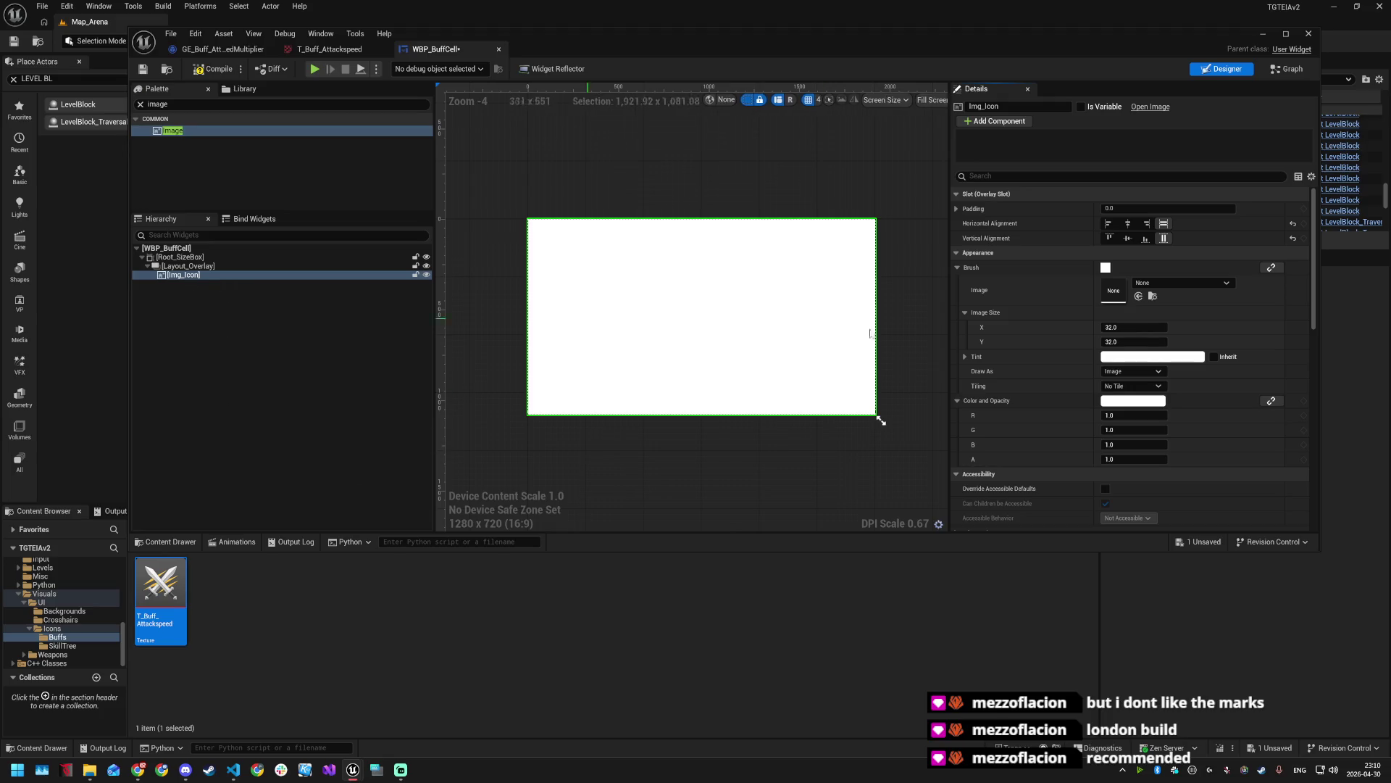
- Rename the hierarchy widgets to RootSizeBox, LayoutOverlay and Icon
click(187, 258)
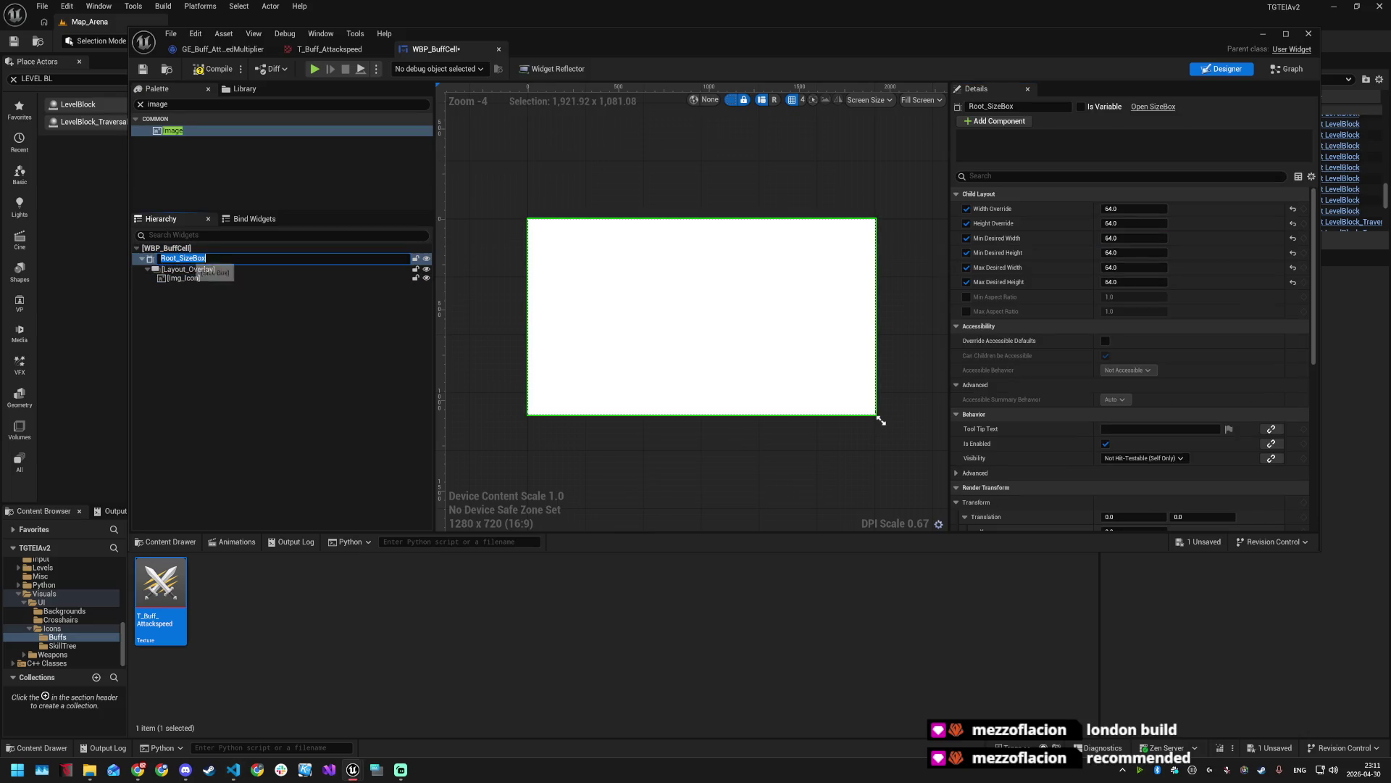
key(alt+Tab)
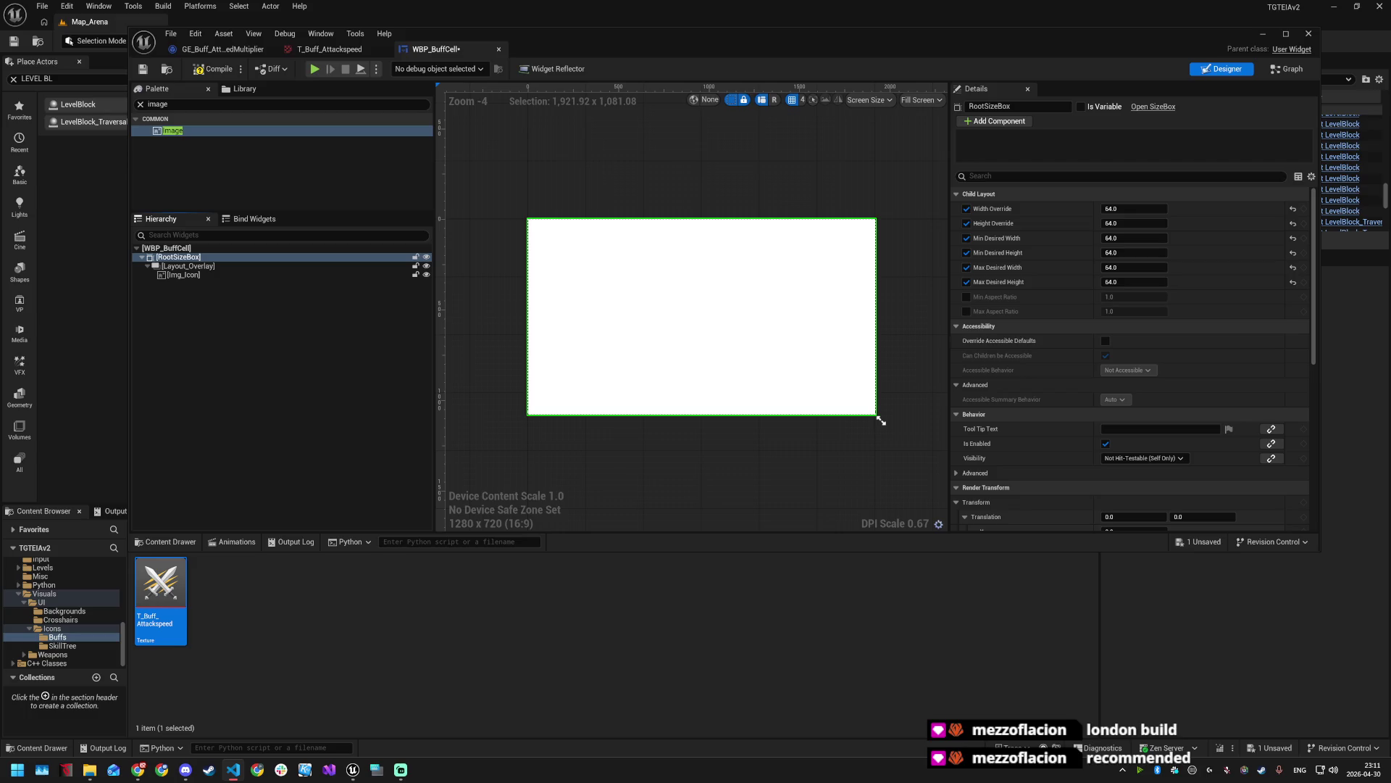
click(178, 266)
click(178, 266)
text(LayoutOverlay)
key(Return)
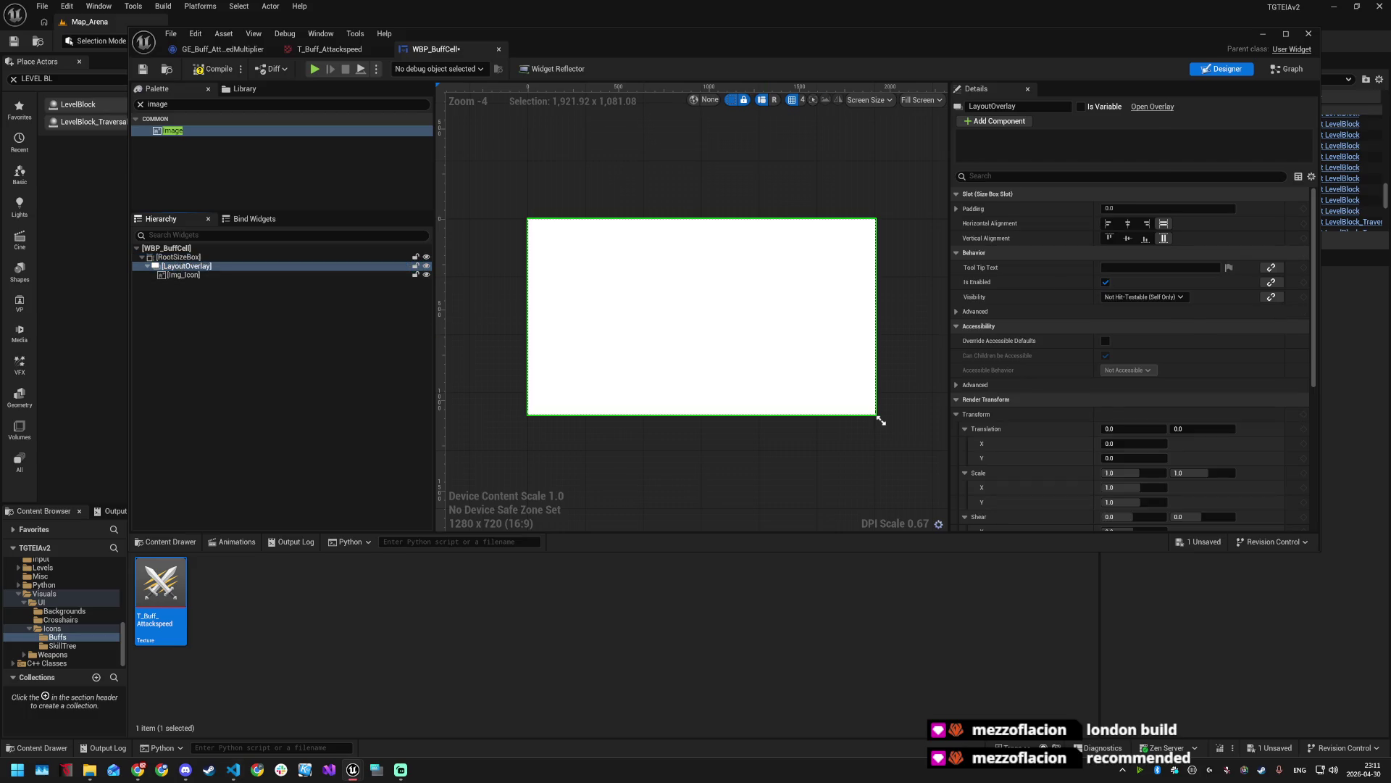
click(178, 276)
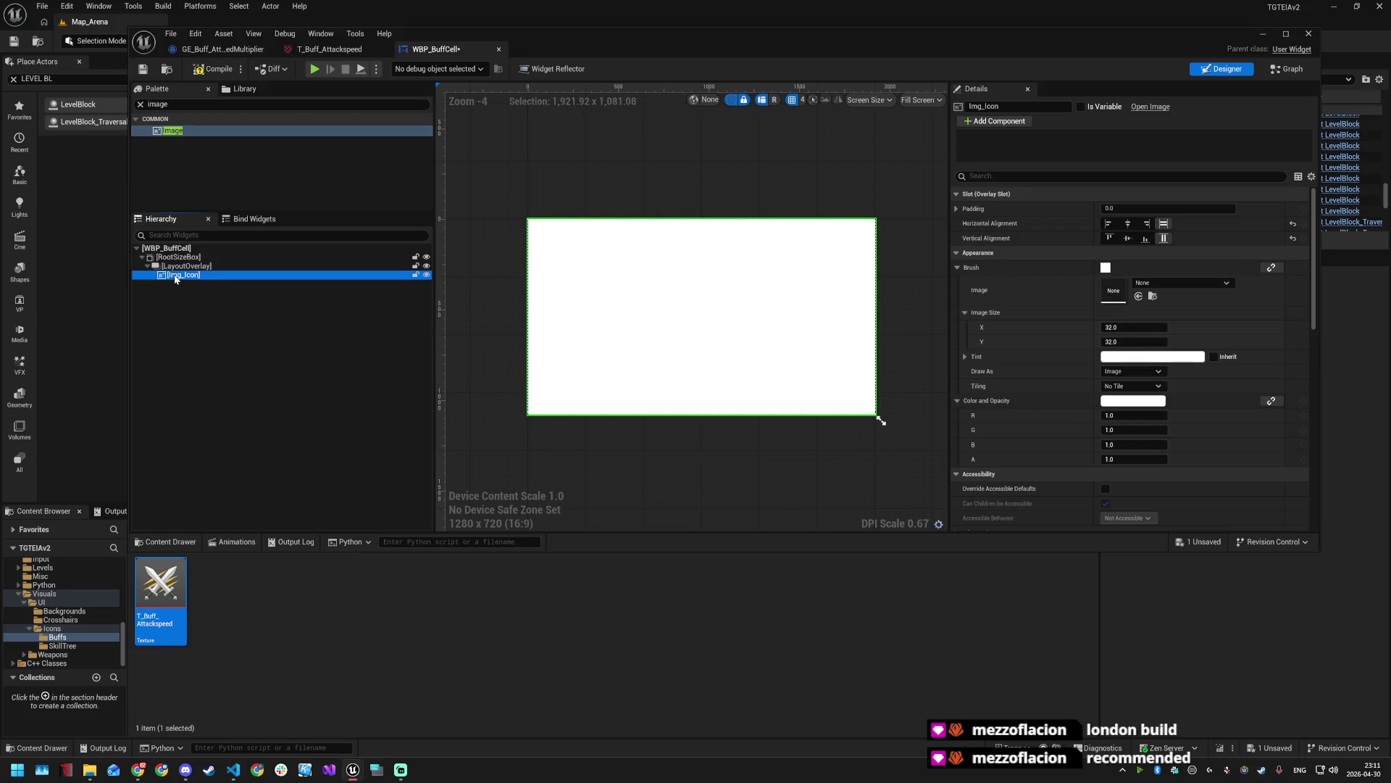
click(186, 276)
text(Icon)
key(Return)
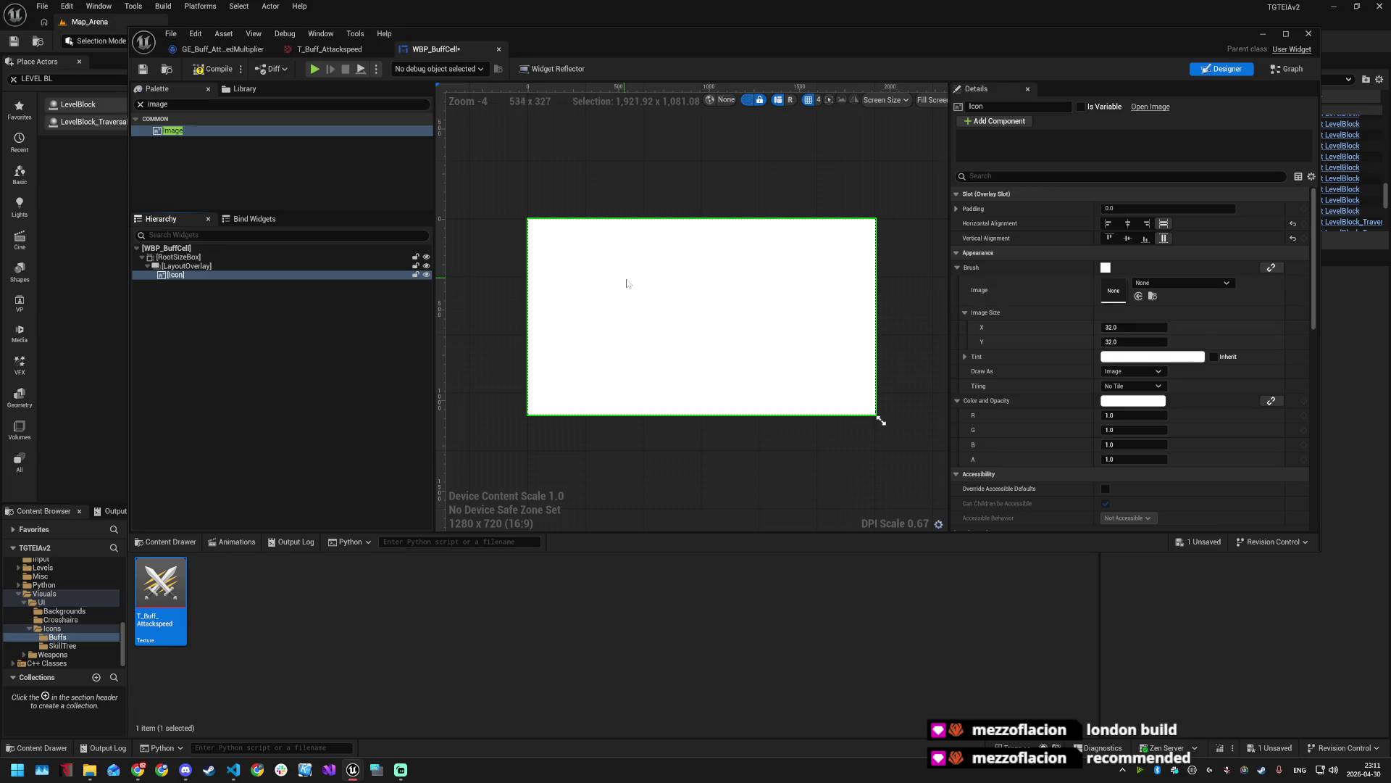
- Add a Progress Bar from the Palette into LayoutOverlay
click(166, 103)
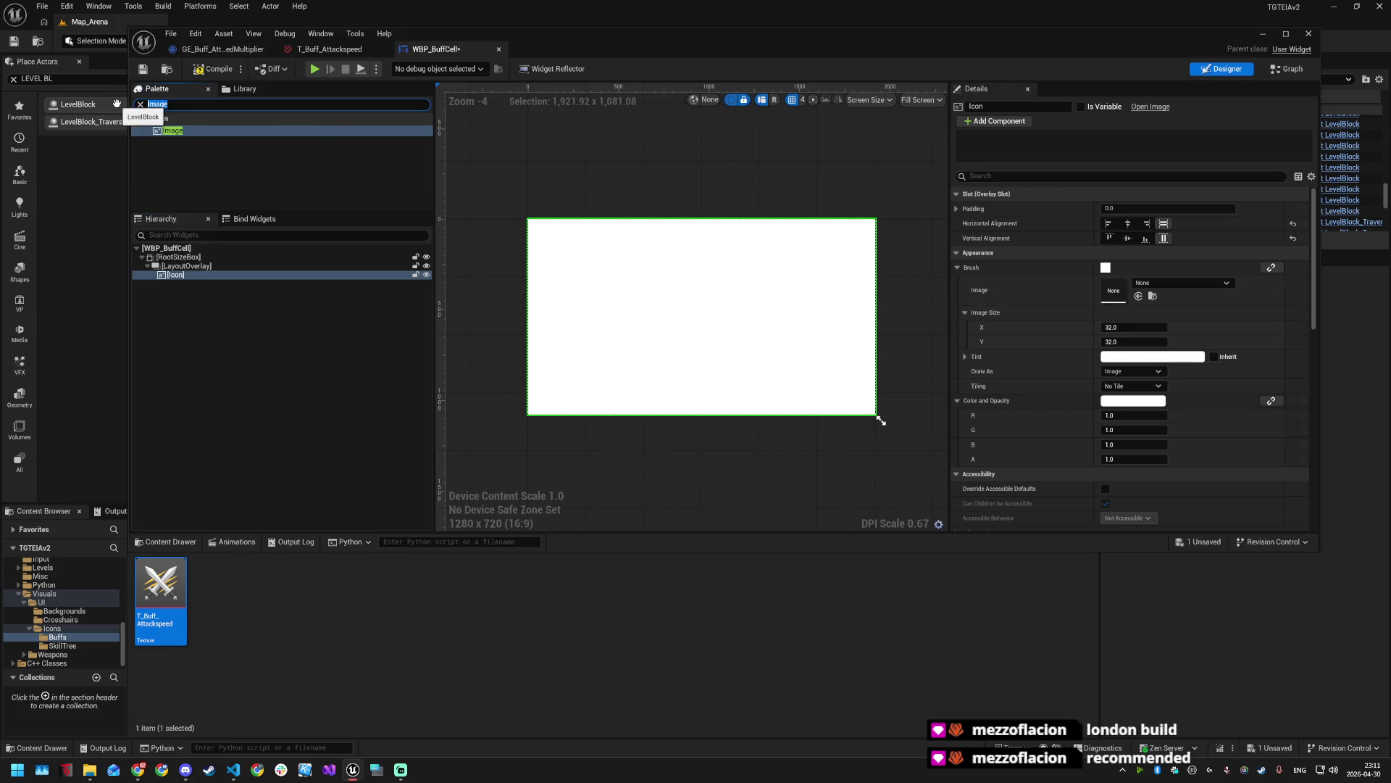
text(prog)
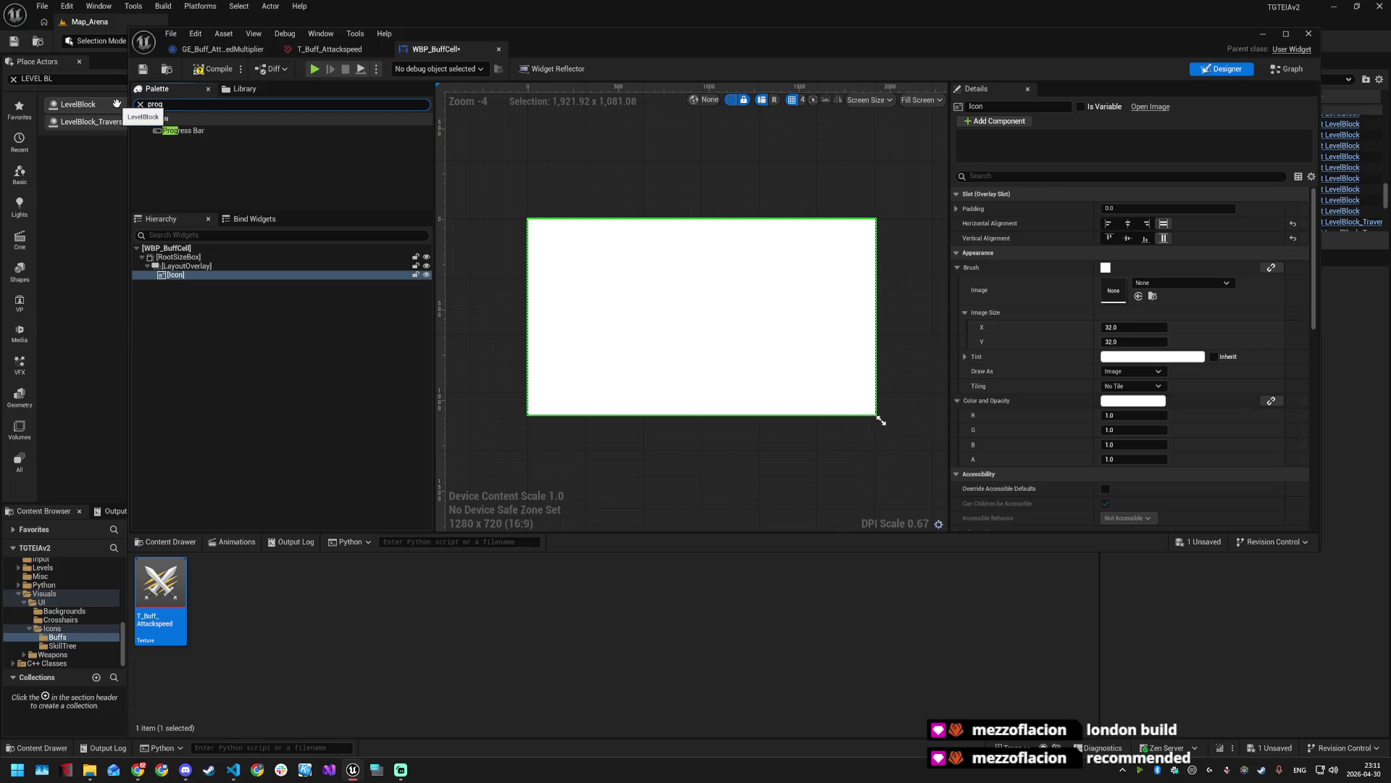
mouse_move(184, 130)
mouse_down()
mouse_move(178, 272)
mouse_move(199, 290)
mouse_up()
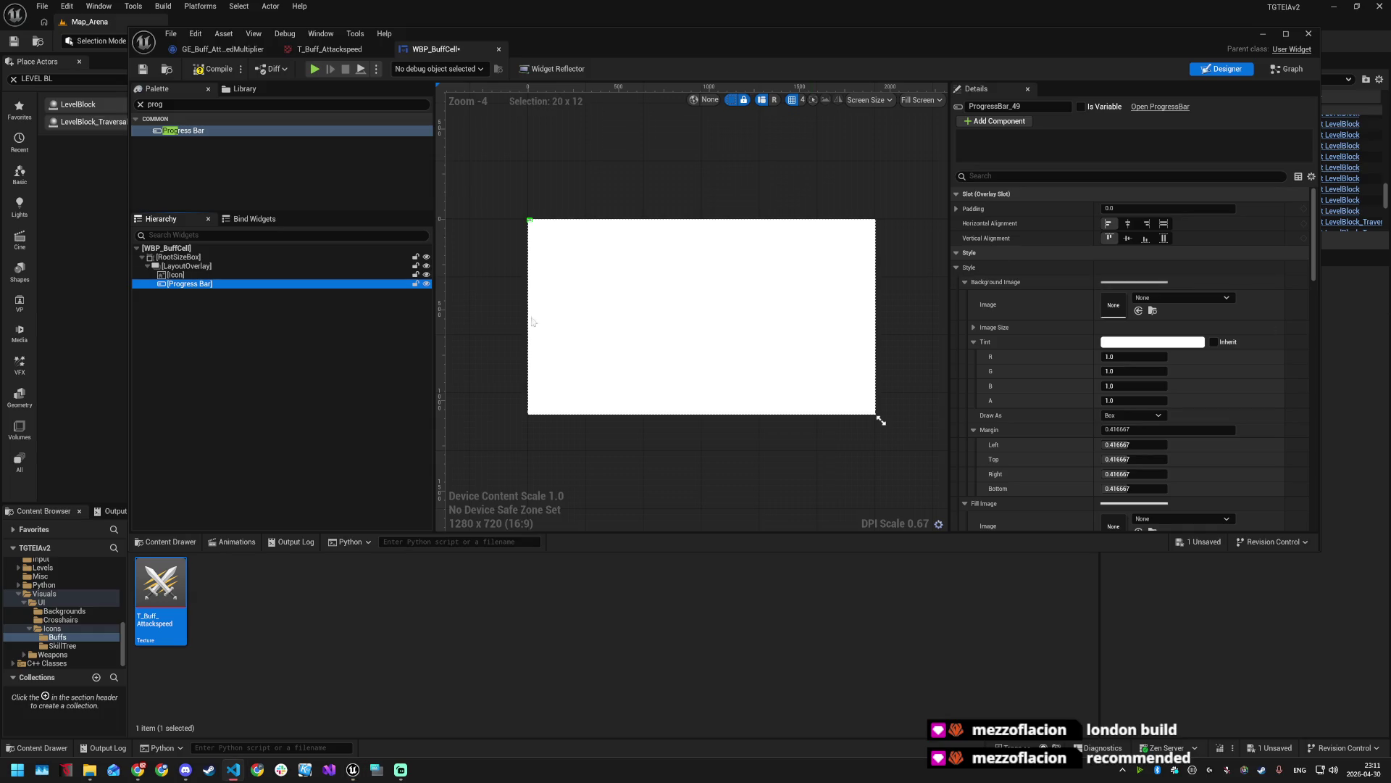
- Rename the new Progress Bar to CooldownBar
click(197, 289)
key(F2)
text(CooldownBar)
key(Return)
- Stretch CooldownBar across the full width and anchor it to the bottom edge
click(218, 276)
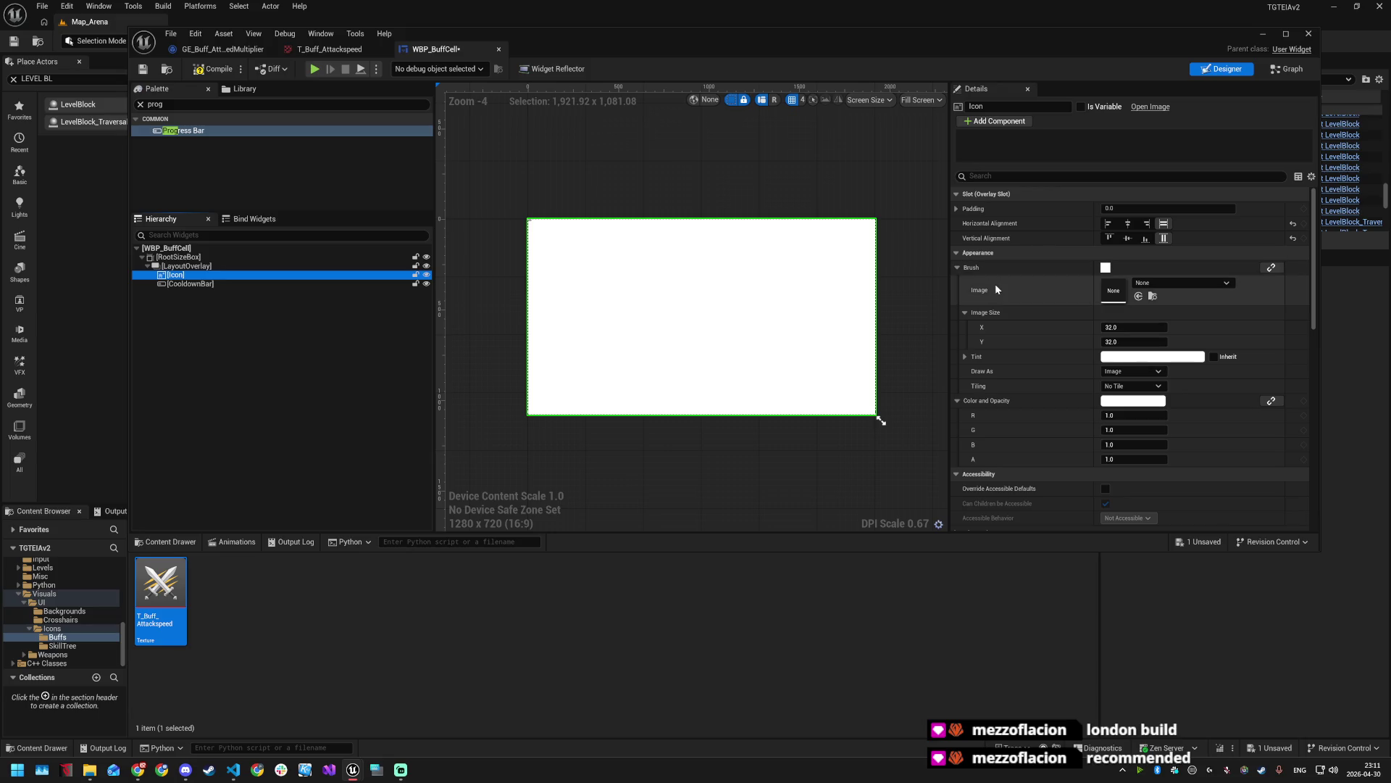
click(205, 283)
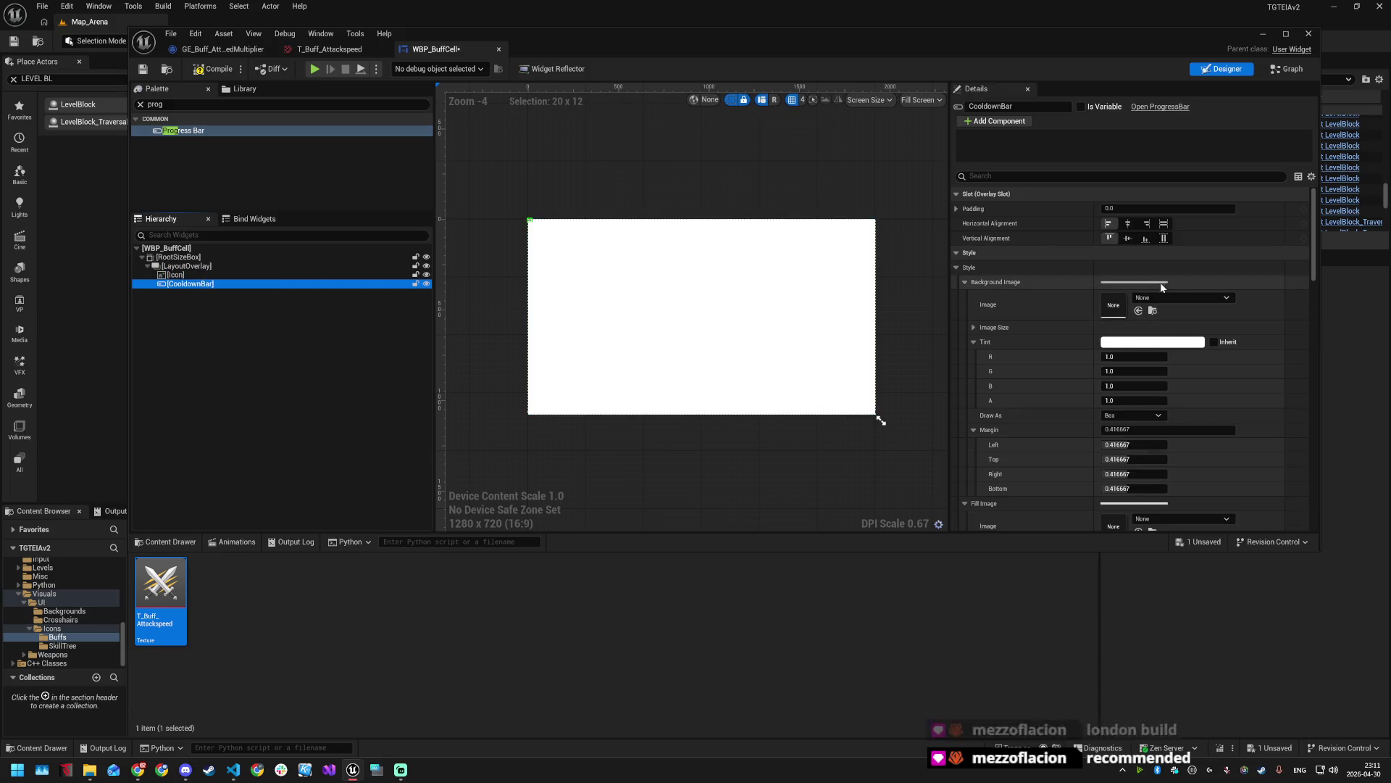
click(1131, 226)
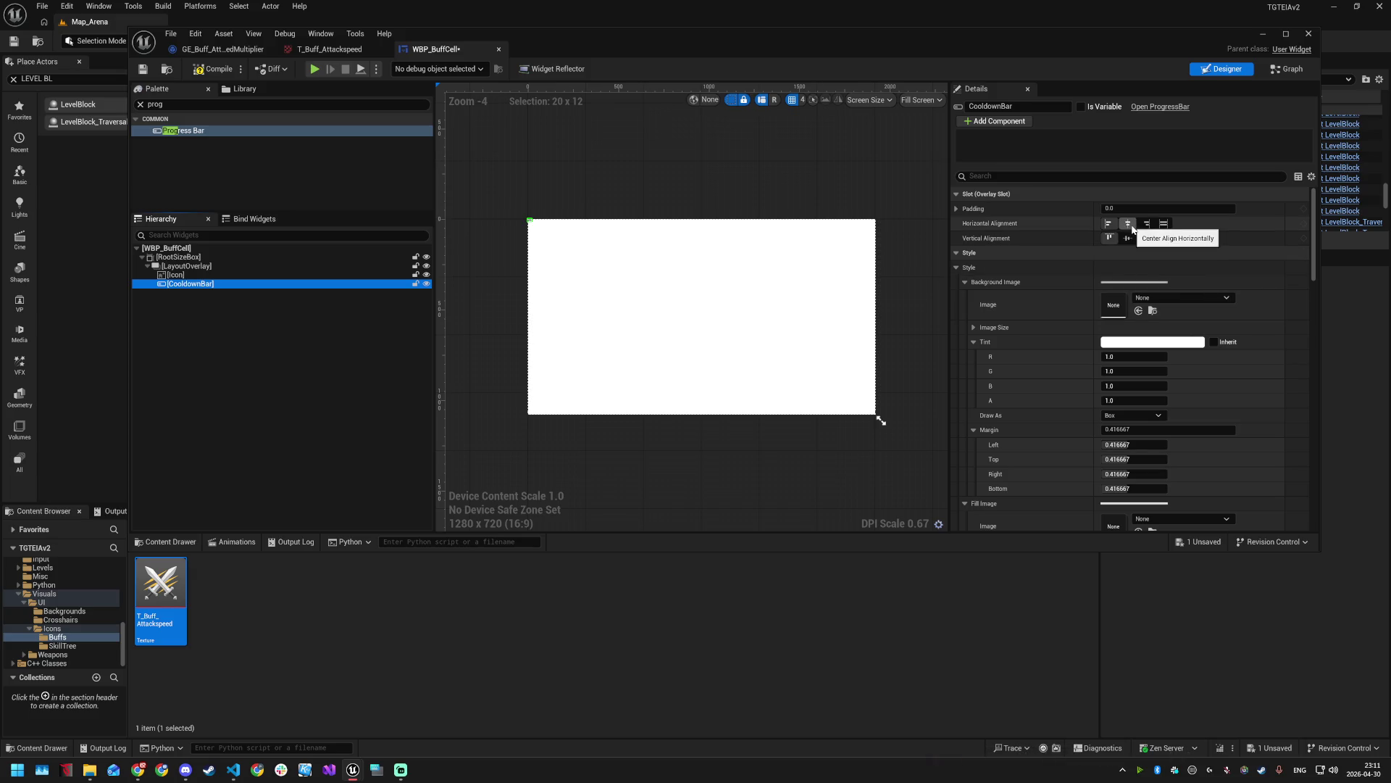
click(1164, 223)
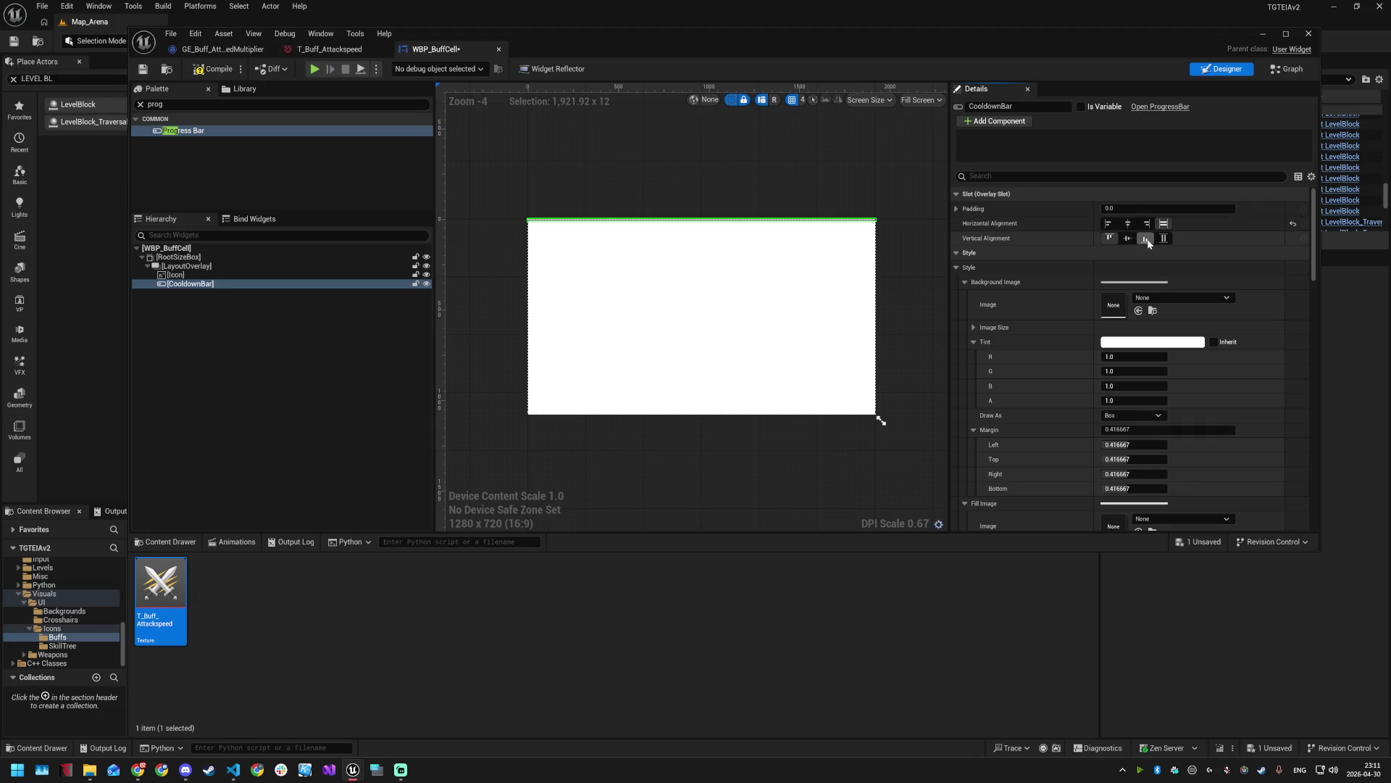
click(1146, 238)
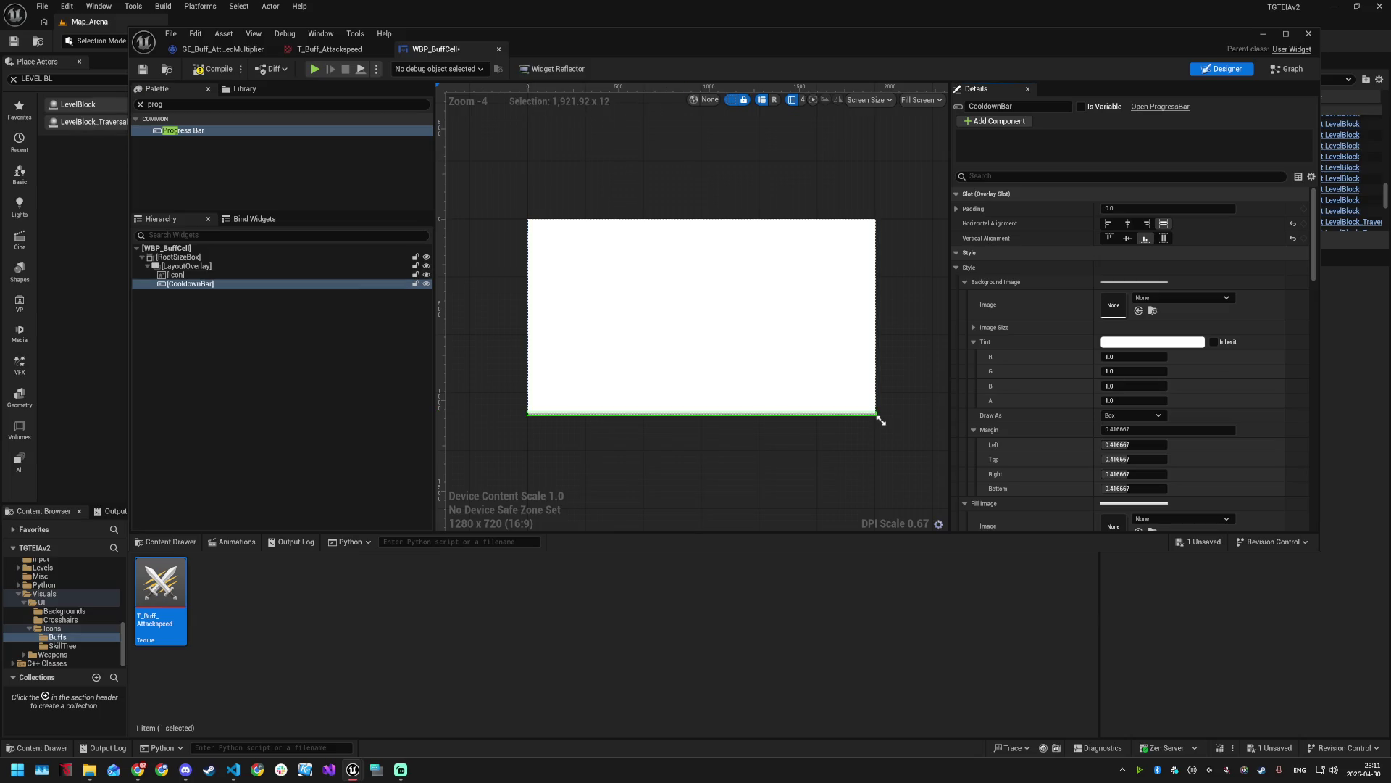
- Set CooldownBar's Percent to 1.0 and save the widget blueprint
click(1058, 176)
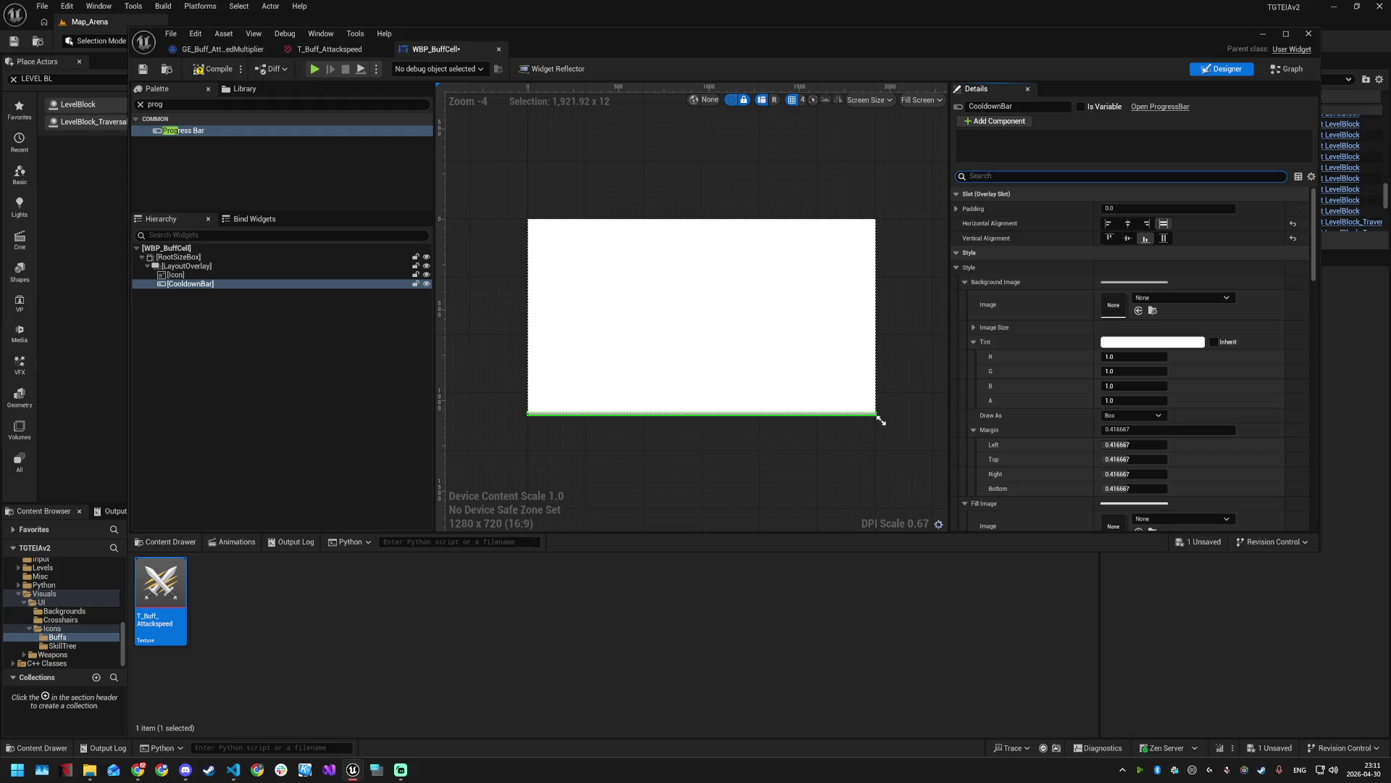
text(perc)
click(1137, 209)
text(1)
key(Return)
key(ctrl+s)
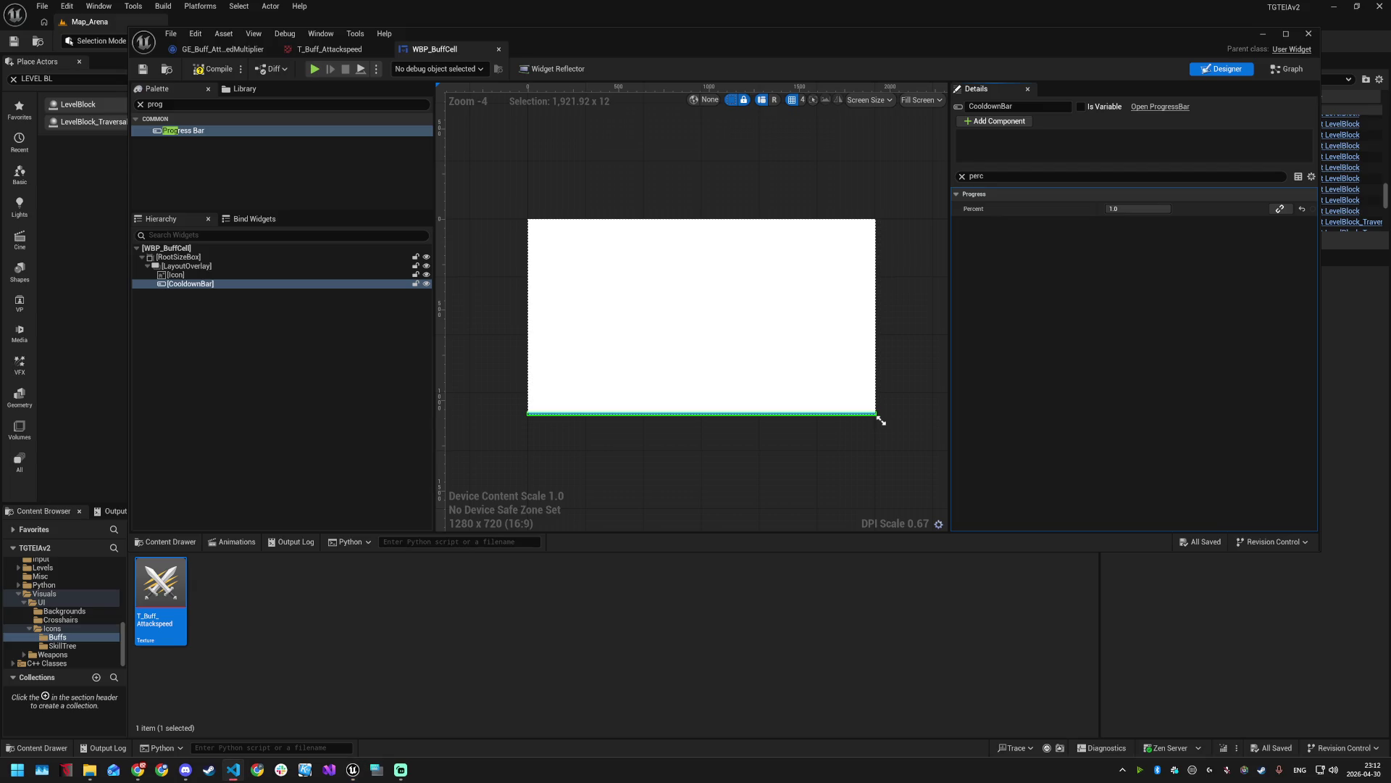
- Set CooldownBar's Bar Fill Type to Left to Right
click(1044, 176)
text(BarFillType)
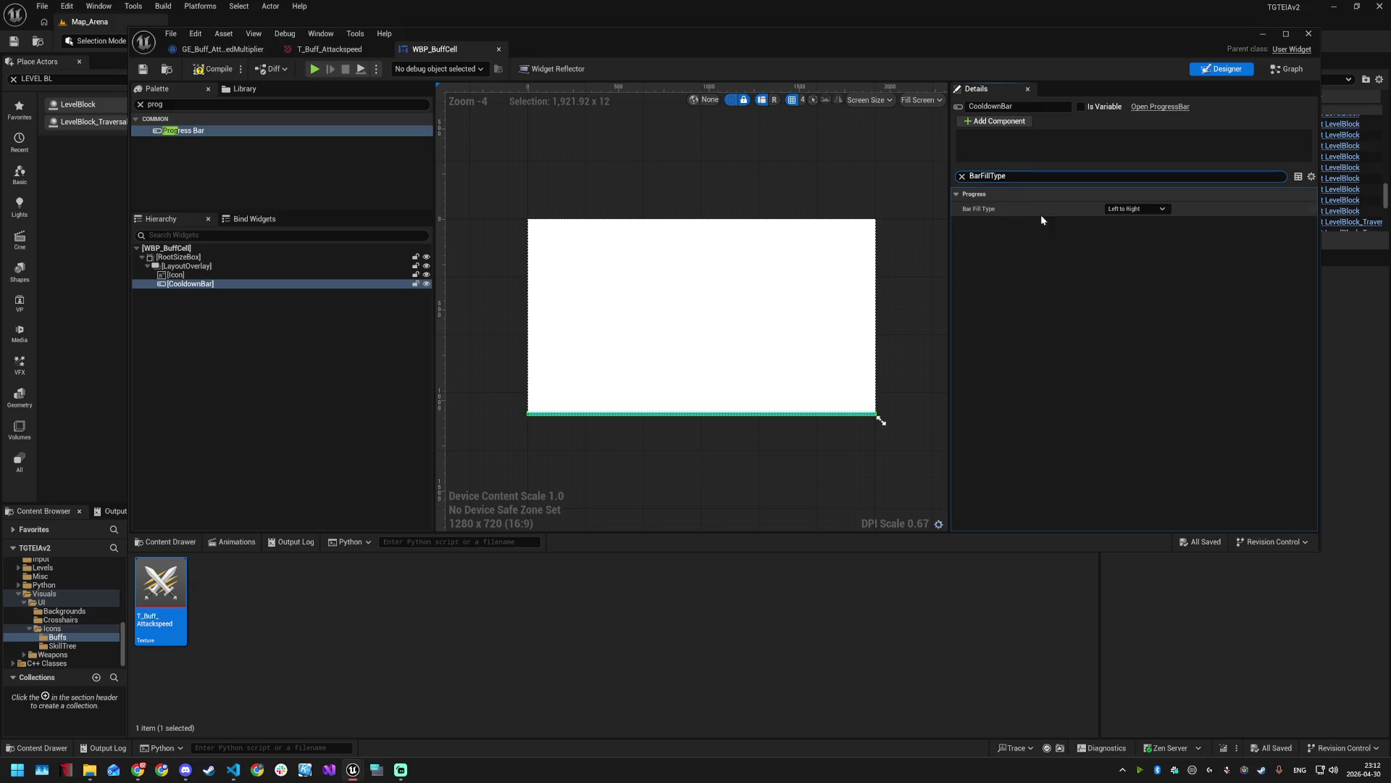
click(1163, 259)
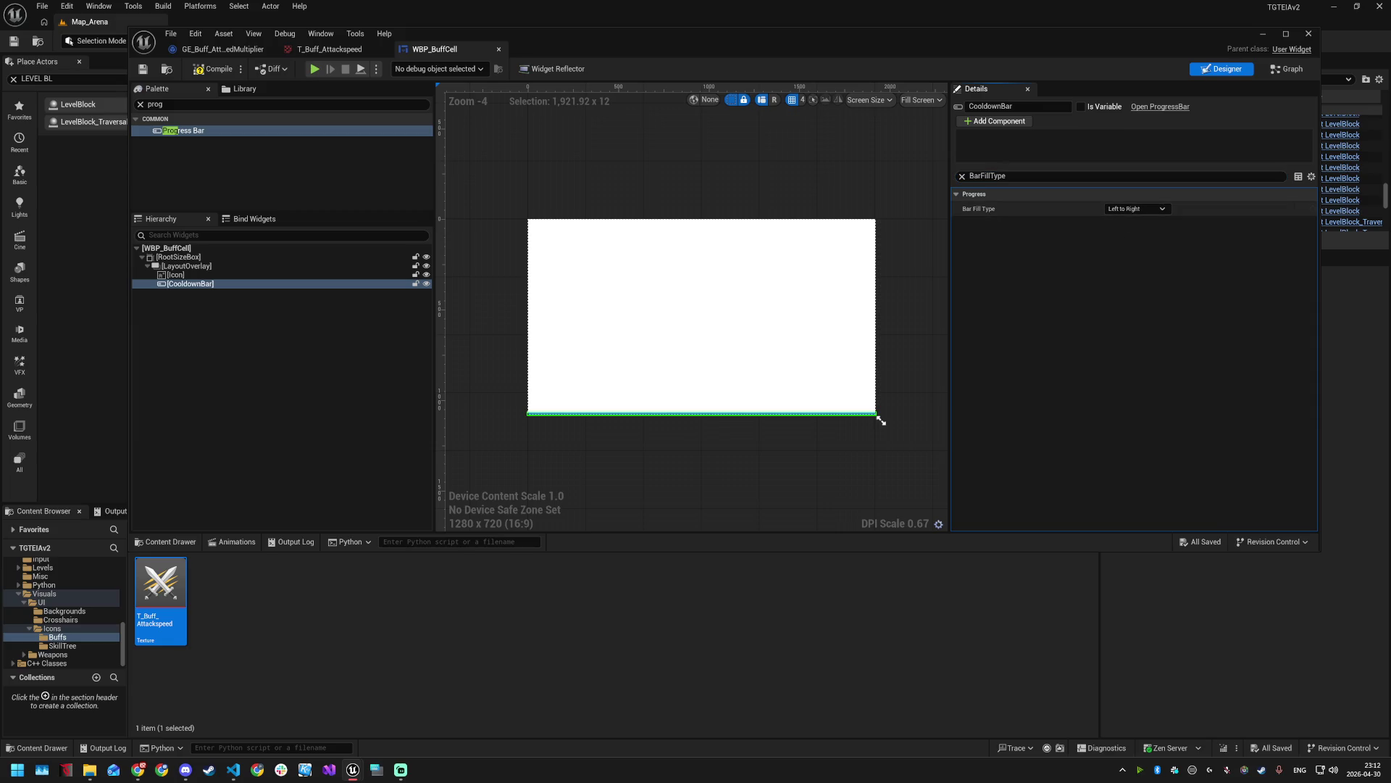
double_click(154, 104)
- Add a Text widget below CooldownBar and name it CountdownText
text(text)
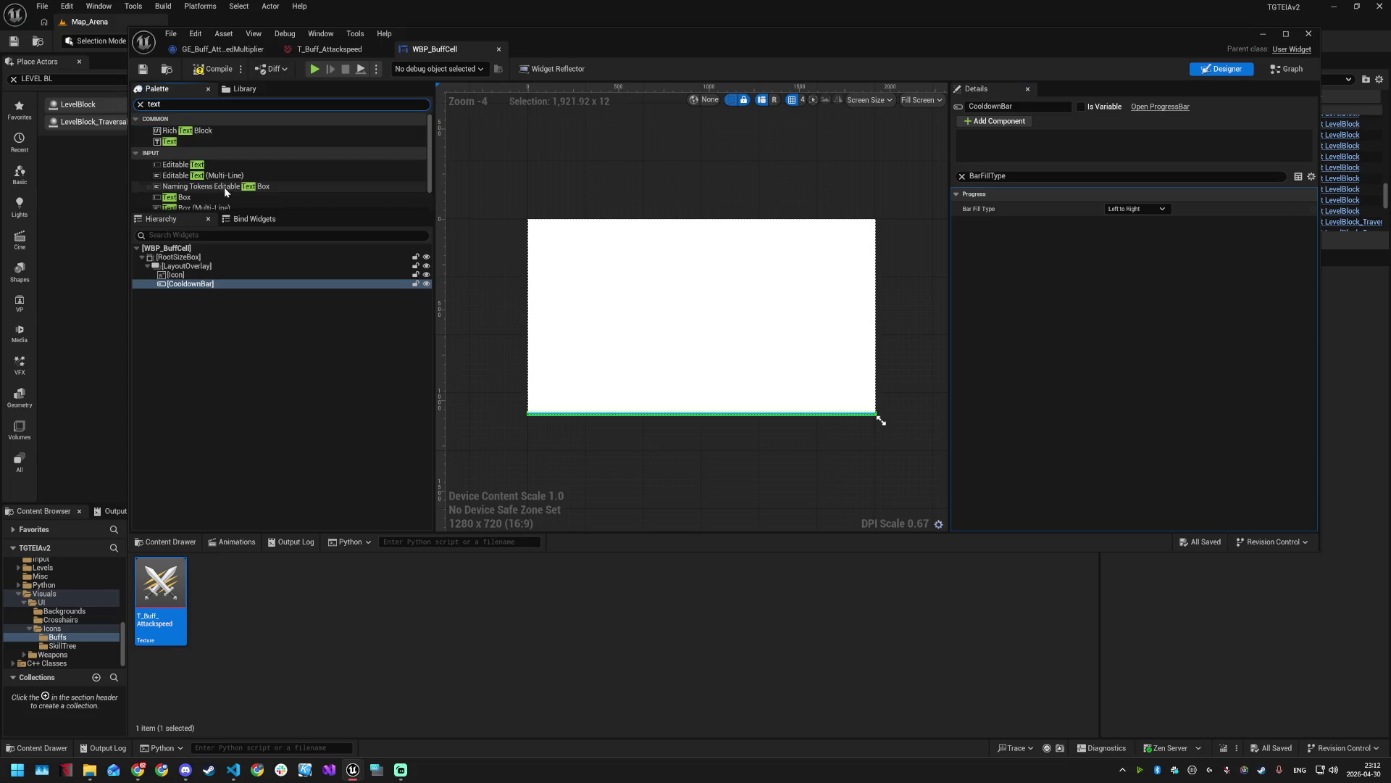
mouse_move(169, 141)
mouse_down()
mouse_move(178, 277)
mouse_move(194, 297)
mouse_up()
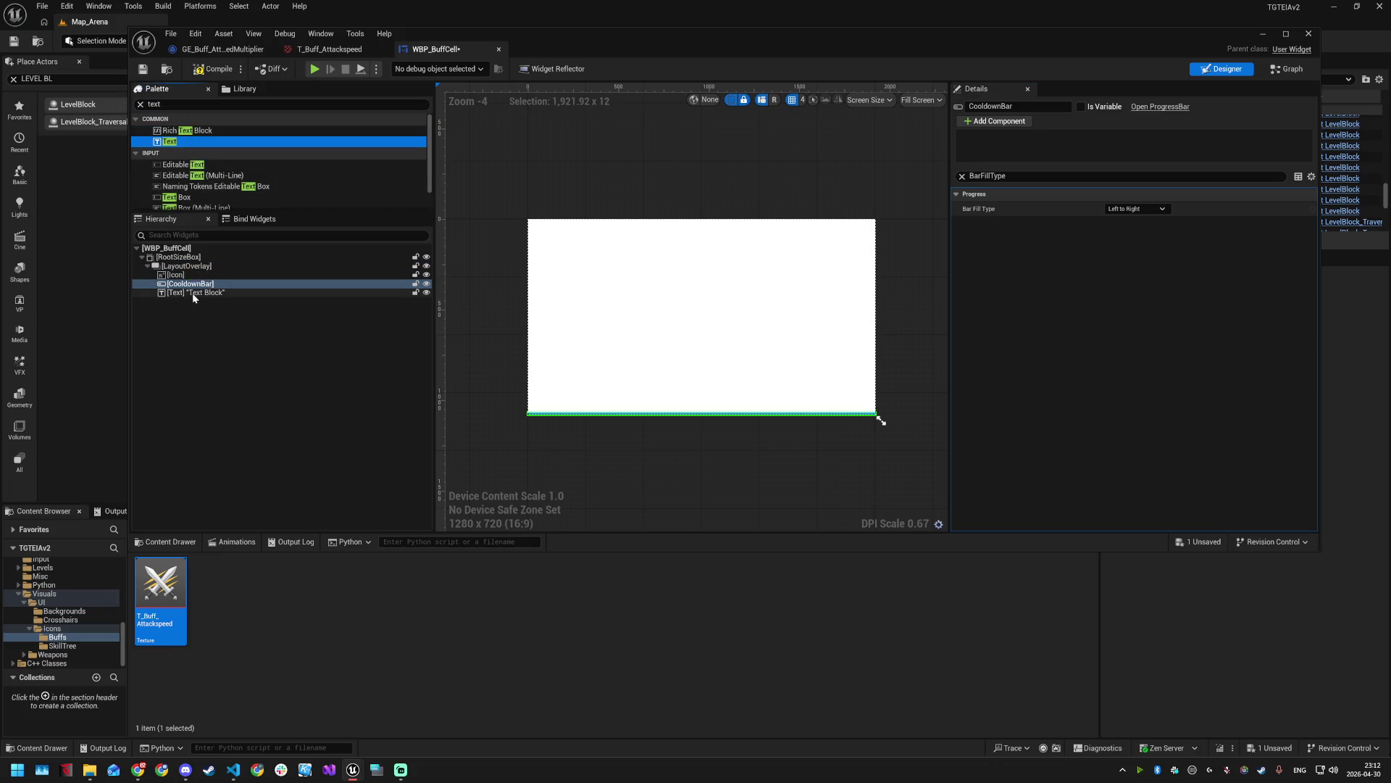
click(193, 293)
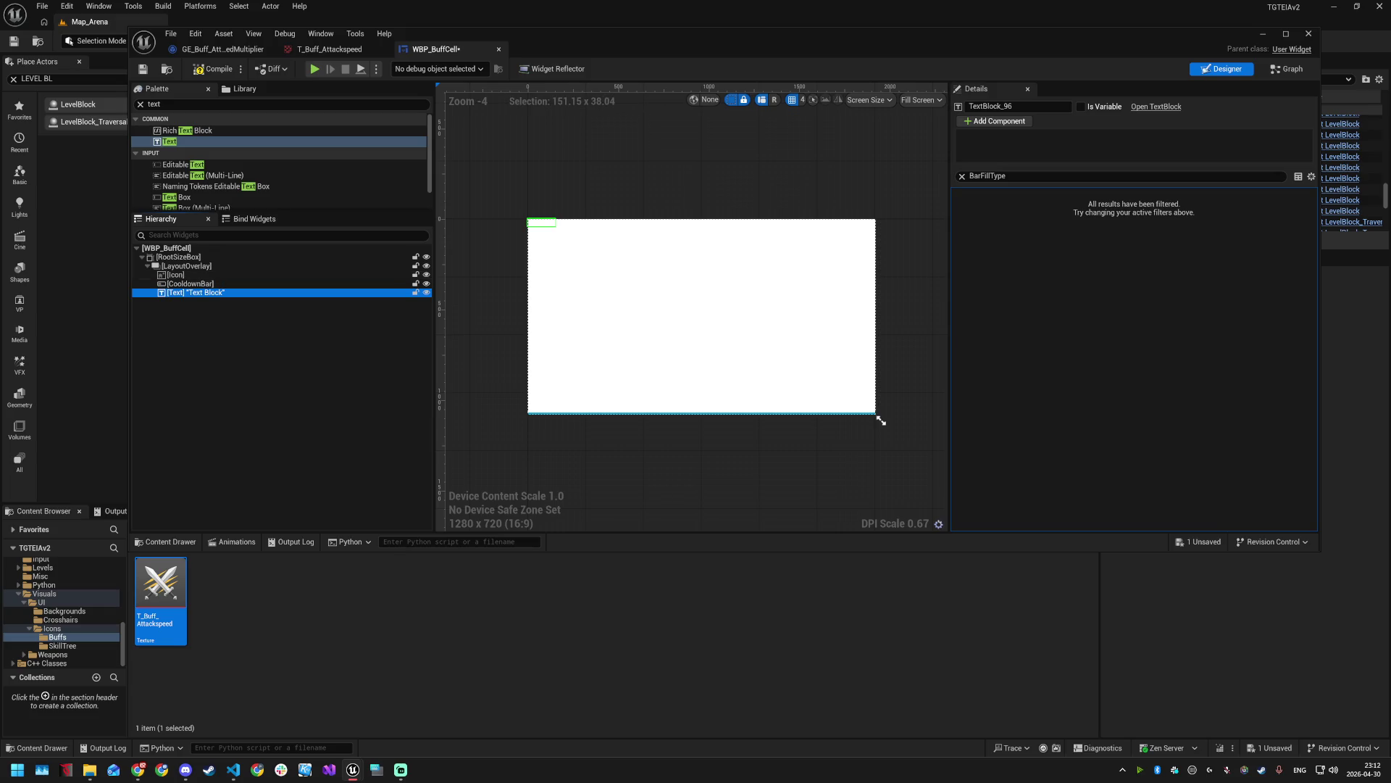
click(176, 294)
text(CountdownText)
key(Return)
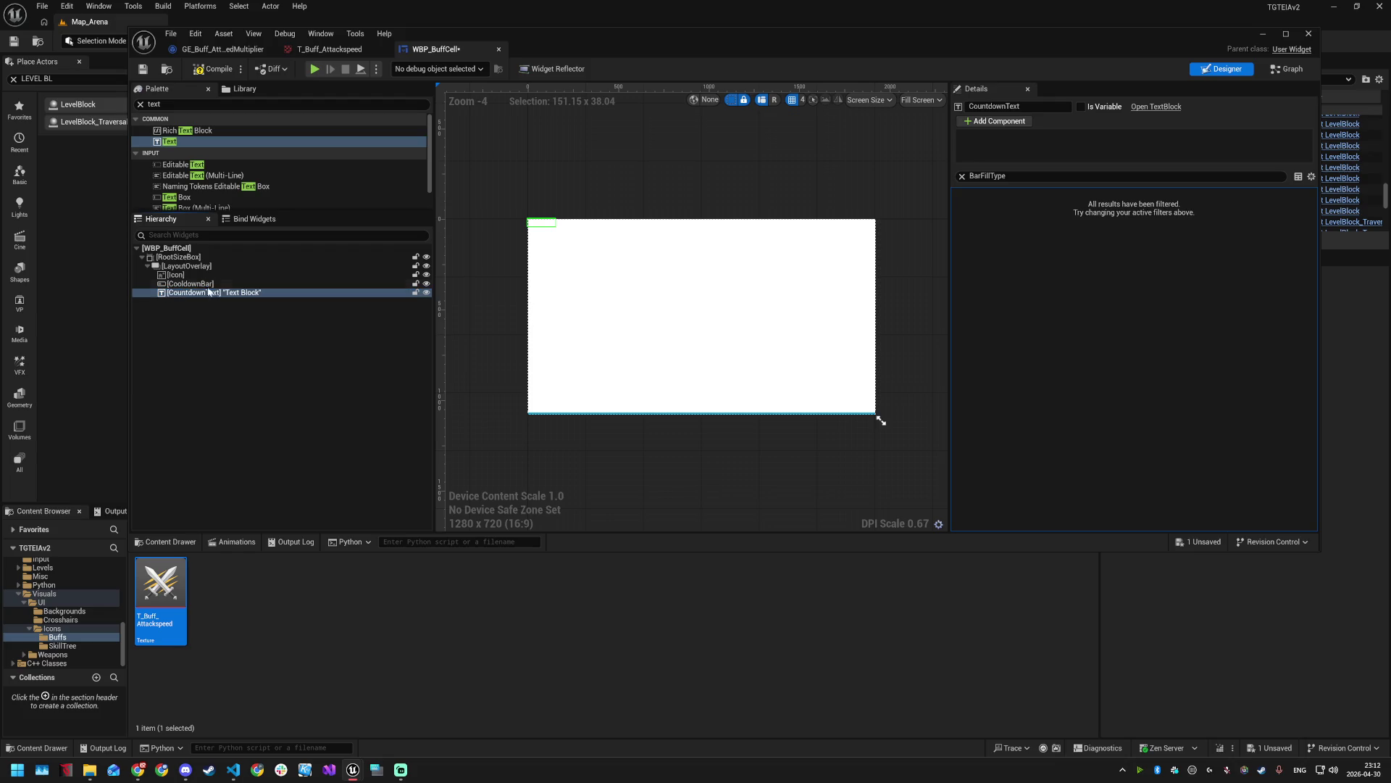
- Set CountdownText's displayed text to 10
click(962, 176)
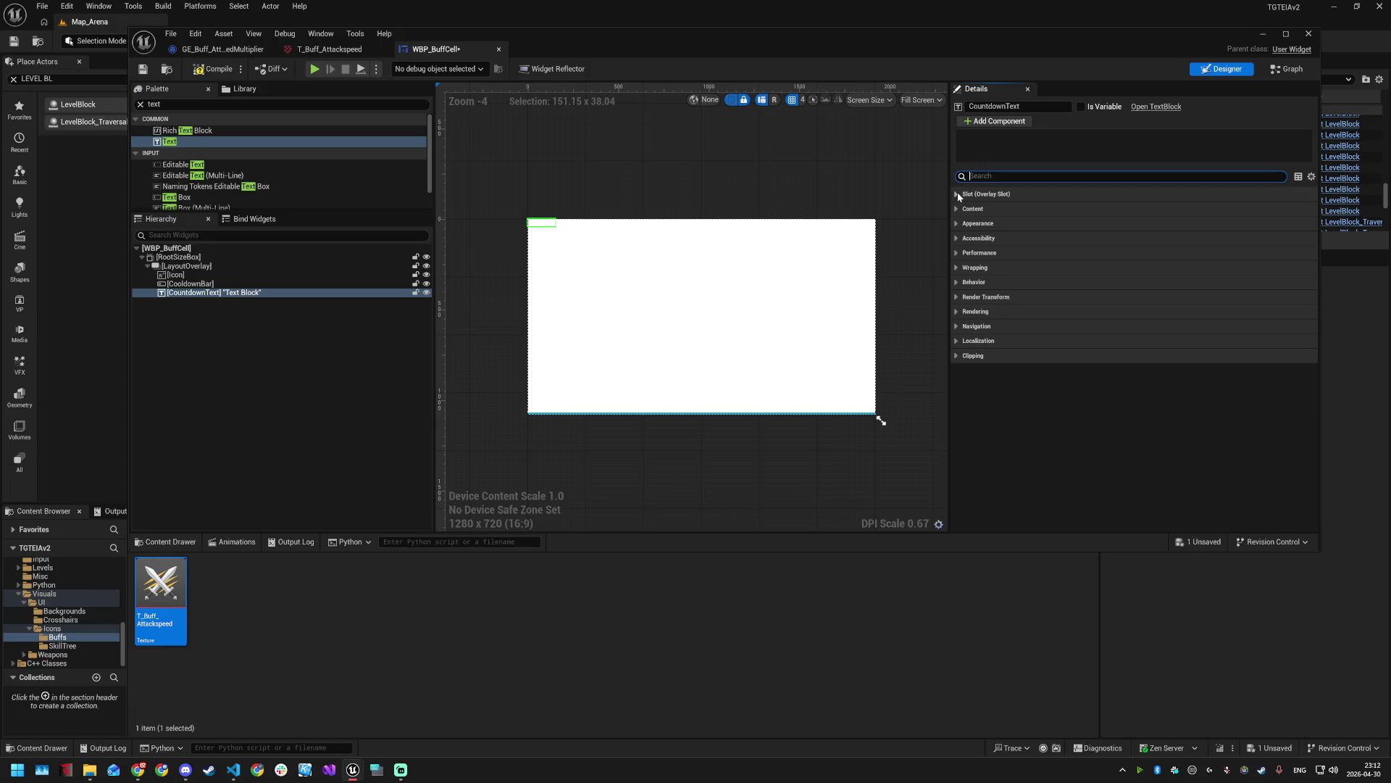
click(957, 194)
click(957, 253)
click(1132, 267)
text(10)
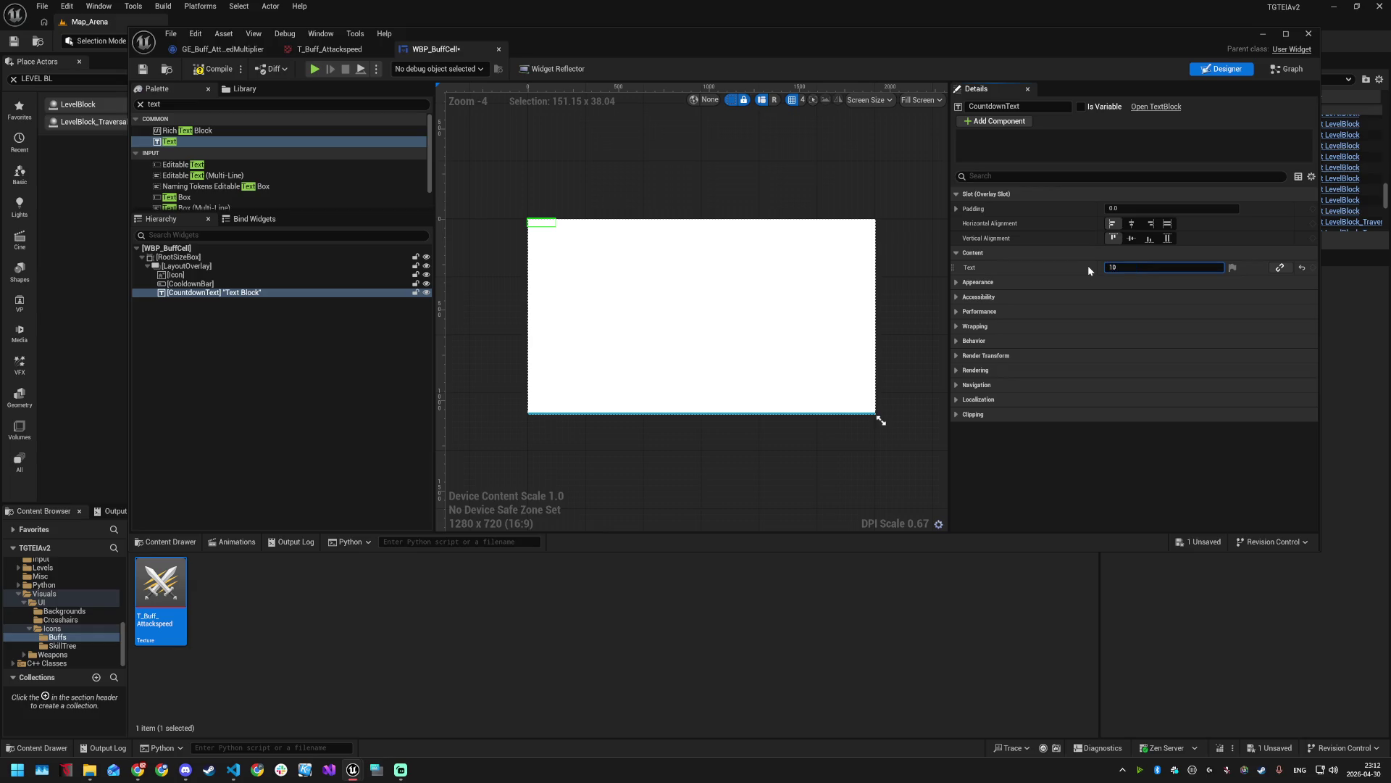
click(1012, 176)
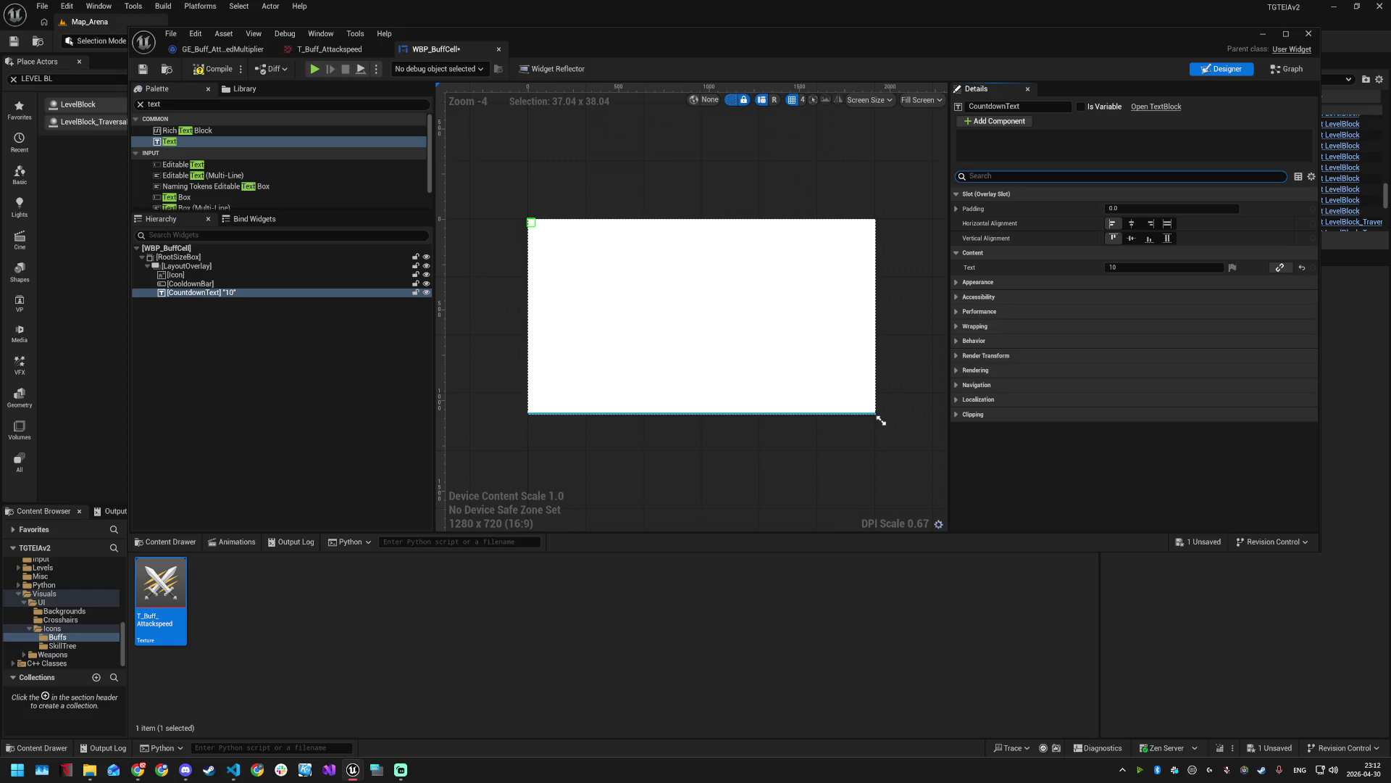
- Give CountdownText outline size 1 and font size 10, then save
text(font)
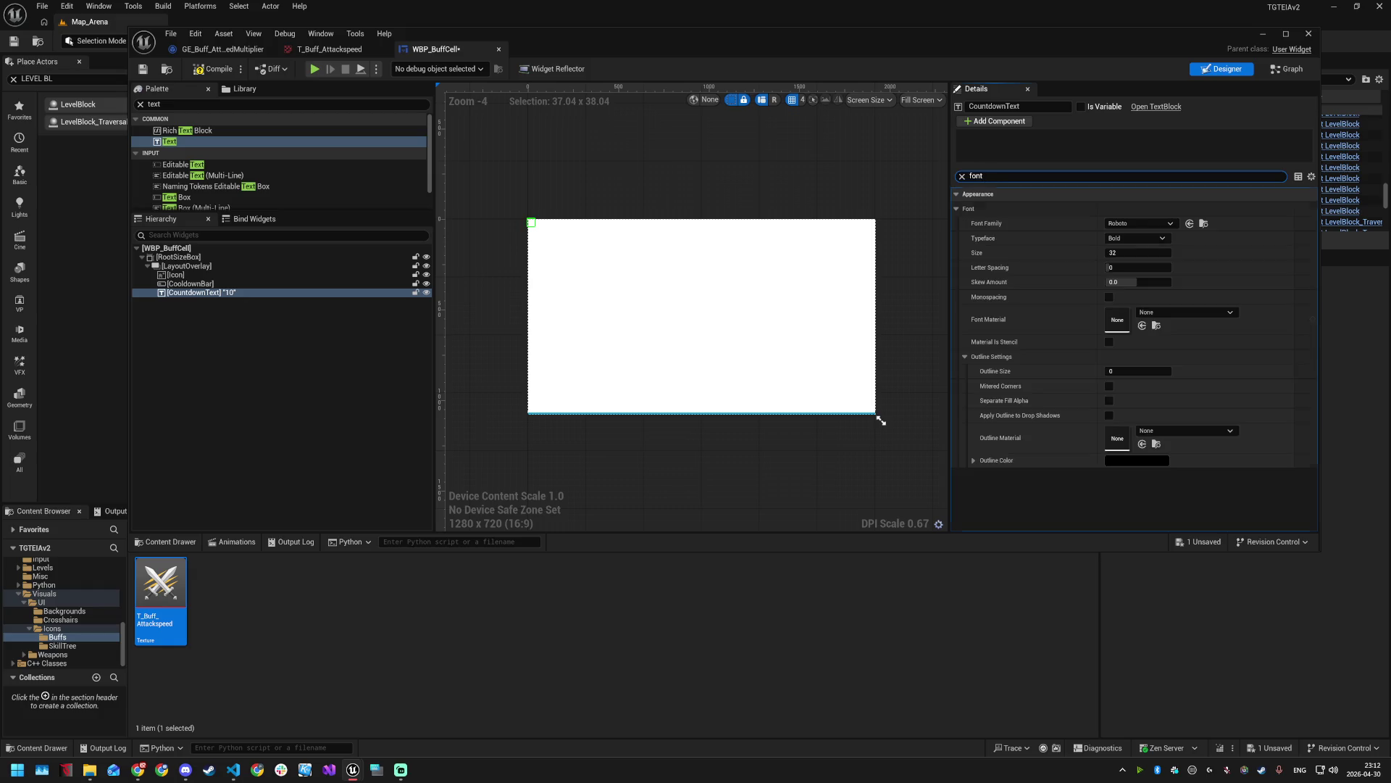
click(1121, 253)
click(1115, 371)
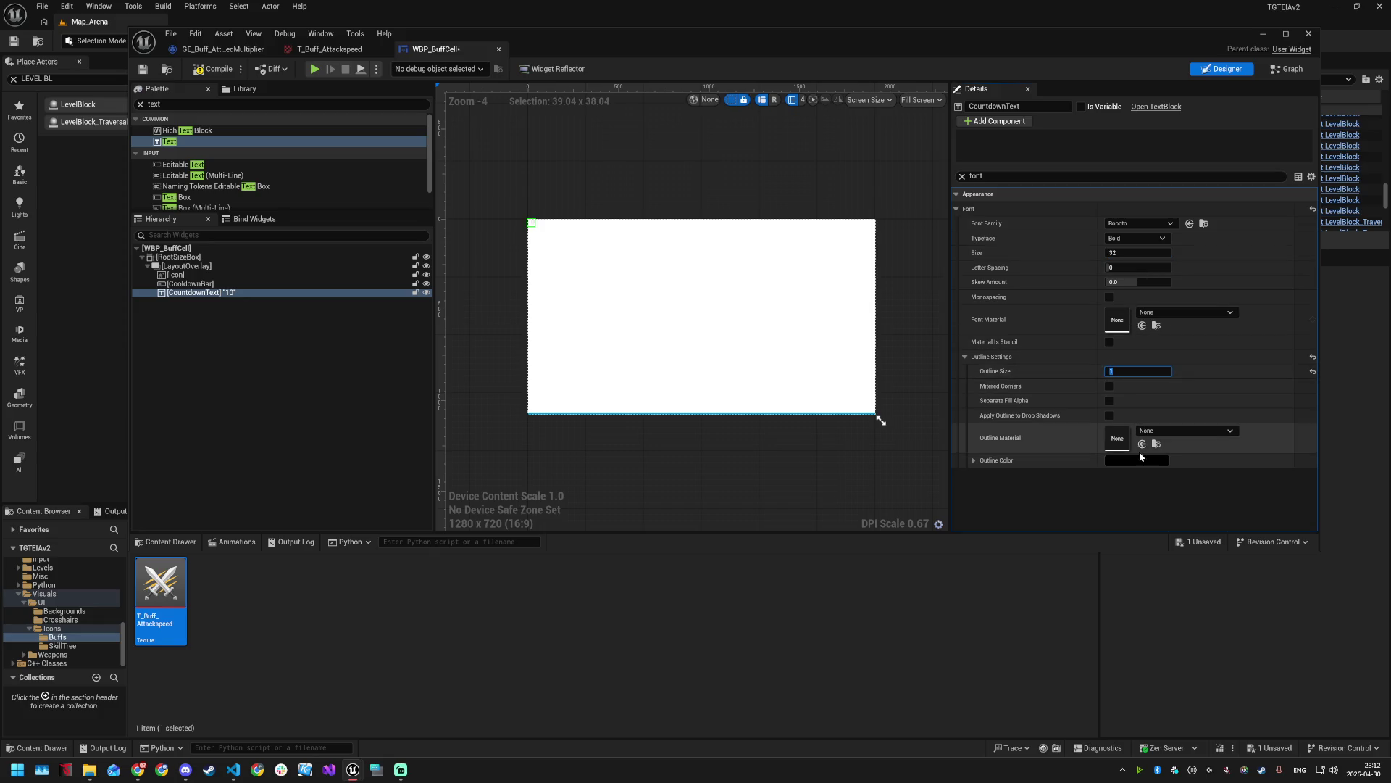
click(1125, 253)
text(10)
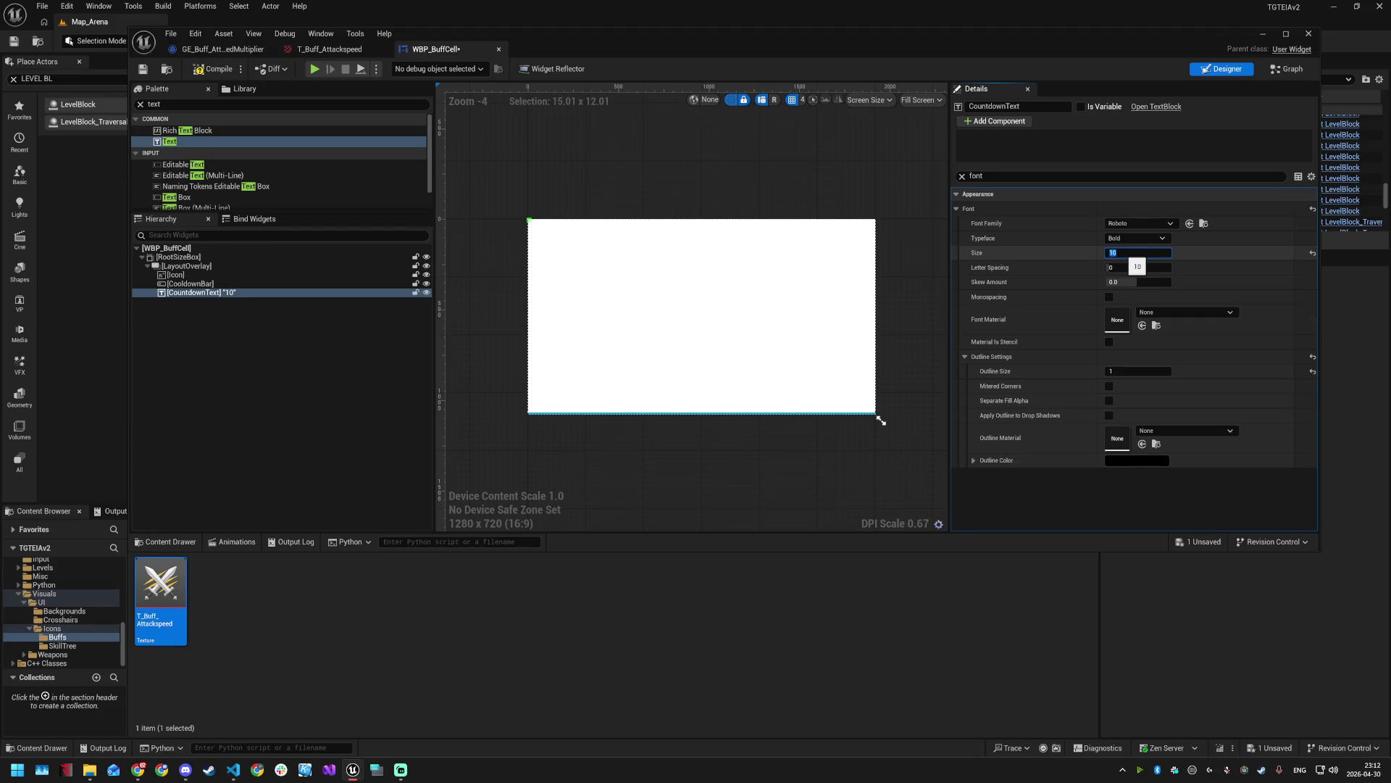
key(Return)
key(ctrl+s)
- Shrink the designer preview of the cell to about 64x64
mouse_move(872, 419)
mouse_down()
mouse_move(869, 403)
mouse_move(547, 241)
mouse_up()
scroll(521, 217, up, 12)
scroll(562, 203, up, 4)
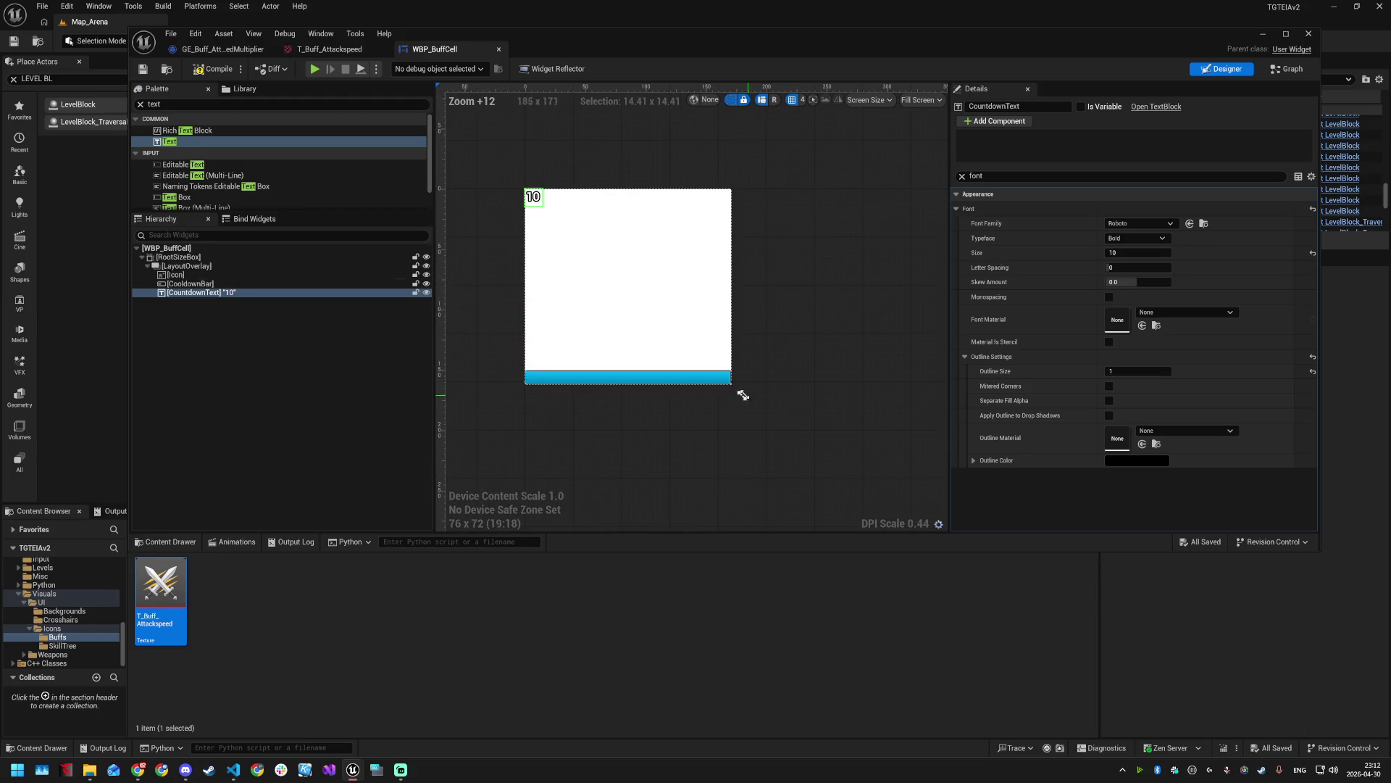
drag(733, 384, 708, 373)
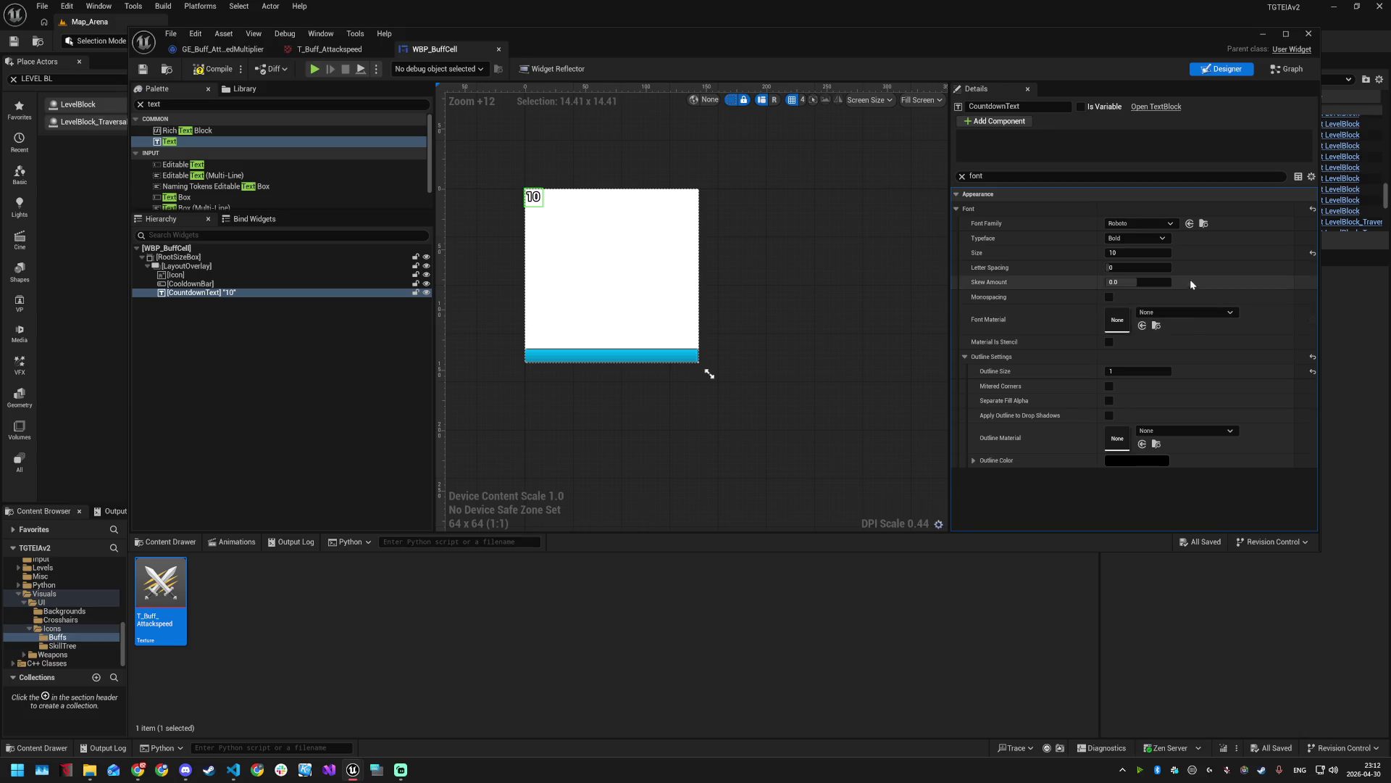
- Center CountdownText horizontally and vertically
click(956, 194)
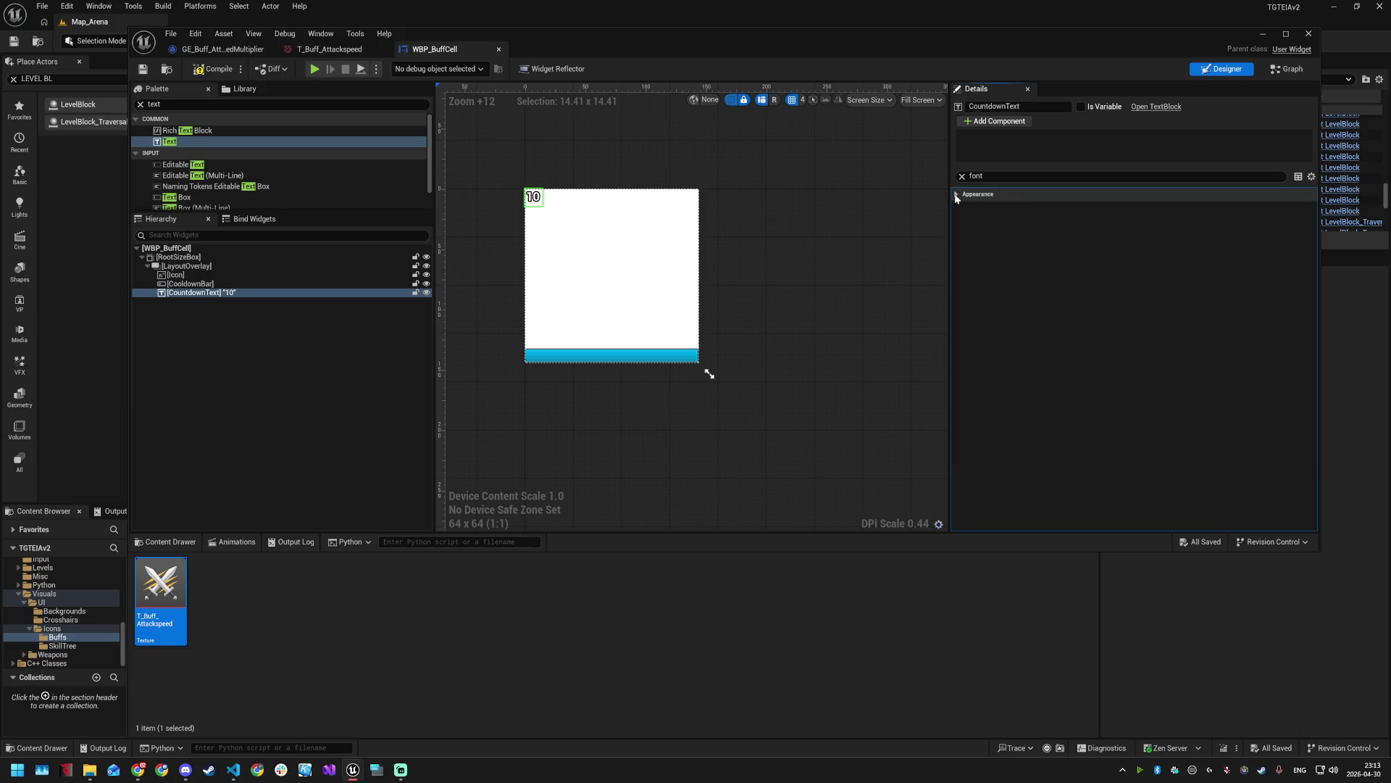
click(961, 176)
click(1128, 223)
click(1127, 237)
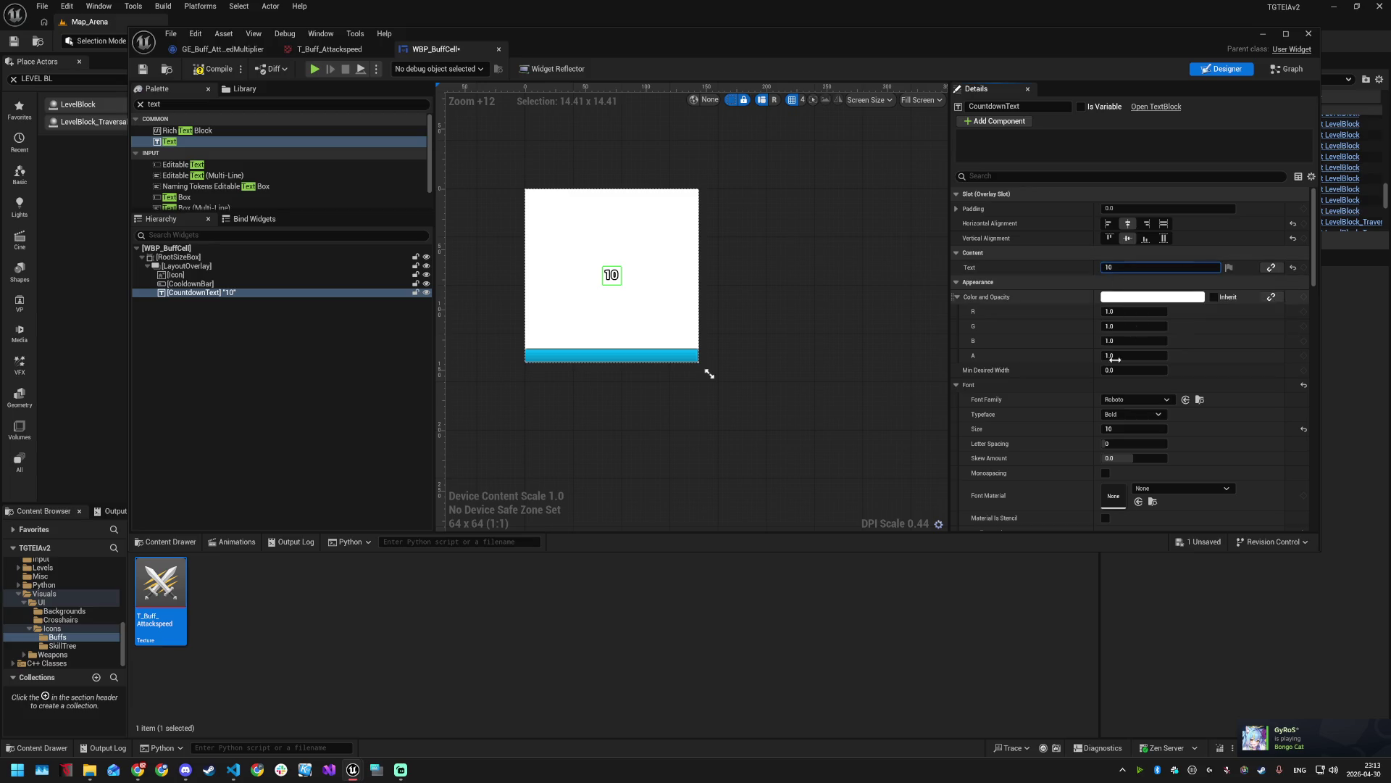
- Increase CountdownText's font size to 32
click(1131, 429)
text(20)
key(Return)
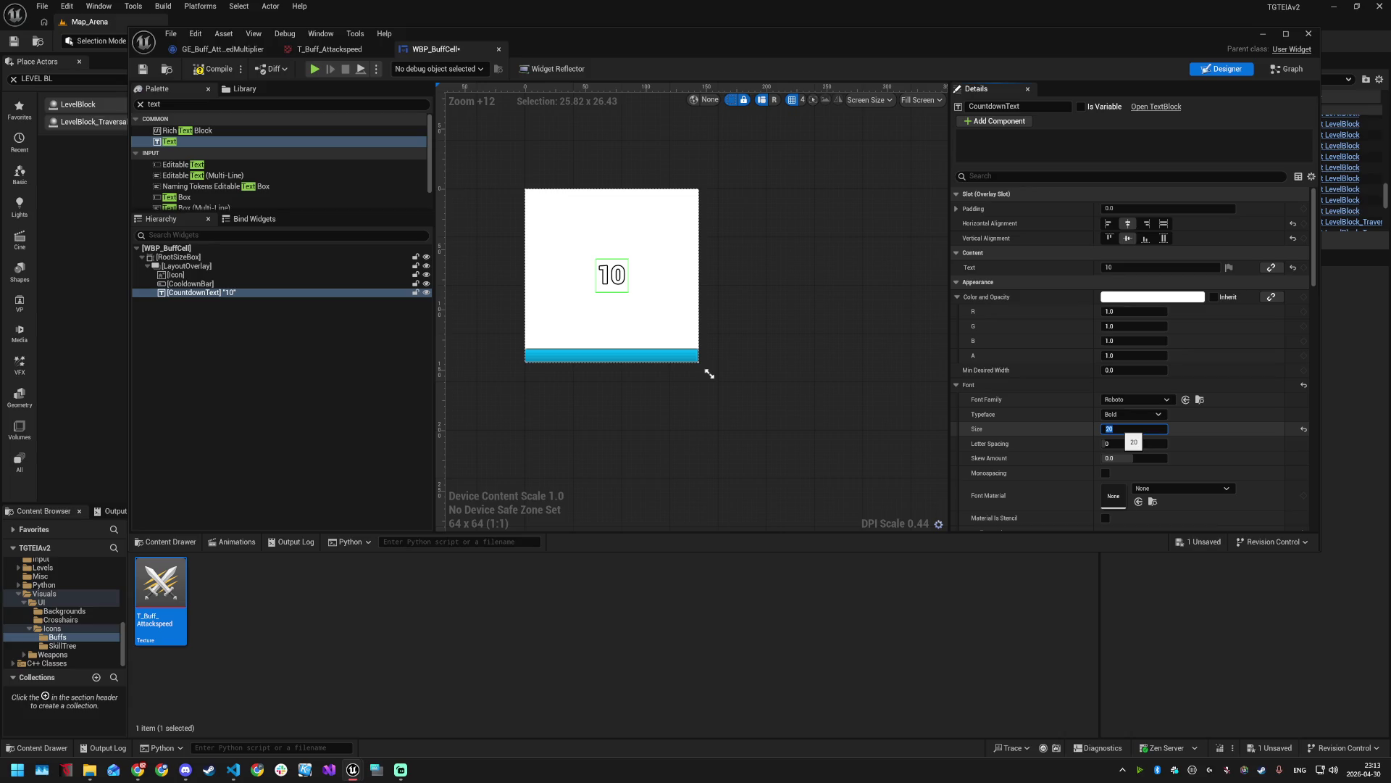
key(Return)
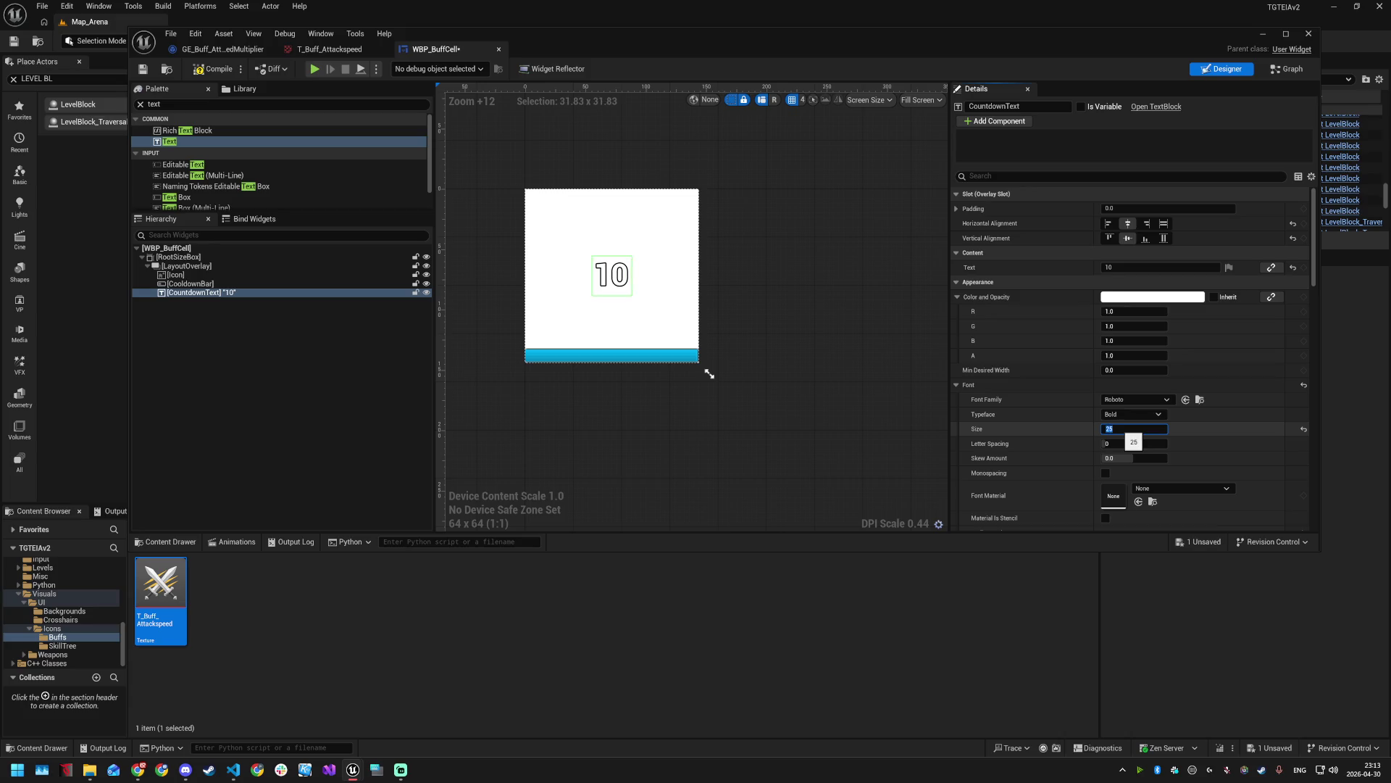
key(Return)
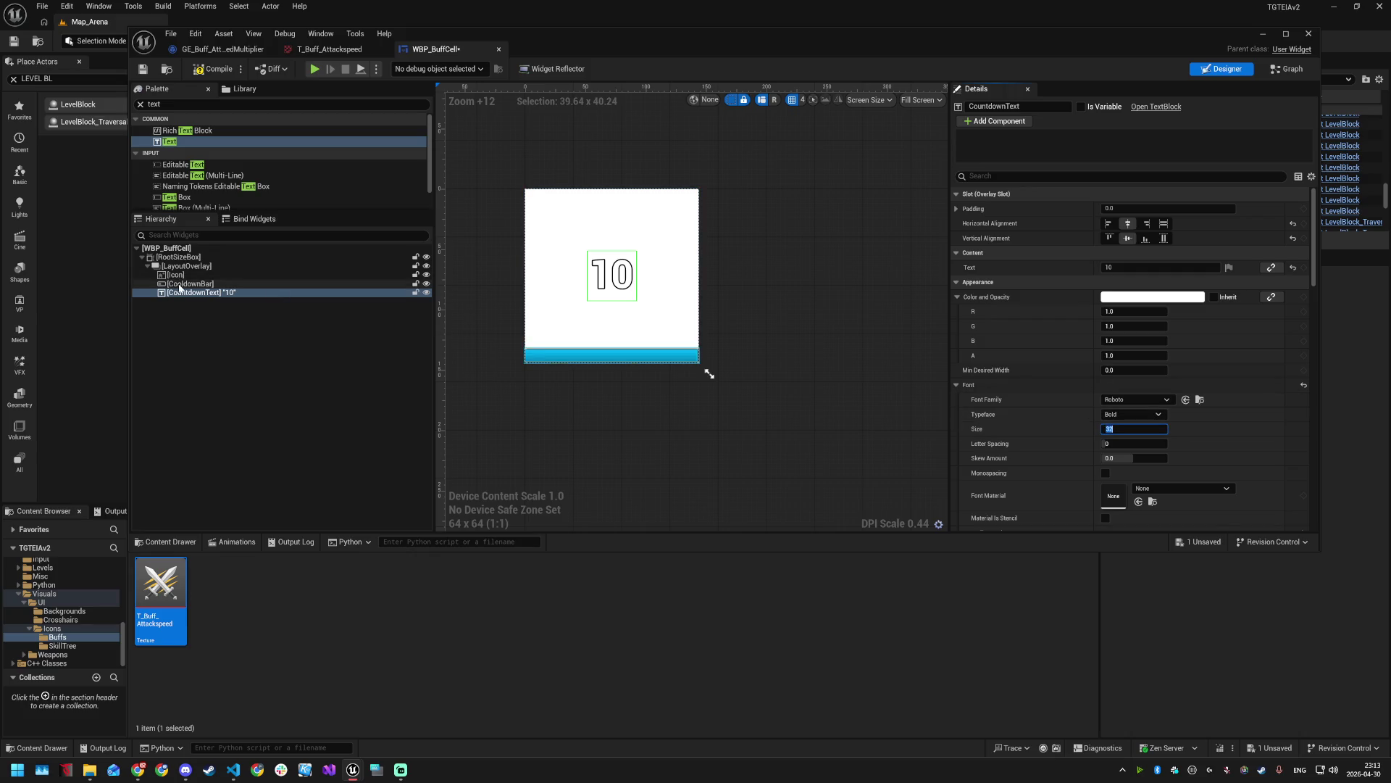
- Inspect CooldownBar's padding values
click(612, 355)
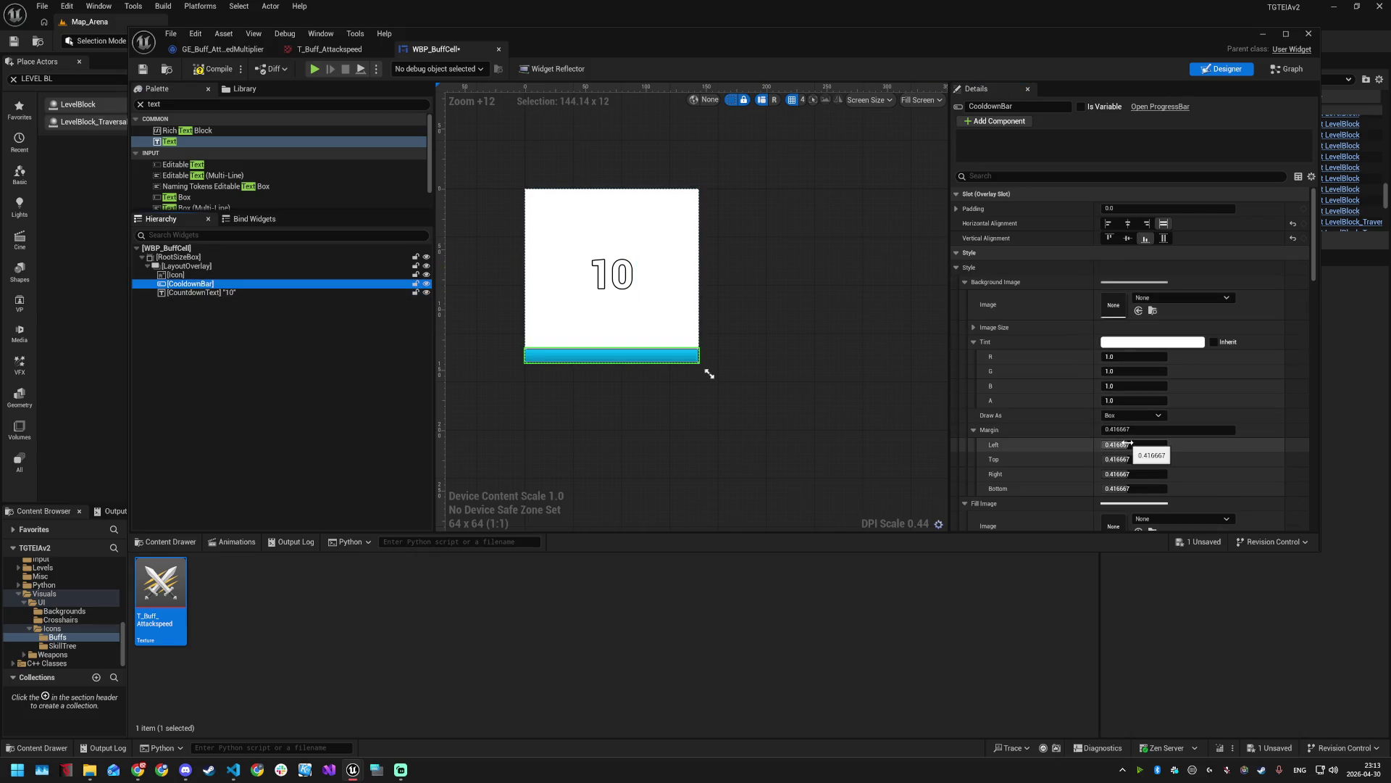
click(1015, 176)
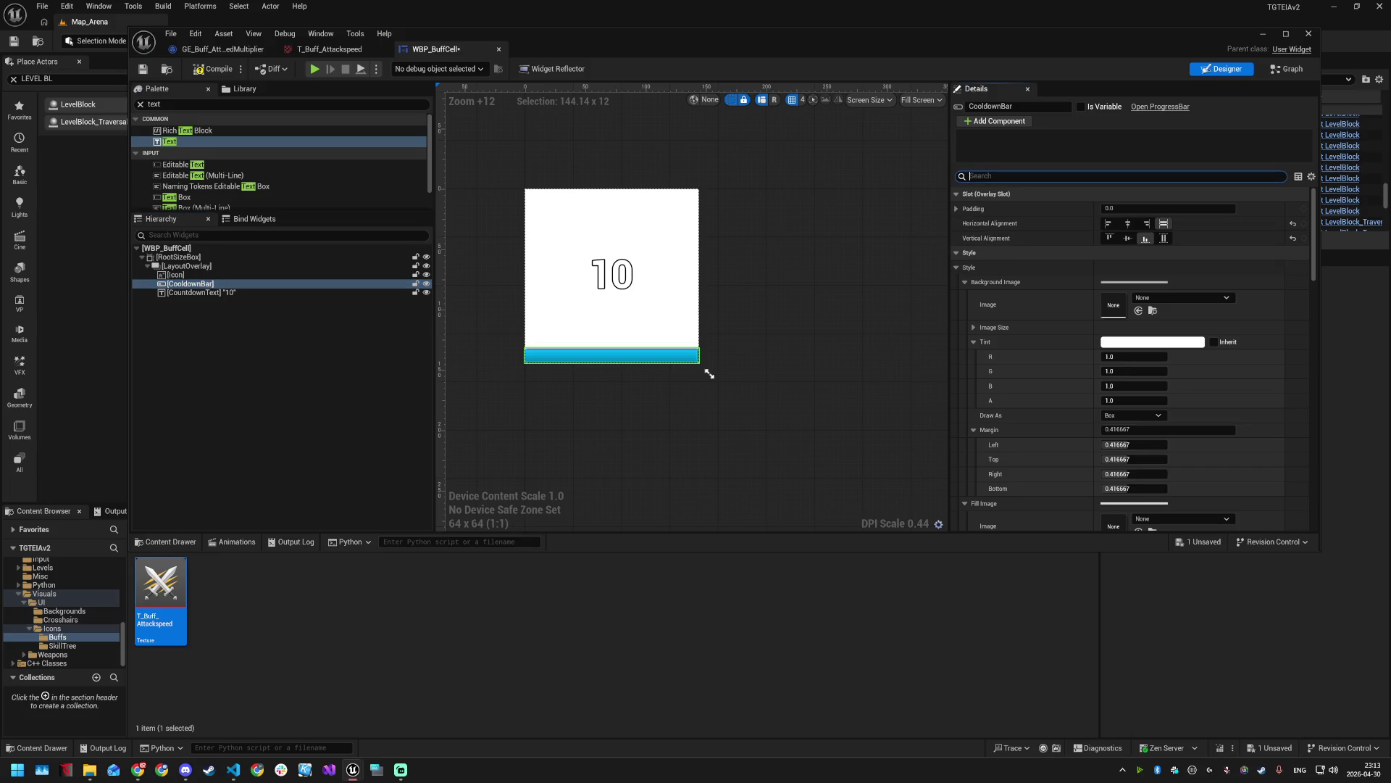
text(hei)
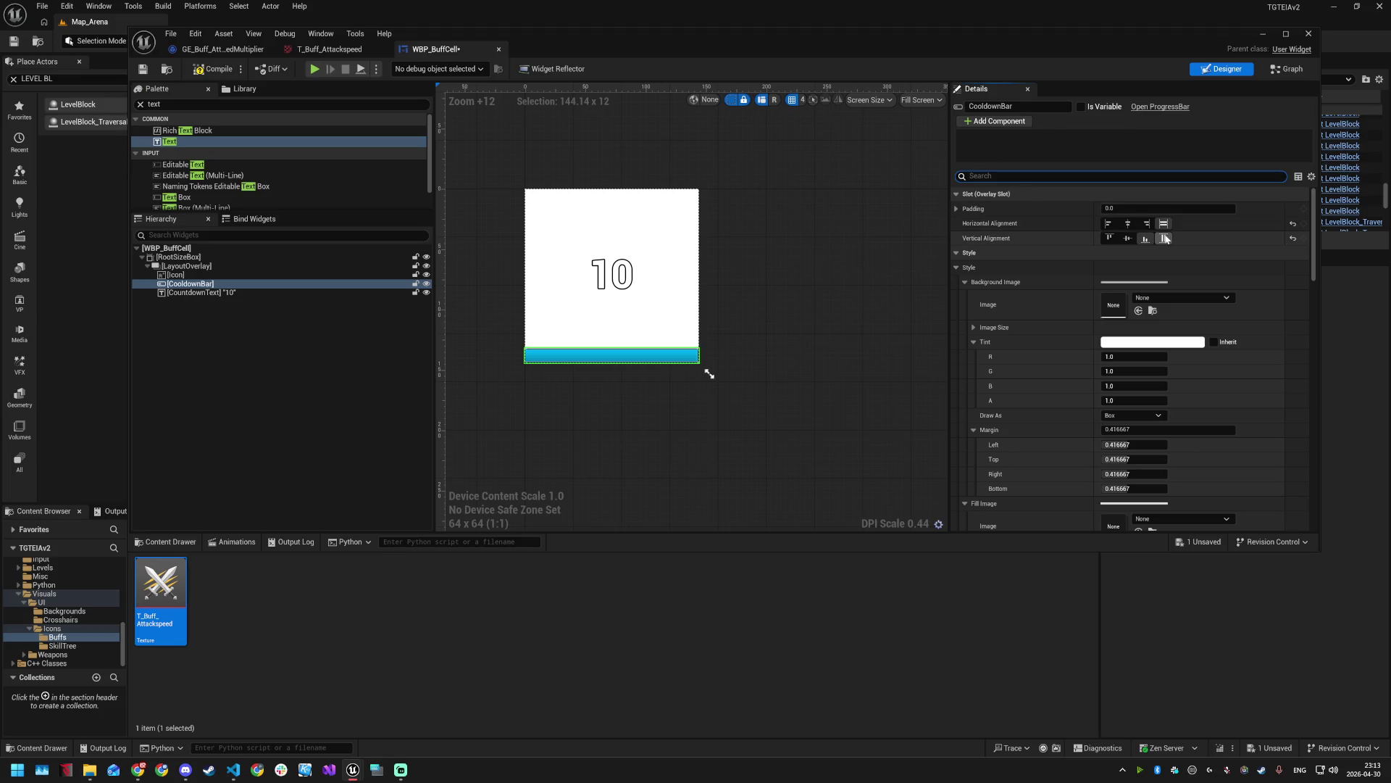
click(956, 209)
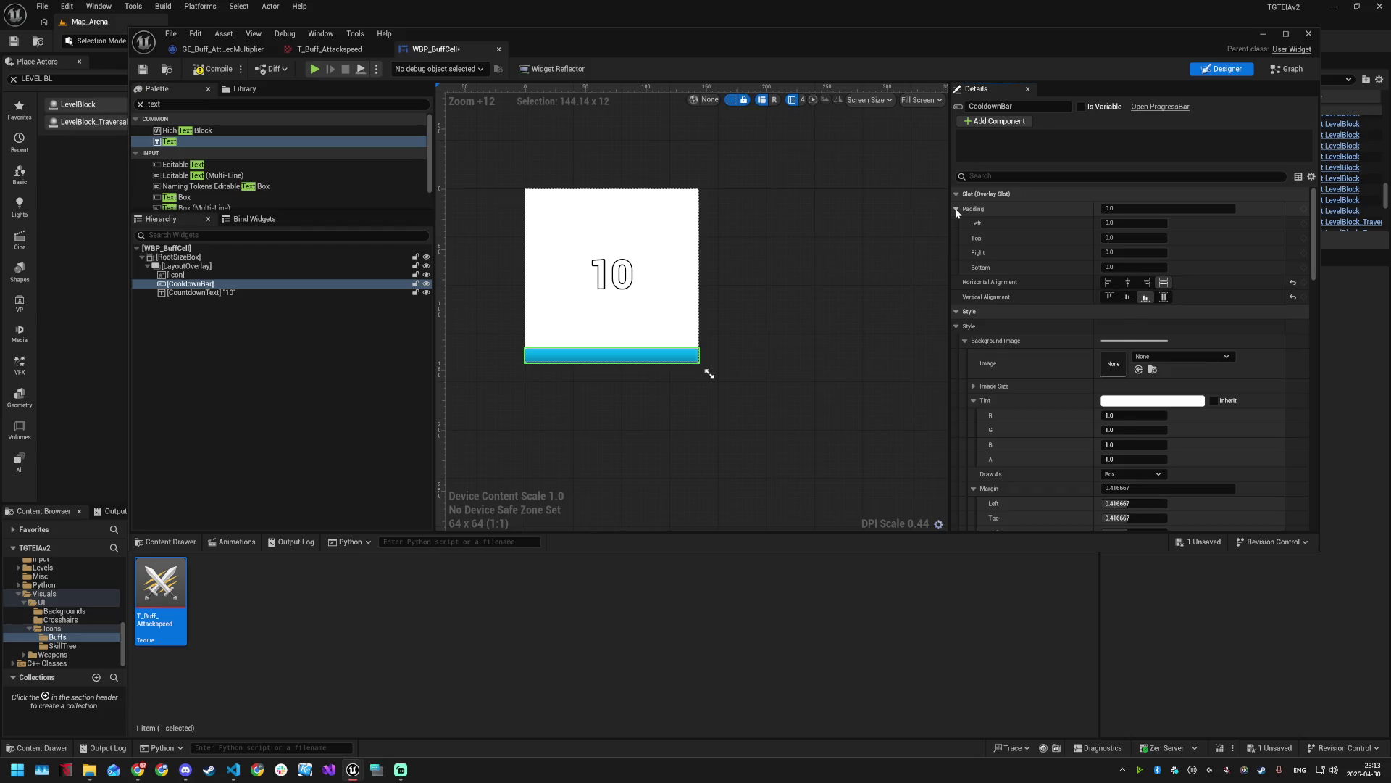
click(956, 208)
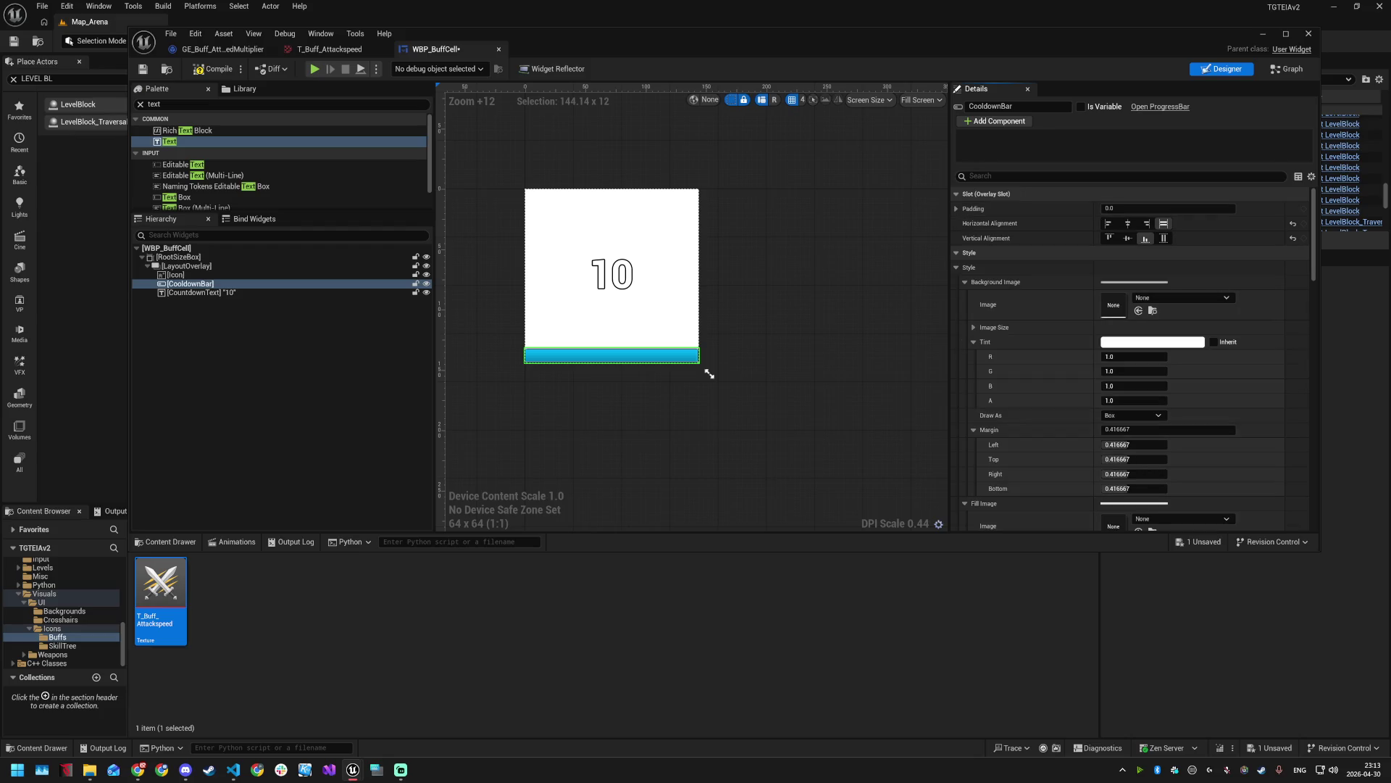
- Reselect CountdownText and filter its properties for shadow settings
click(236, 292)
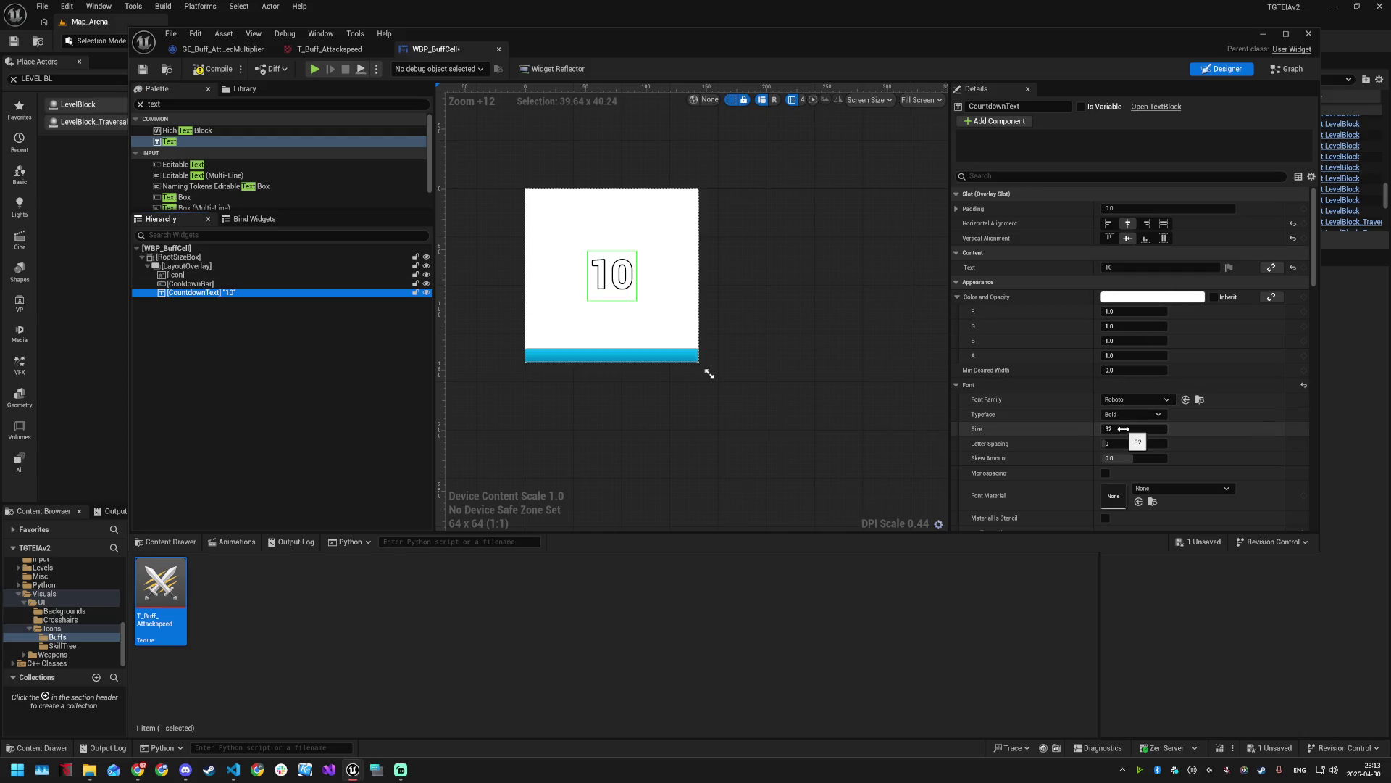
click(1123, 176)
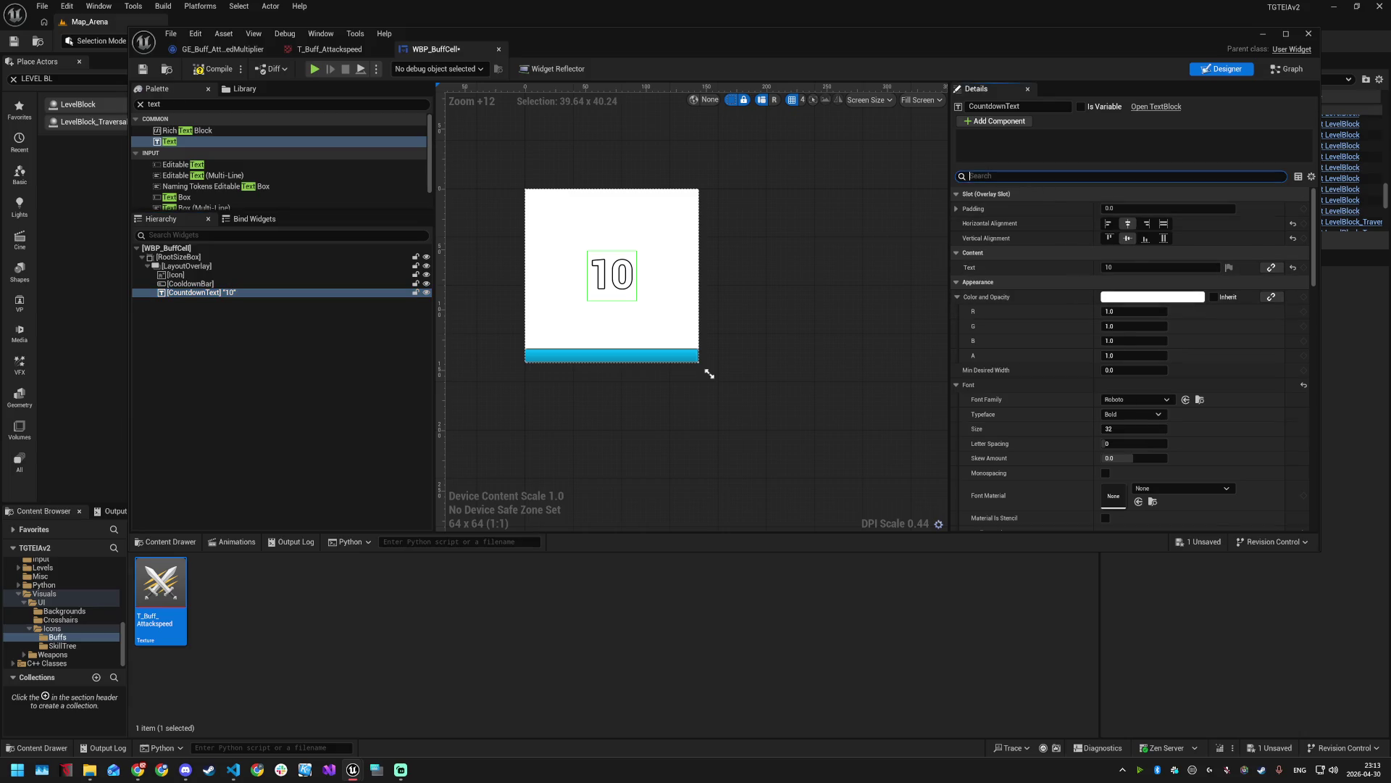
text(shado)
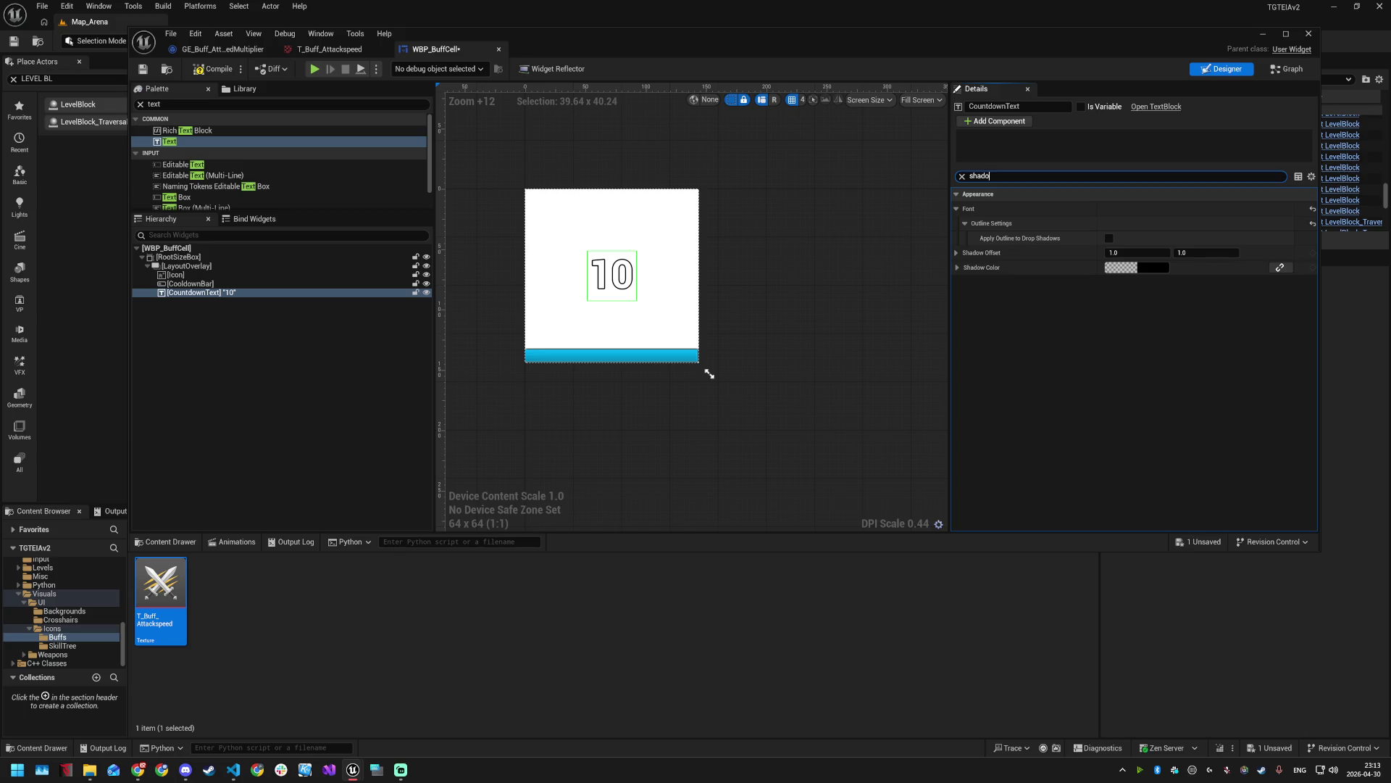
key(alt+Tab)
key(alt+Tab)
- Add another TextBlock below CountdownText and name it StackText
double_click(194, 103)
text(TextBlock)
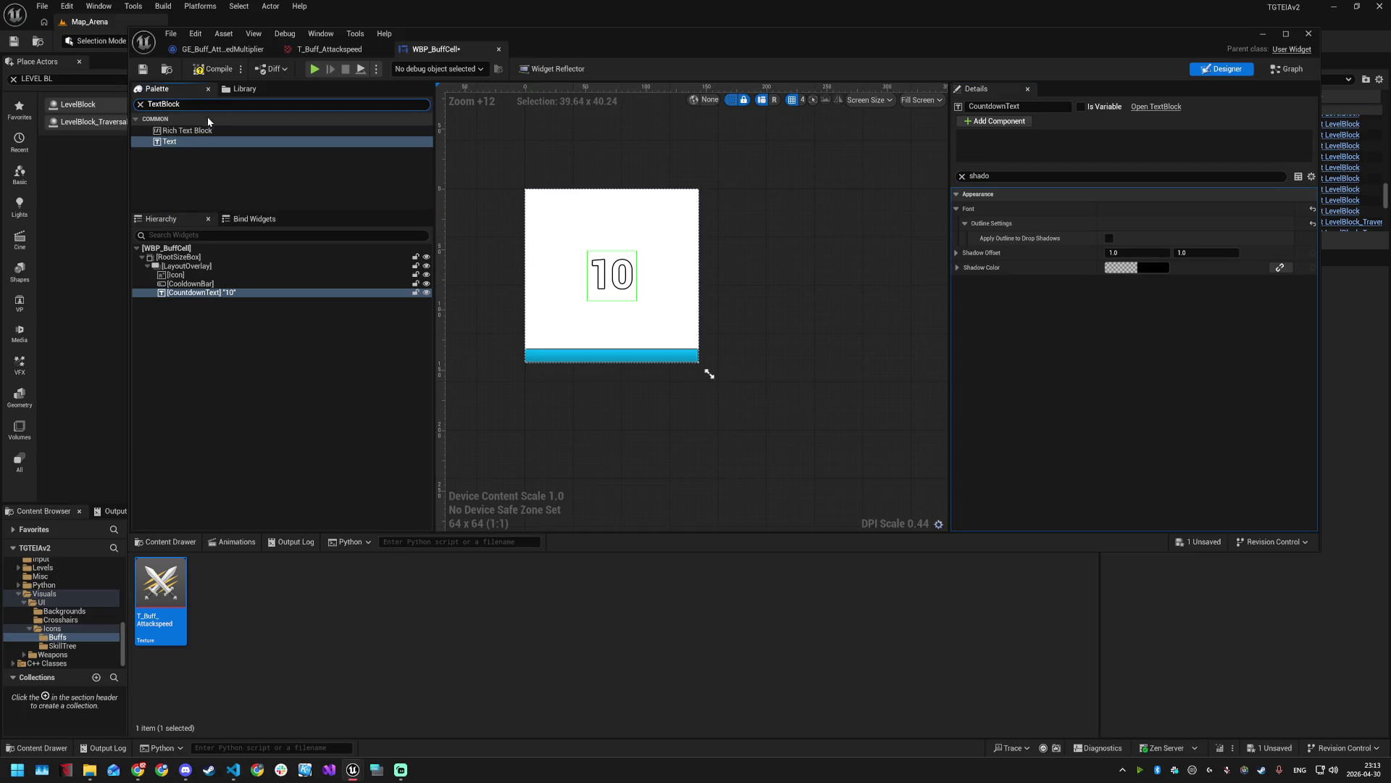
drag(184, 142, 196, 299)
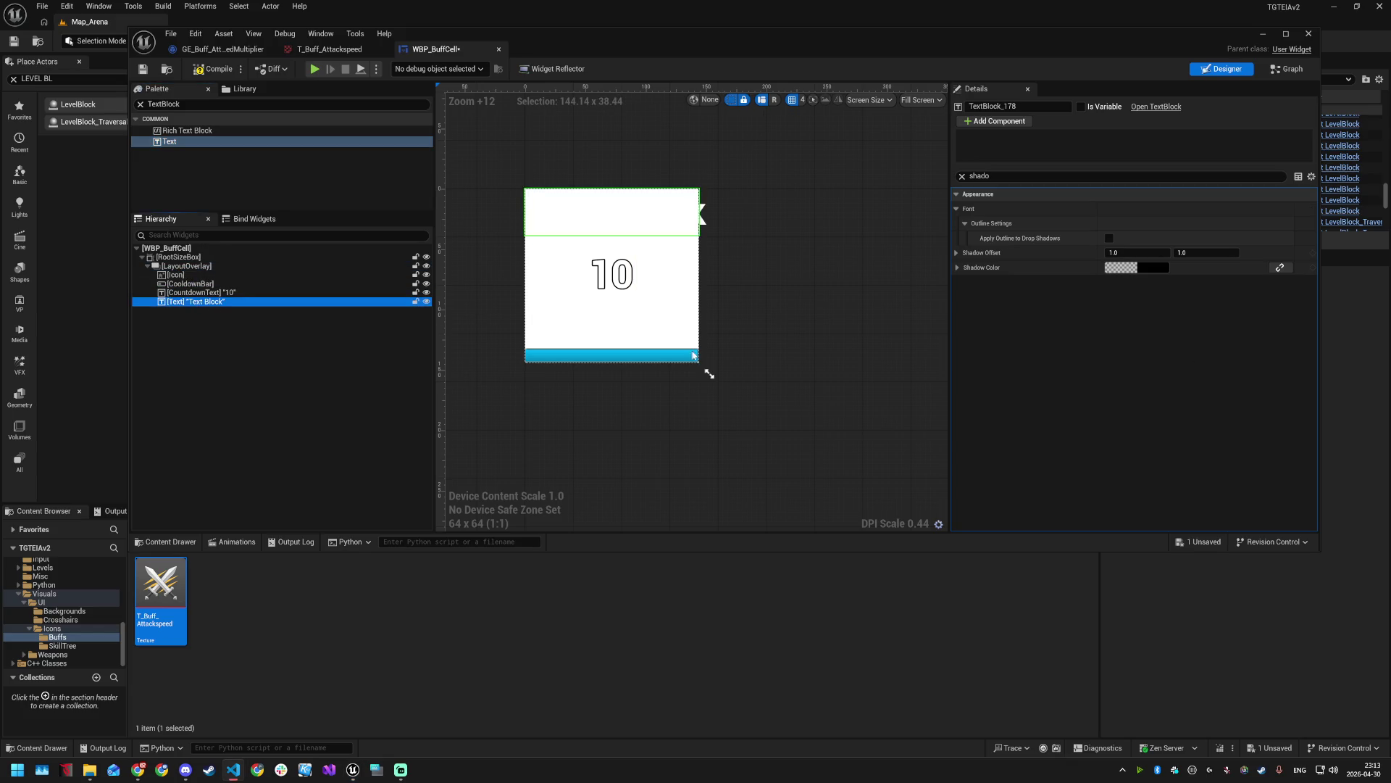
click(197, 304)
text(StackText)
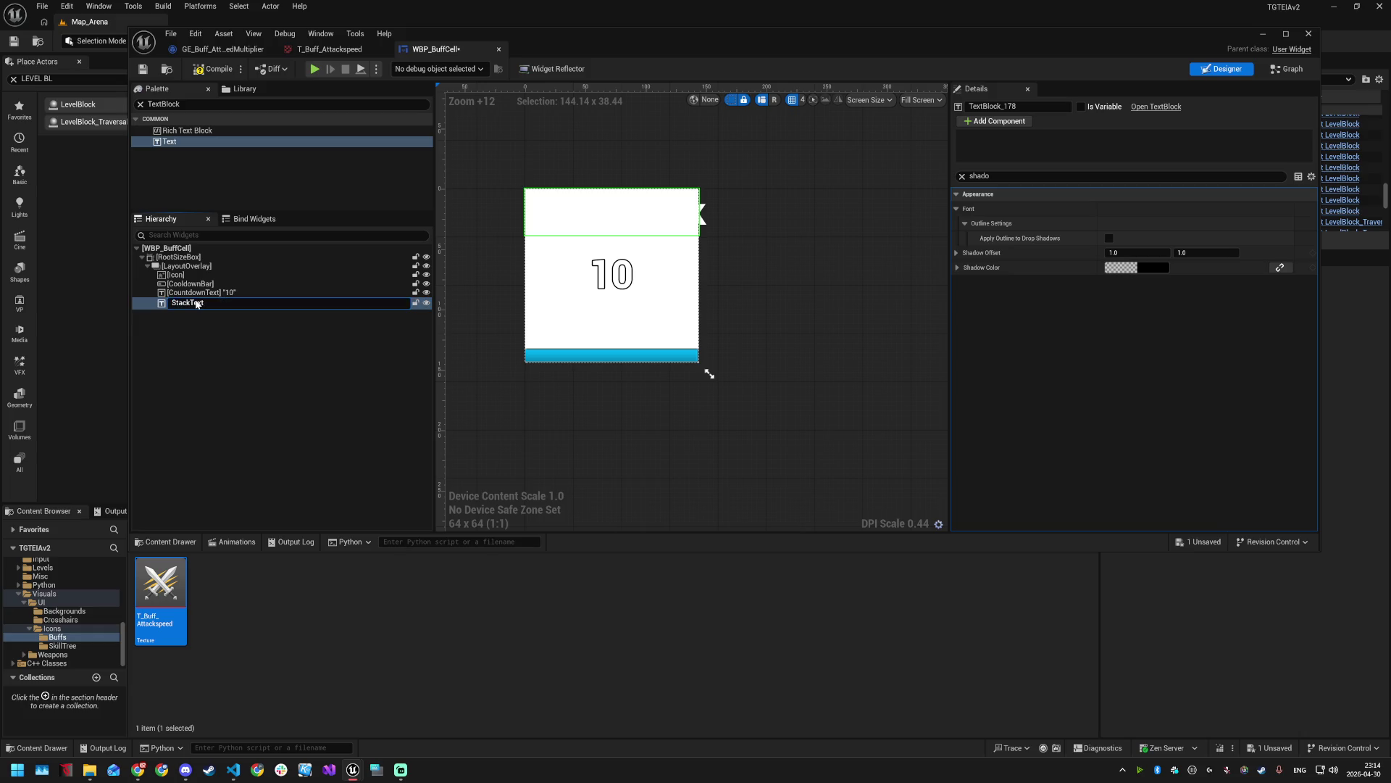
key(Return)
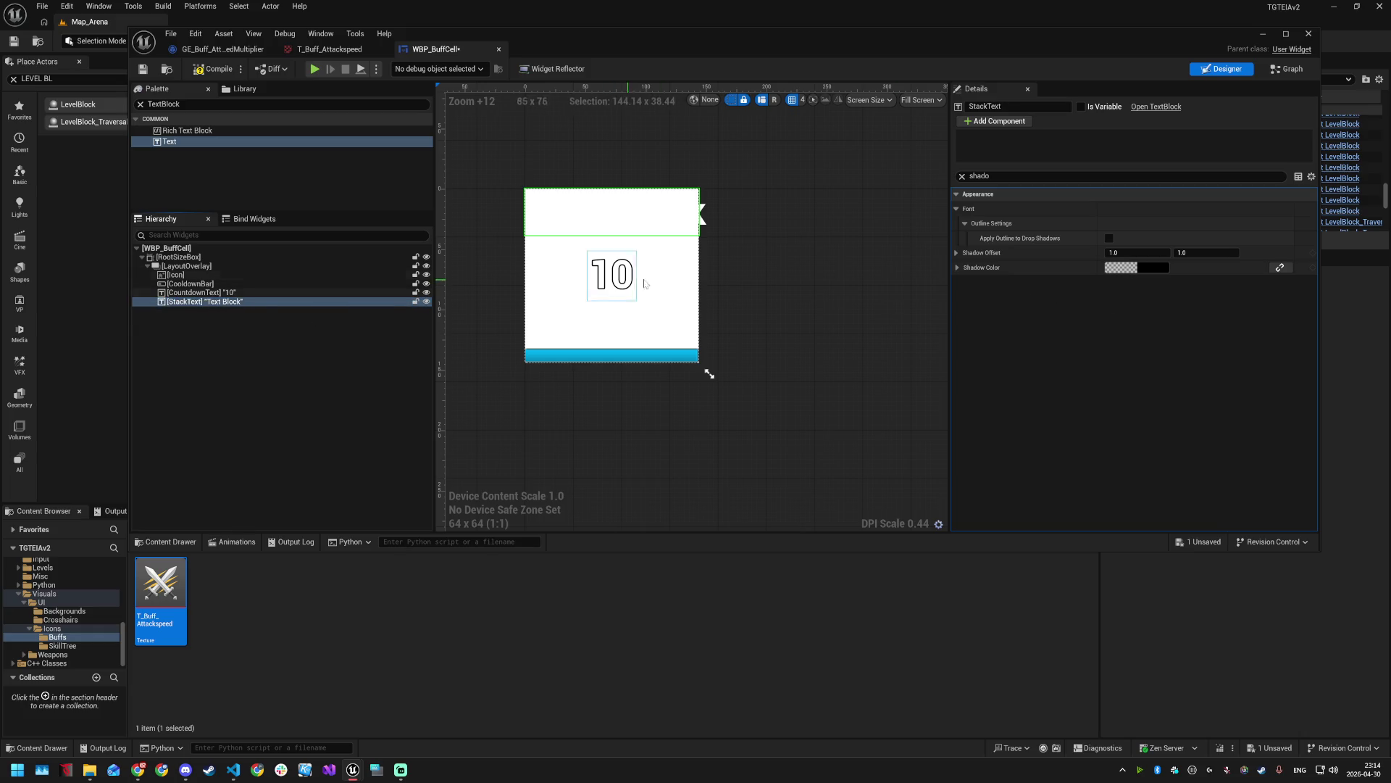
- Set StackText's text to 5
click(962, 176)
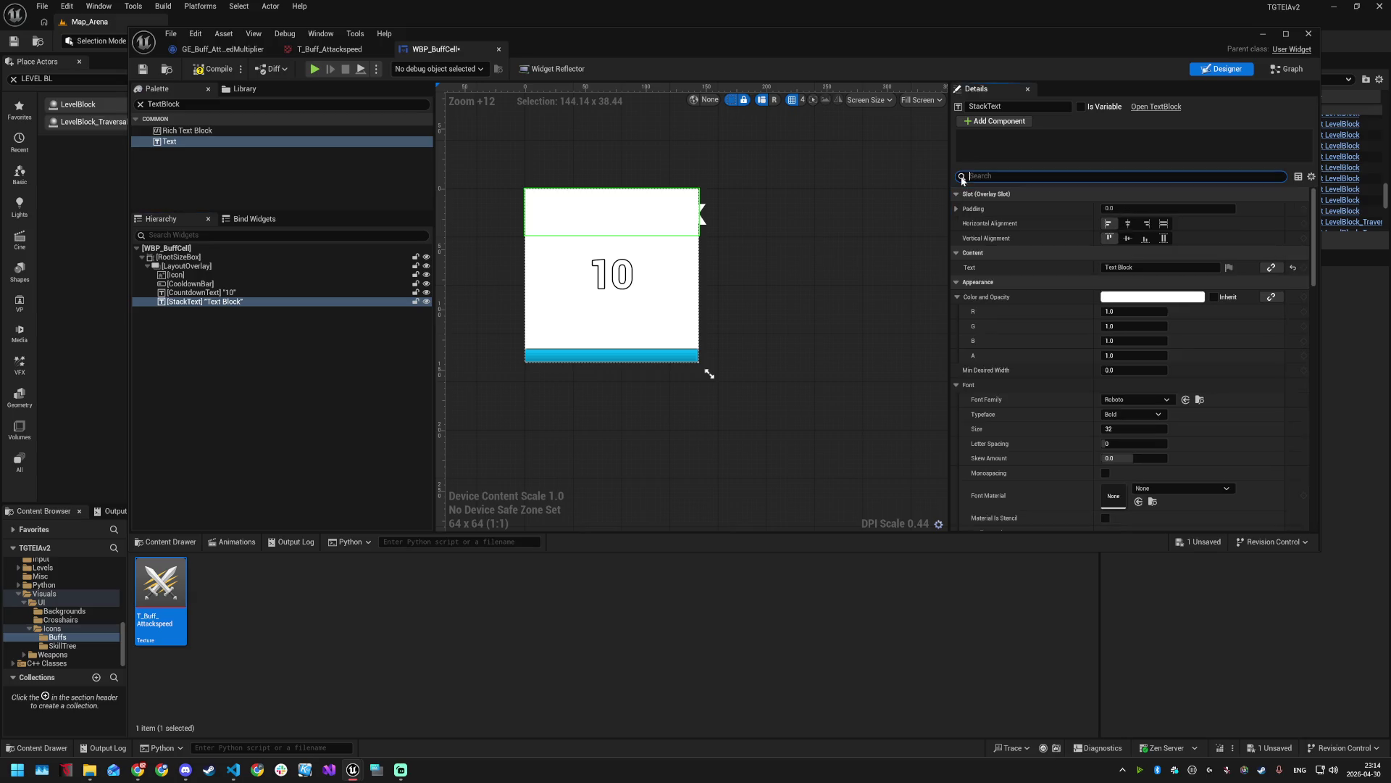
click(1102, 268)
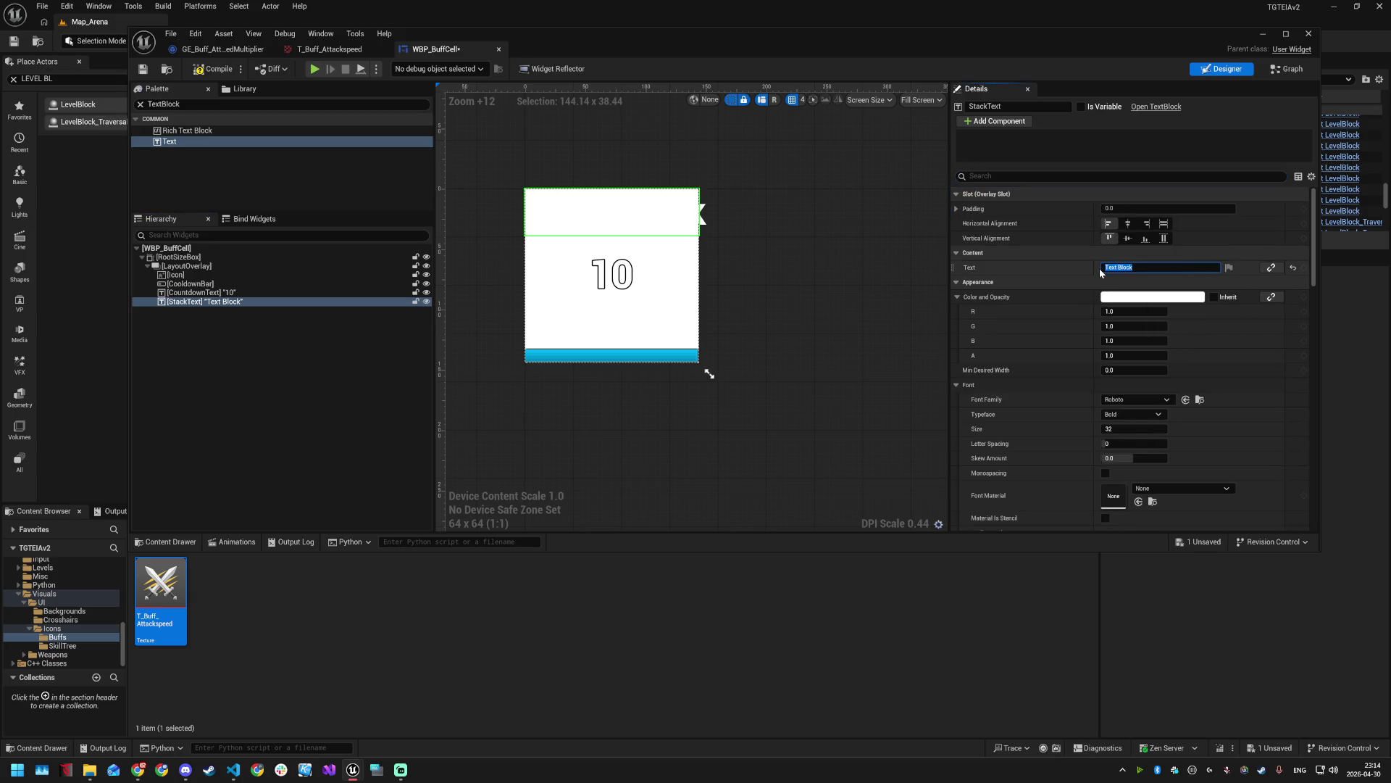
text(5)
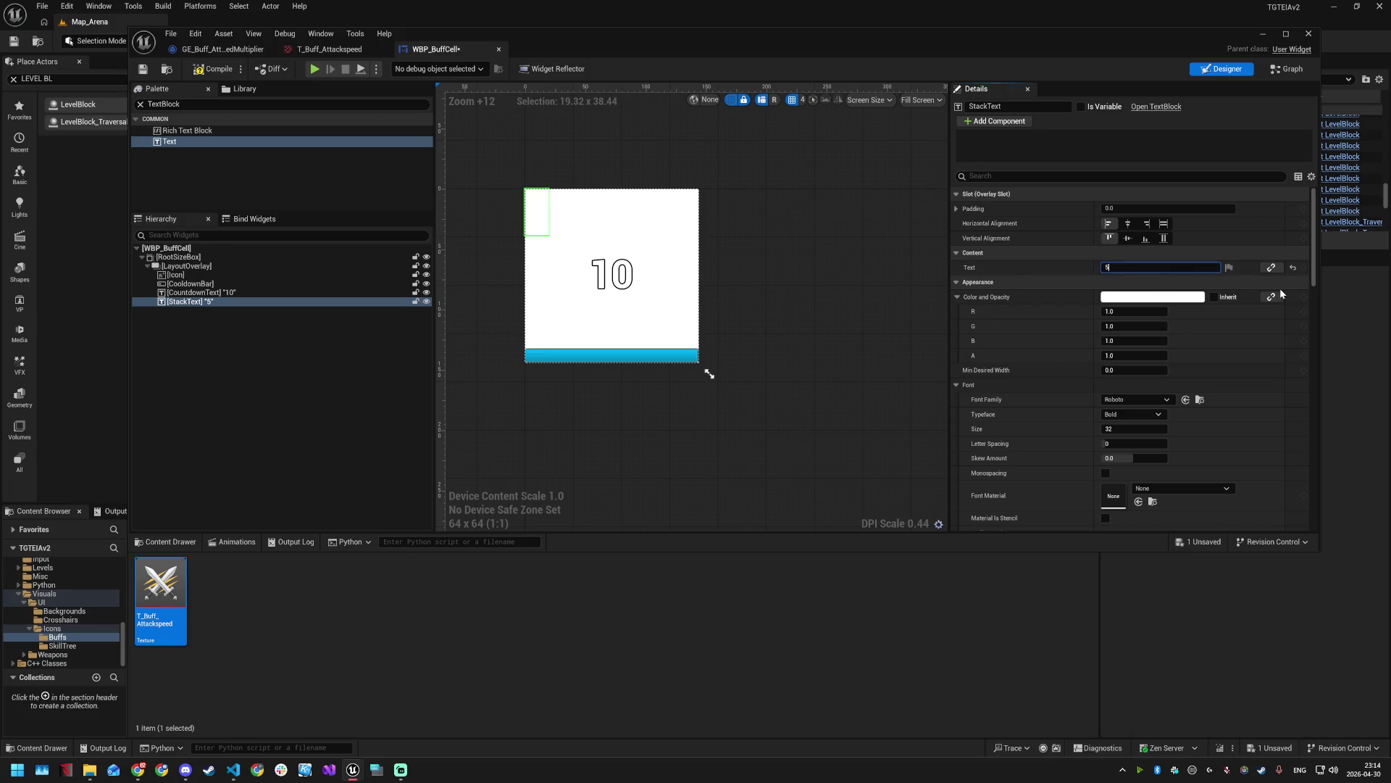
- Give StackText an outline size of 1 and a font size of 24
scroll(1131, 457, down, 2)
click(1134, 477)
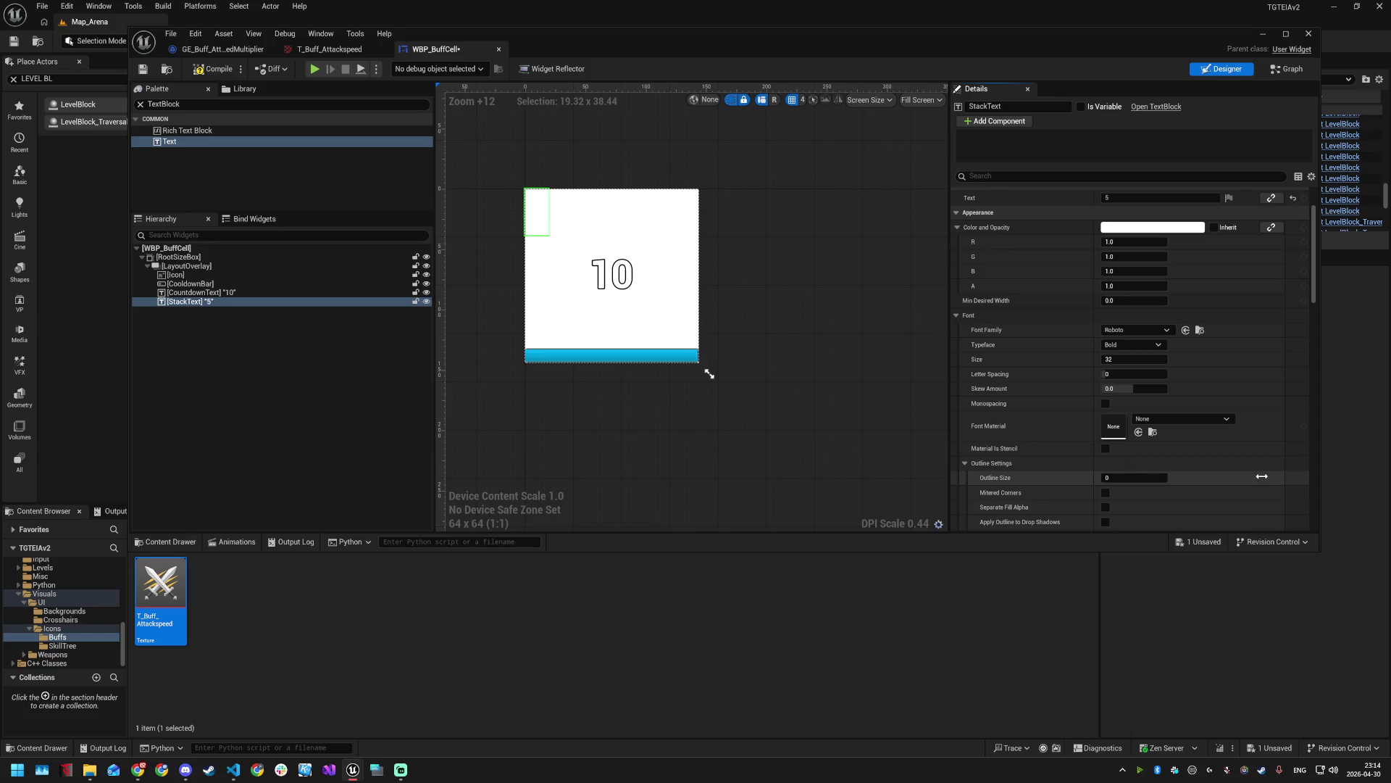
click(1134, 478)
text(1)
key(Return)
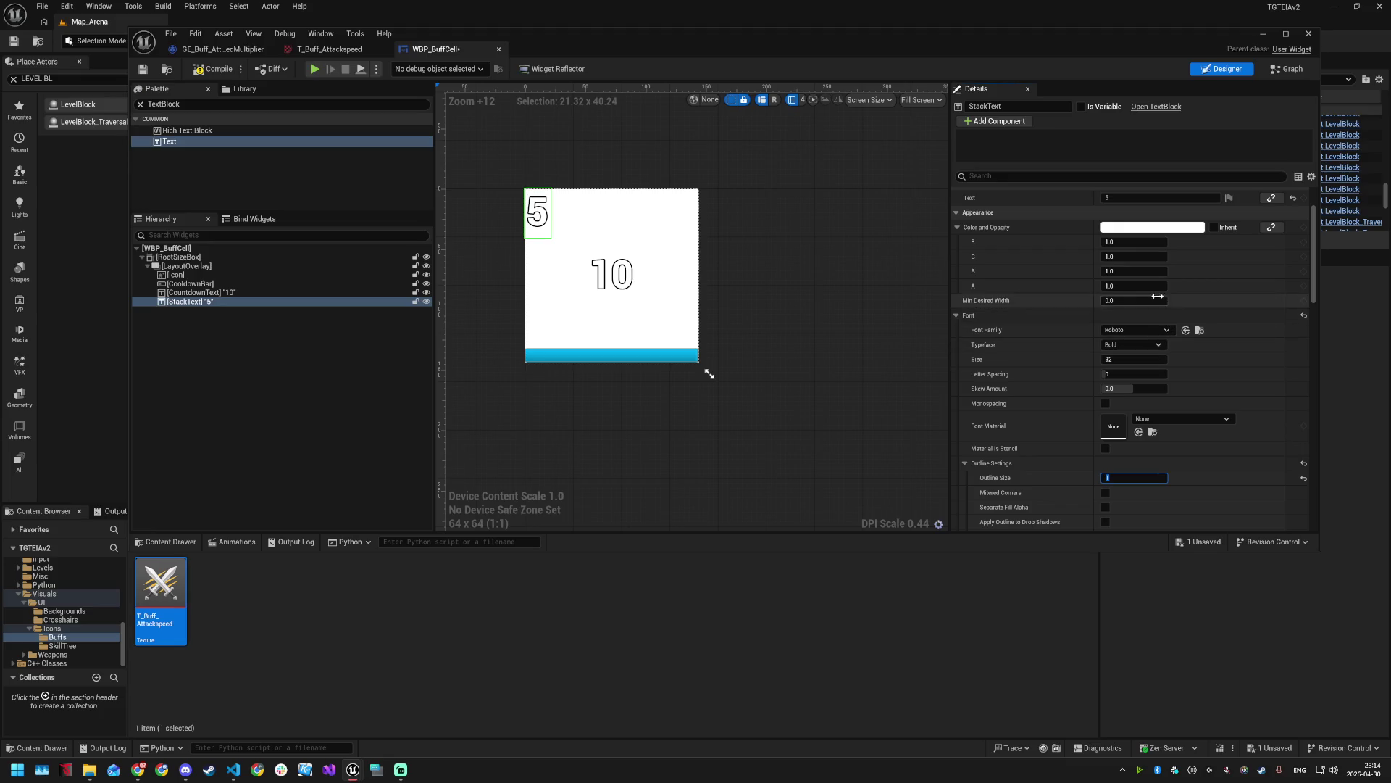
click(1134, 359)
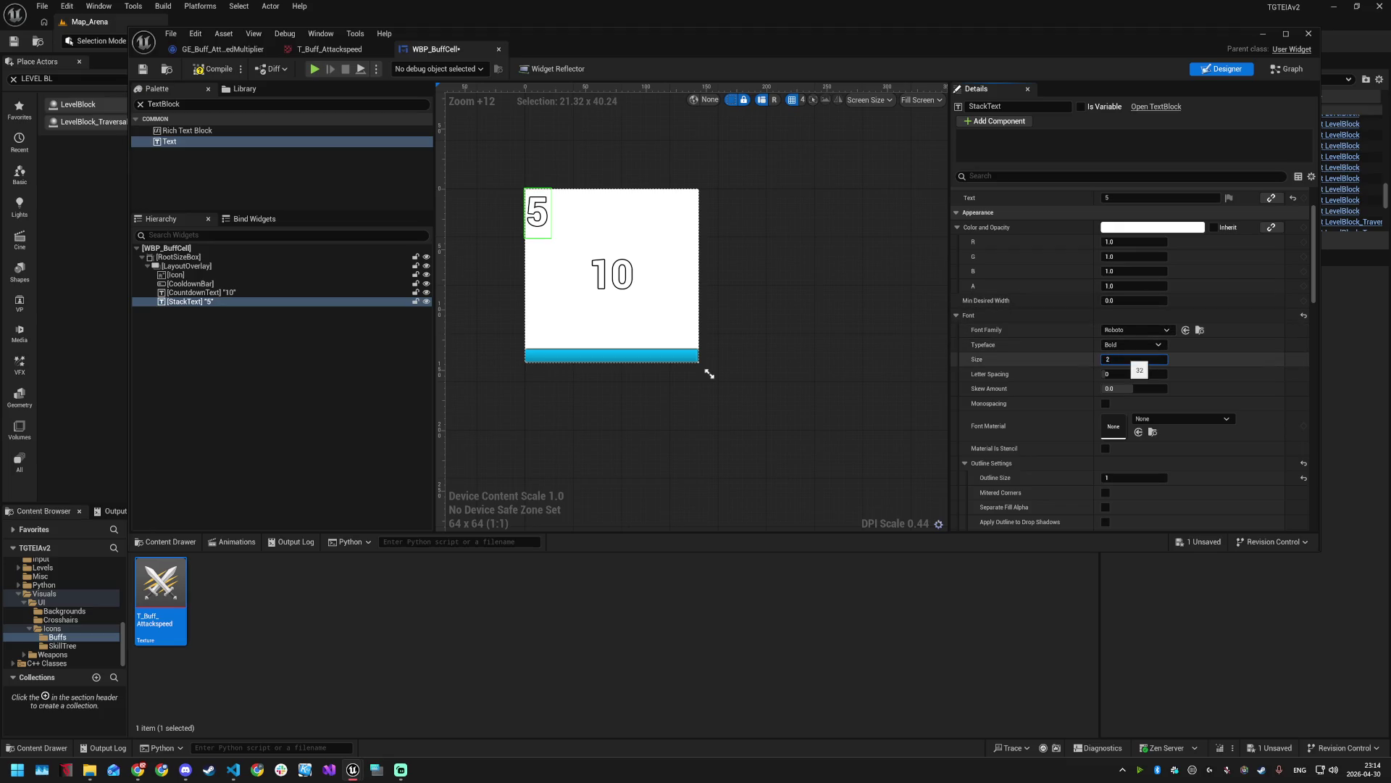
text(4)
key(Return)
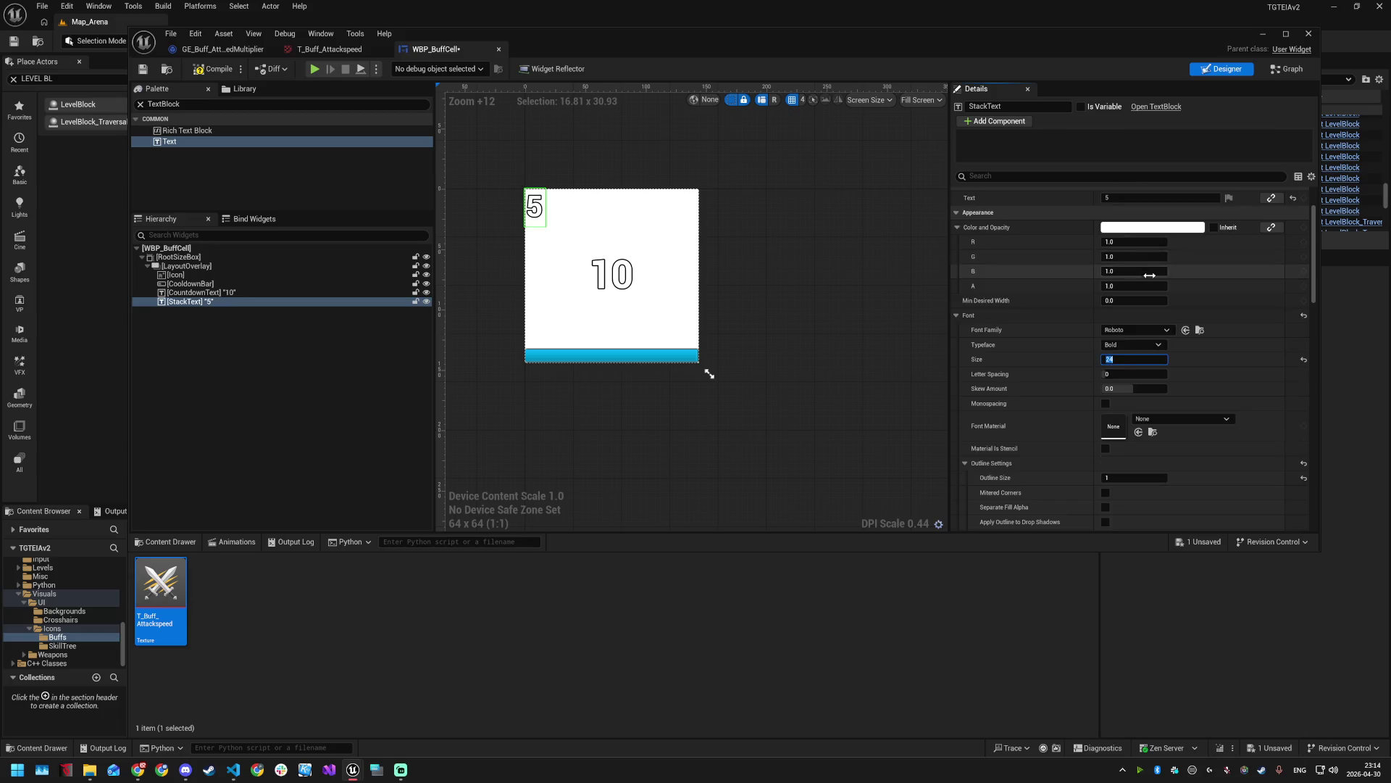
scroll(1127, 290, up, 2)
- Align StackText right and top with 5.0 padding
click(1146, 224)
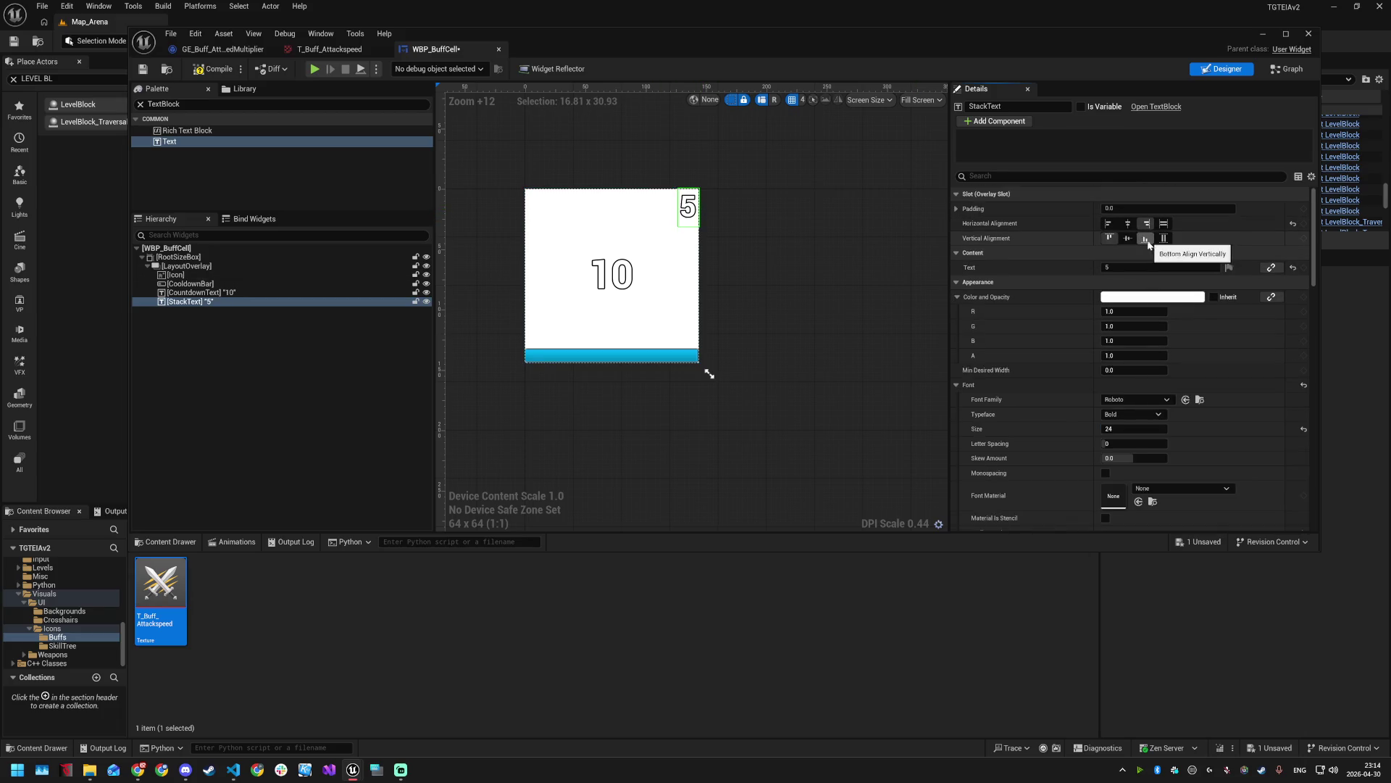
click(1150, 242)
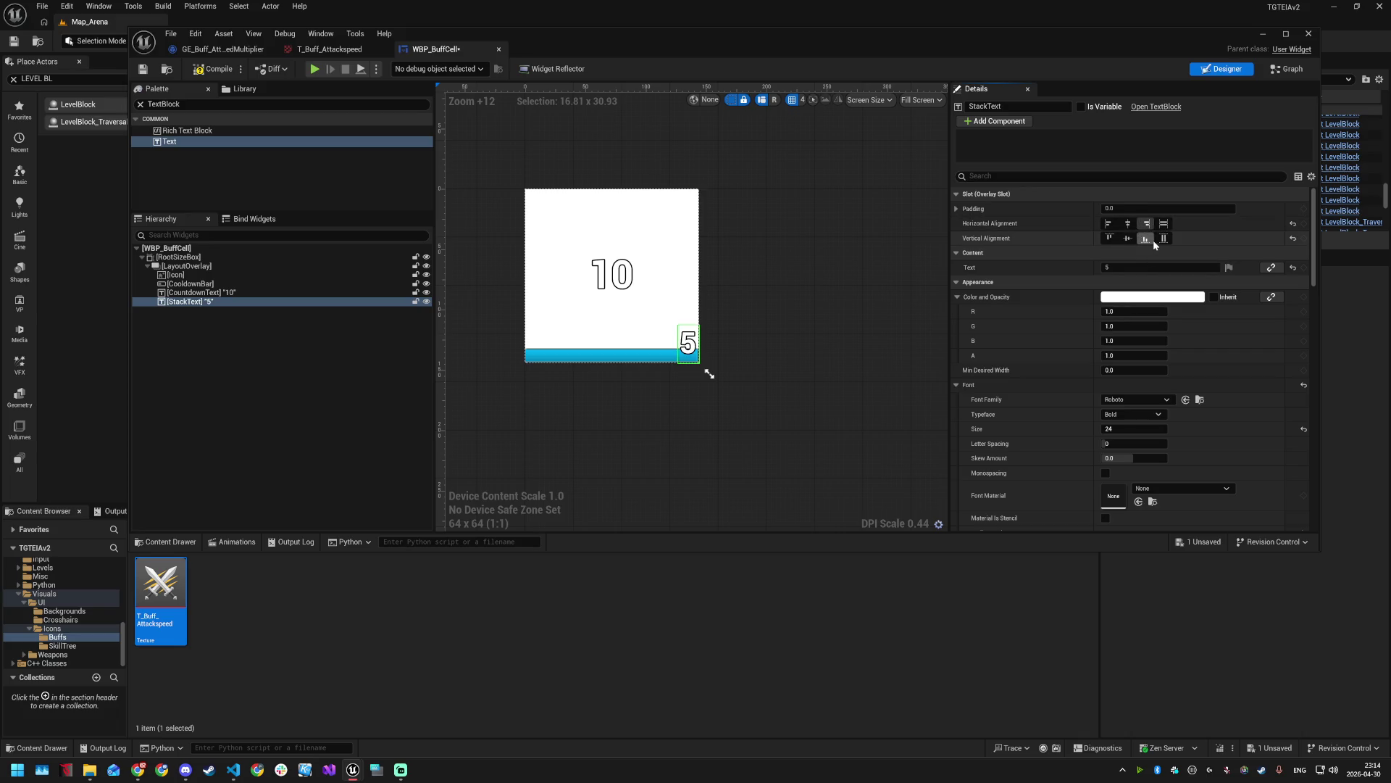
click(1109, 238)
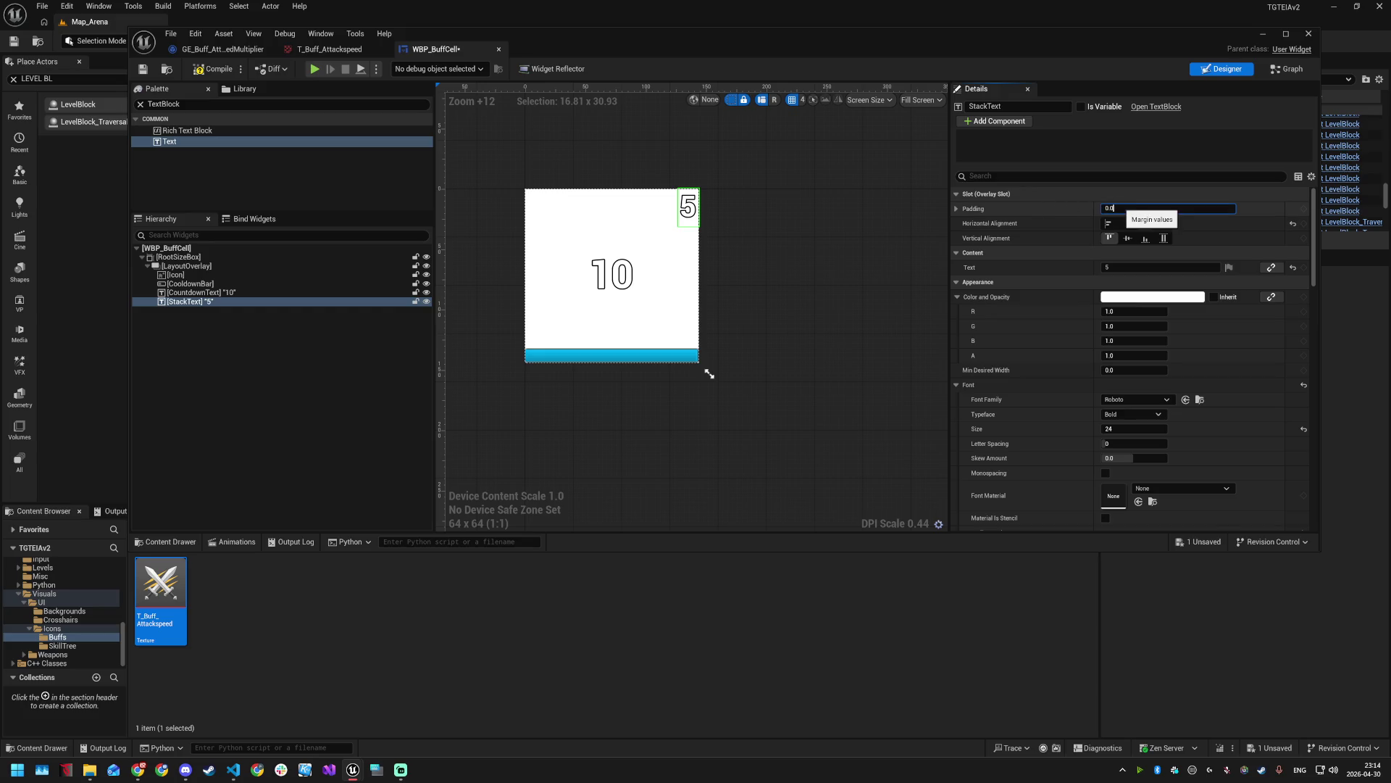
text(5)
key(Return)
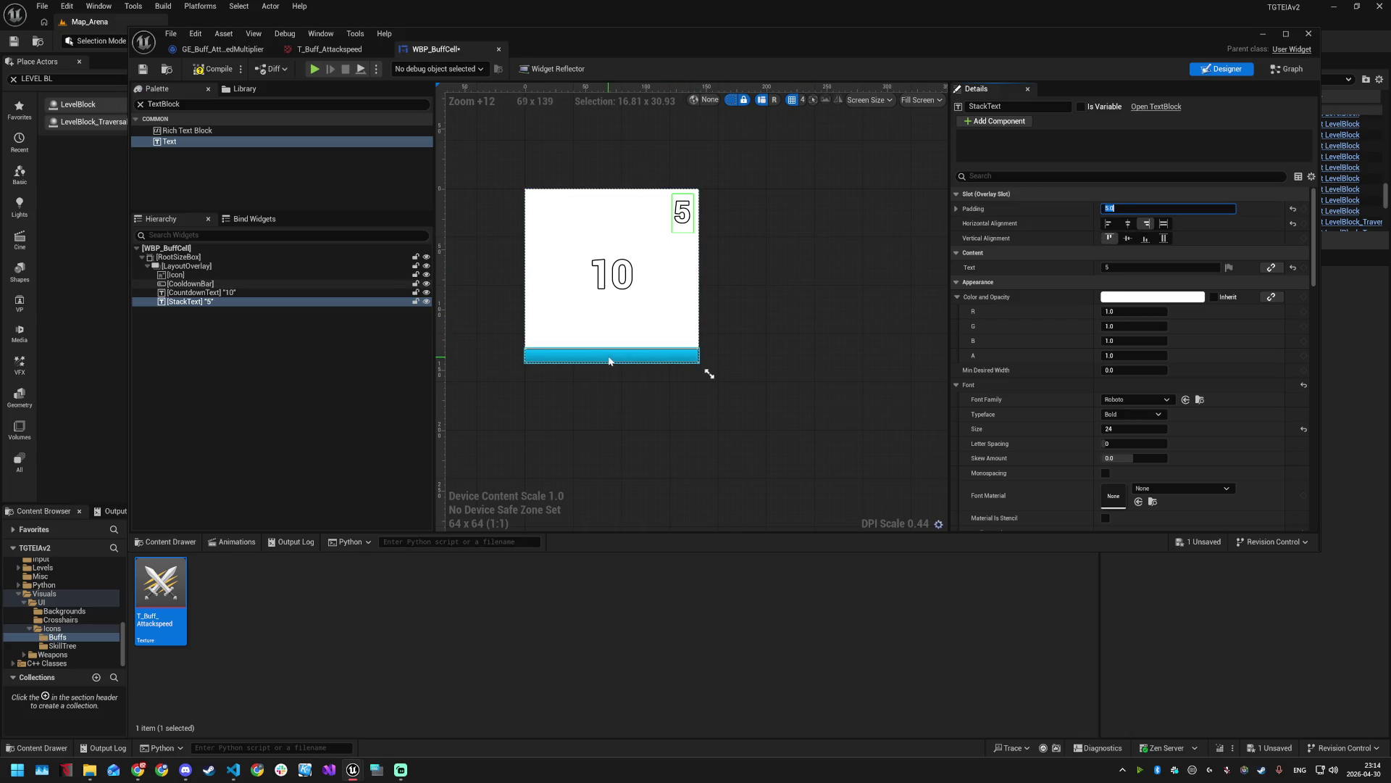
- Save and compile WBP_BuffCell, then go to its Event Graph
key(ctrl+s)
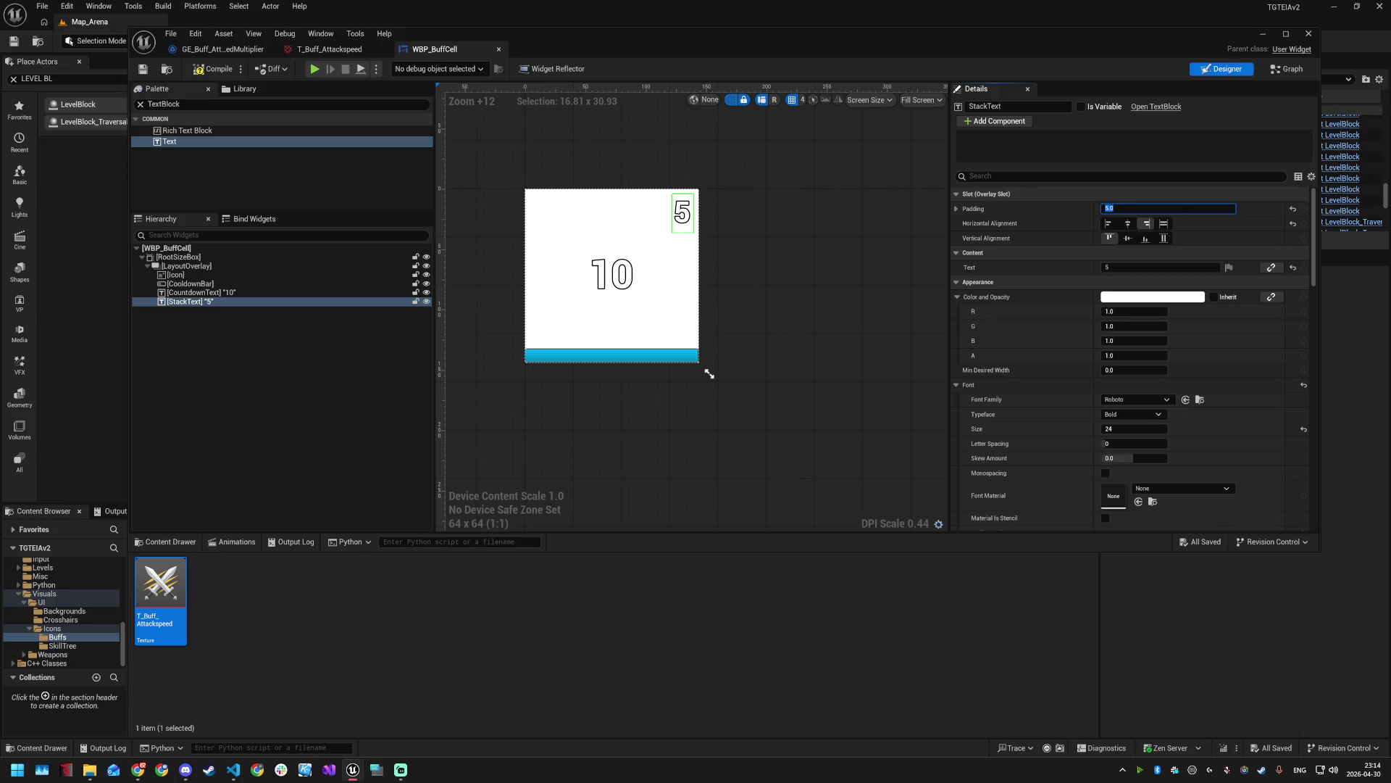
click(214, 69)
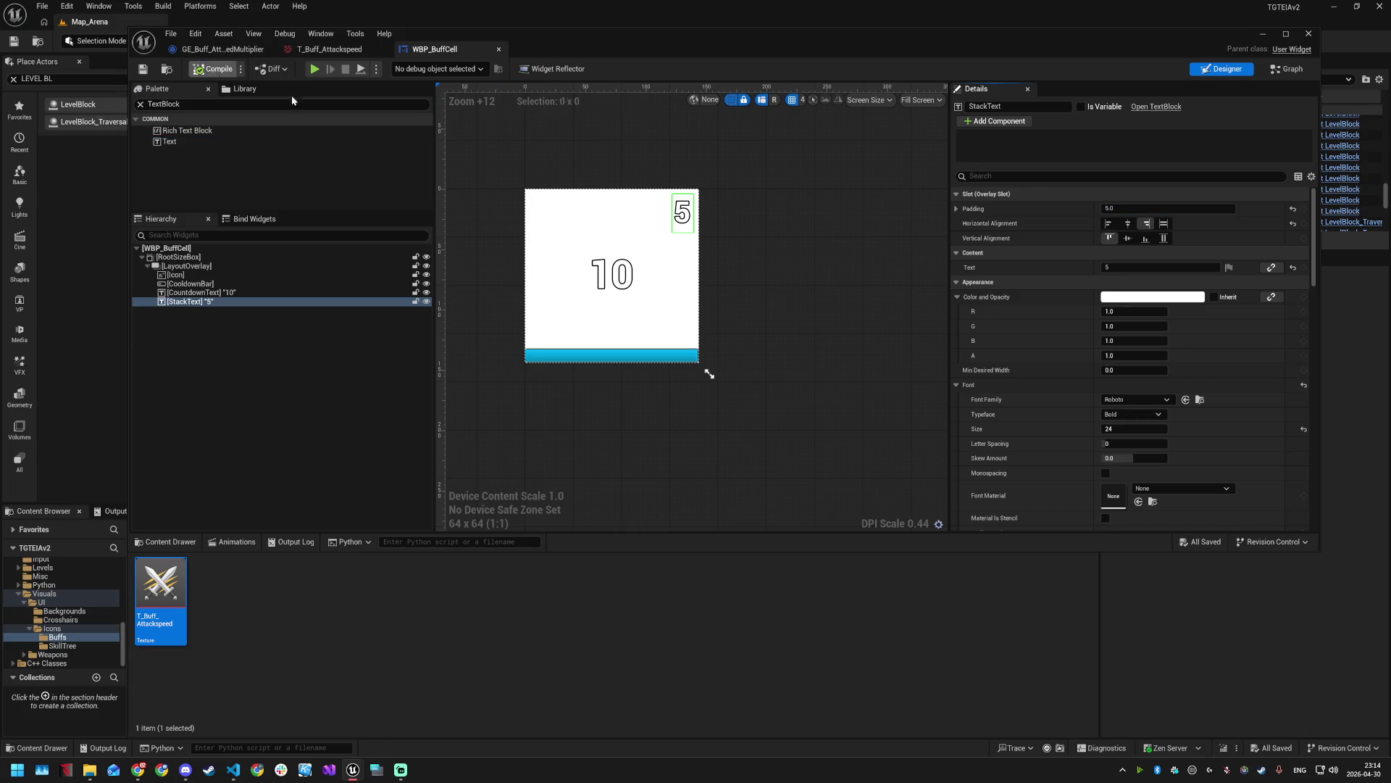
click(1287, 69)
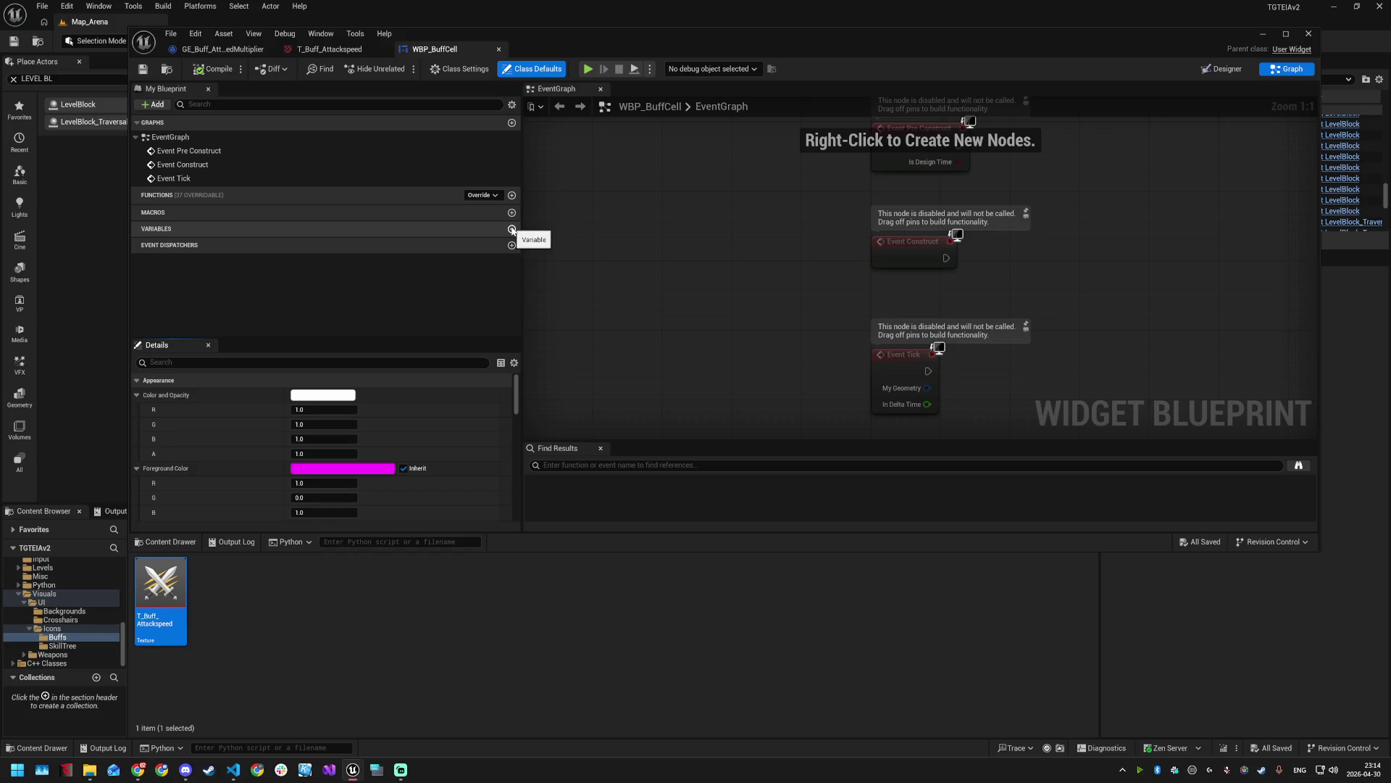
- Add a Handle variable of type Active Gameplay Effect Handle
click(512, 229)
text(Handle)
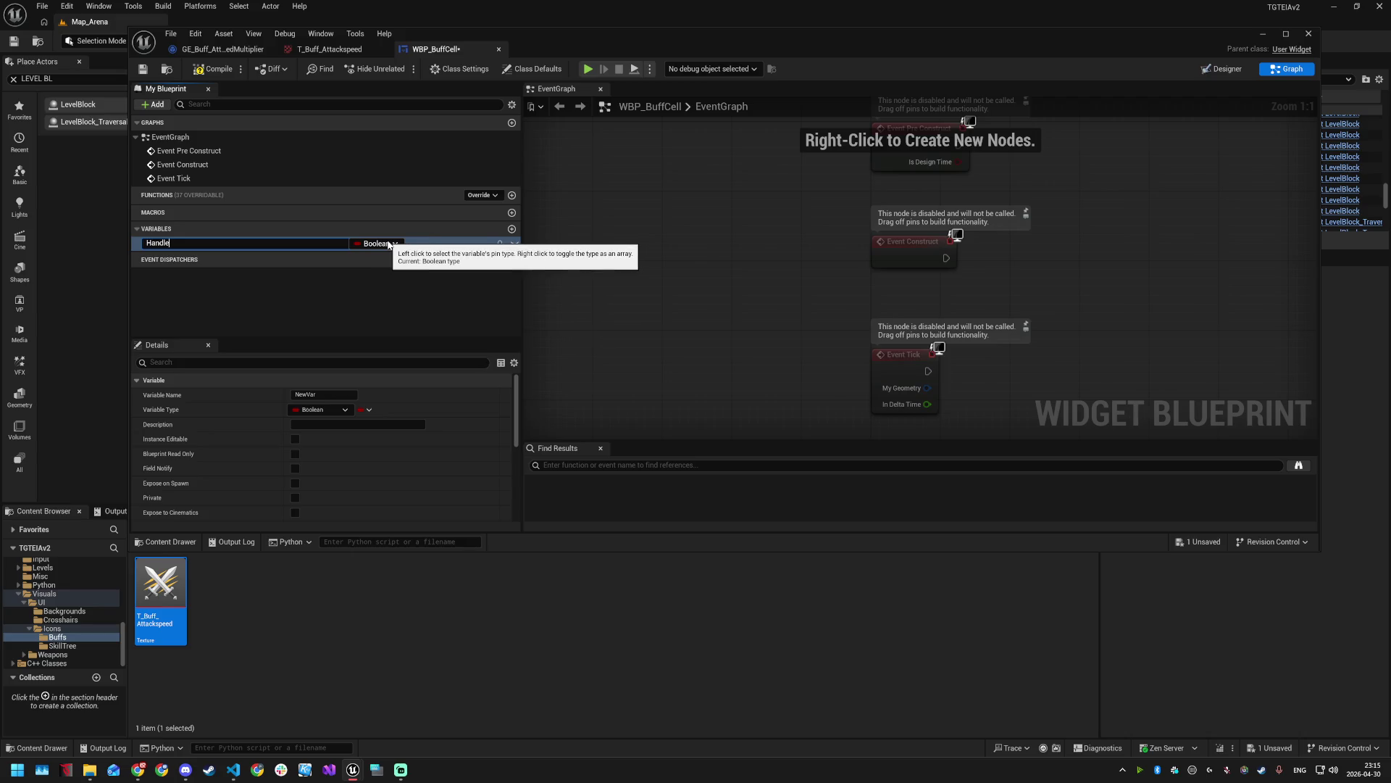
key(Return)
click(389, 245)
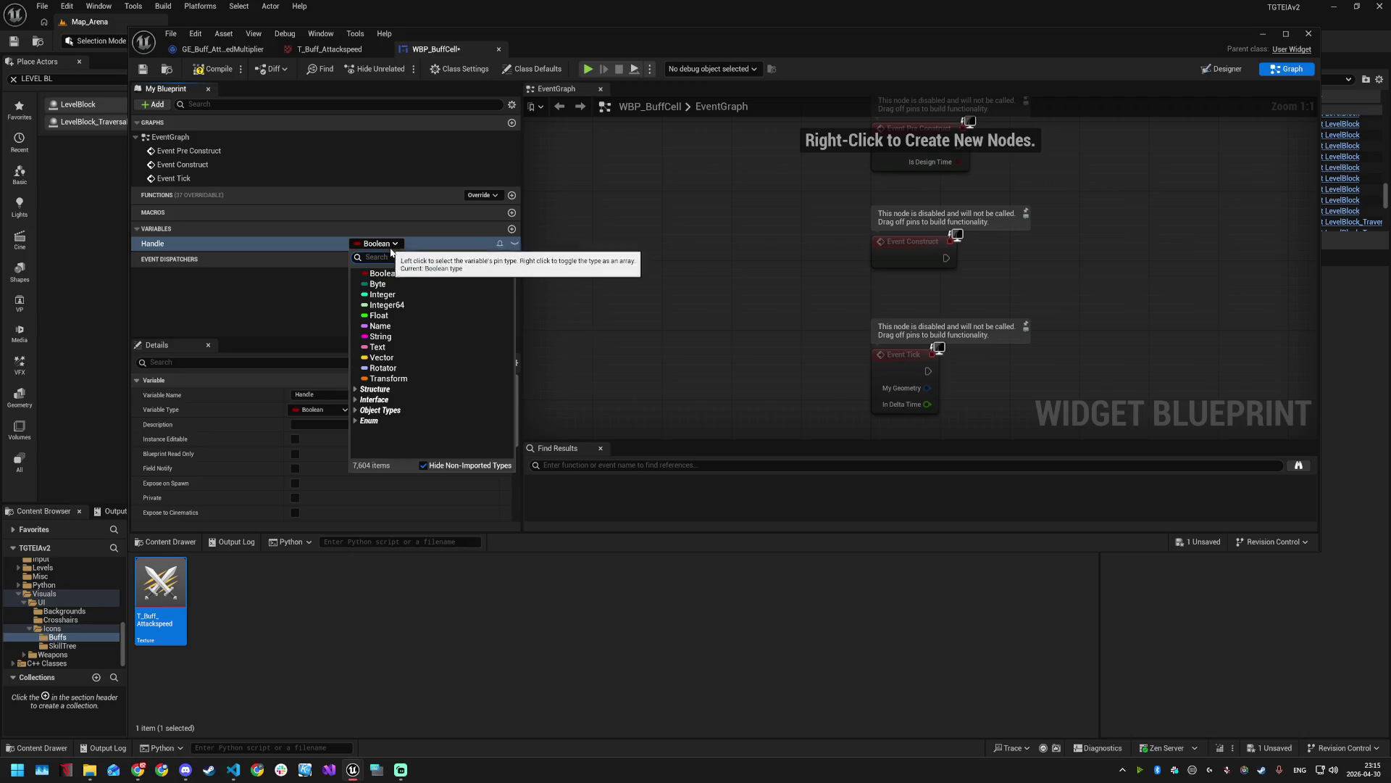
text(gam)
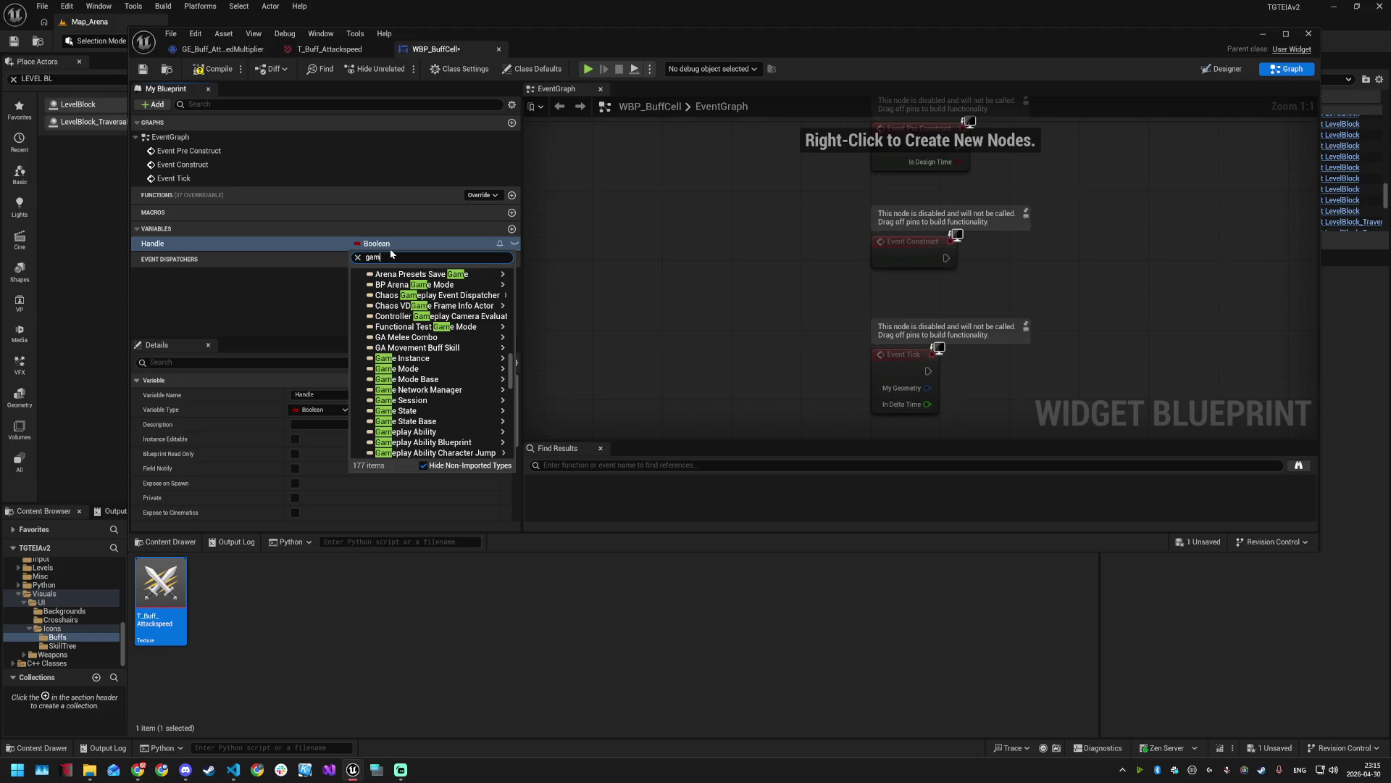
text(tive game)
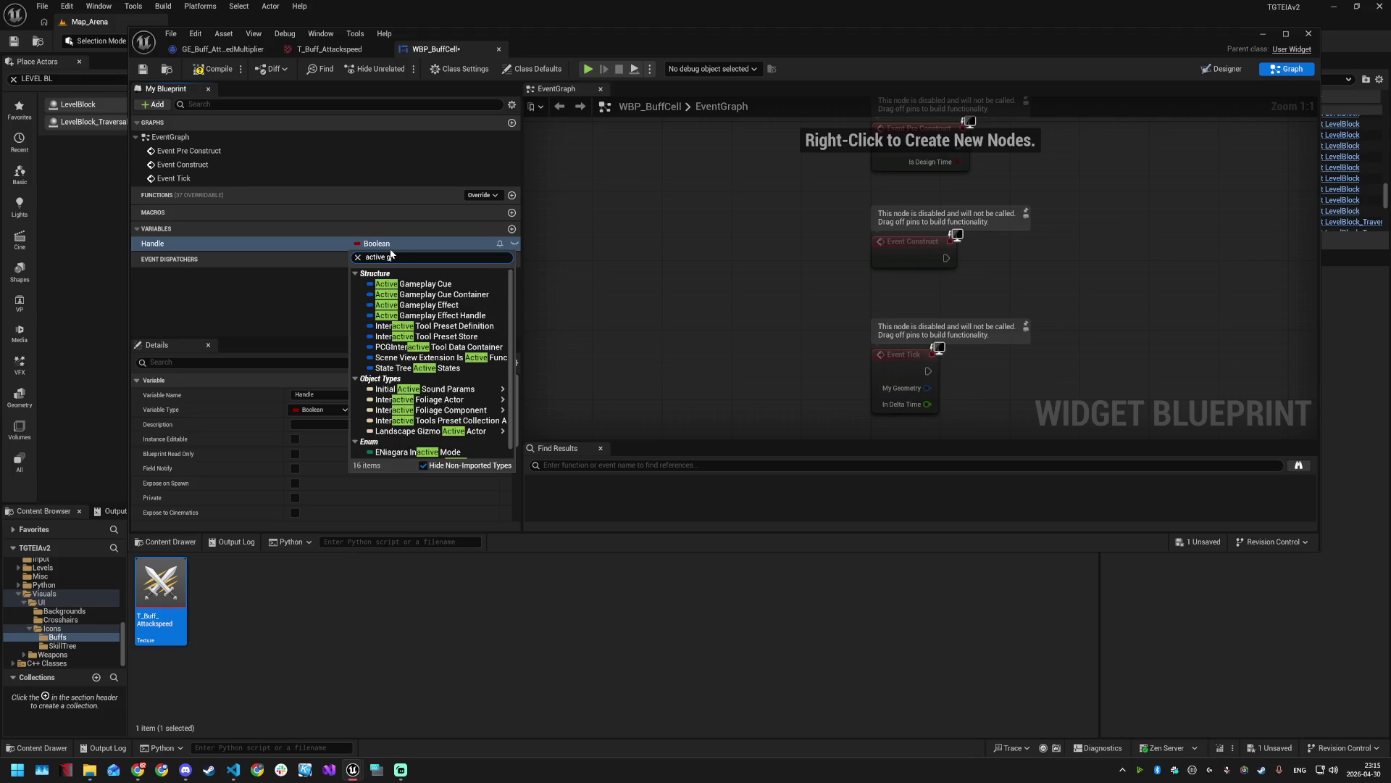
click(446, 315)
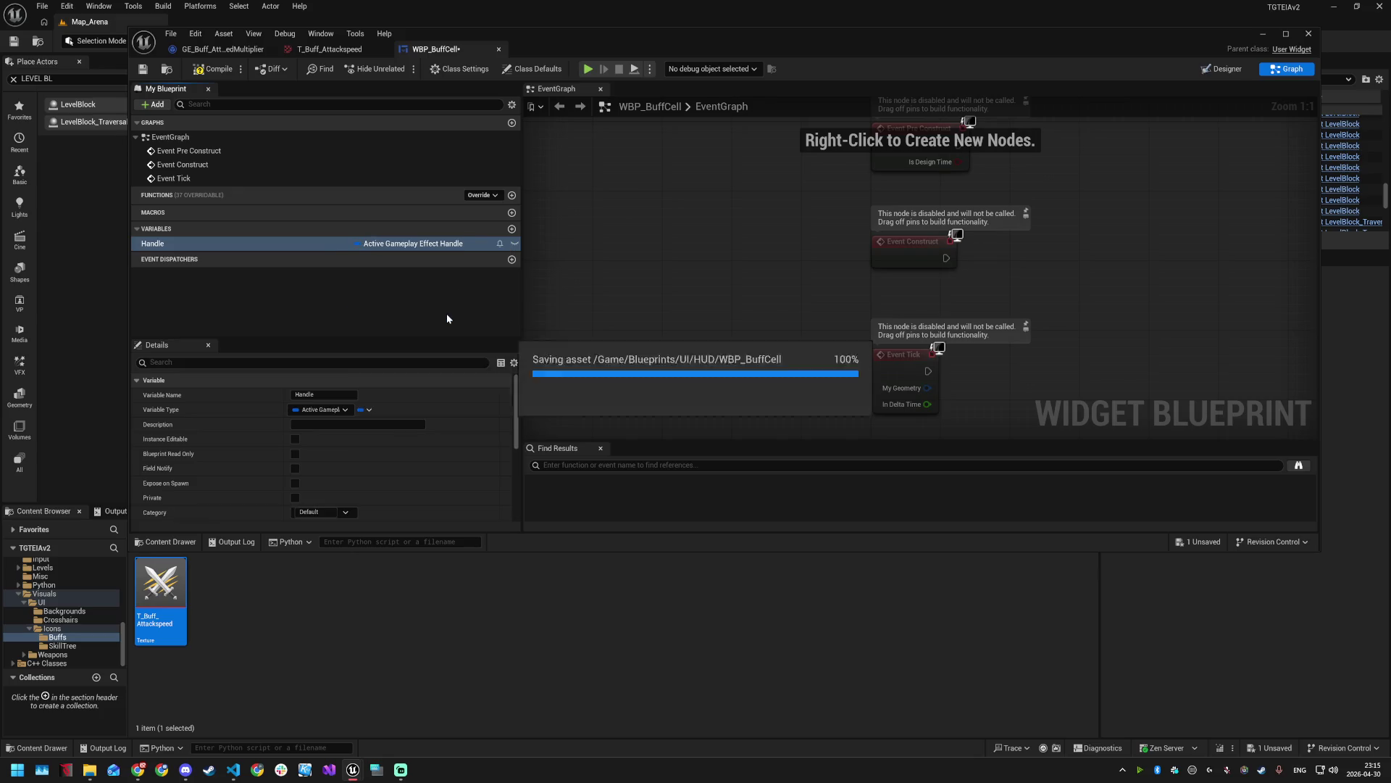
- Add an OwnerStrip variable typed as a TGTEIABuff Strip Widget reference
click(513, 229)
text(OwnerStrip)
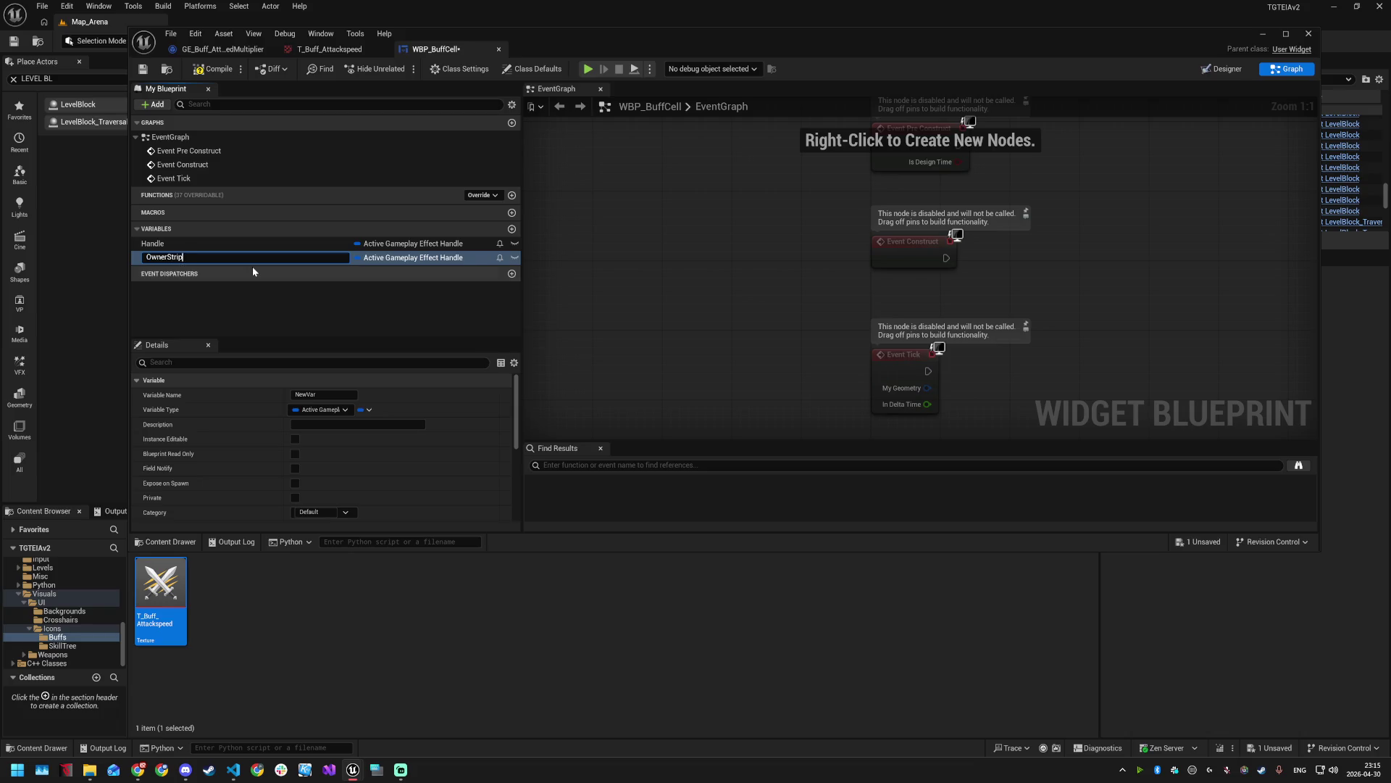
key(Return)
click(468, 258)
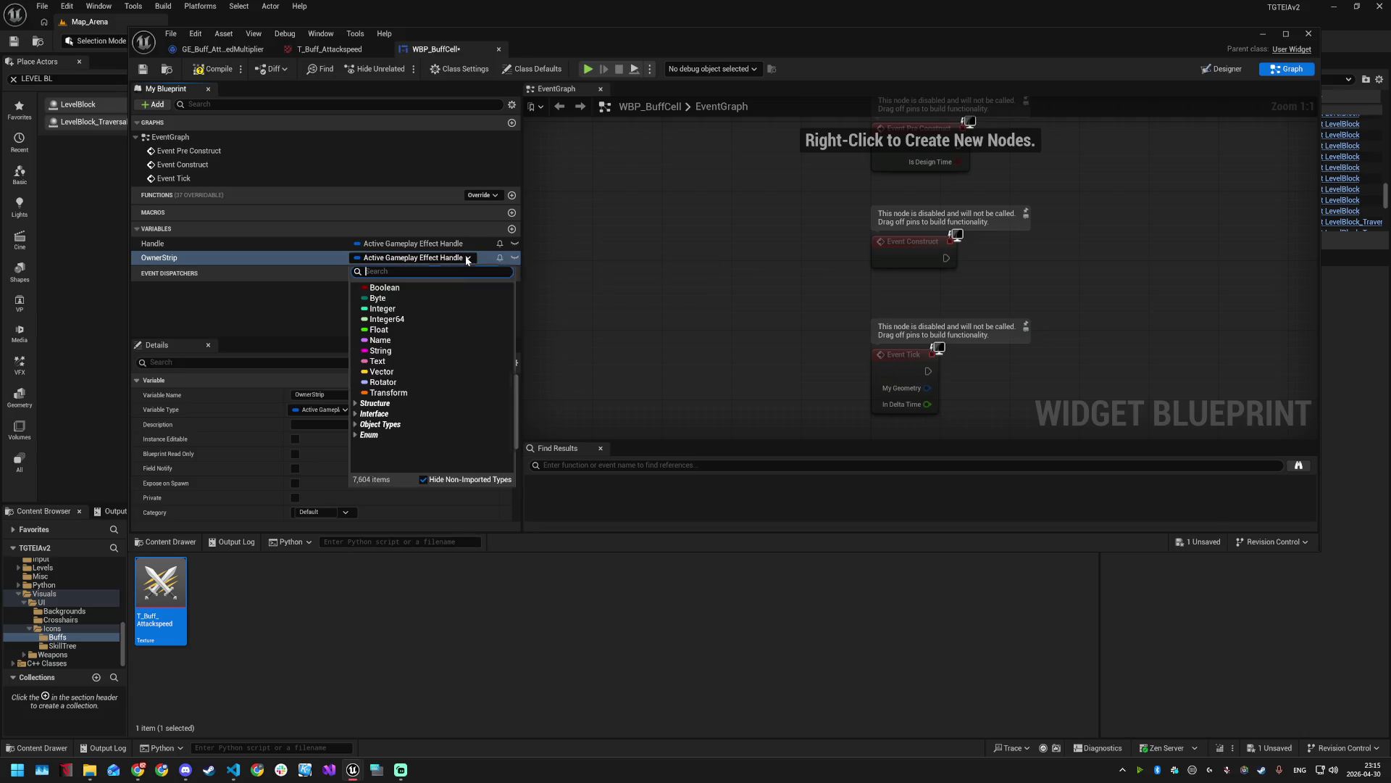
key(Escape)
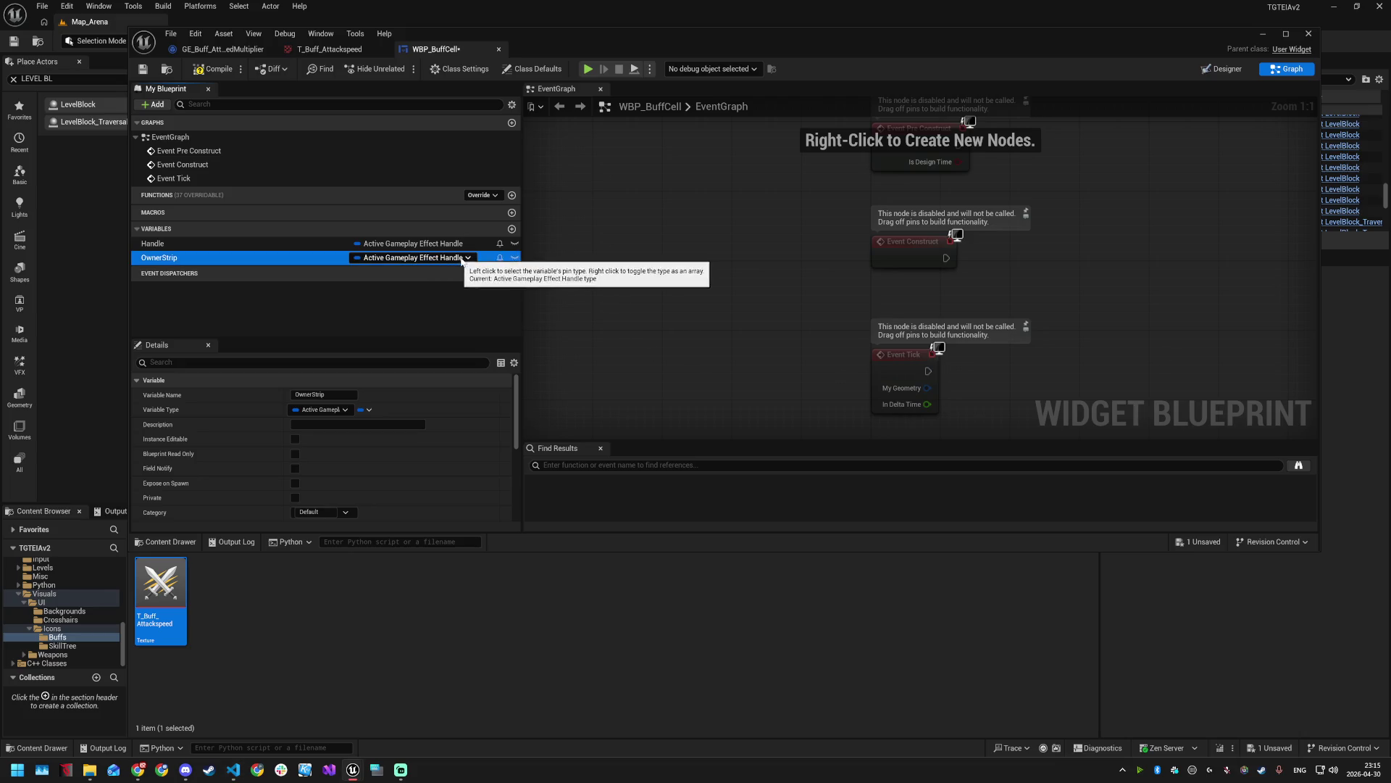
click(461, 259)
text(TGTEIABuffStripWidget)
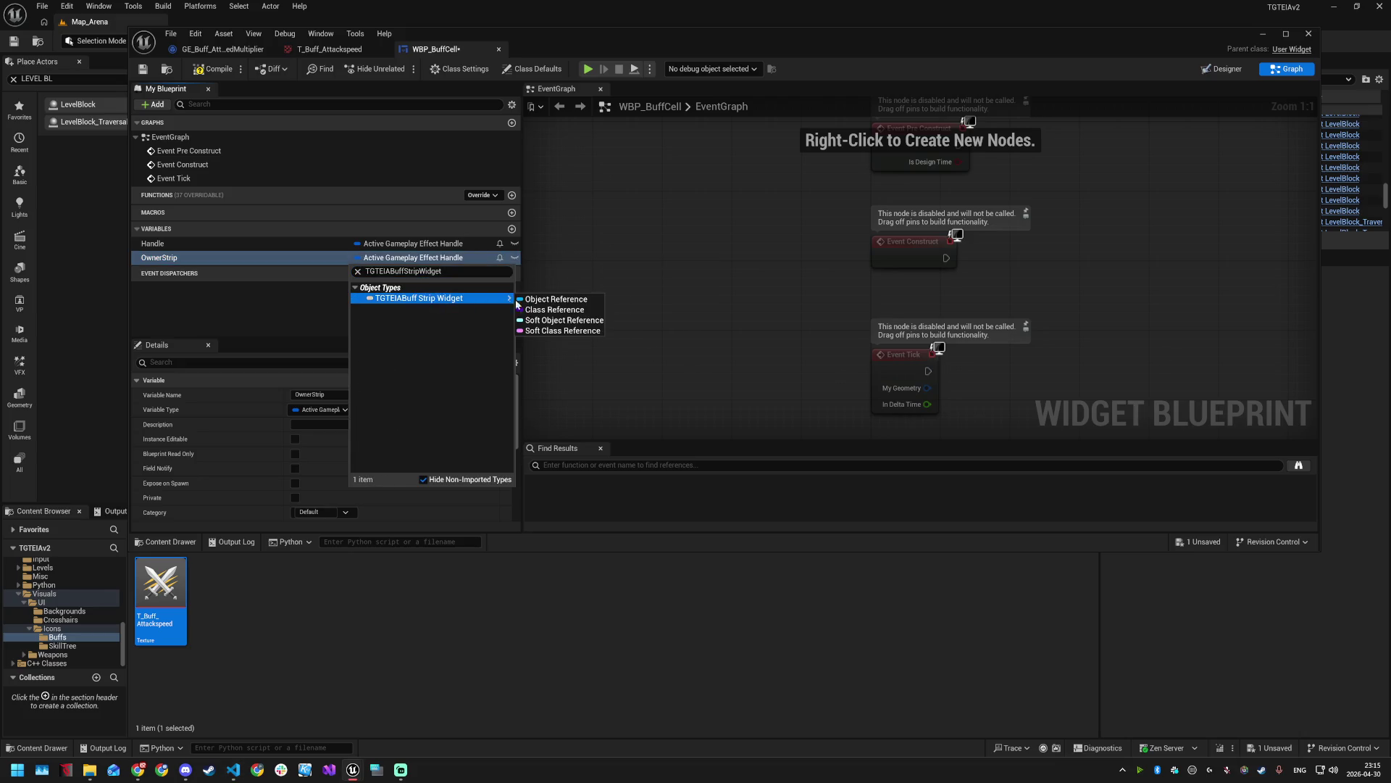
click(537, 302)
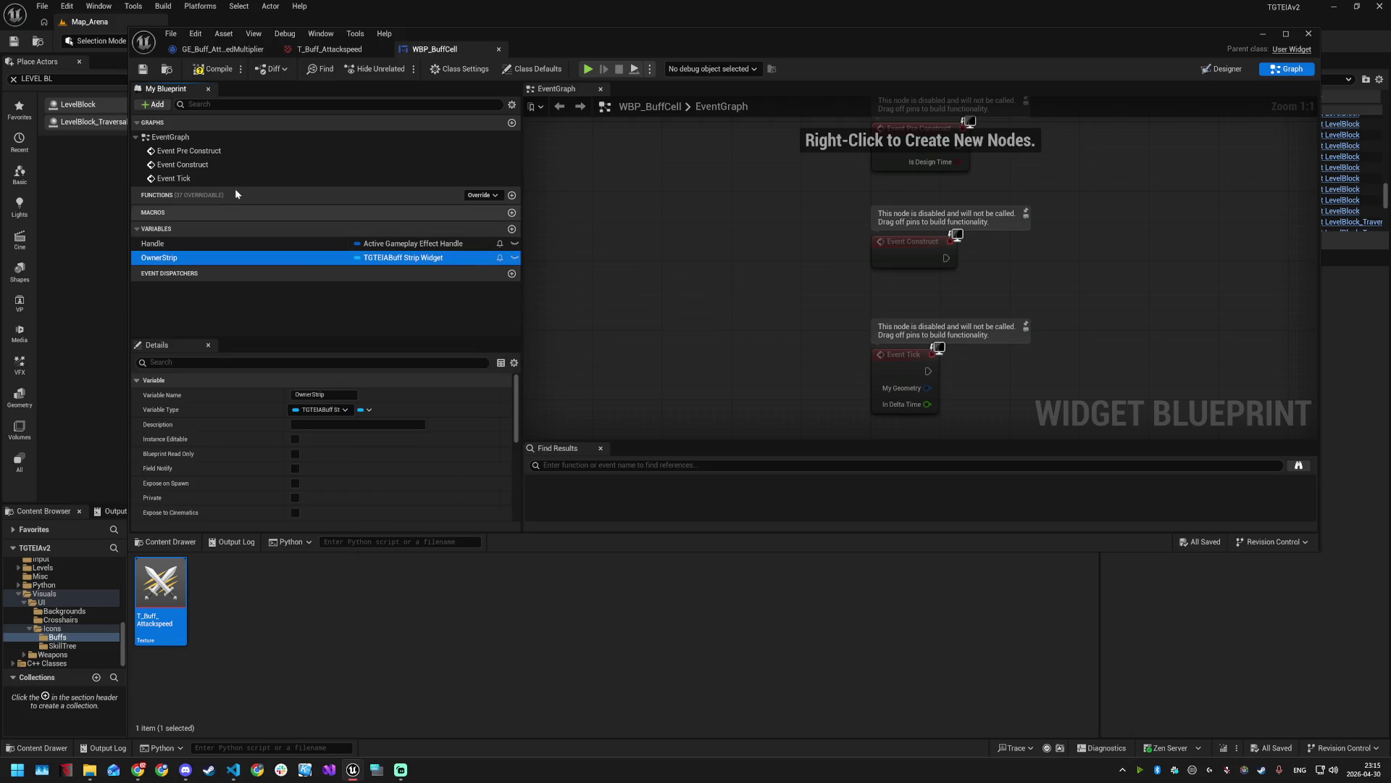
scroll(335, 479, down, 5)
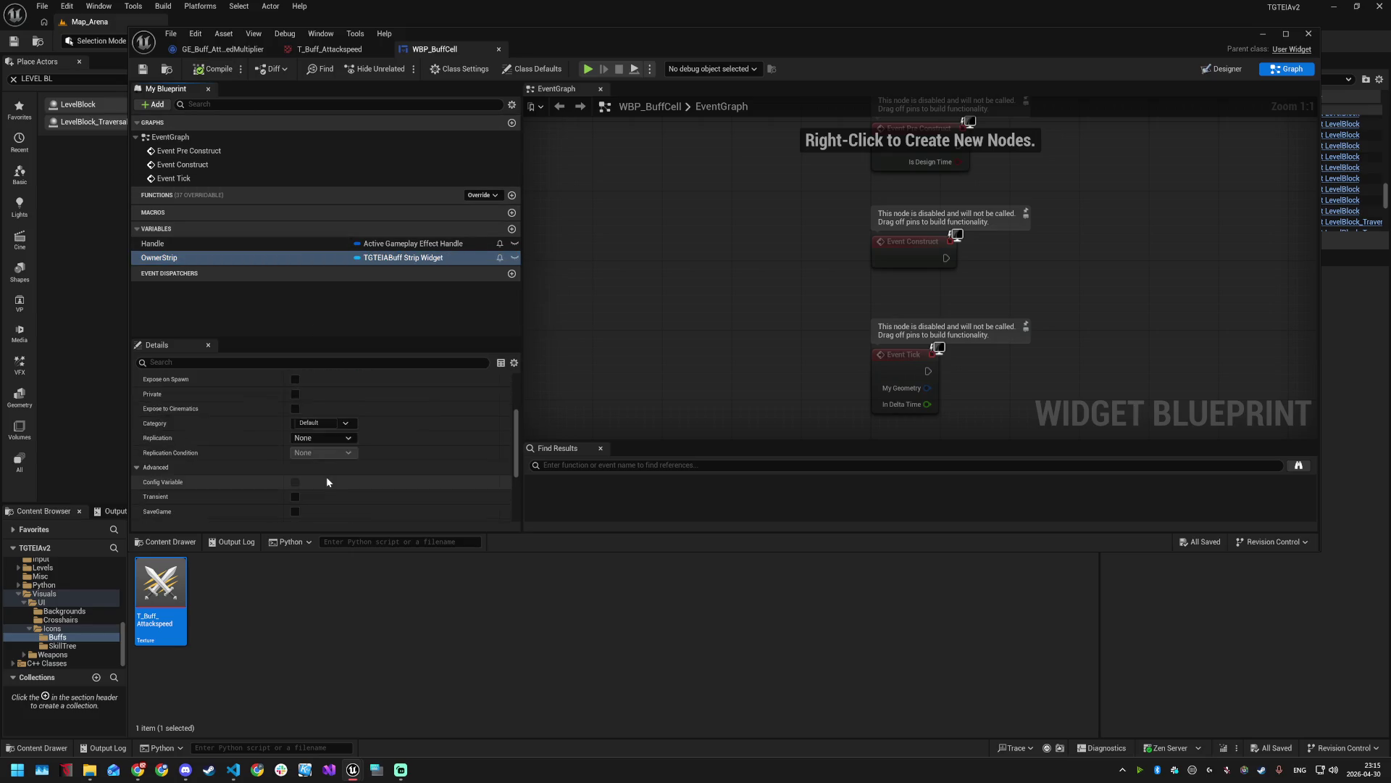
scroll(318, 471, up, 3)
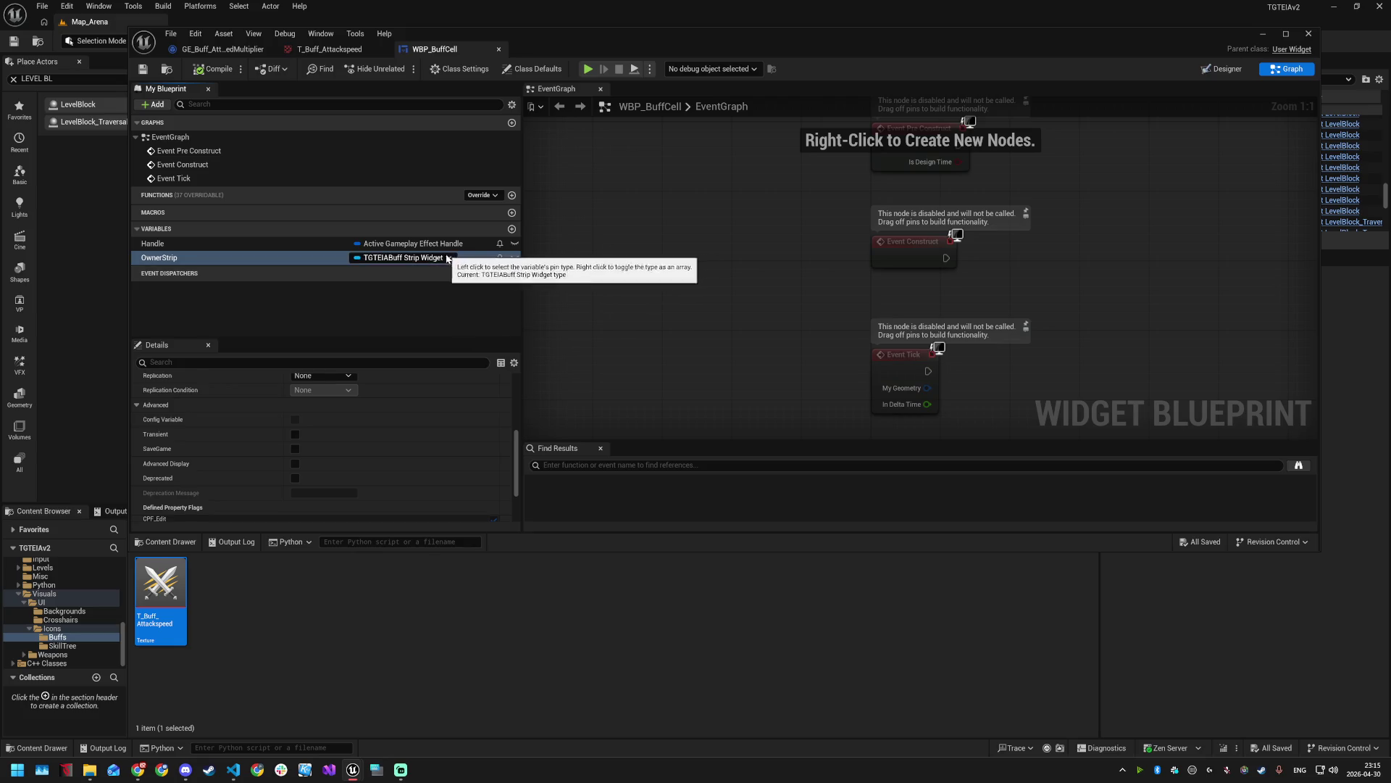
- Add an Integer StackCount variable defaulting to 1, save, and create a new function
click(512, 228)
text(s)
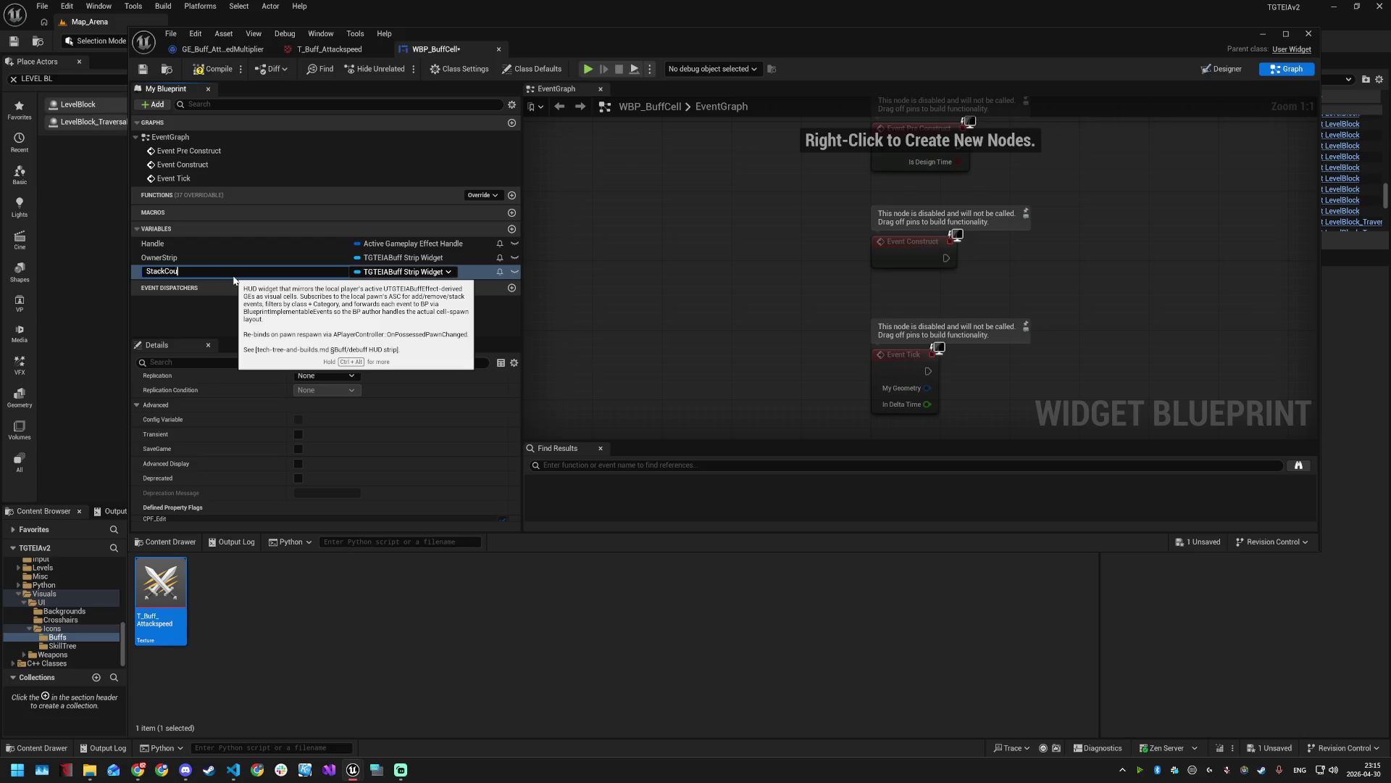
key(Return)
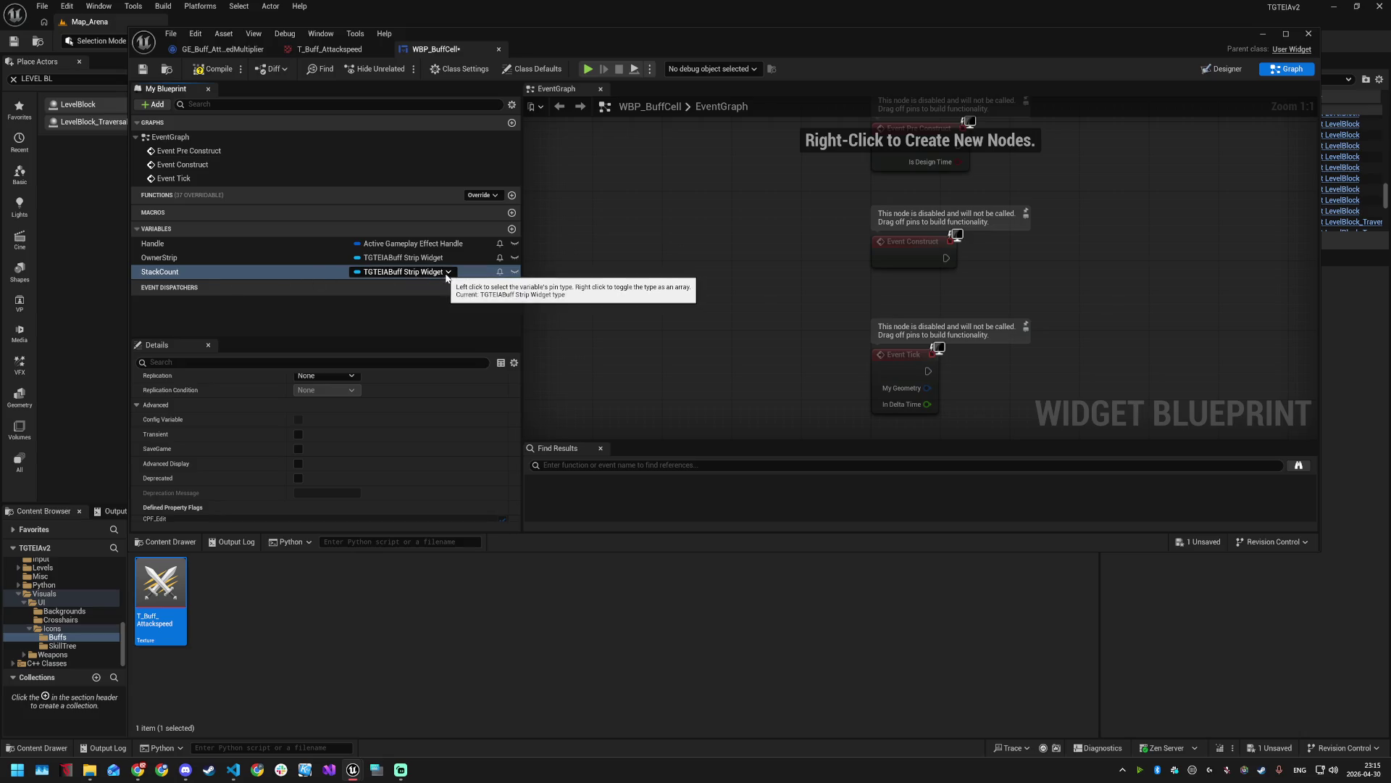
click(448, 272)
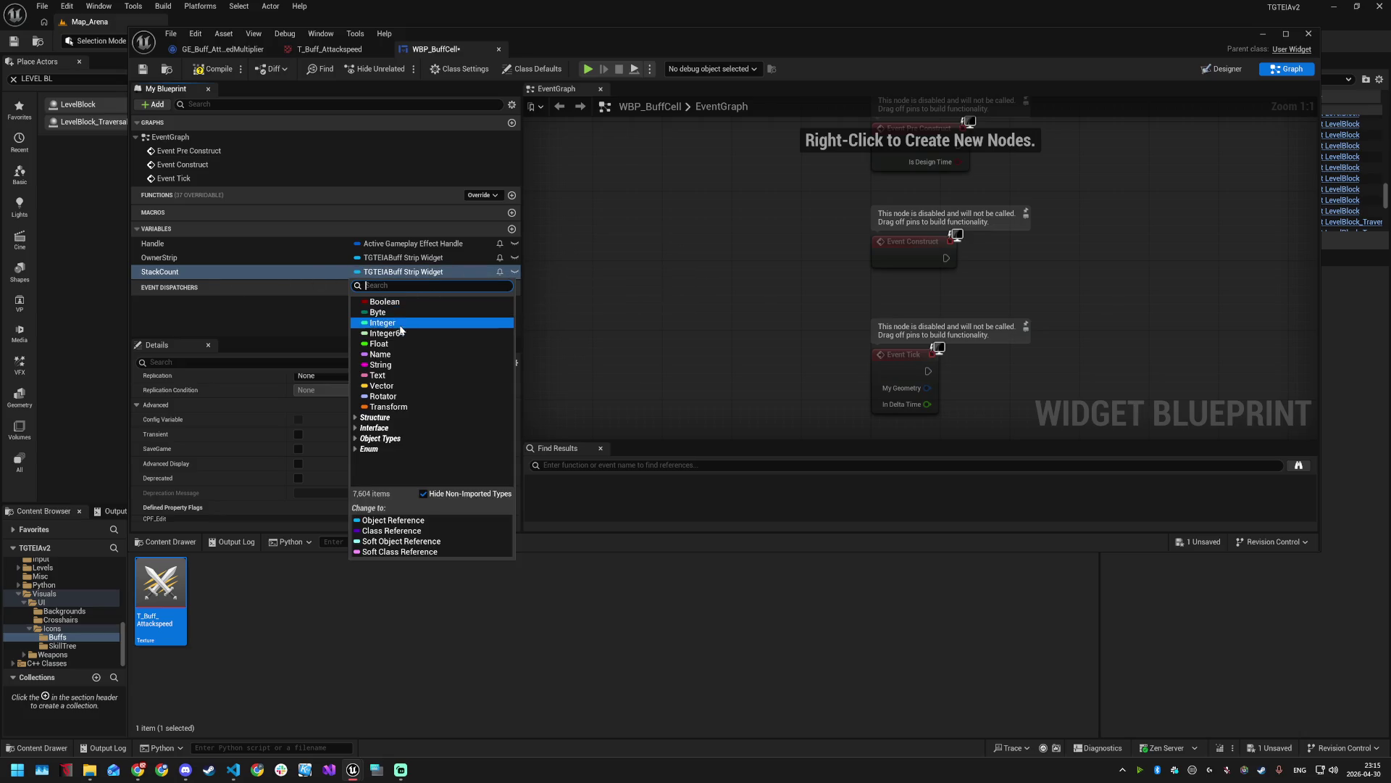
click(402, 323)
click(395, 273)
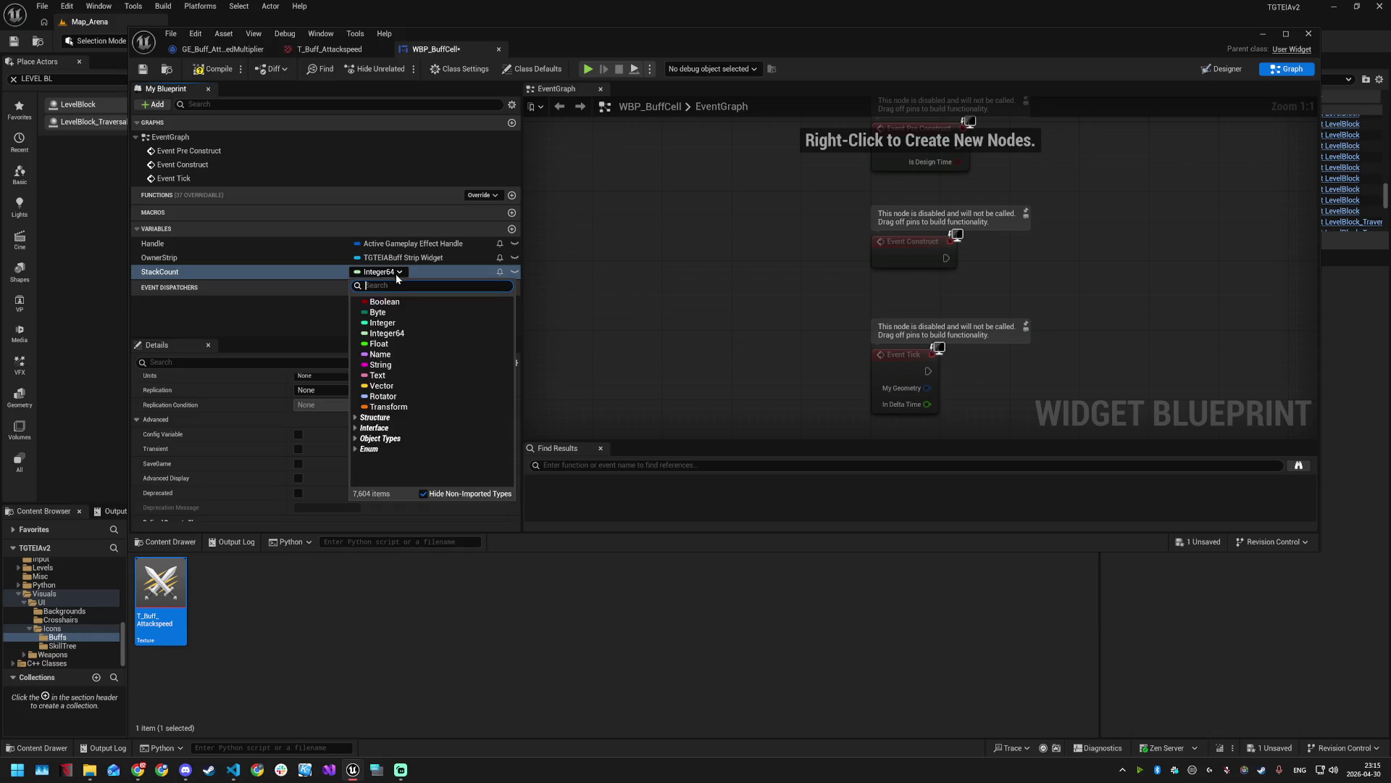
click(391, 322)
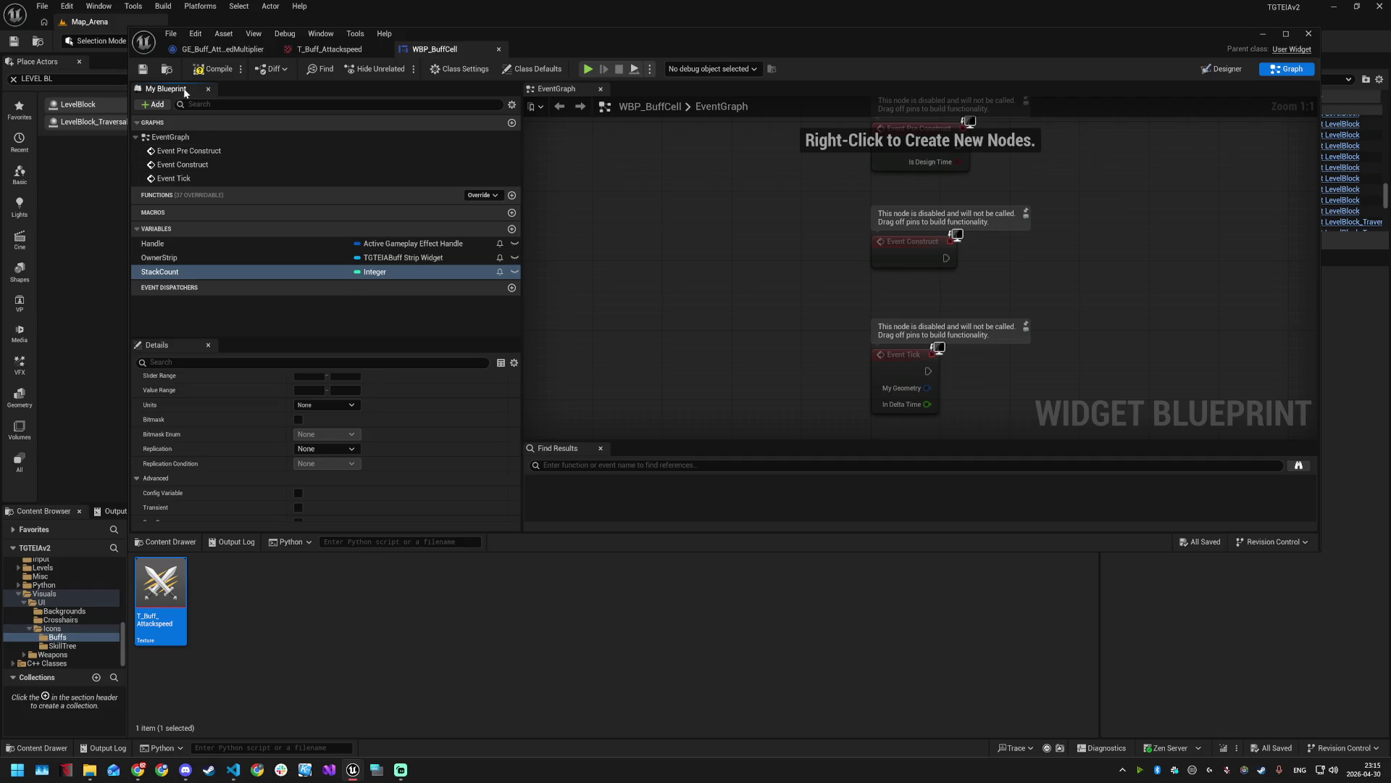
scroll(334, 375, down, 10)
click(311, 513)
key(ctrl+s)
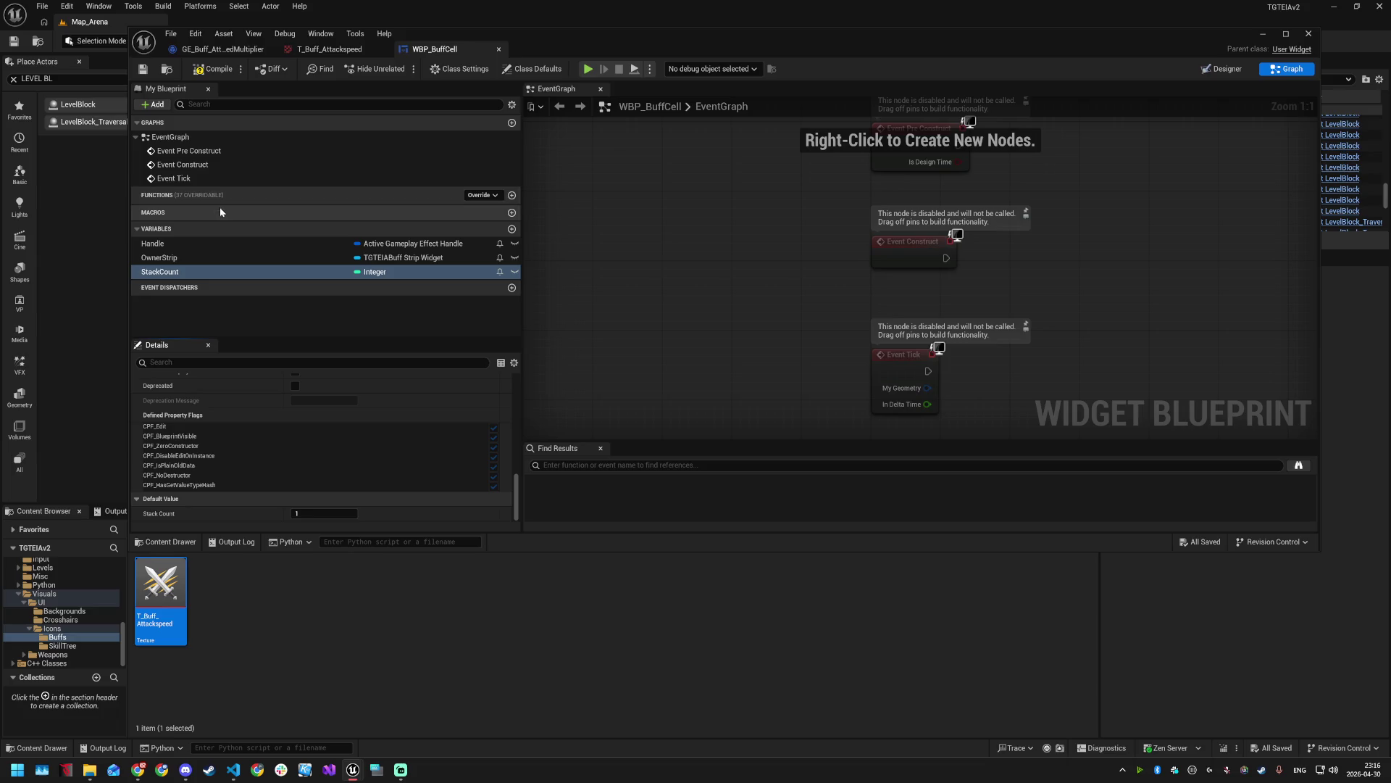
click(512, 196)
- Rename the function to Init and add an InHandle input of type Active Gameplay Effect Handle
key(BackSpace)
text(Init)
key(Return)
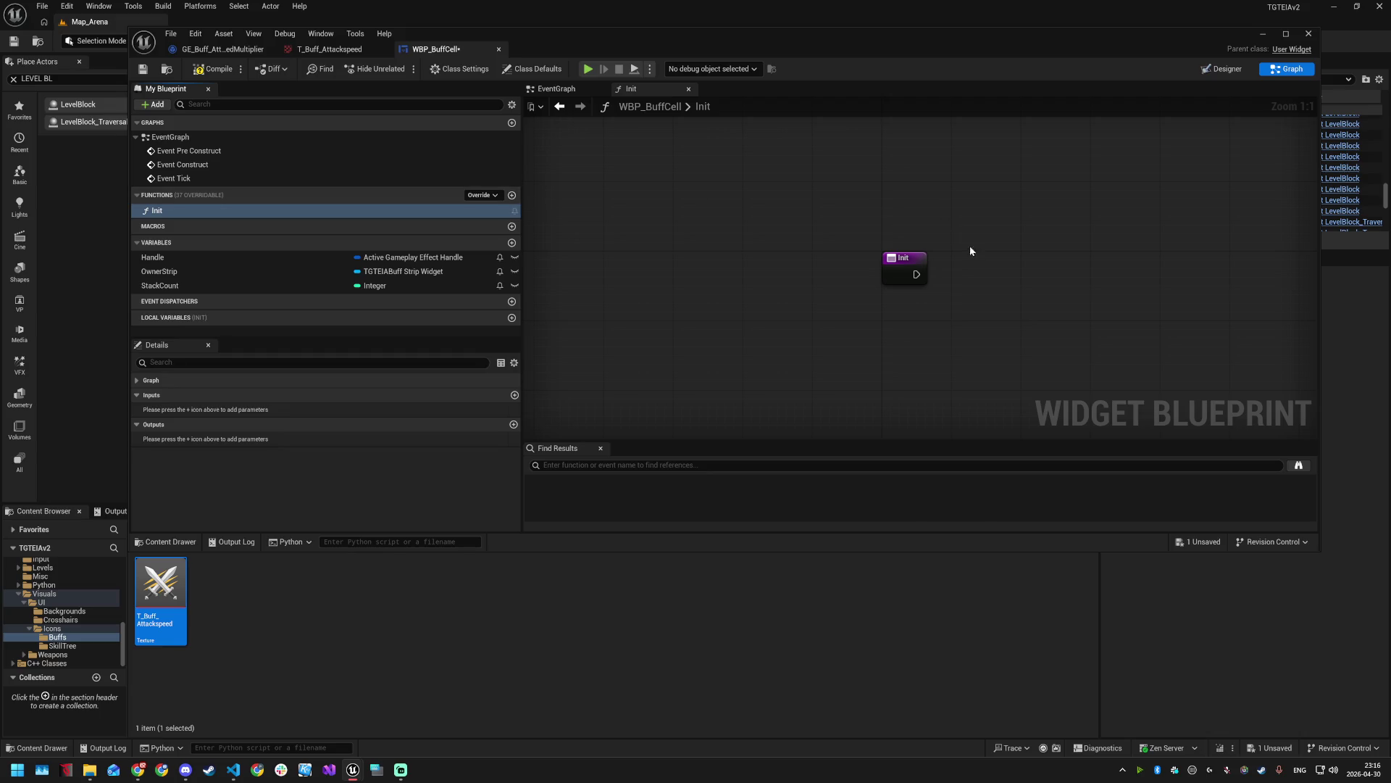
click(515, 395)
text(InHan)
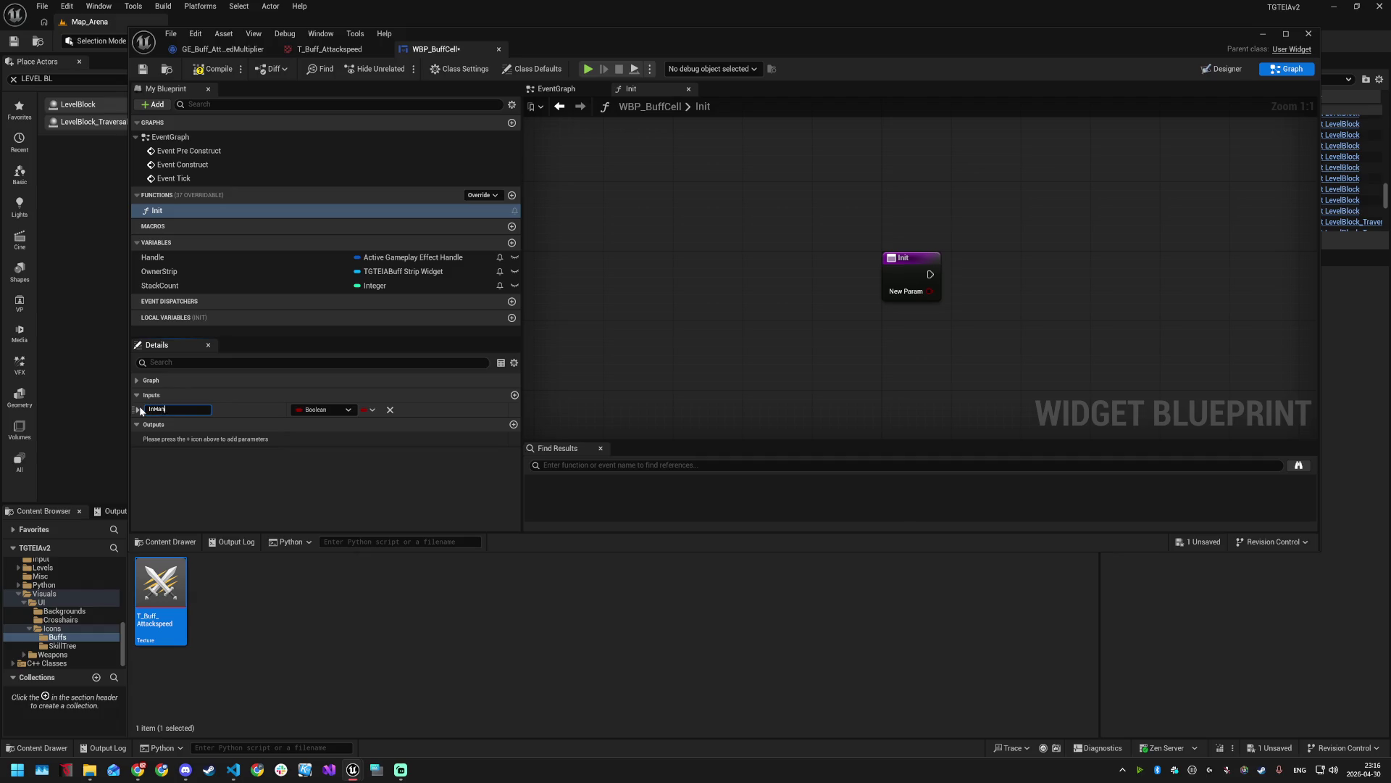
text(dle)
key(Return)
click(349, 411)
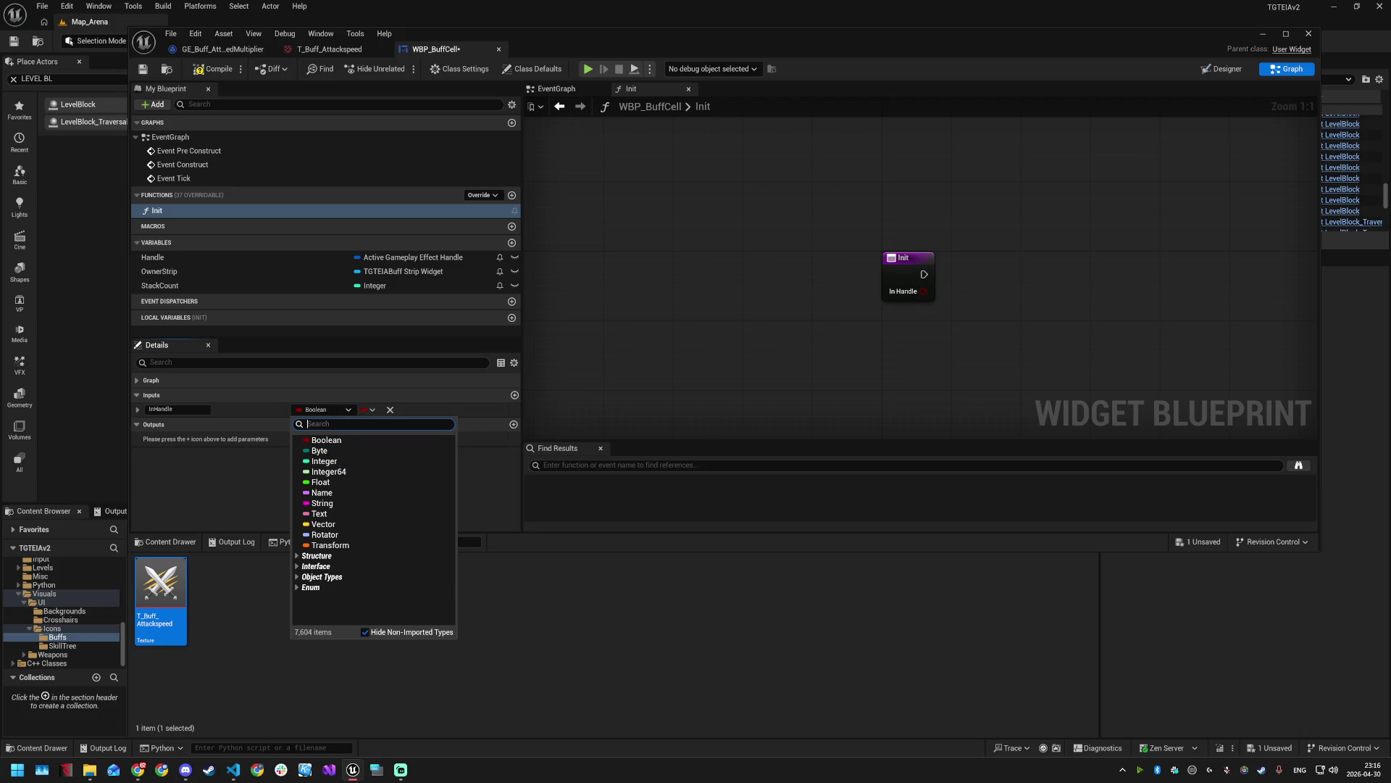
click(232, 770)
click(349, 410)
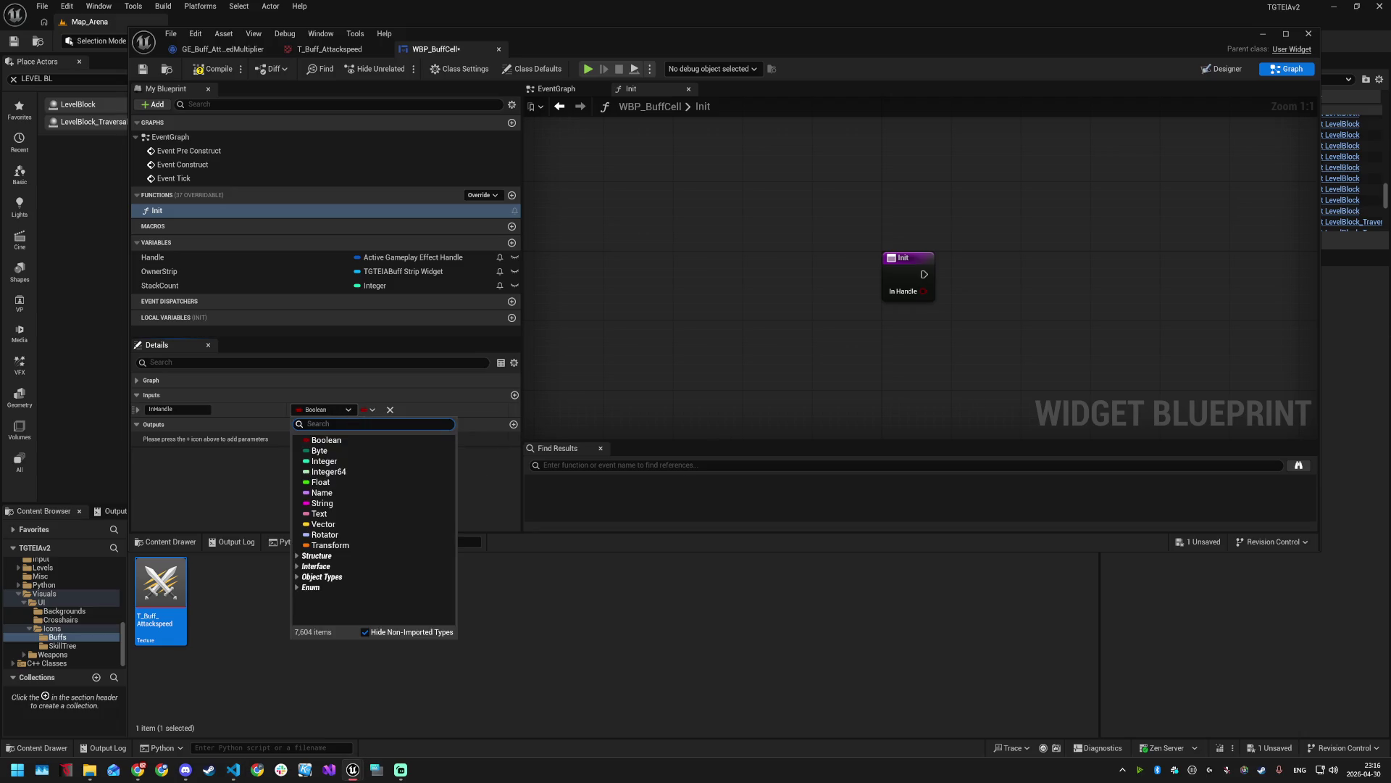
text(ActiveGameplayEffectHandle)
click(349, 450)
key(ctrl+s)
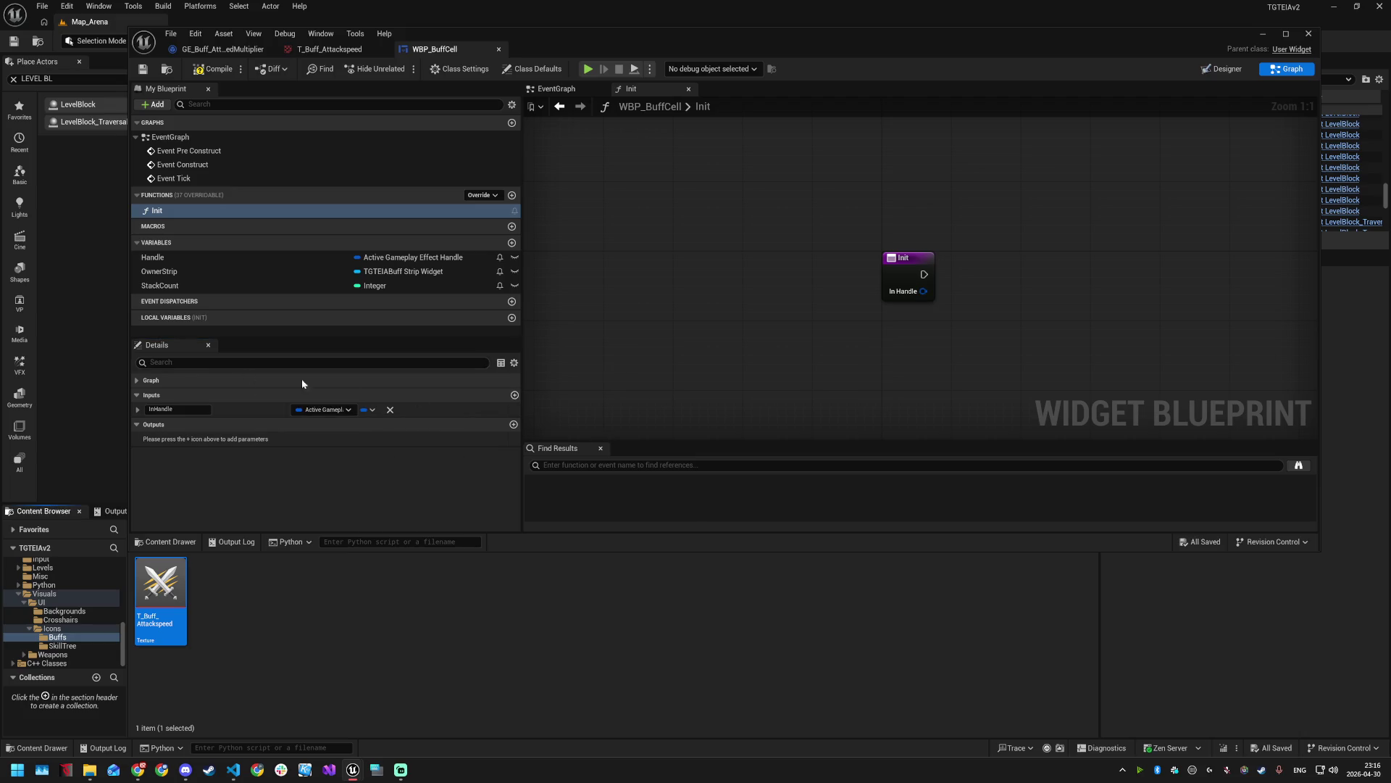
- Add an InDef input typed as a TGTEIABuffEffect object reference
click(514, 395)
click(146, 424)
text(InDef)
key(Return)
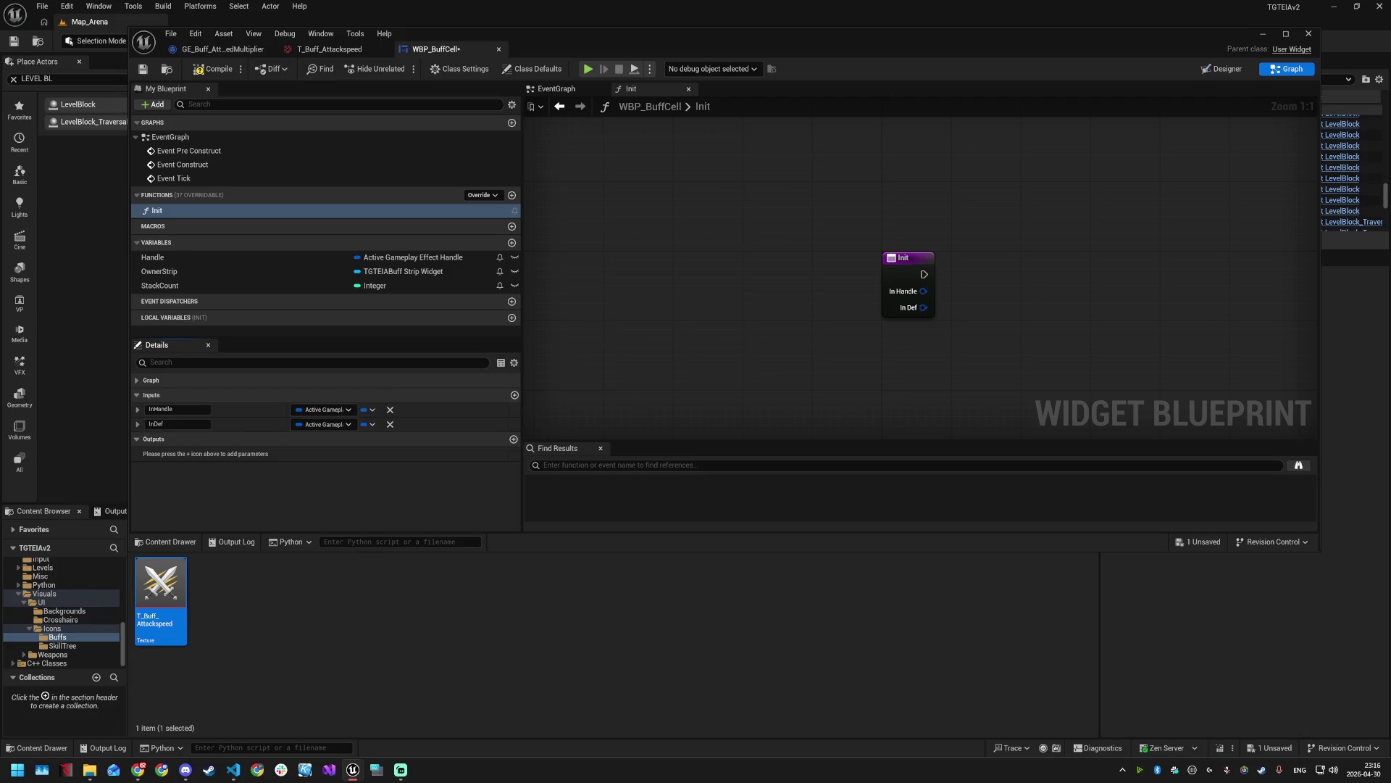
key(alt+Tab)
click(341, 424)
text(TGTEIABuffEffect)
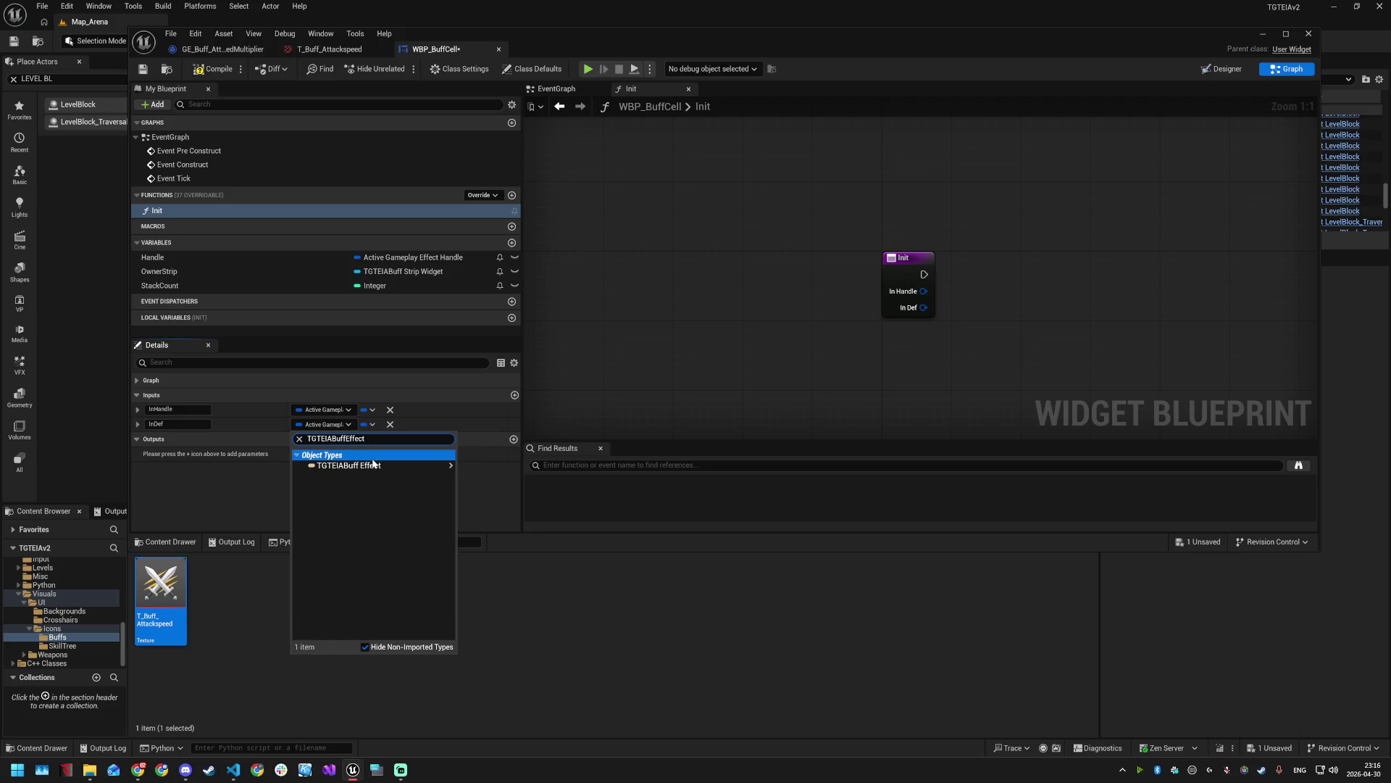
mouse_move(367, 471)
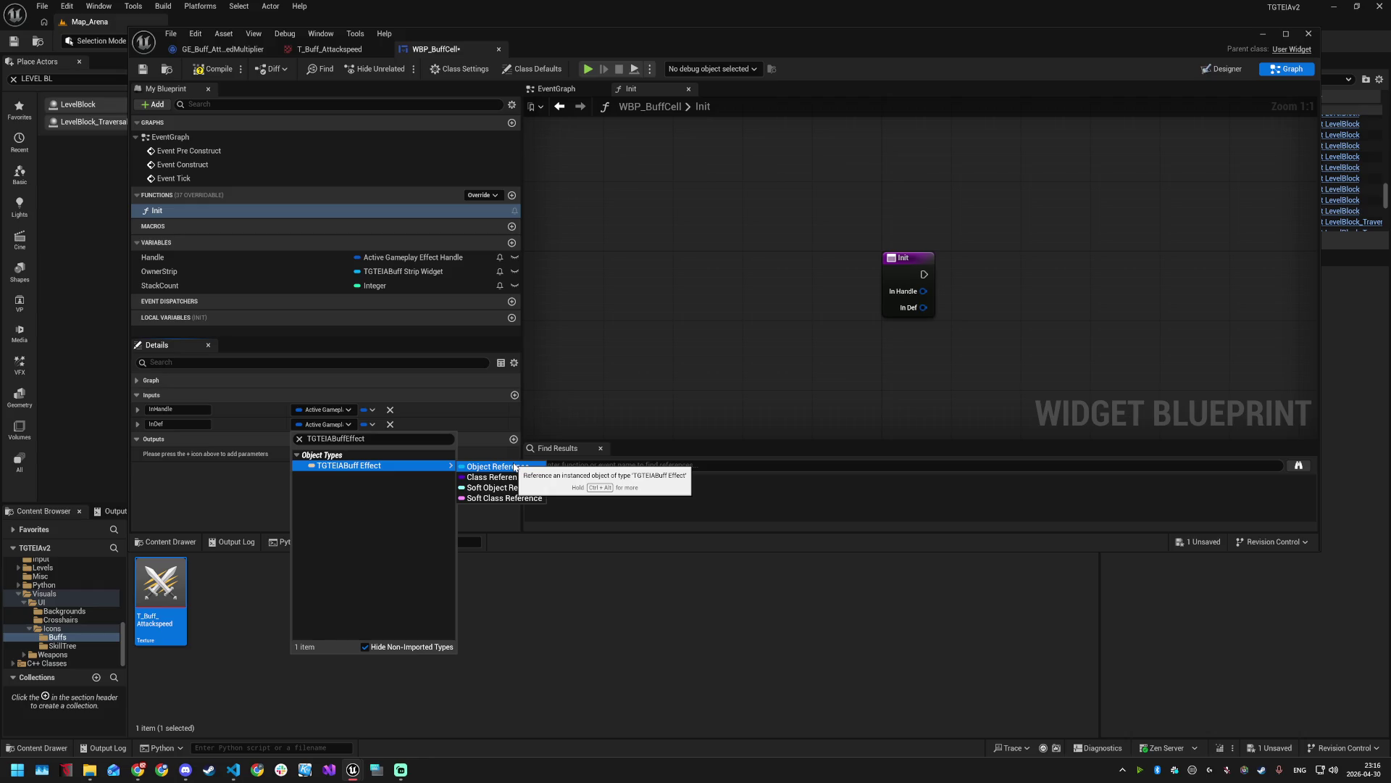
click(513, 466)
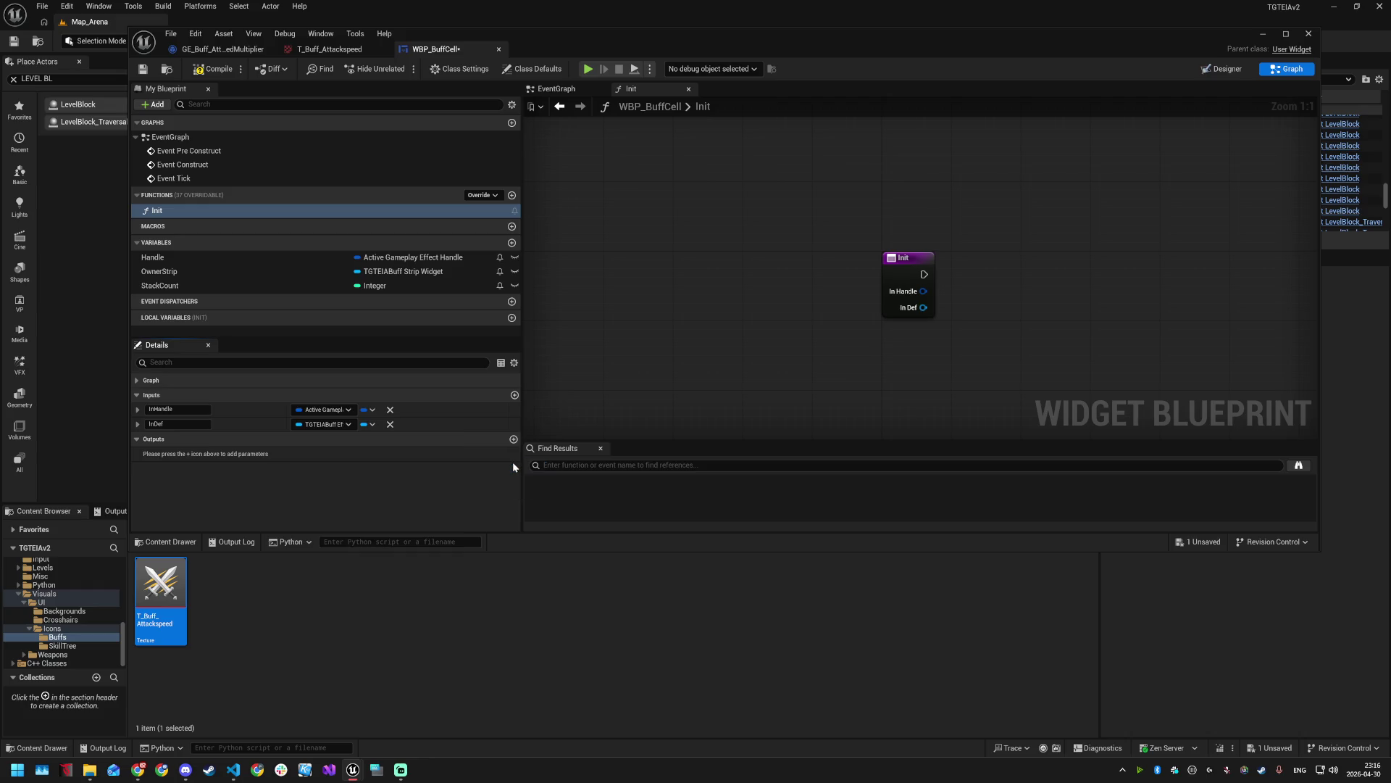
- Add an InOwner input typed as a TGTEIABuff Strip Widget reference and save
click(514, 395)
key(alt+Tab)
double_click(179, 438)
text(InOwner)
key(Return)
click(342, 439)
text(strip)
mouse_move(377, 479)
click(474, 483)
key(ctrl+s)
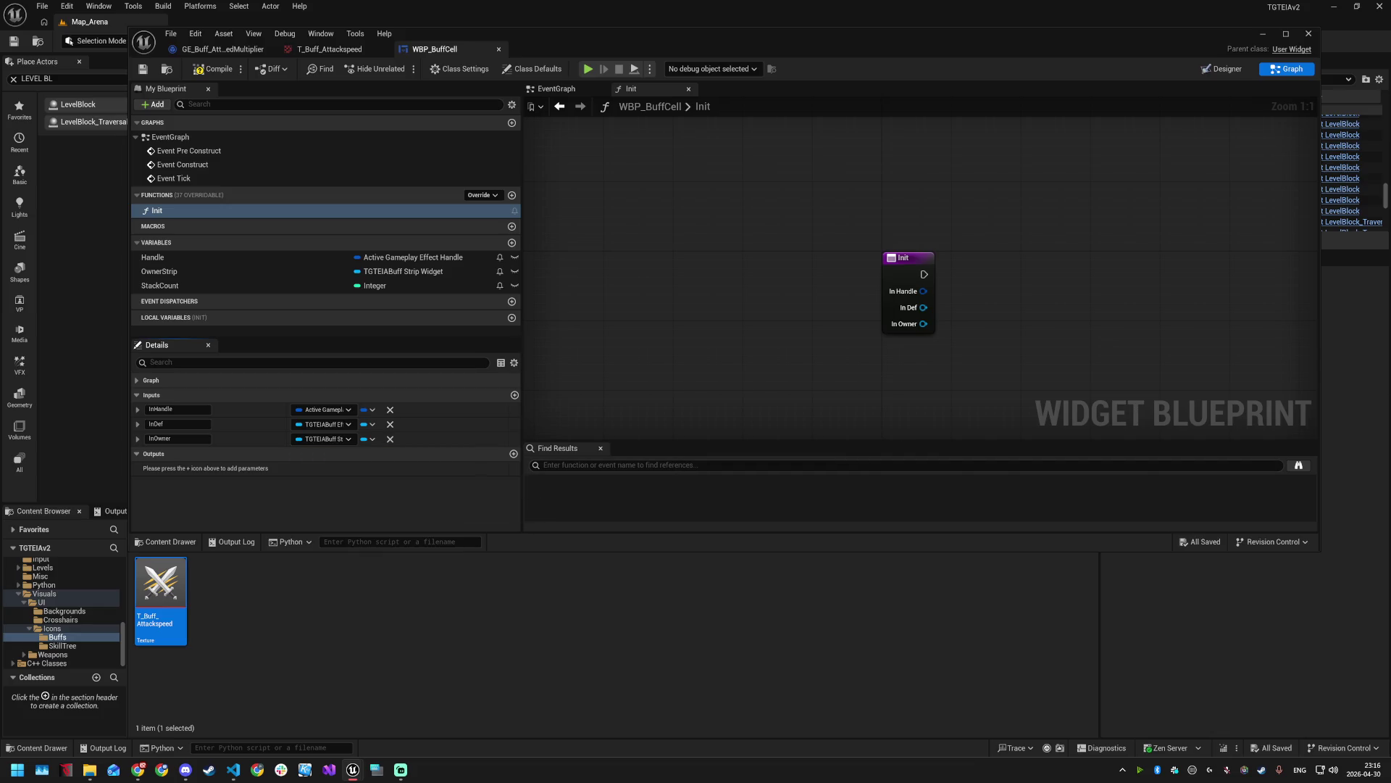
- Add an Integer input named InStartingStackCount and save the blueprint
key(alt+Tab)
click(514, 395)
text(InStartingStackCount)
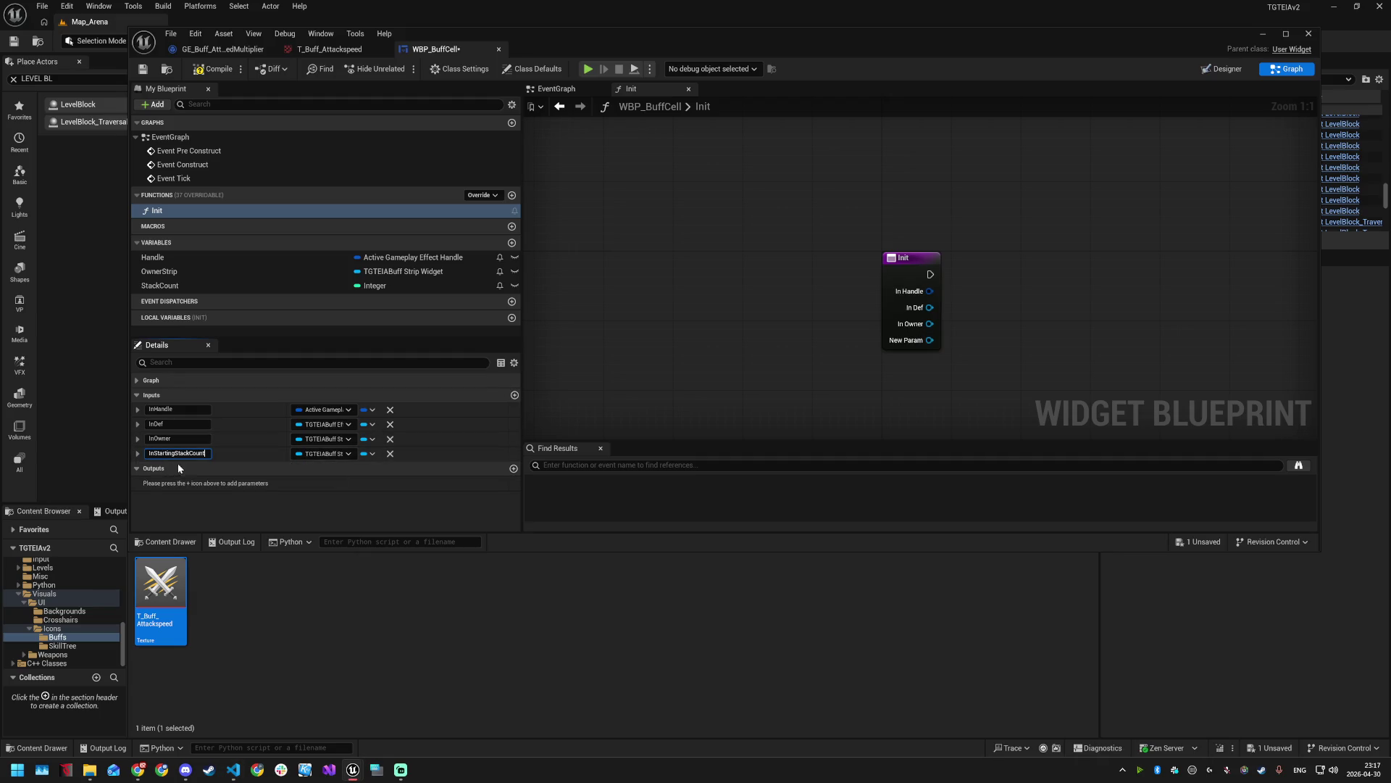
key(alt+Tab)
click(322, 455)
click(325, 454)
key(Escape)
key(ctrl+s)
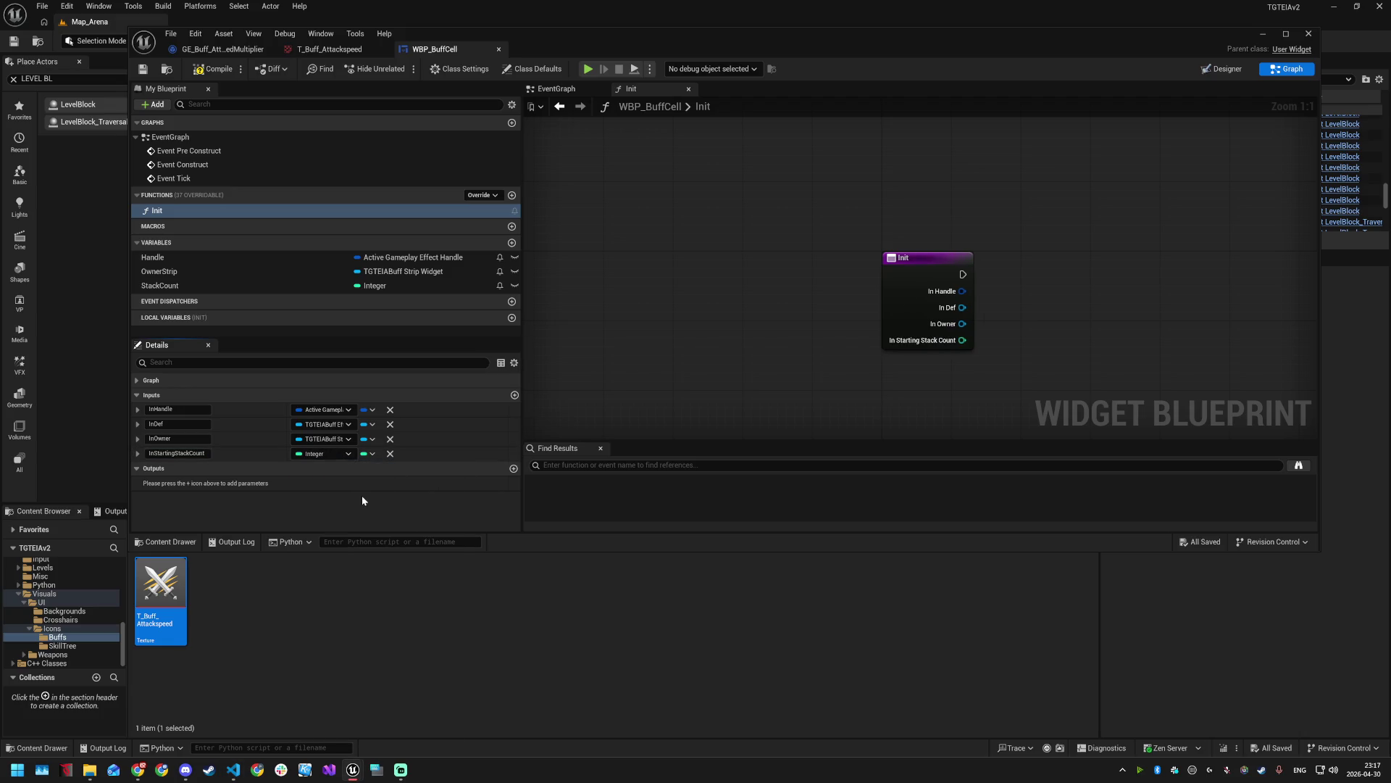
drag(1066, 305, 955, 326)
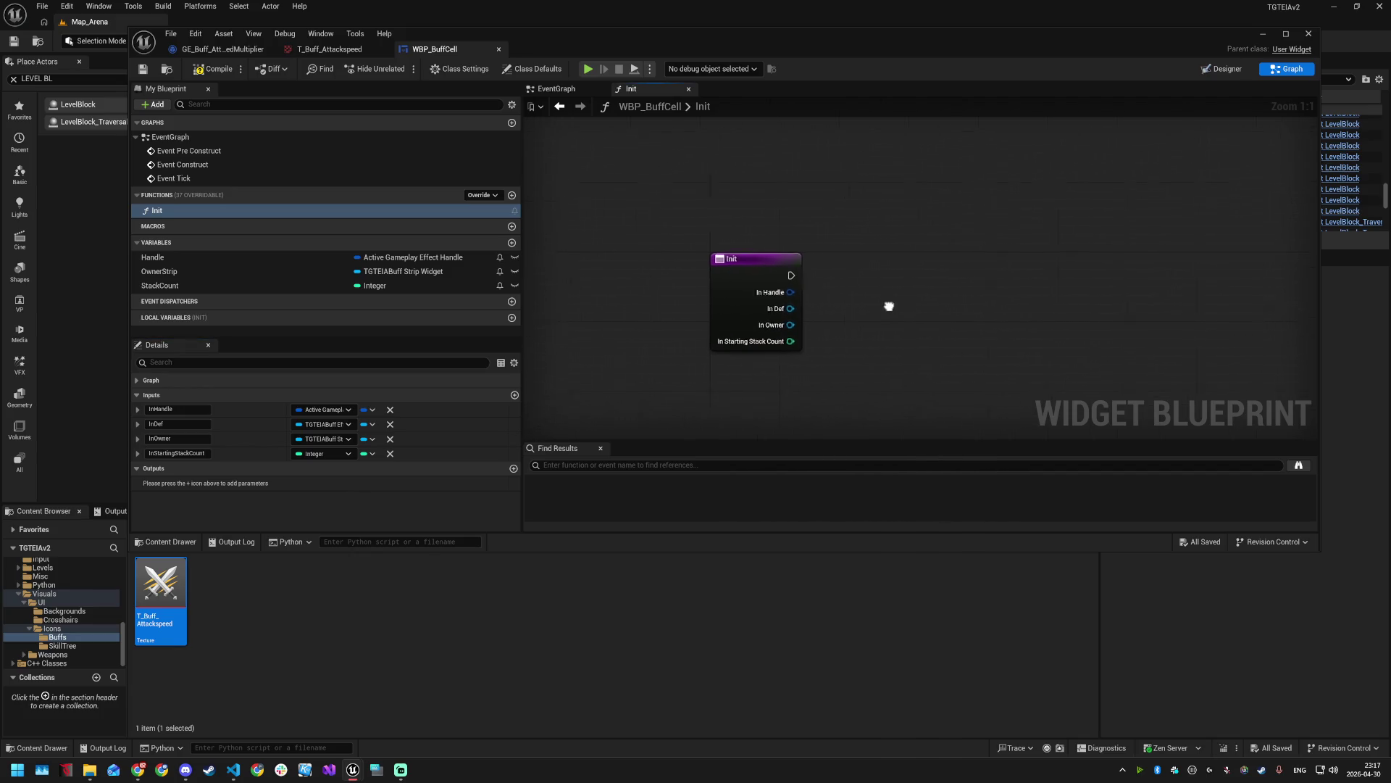
- Add a SET Handle node run from Init's start and fed by In Handle
mouse_move(198, 257)
mouse_down()
mouse_move(868, 271)
mouse_move(848, 229)
mouse_up()
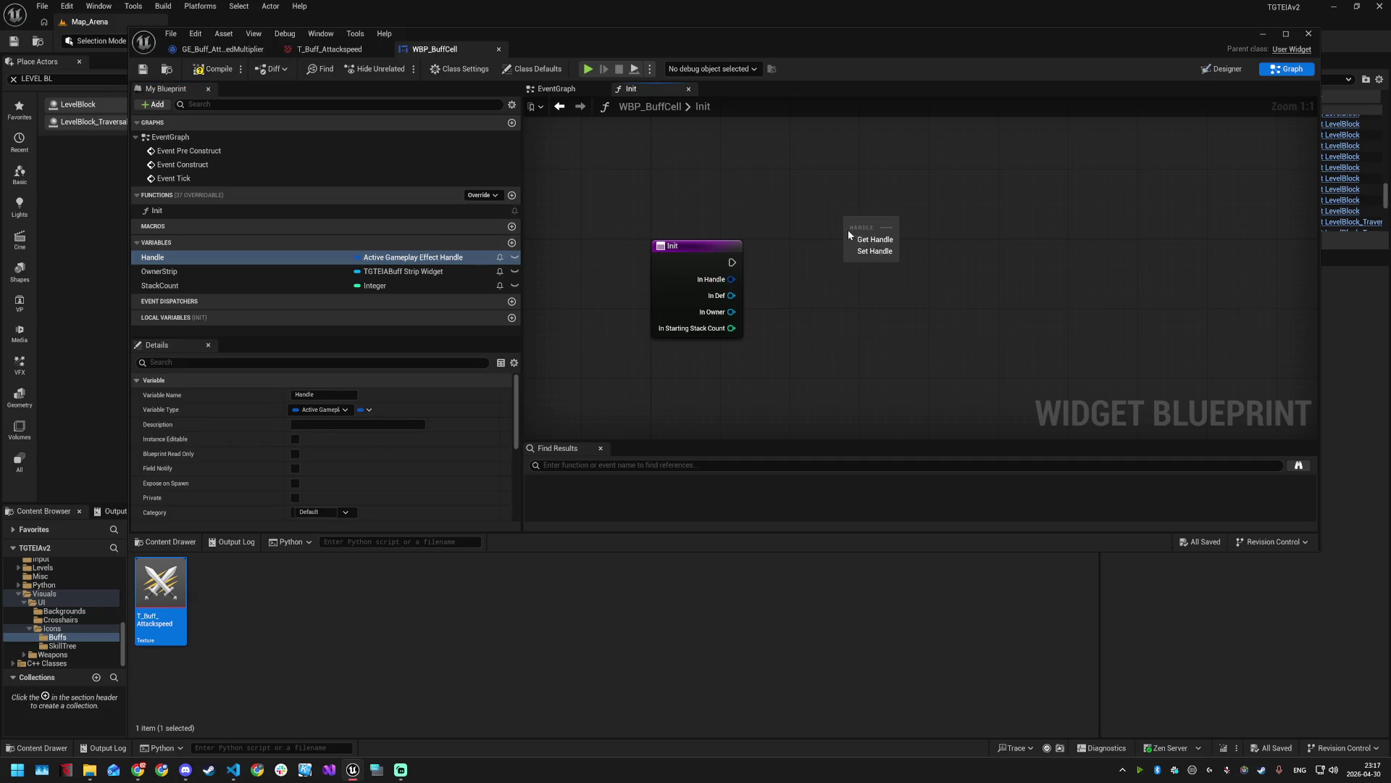
click(877, 248)
drag(733, 263, 855, 228)
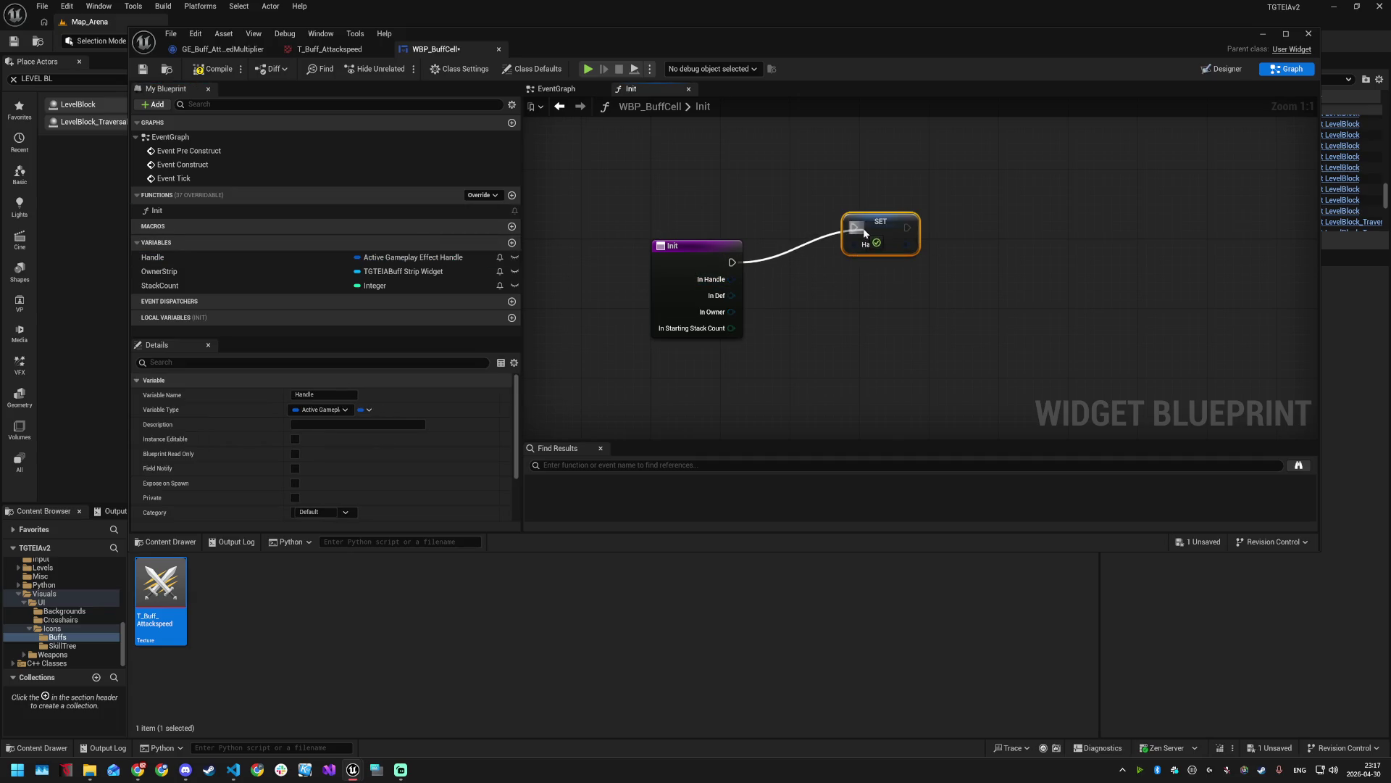
drag(721, 281, 856, 280)
- Add a SET OwnerStrip node fed by In Owner, and move InOwner above InDef
mouse_move(187, 274)
mouse_down()
mouse_move(966, 240)
mouse_move(984, 262)
mouse_up()
click(1007, 251)
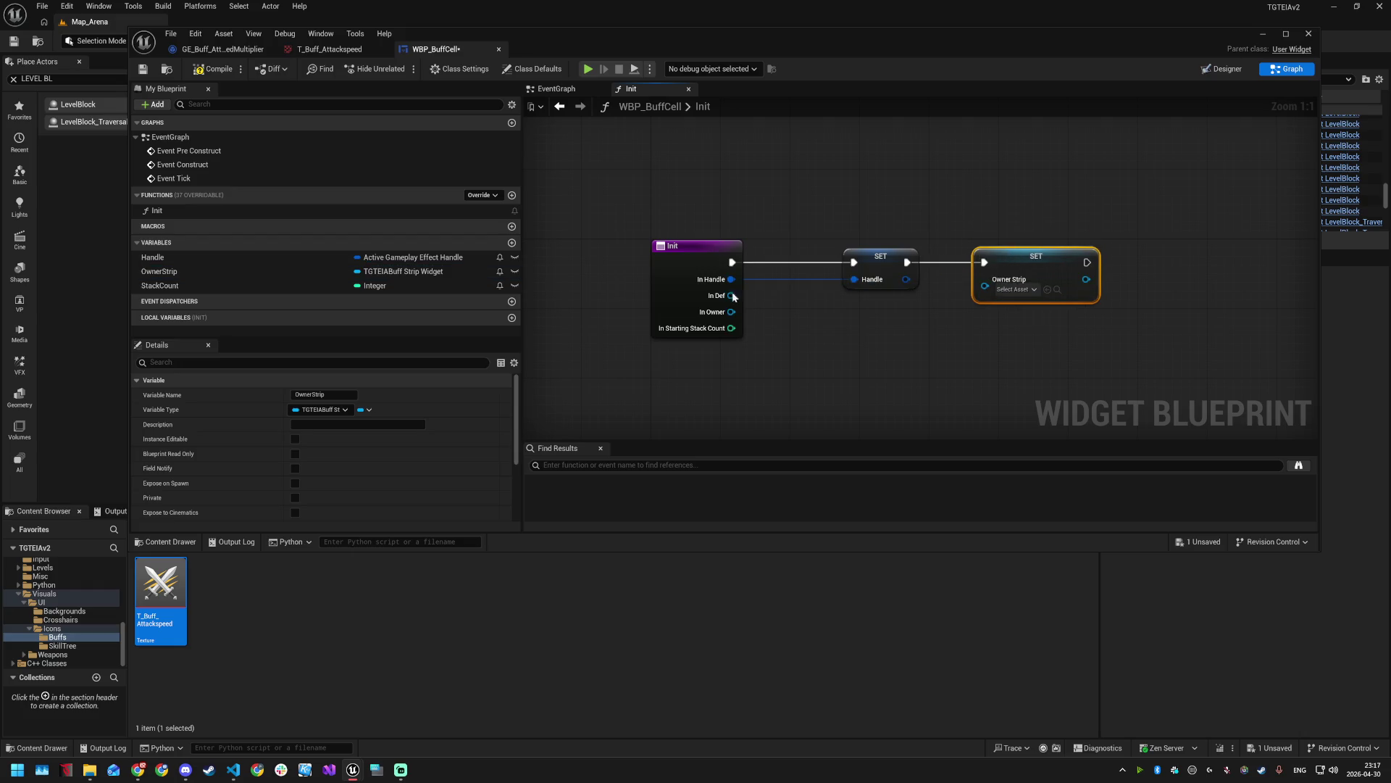
mouse_move(731, 312)
mouse_down()
mouse_move(994, 312)
mouse_move(985, 279)
mouse_up()
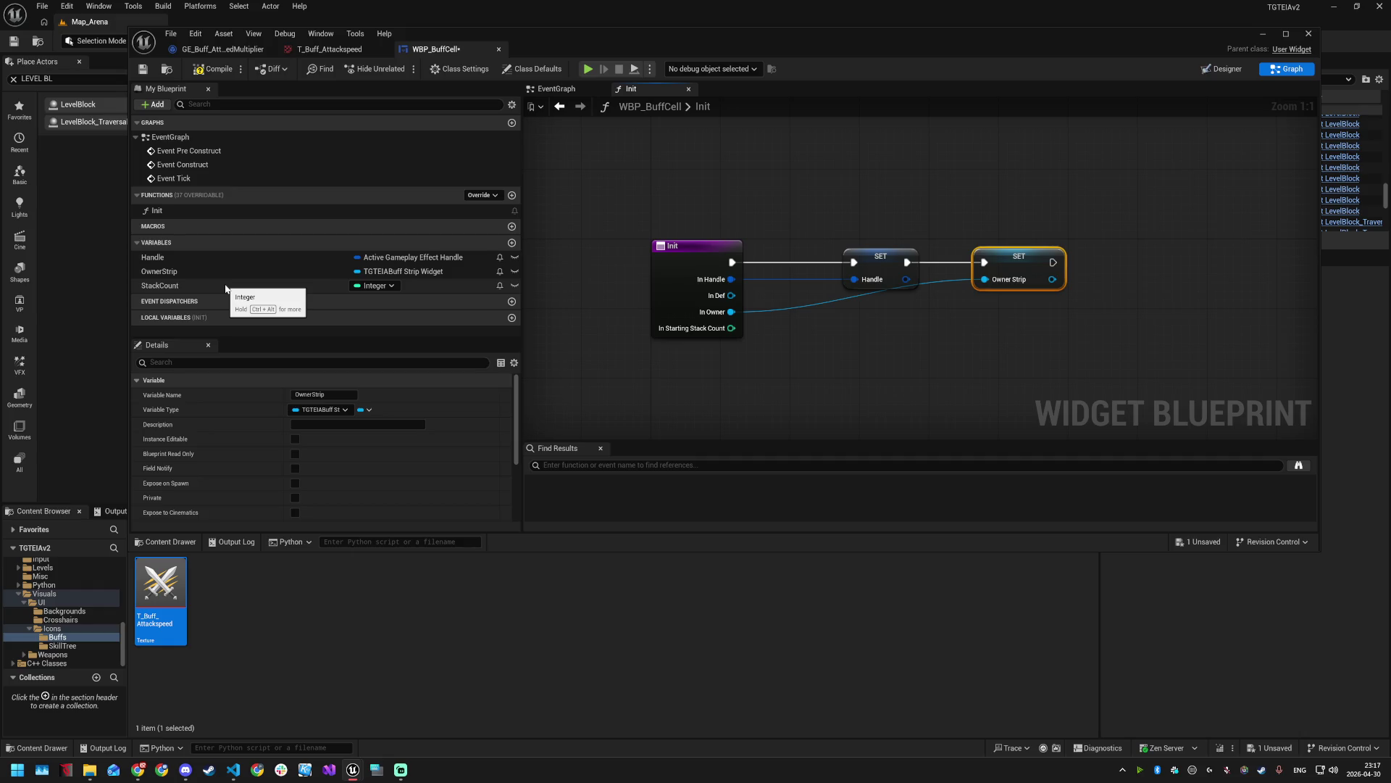
scroll(265, 481, down, 3)
scroll(266, 474, up, 5)
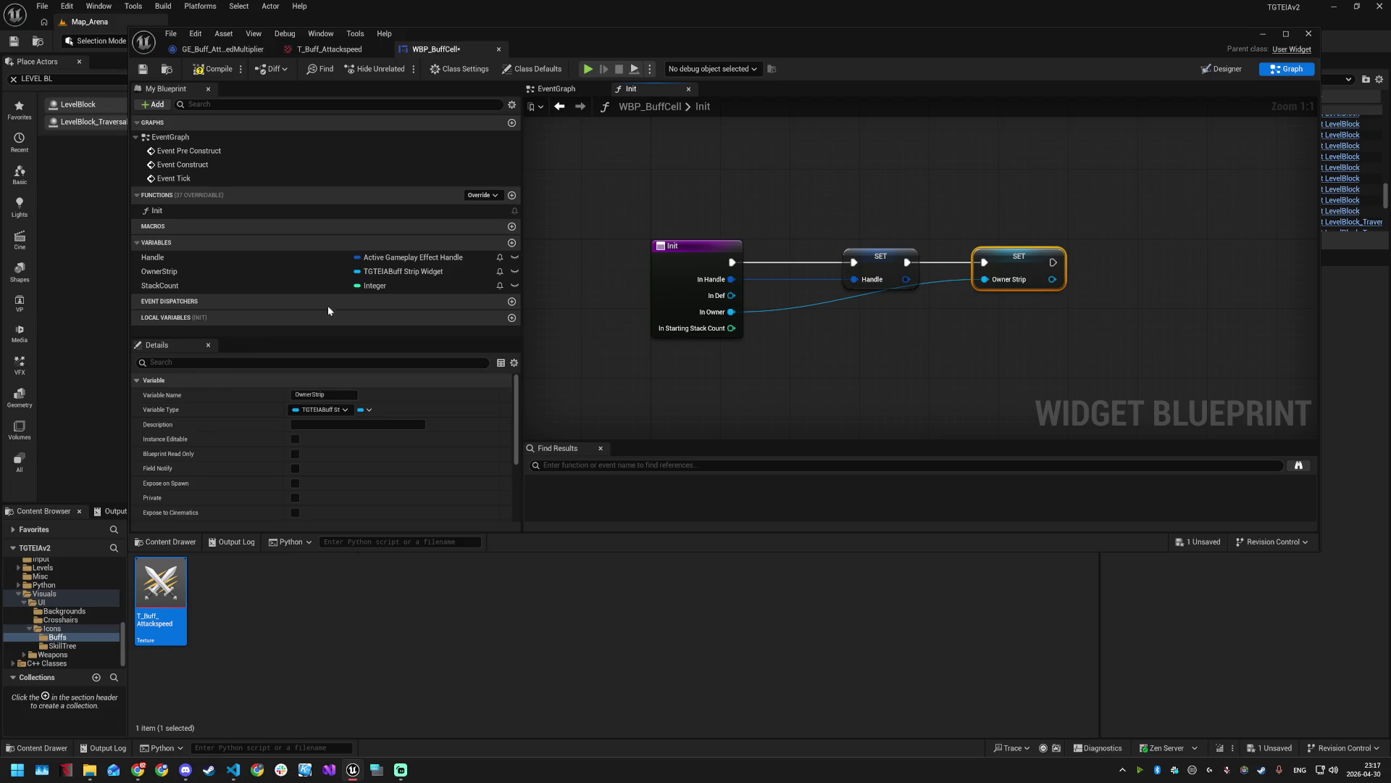
click(245, 211)
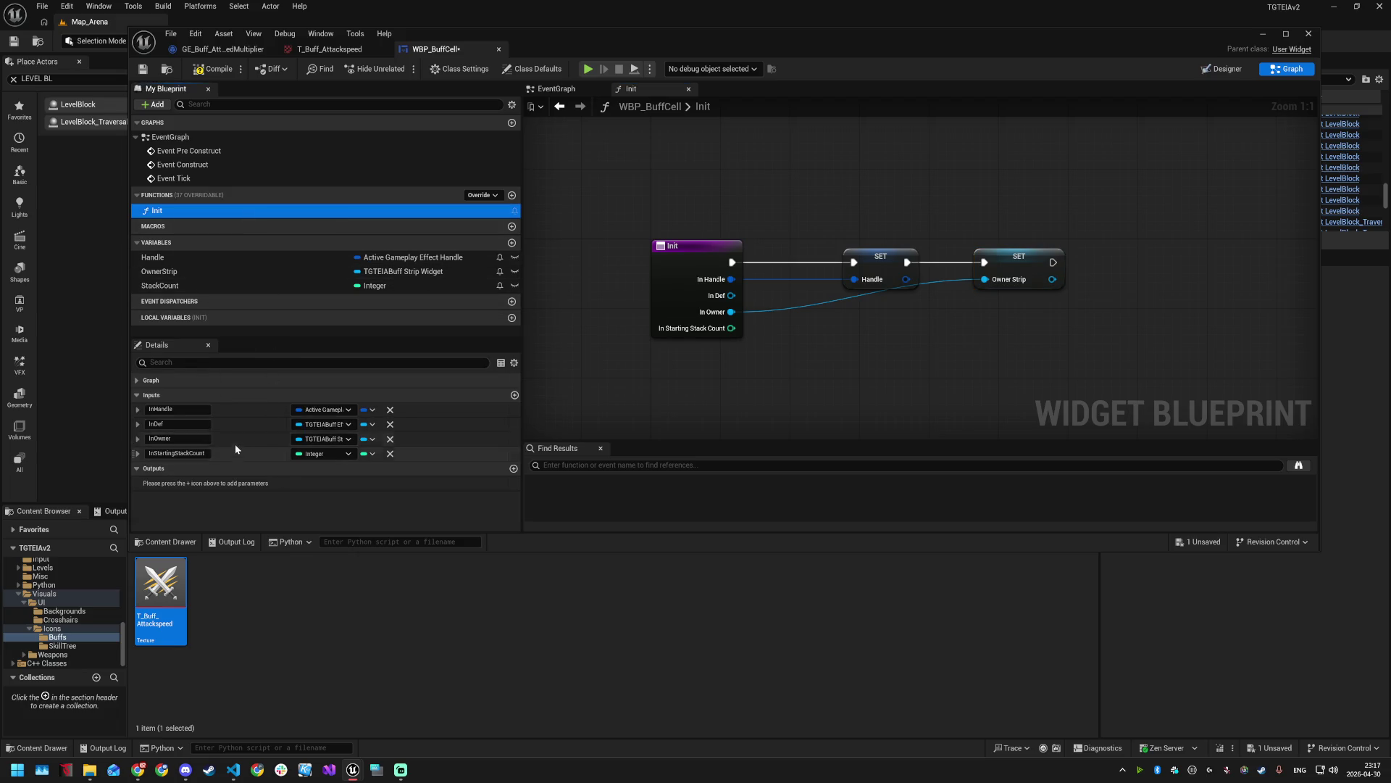
drag(136, 439, 133, 415)
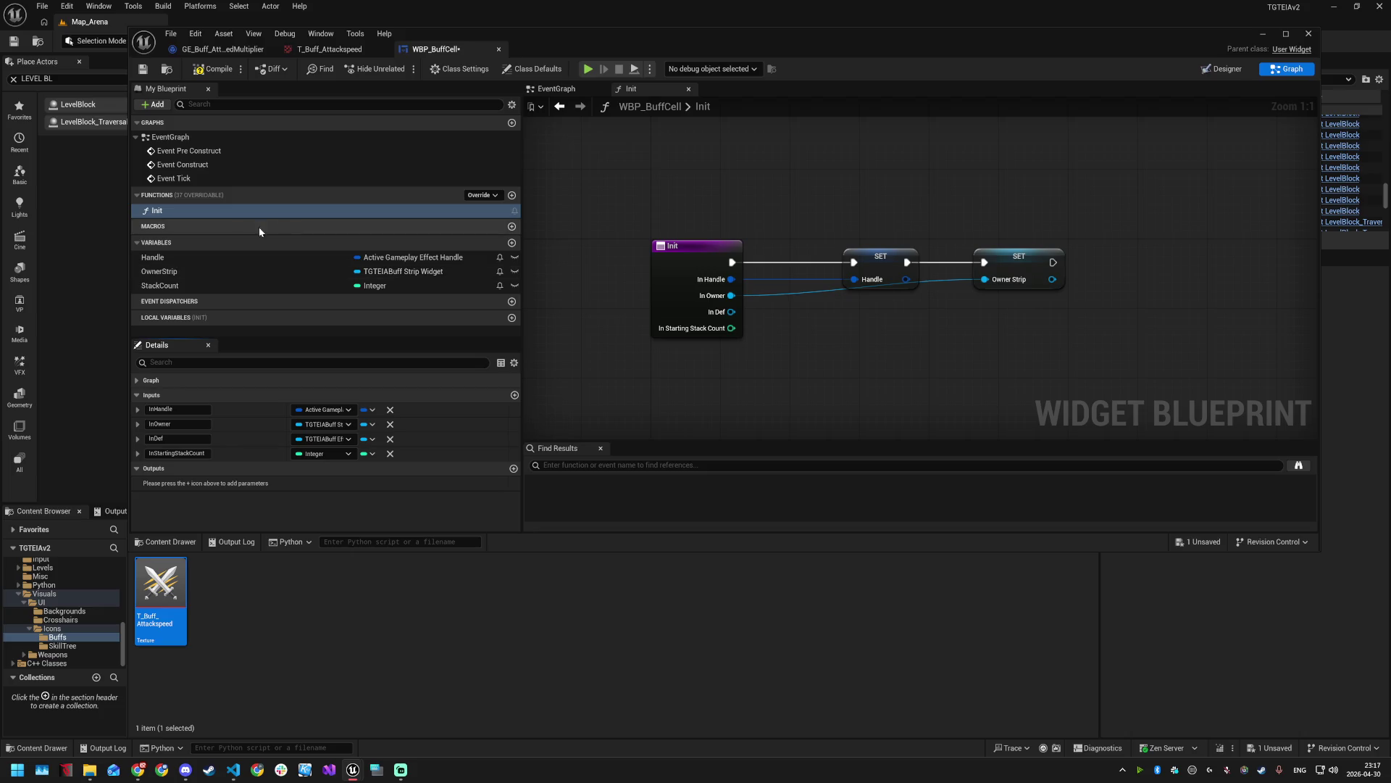
- Add a SET StackCount node fed by In Starting Stack Count, moving InDef last
mouse_move(202, 283)
mouse_down()
mouse_move(991, 311)
mouse_move(1152, 251)
mouse_move(1136, 261)
mouse_up()
click(1022, 338)
mouse_move(731, 328)
mouse_down()
mouse_move(1098, 298)
mouse_move(1107, 279)
mouse_up()
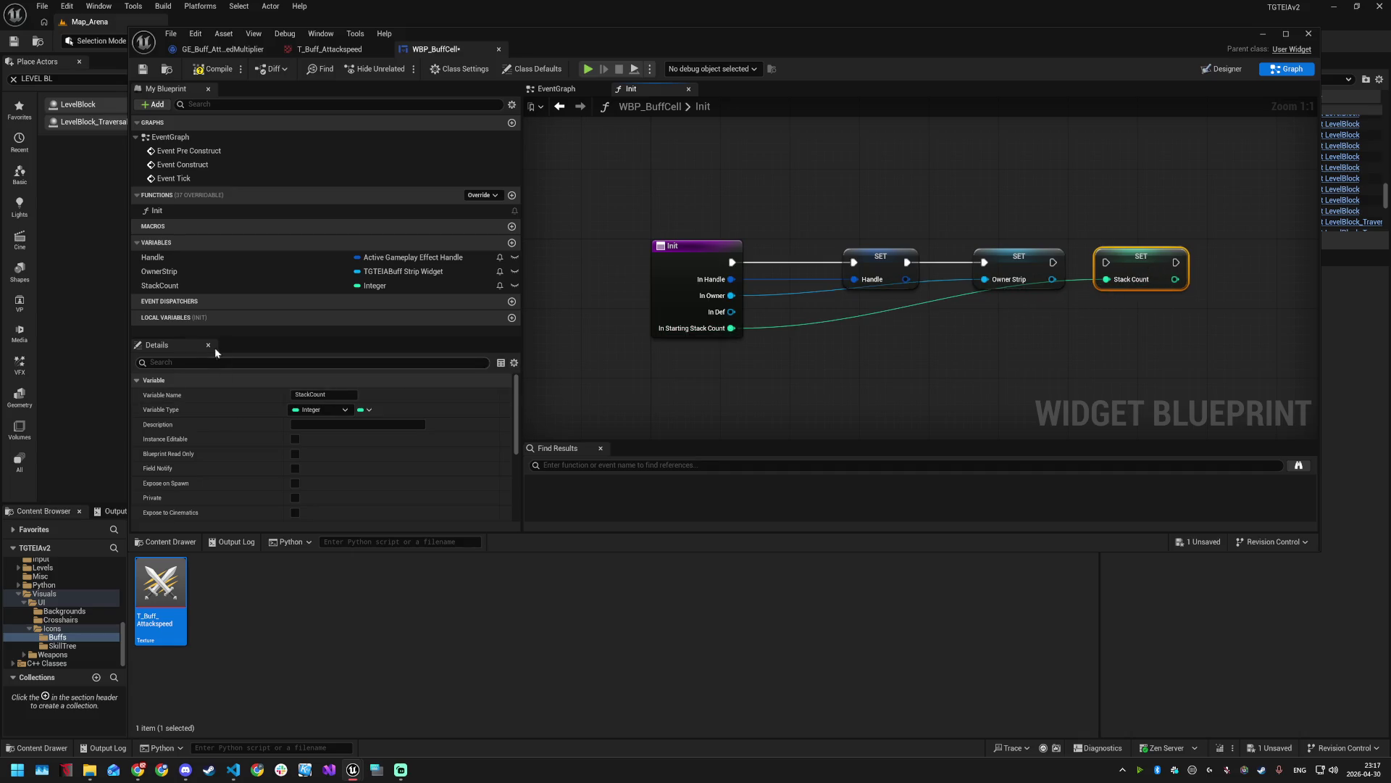
click(156, 210)
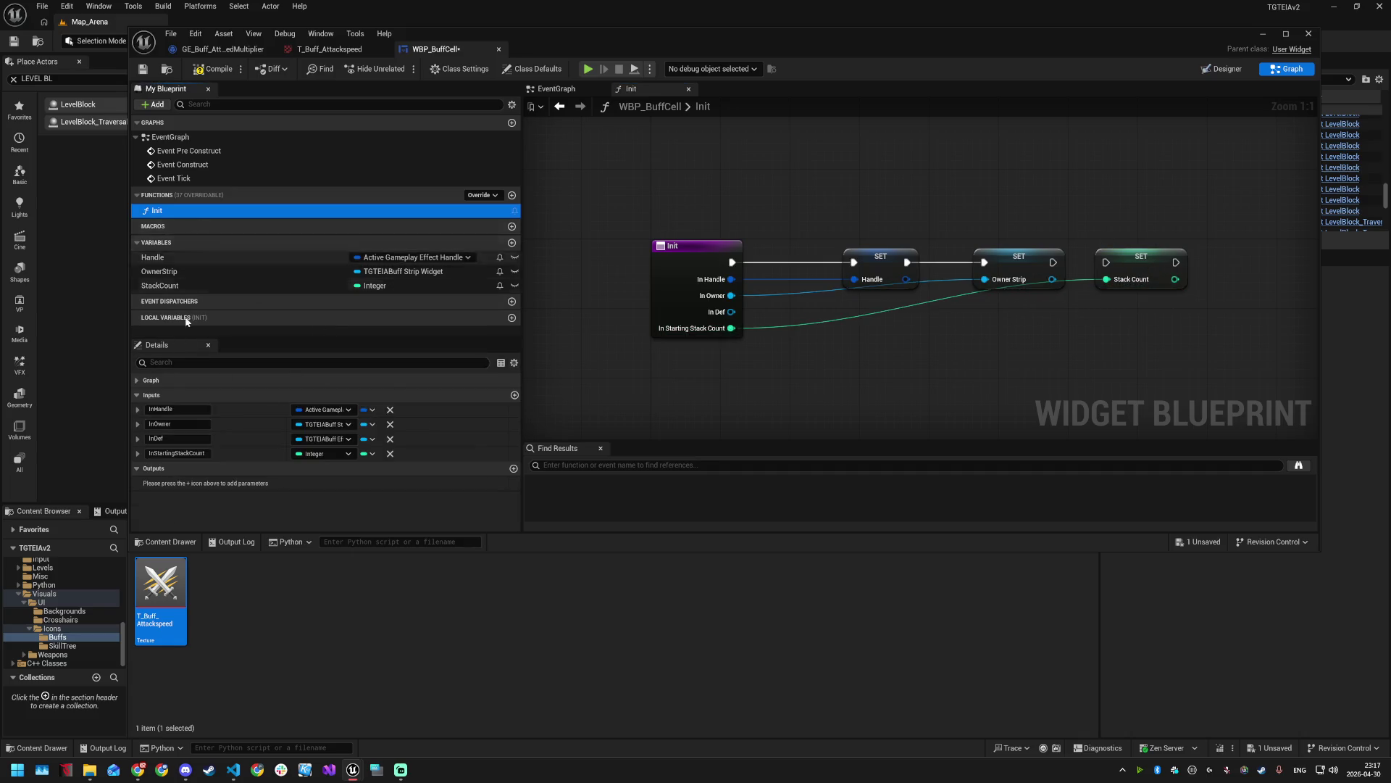
click(137, 449)
drag(135, 436, 133, 459)
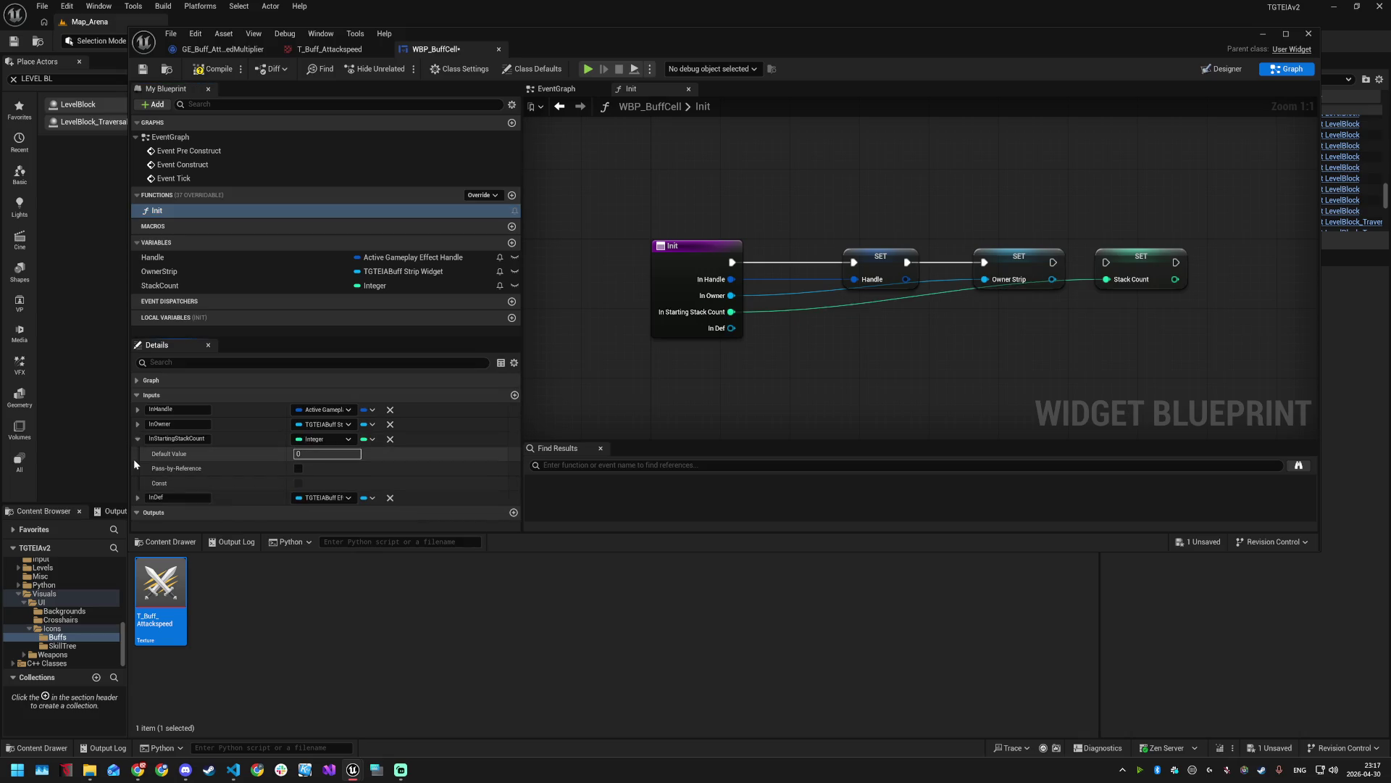
- Tidy the wires with bend points, chain StackCount after OwnerStrip, and save
double_click(931, 295)
drag(931, 295, 1036, 319)
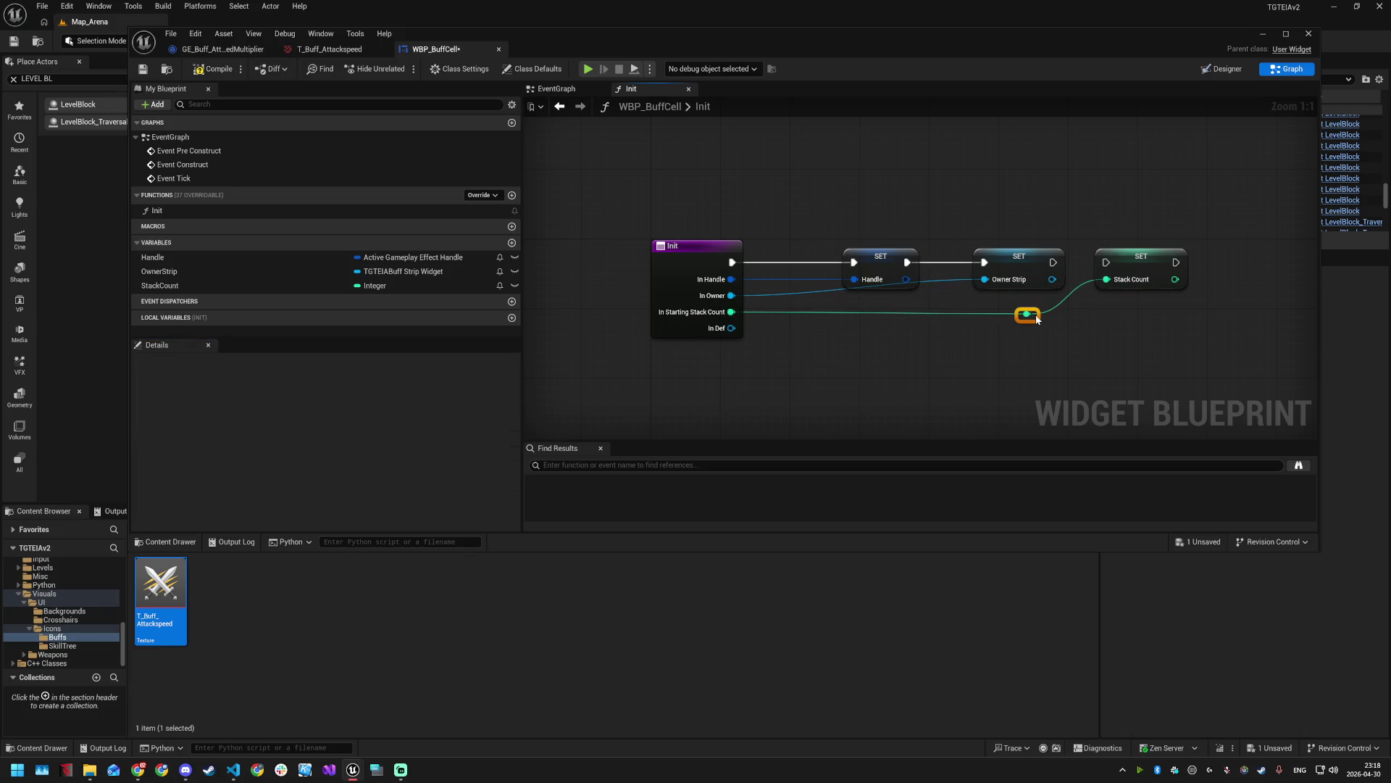
double_click(938, 290)
drag(938, 289, 942, 307)
click(978, 369)
drag(1053, 262, 1168, 266)
click(1108, 328)
key(ctrl+s)
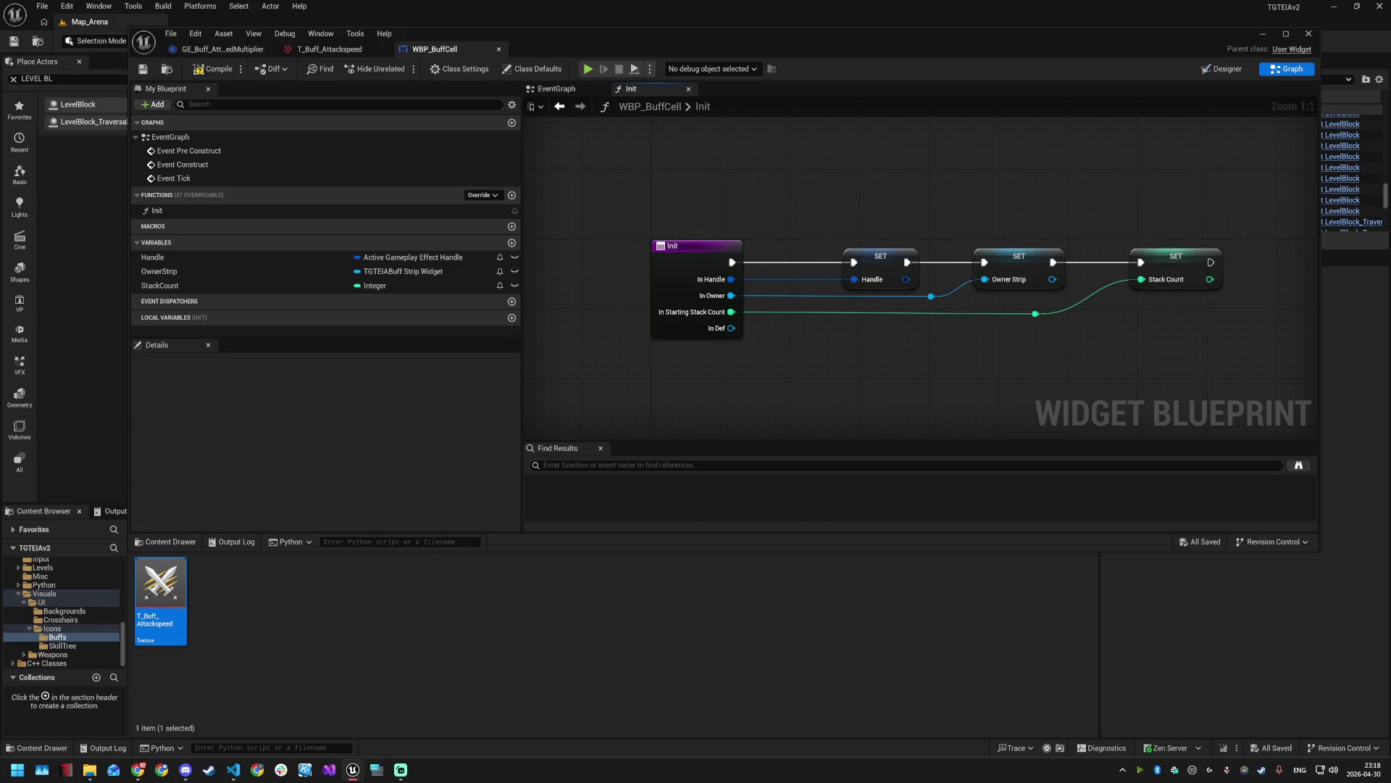
mouse_move(1152, 339)
mouse_down()
mouse_move(927, 329)
mouse_move(1045, 294)
mouse_up()
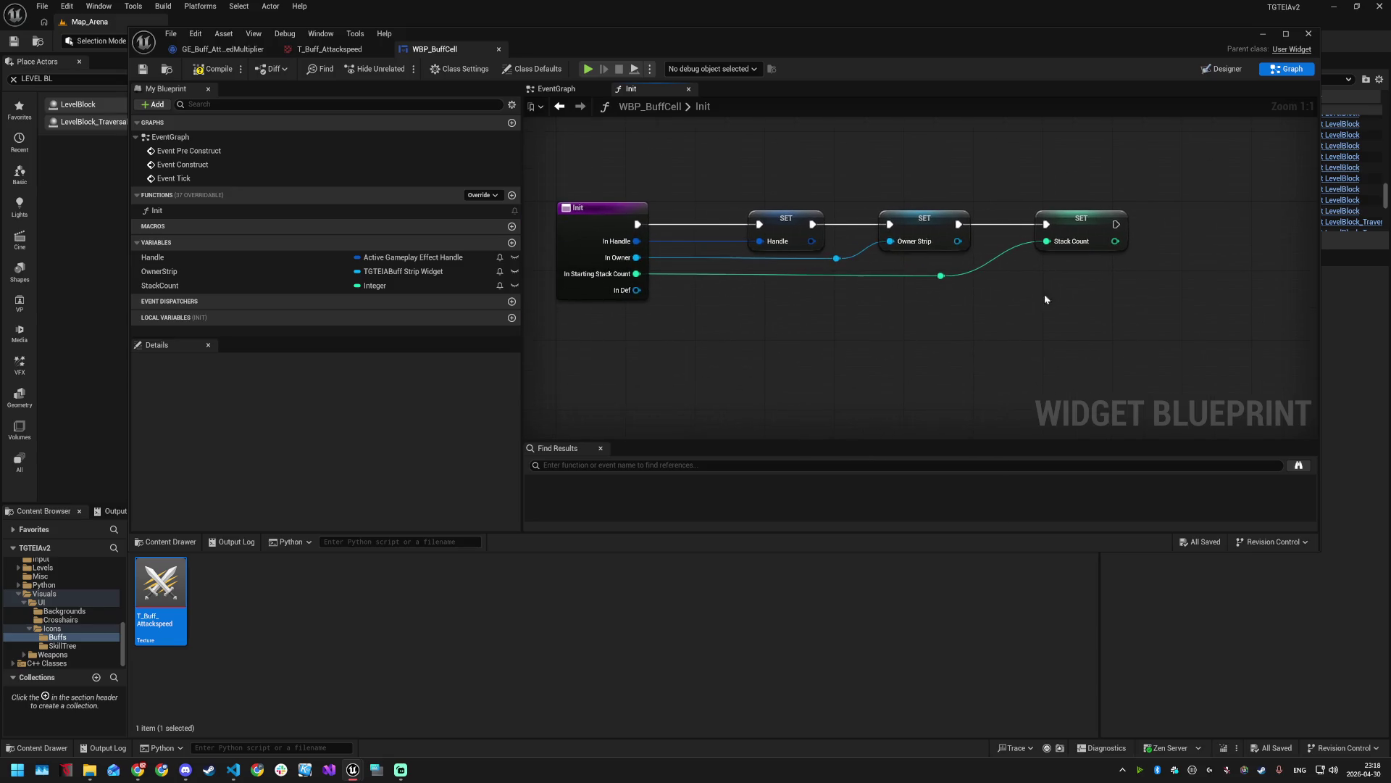
- Add an Is Valid check on In Def, run after the StackCount setter
drag(636, 290, 934, 324)
text(is val)
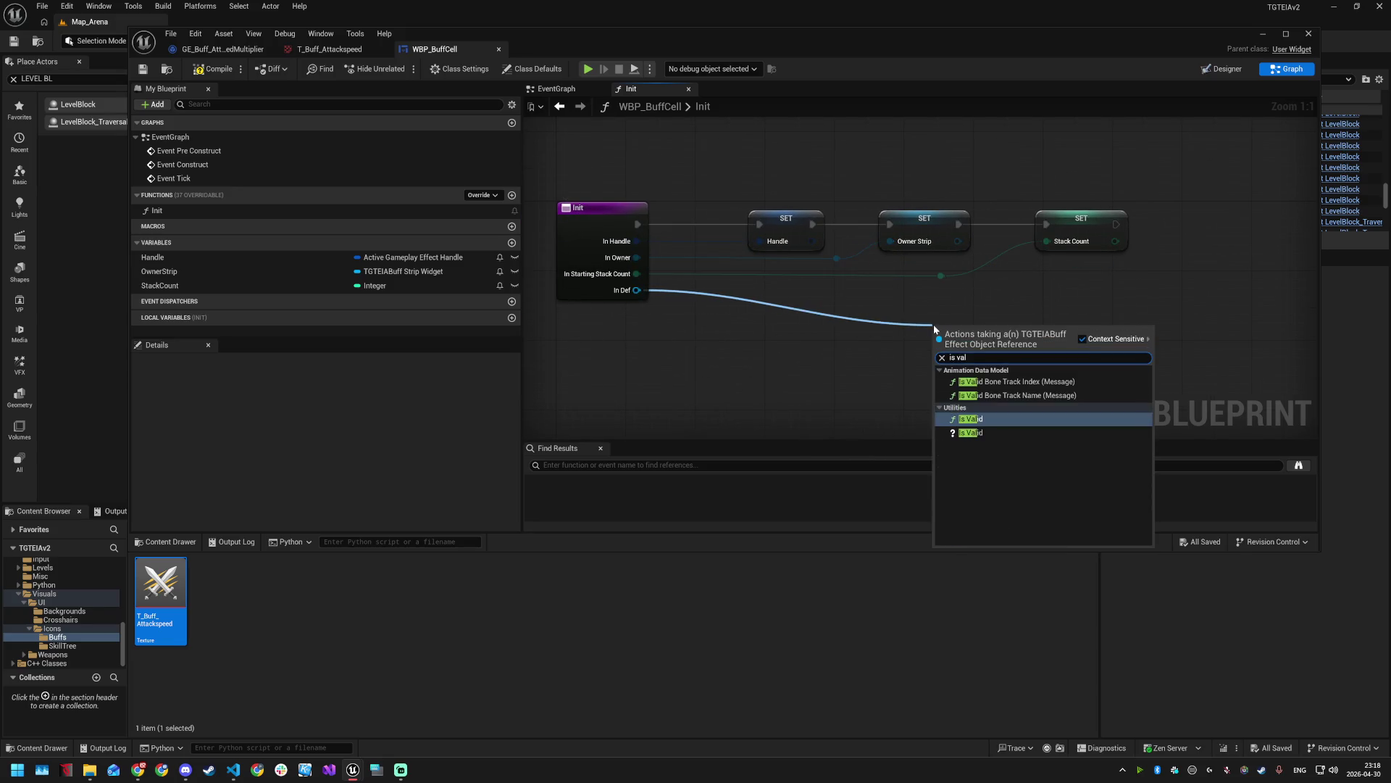
key(Down)
key(Return)
mouse_move(982, 319)
mouse_down()
mouse_move(1205, 272)
mouse_move(1230, 202)
mouse_up()
mouse_move(1116, 224)
mouse_down()
mouse_move(1193, 224)
mouse_move(1140, 295)
mouse_move(829, 319)
mouse_move(905, 302)
mouse_up()
click(1141, 241)
double_click(1142, 242)
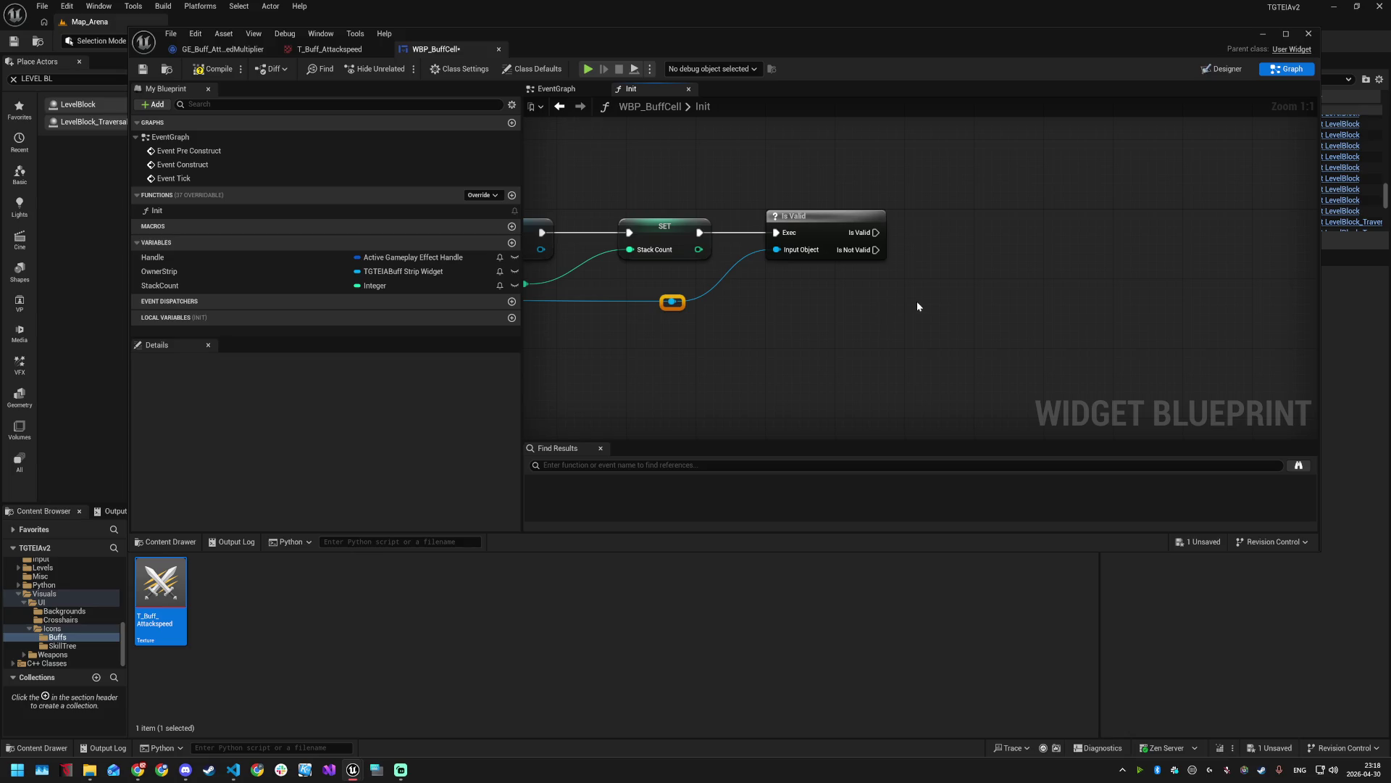
drag(875, 232, 967, 236)
click(1125, 145)
- Mark the Icon widget as a variable in the Designer and save
click(1215, 71)
click(299, 274)
click(1082, 106)
key(ctrl+s)
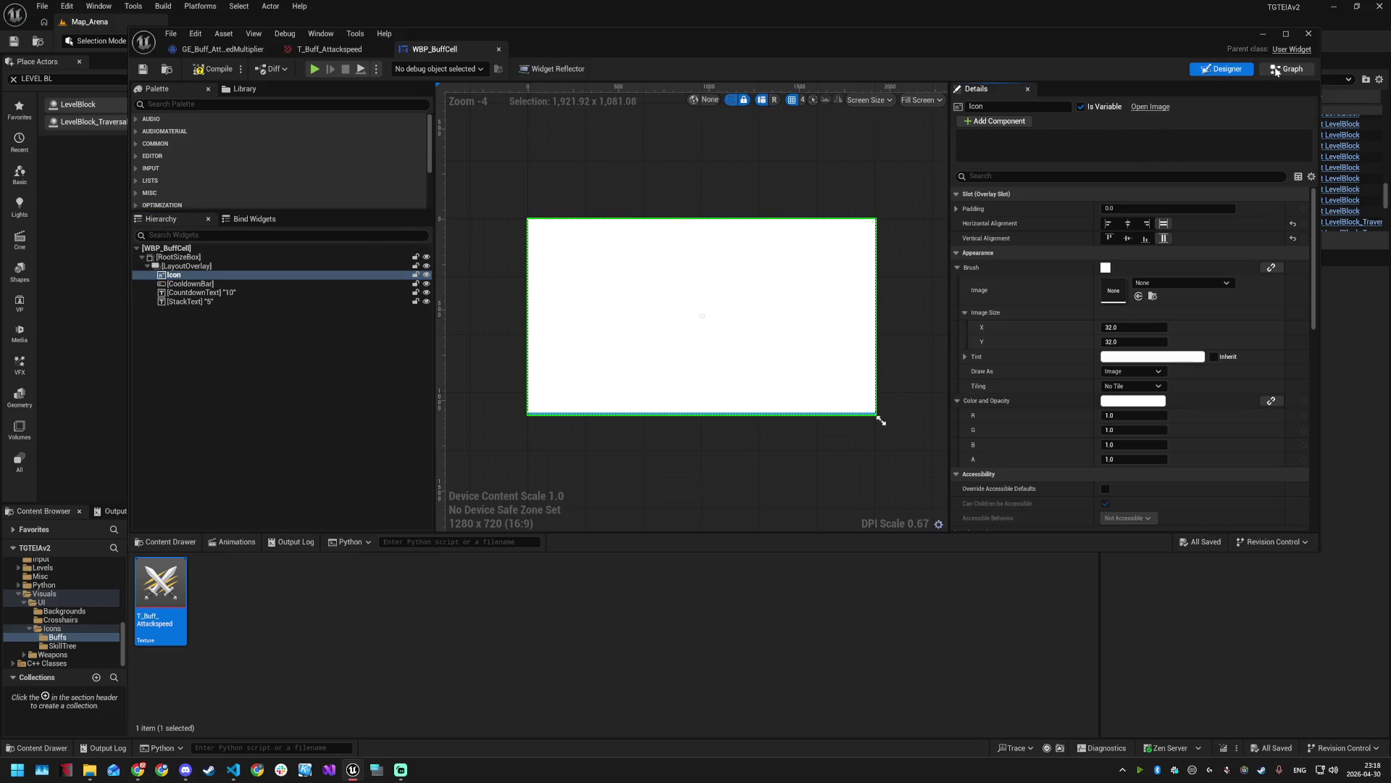
click(1277, 69)
- Add a Set Brush from Texture node on Icon, executed from Is Valid
click(197, 297)
drag(907, 162, 990, 231)
click(946, 178)
text(set b)
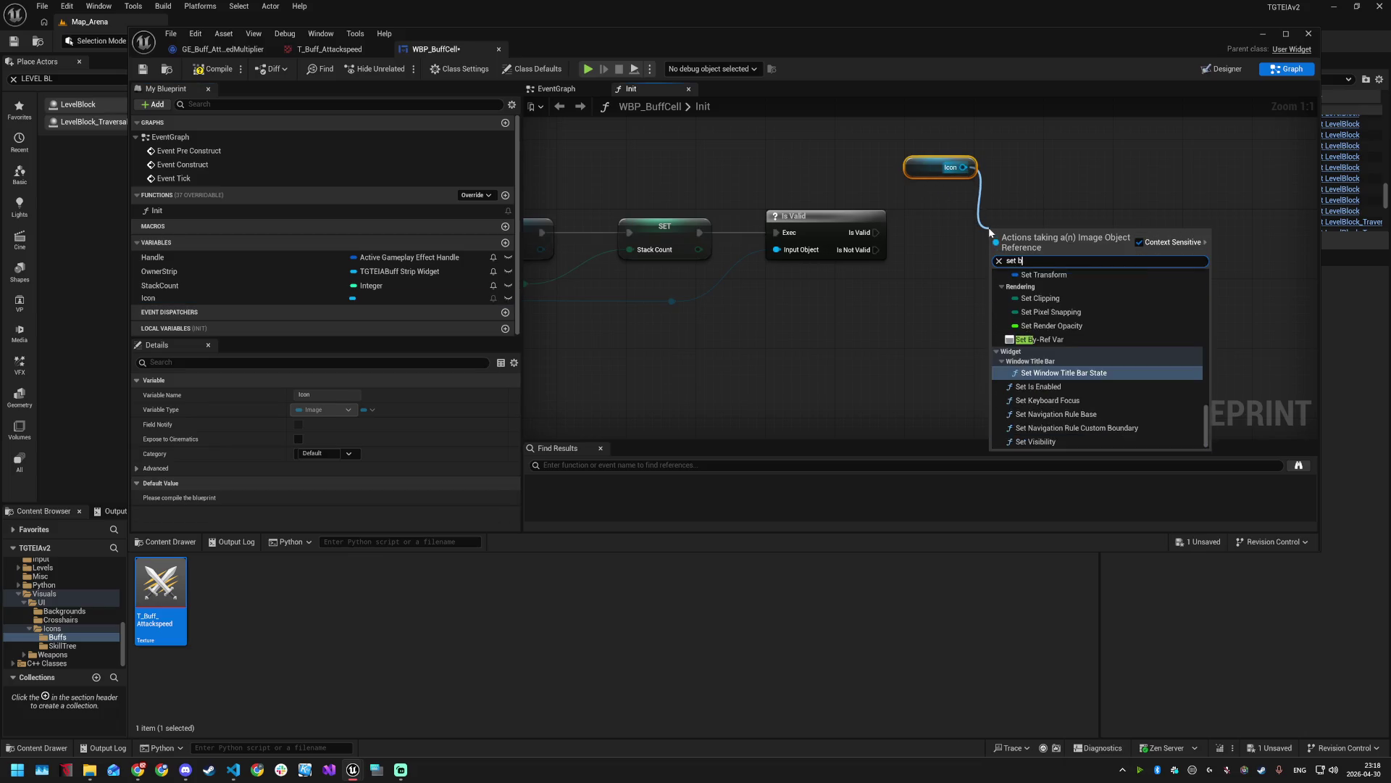
text(rush gr)
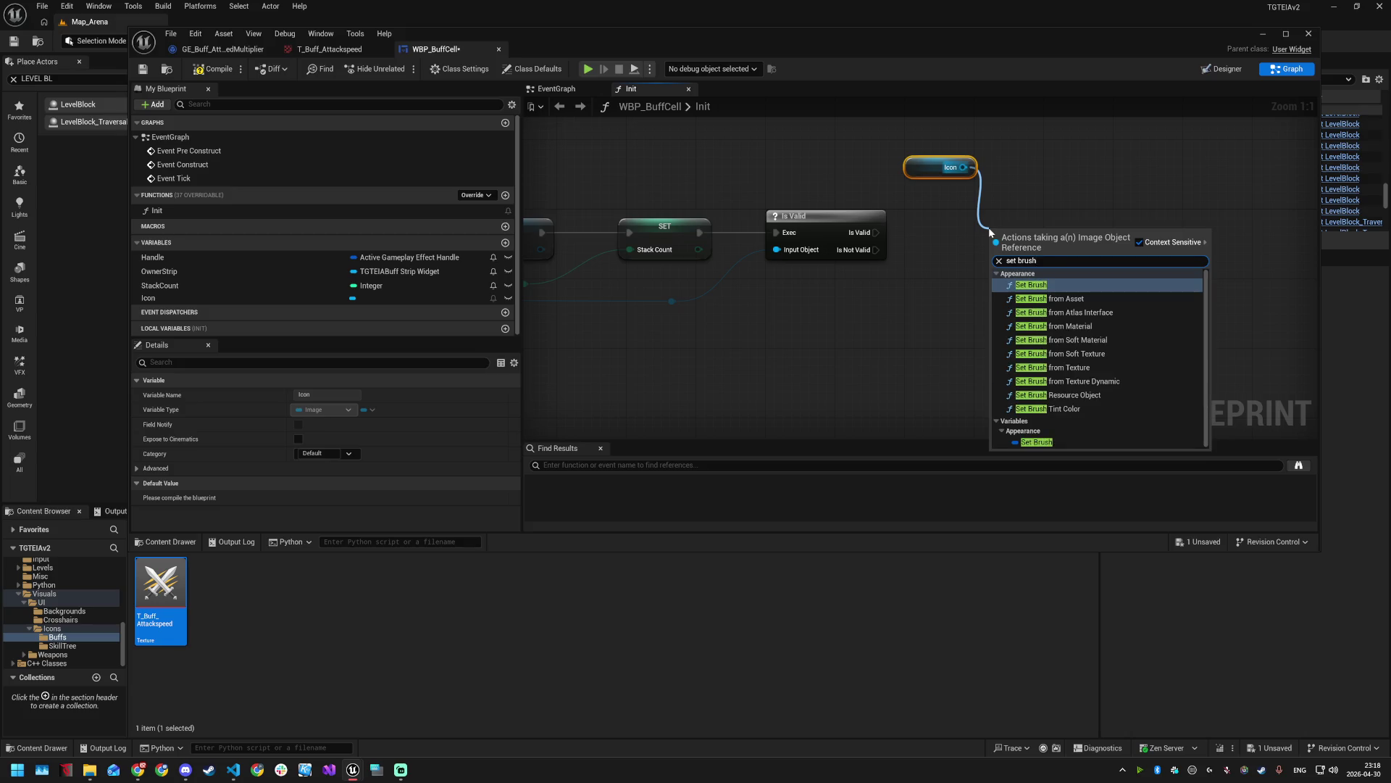
key(BackSpace)
key(BackSpace)
text(from)
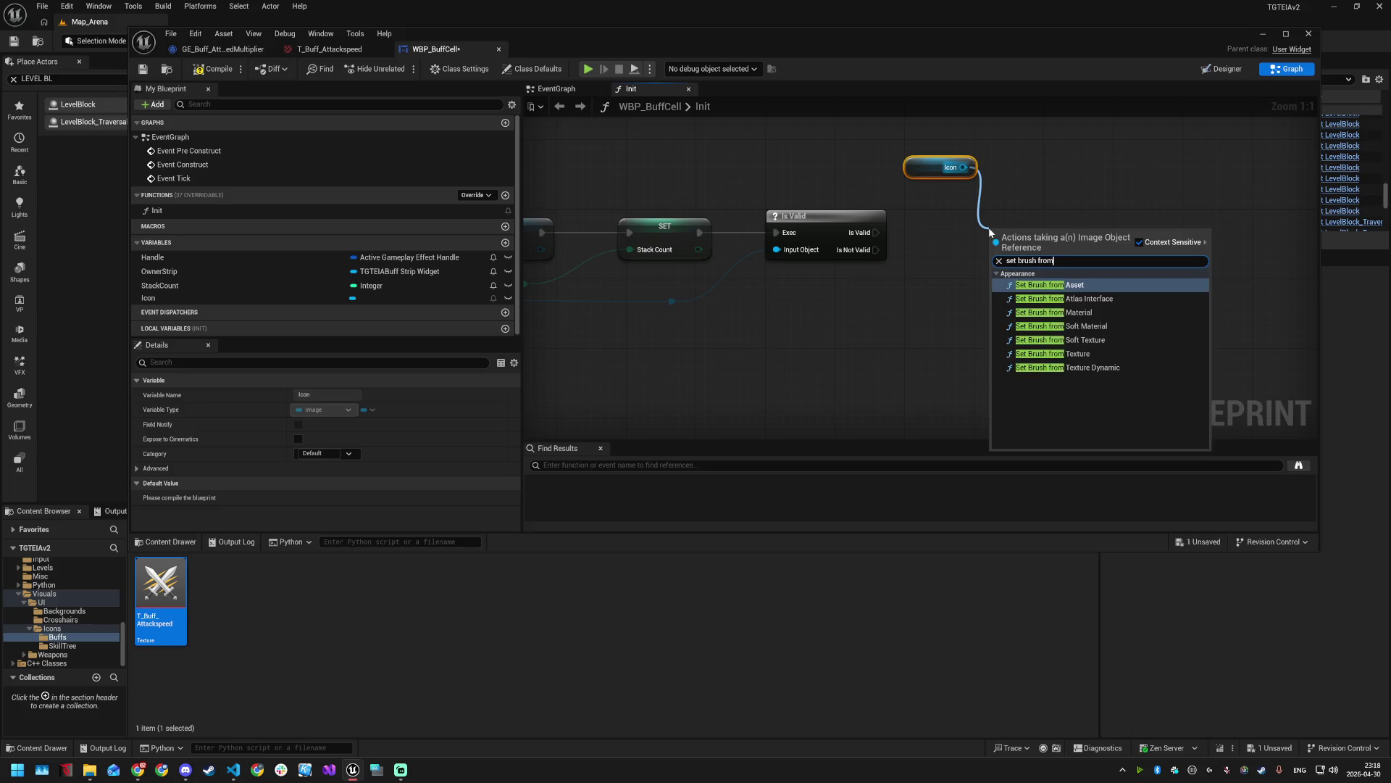
click(1103, 355)
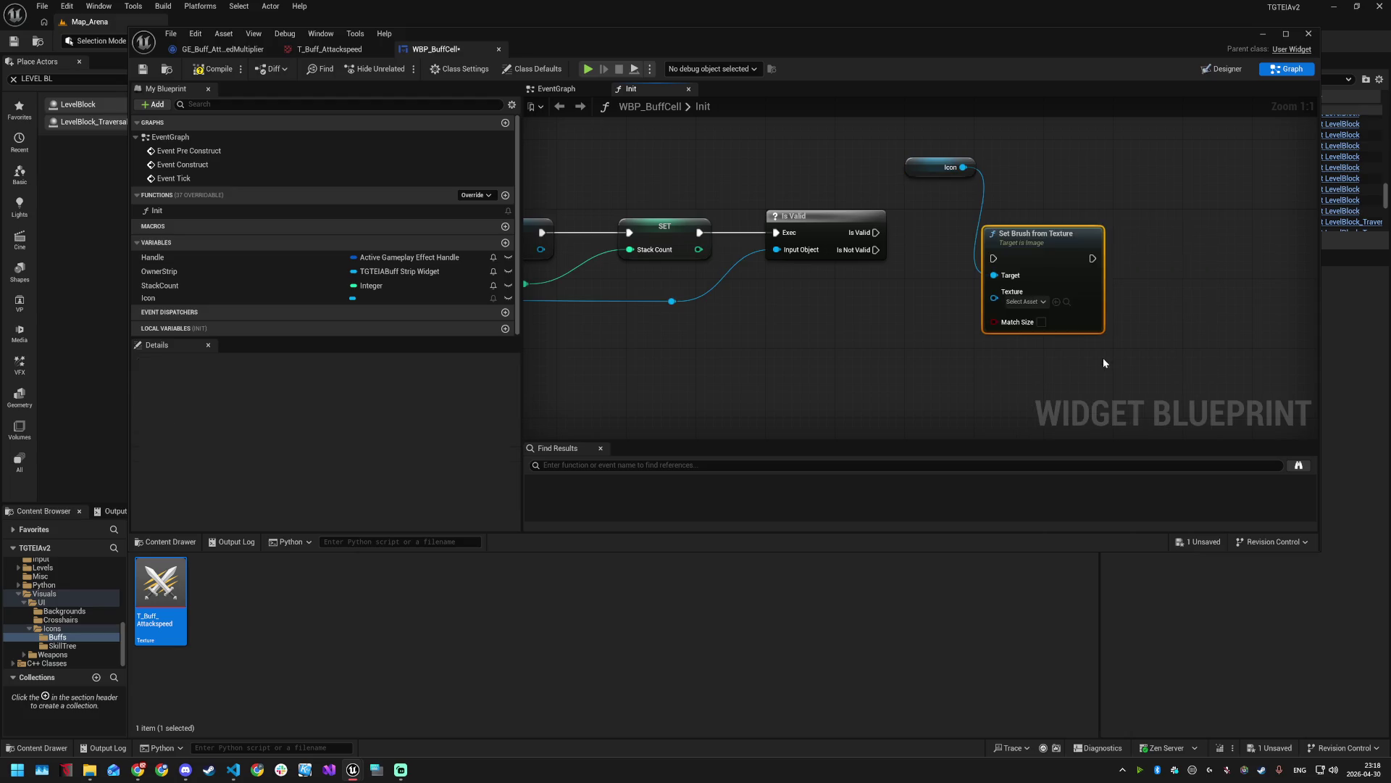
drag(1042, 269, 1050, 243)
mouse_move(873, 232)
mouse_down()
mouse_move(1007, 232)
mouse_move(1063, 215)
mouse_up()
- Feed the effect's HUDIcon getter into the brush node's Texture input and save
mouse_move(555, 340)
mouse_down()
mouse_move(958, 321)
mouse_move(723, 344)
mouse_up()
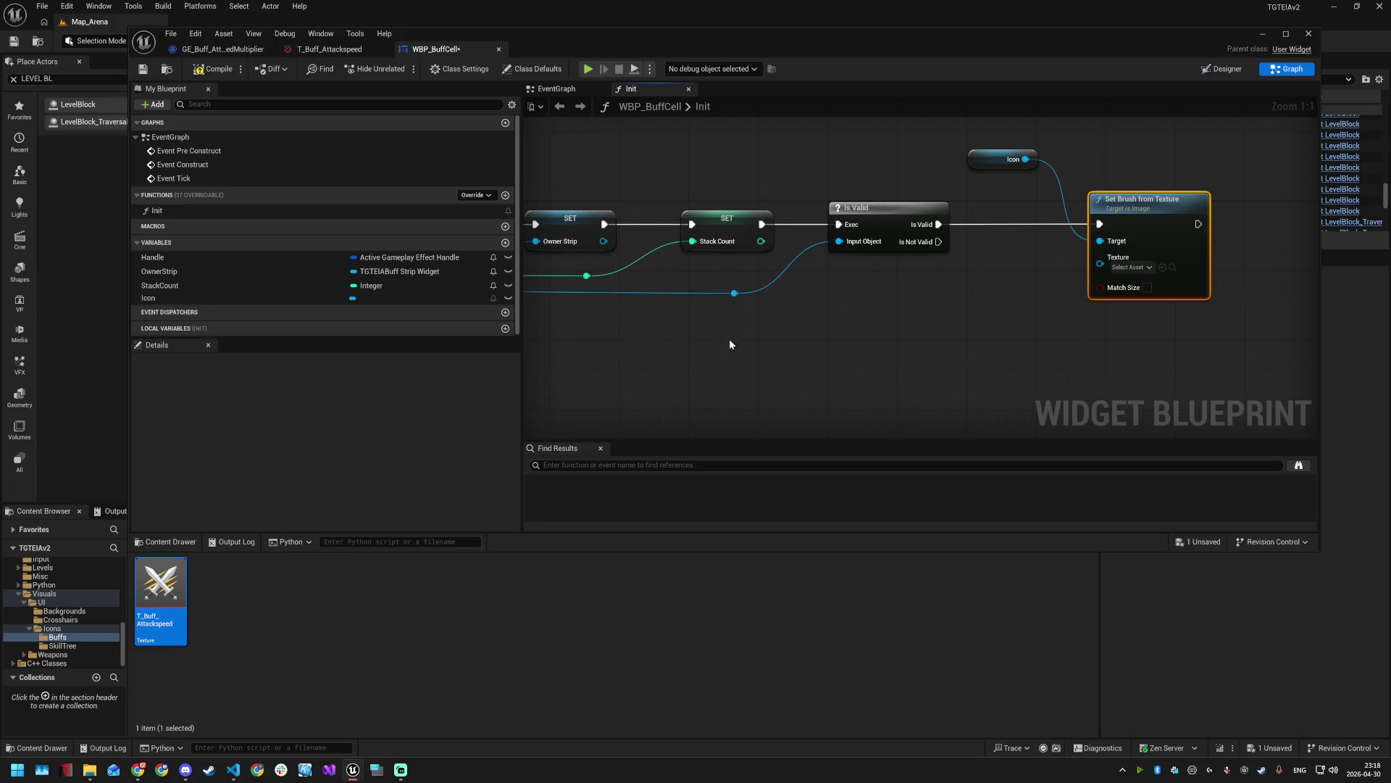
drag(734, 293, 1003, 291)
text(hu)
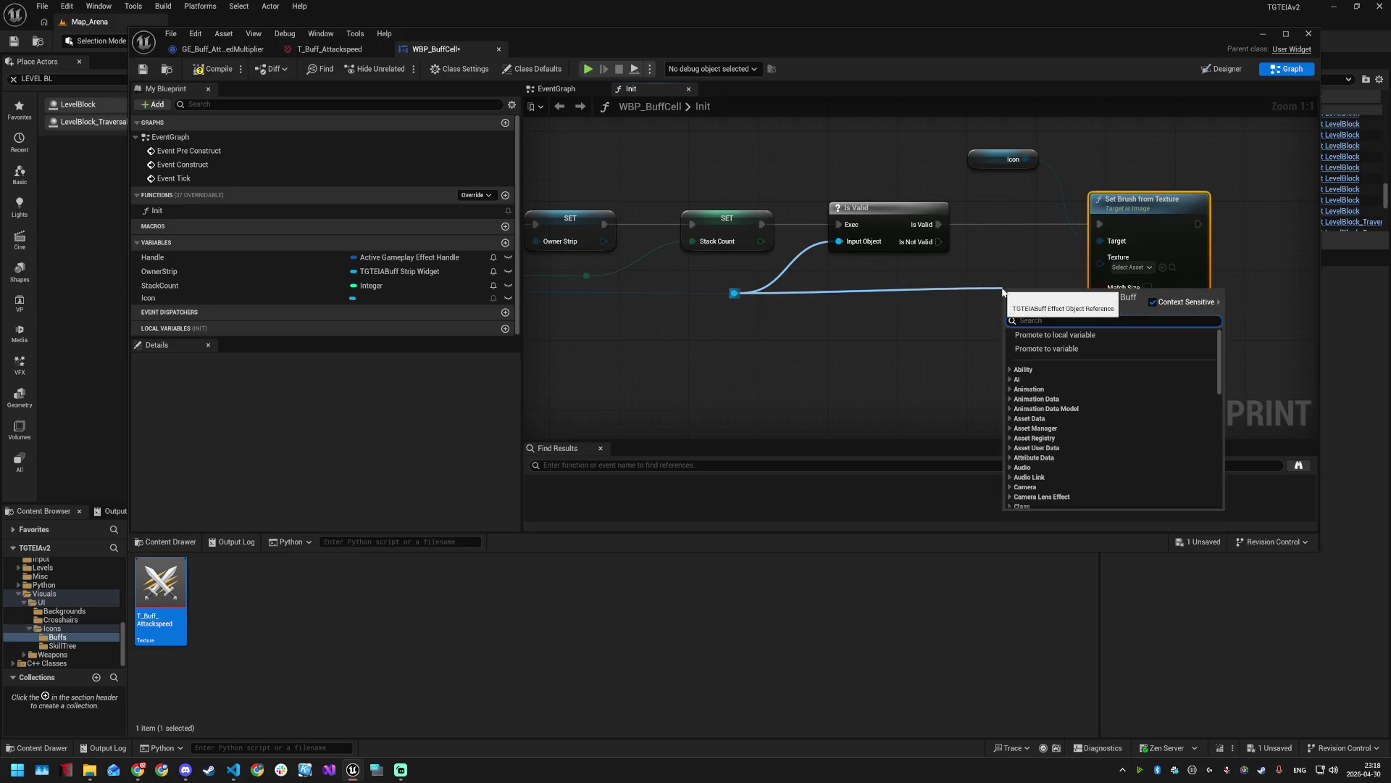
text(d)
key(Return)
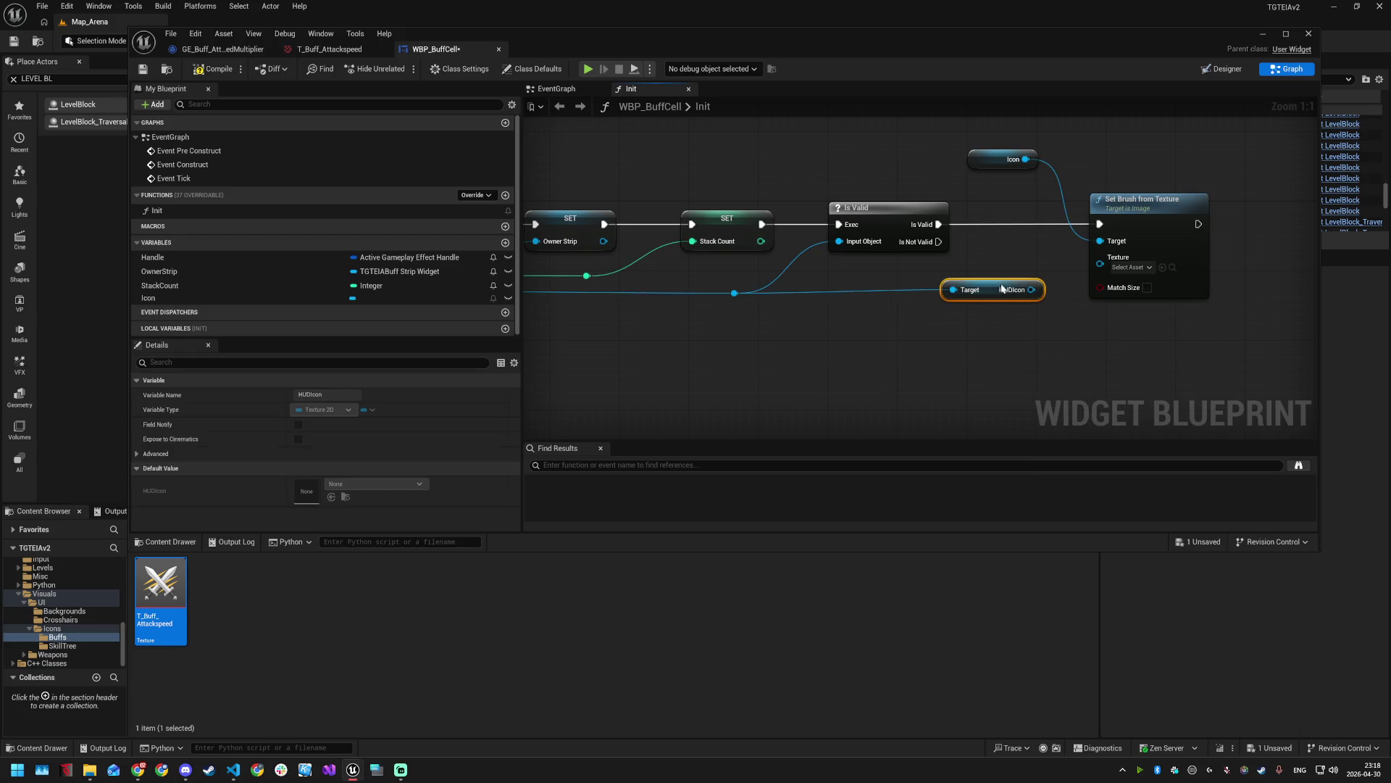
drag(1031, 289, 1100, 258)
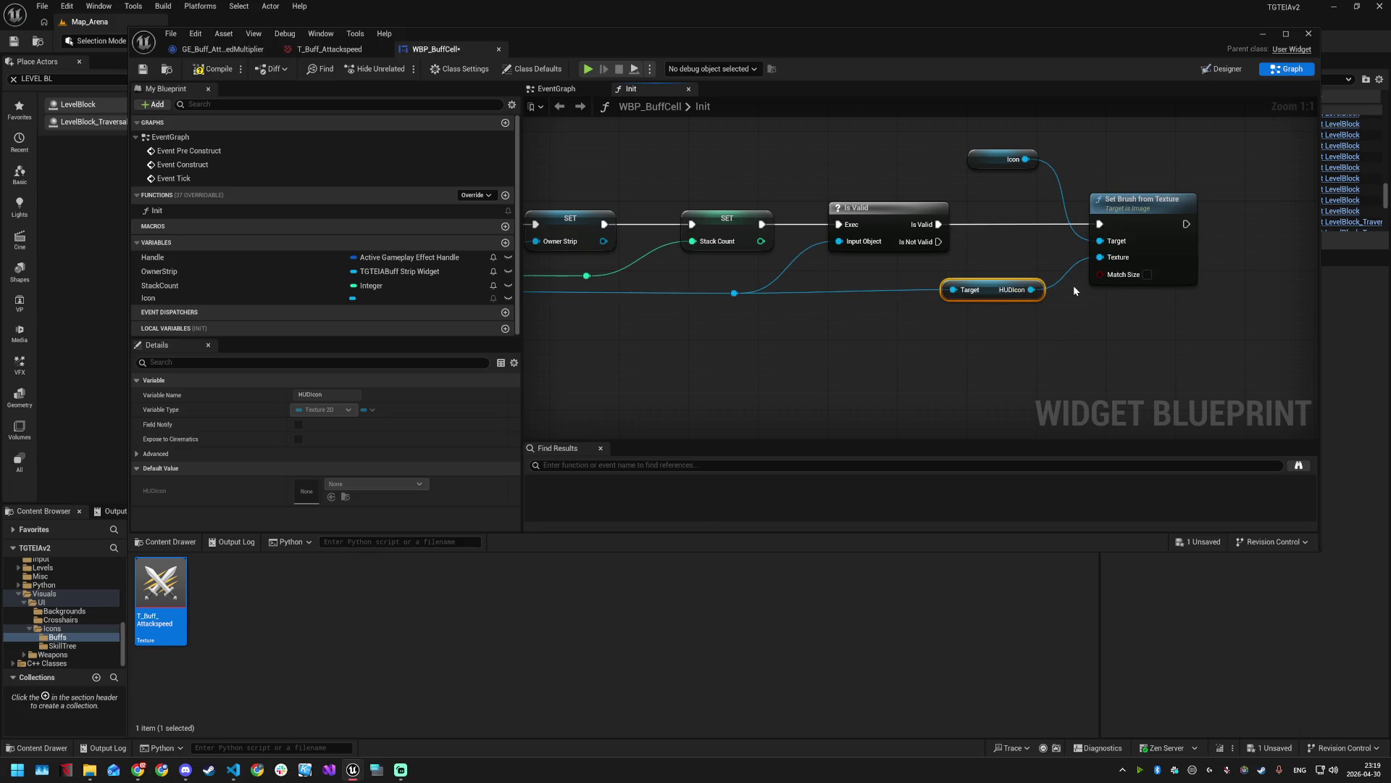
mouse_move(1013, 286)
mouse_down()
mouse_move(996, 295)
mouse_move(994, 336)
mouse_up()
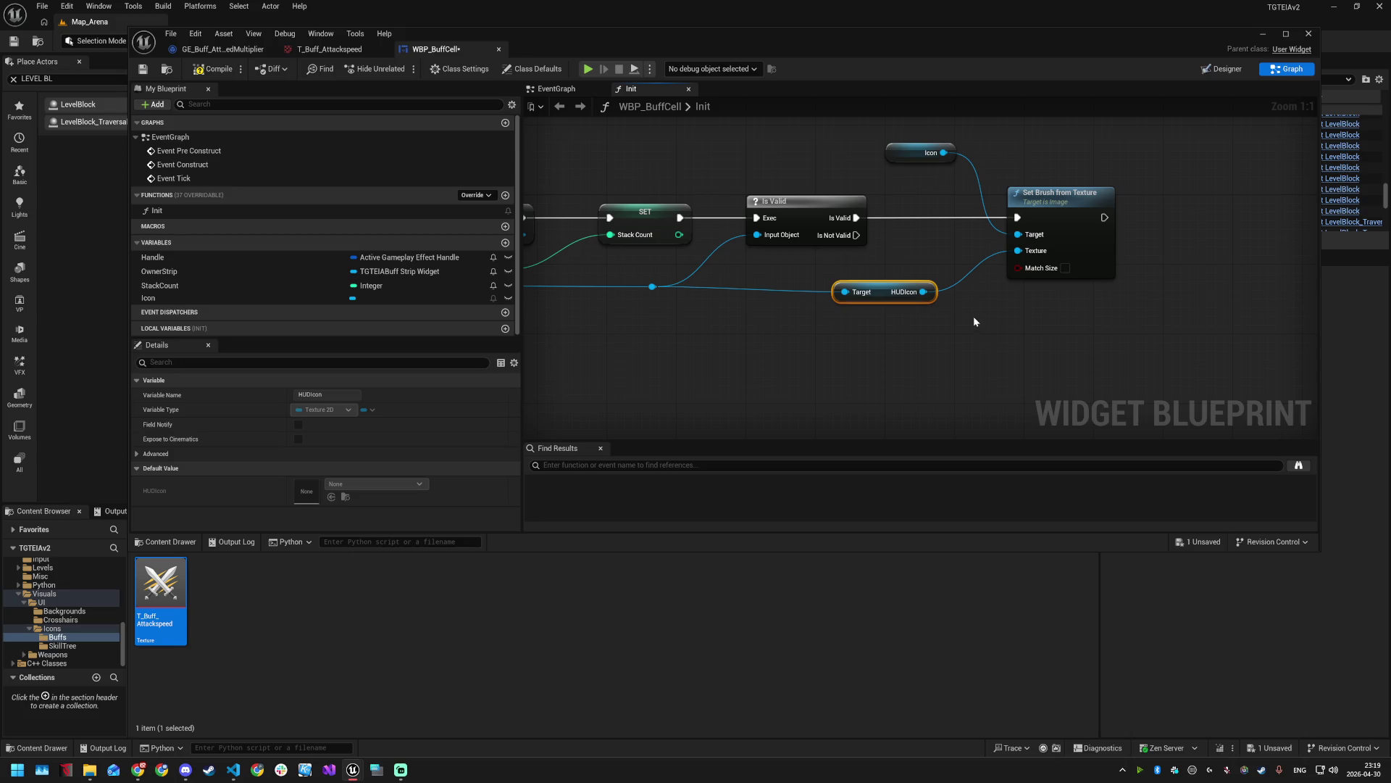
key(ctrl+s)
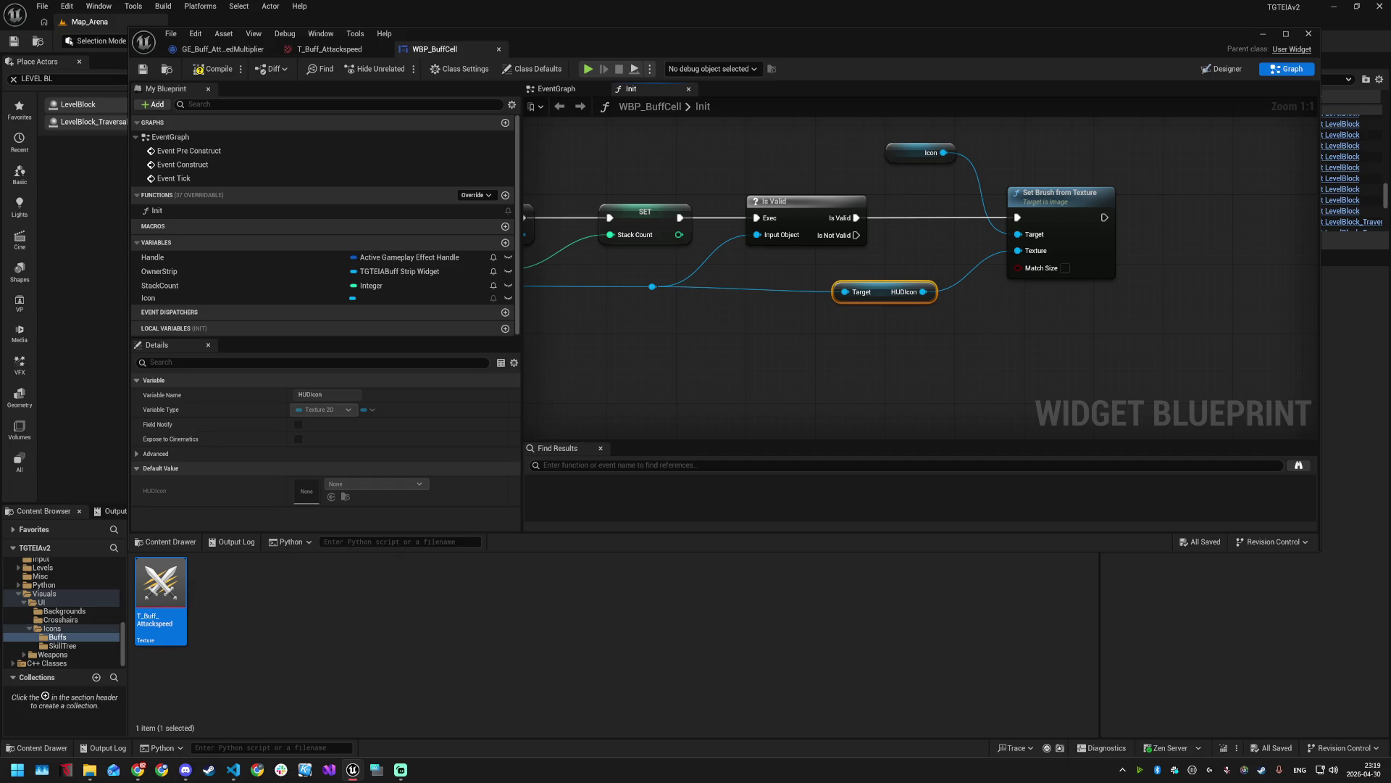
mouse_move(802, 319)
mouse_down()
mouse_move(1041, 287)
mouse_move(1024, 285)
mouse_up()
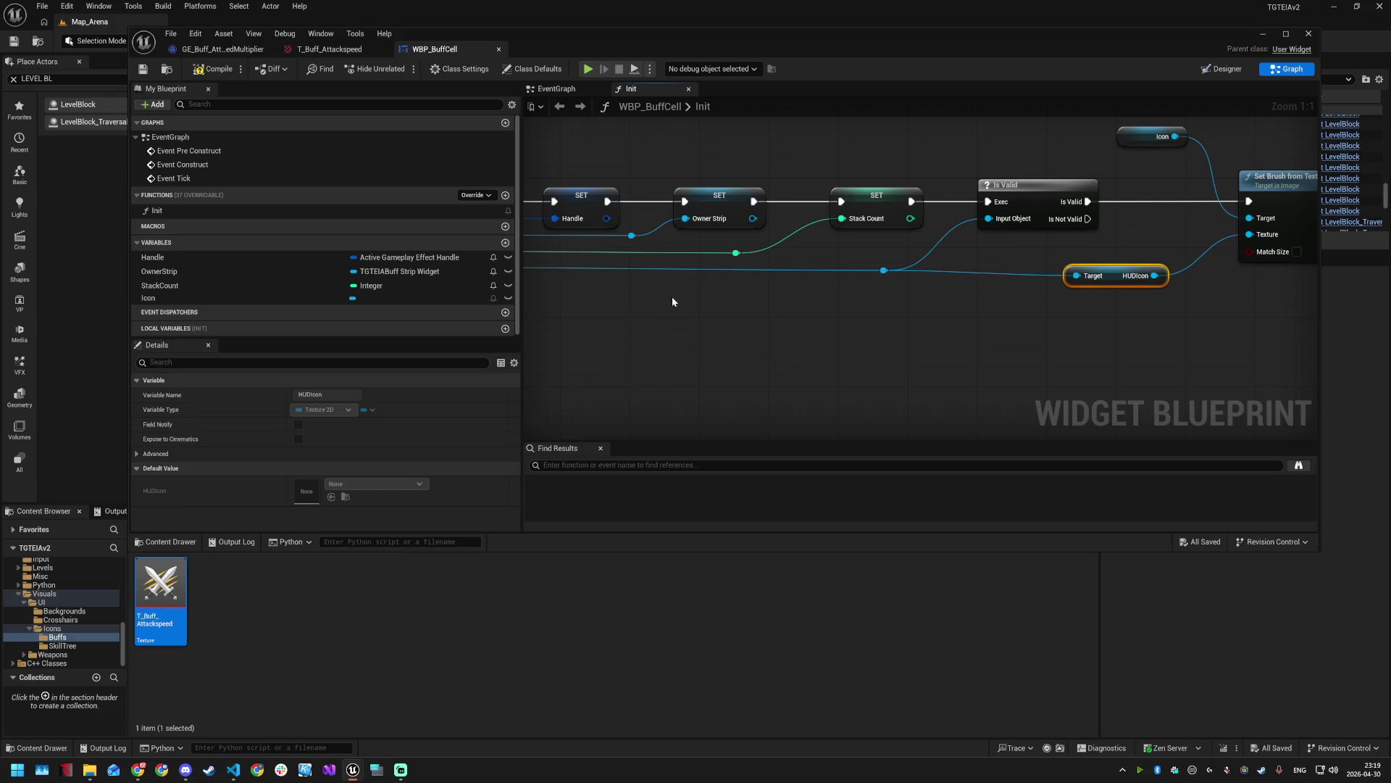
click(505, 195)
- Name the new function SetStackCount and give it a New Count integer input
text(Sert)
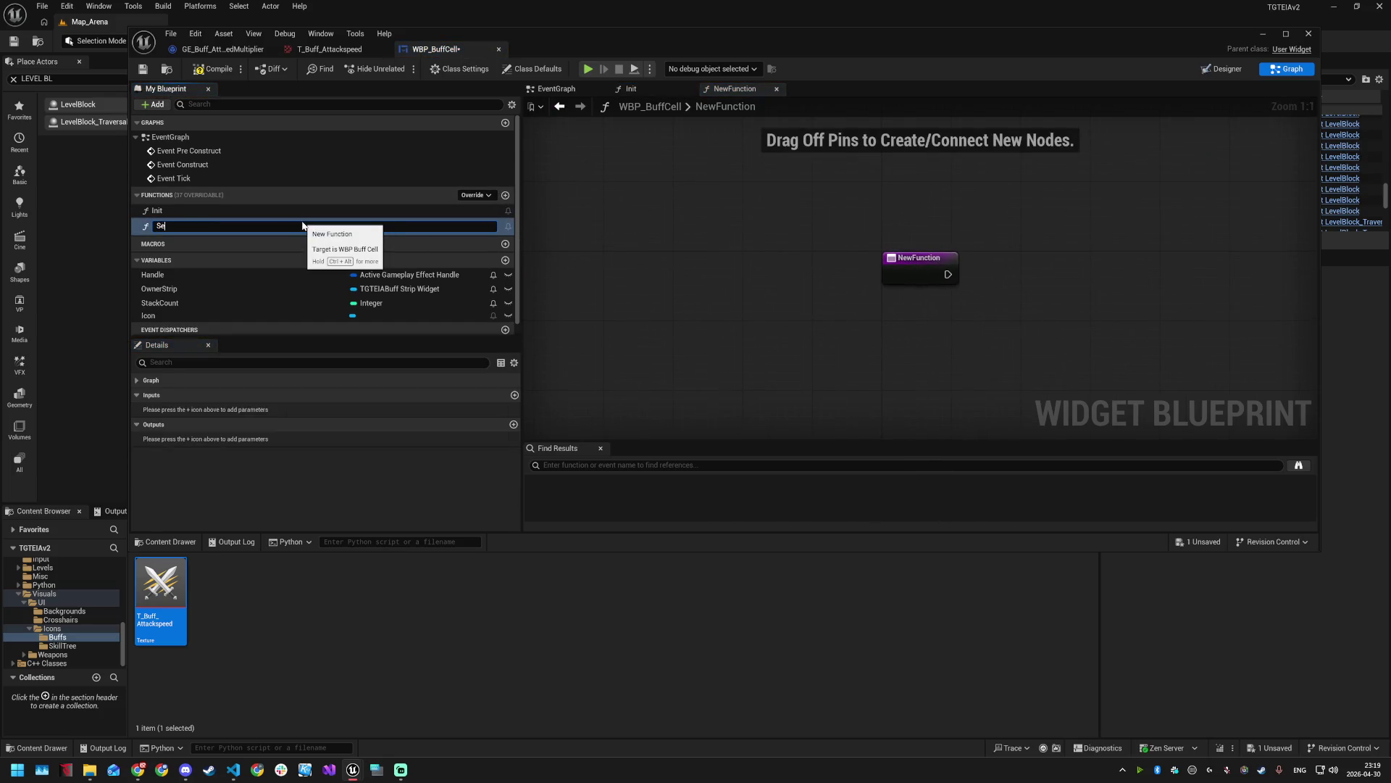
key(BackSpace)
text(tStackCount)
key(Return)
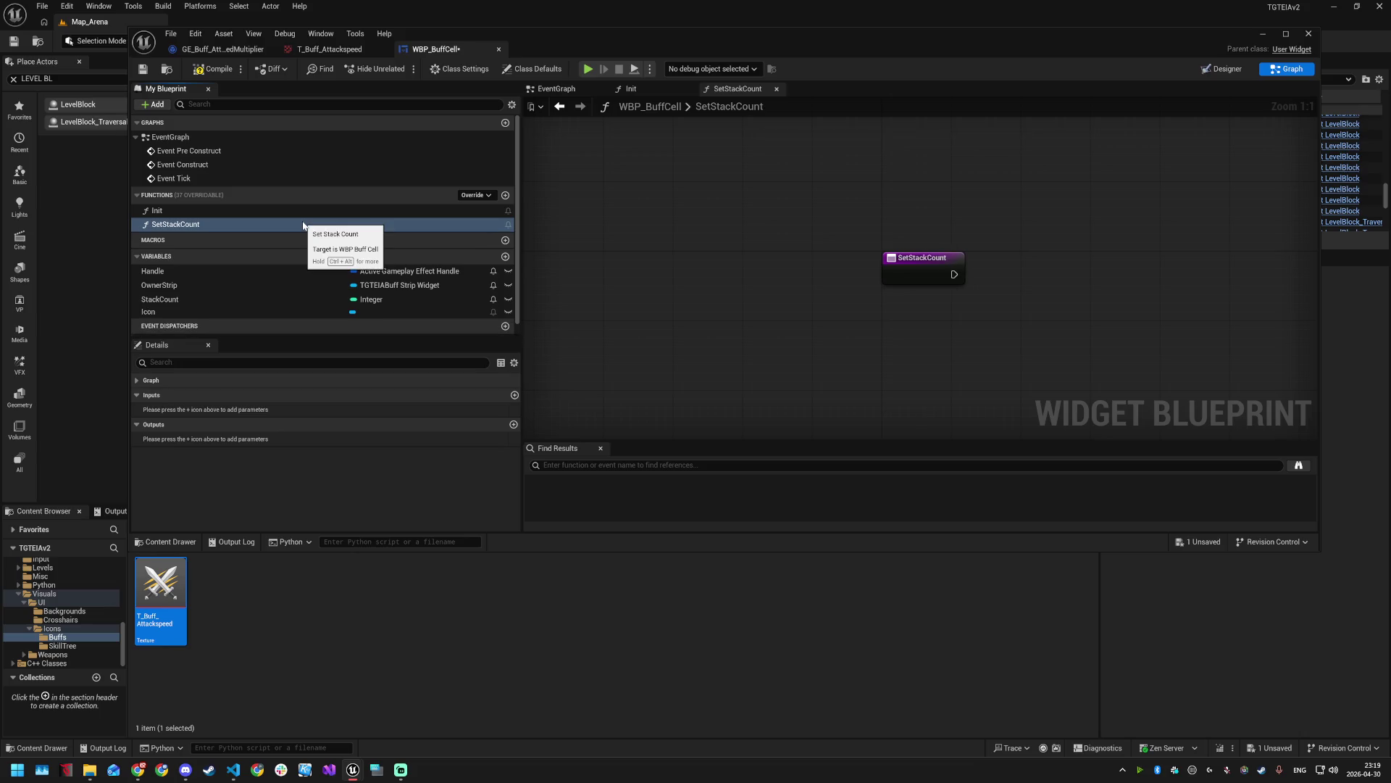
drag(1099, 282, 978, 252)
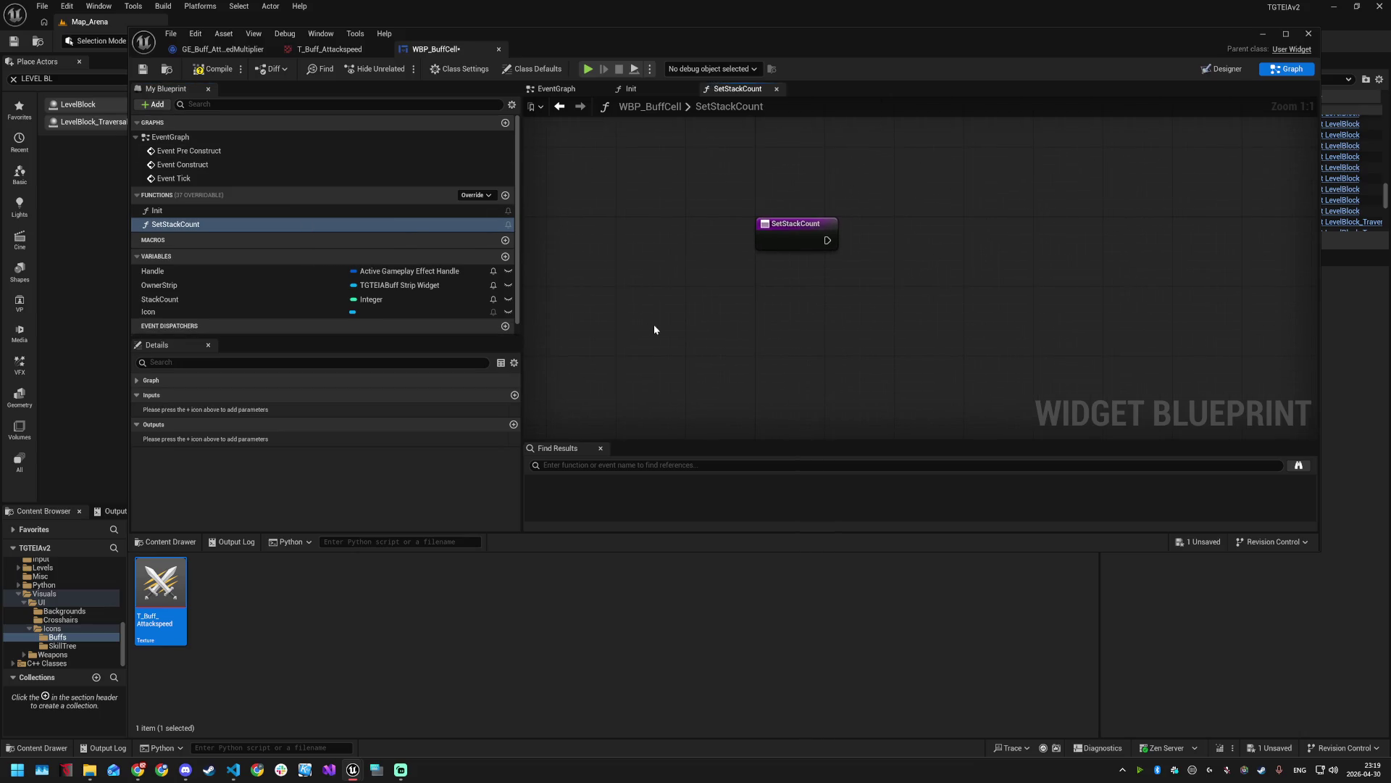
click(515, 395)
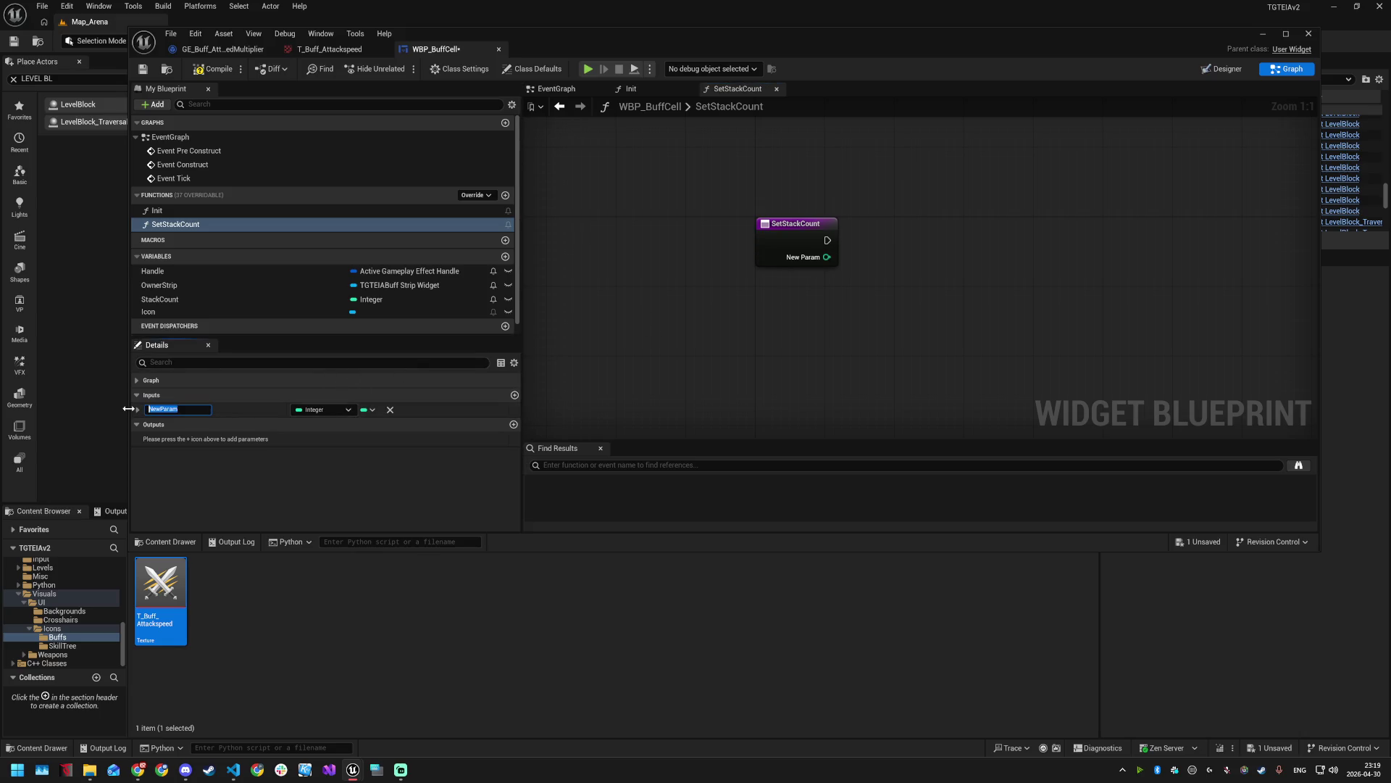
text(NewCount)
key(Return)
- Store New Count into StackCount with a SET node wired from the entry, then save
drag(907, 242, 715, 272)
mouse_move(198, 298)
mouse_down()
mouse_move(765, 253)
mouse_move(798, 283)
mouse_up()
click(786, 281)
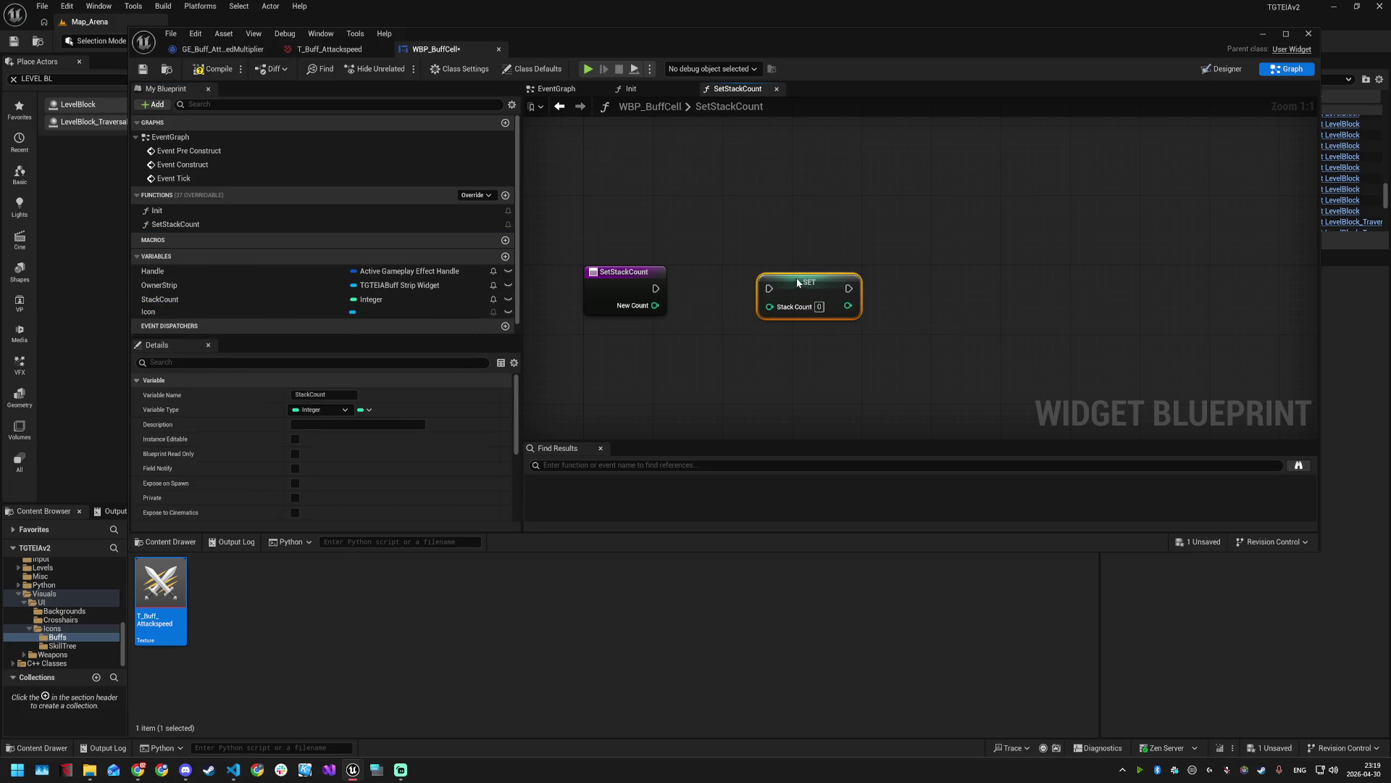
mouse_move(656, 289)
mouse_down()
mouse_move(752, 285)
mouse_move(770, 306)
mouse_up()
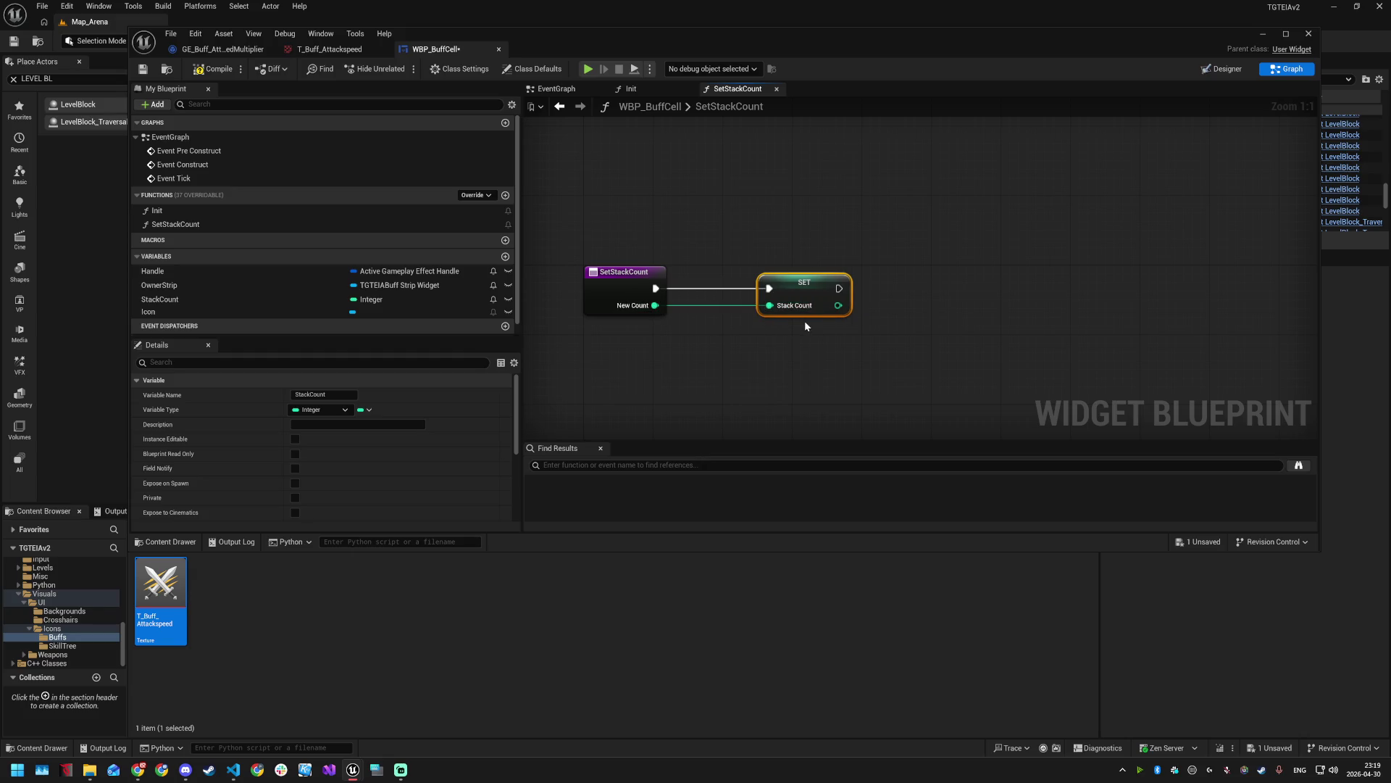
key(ctrl+s)
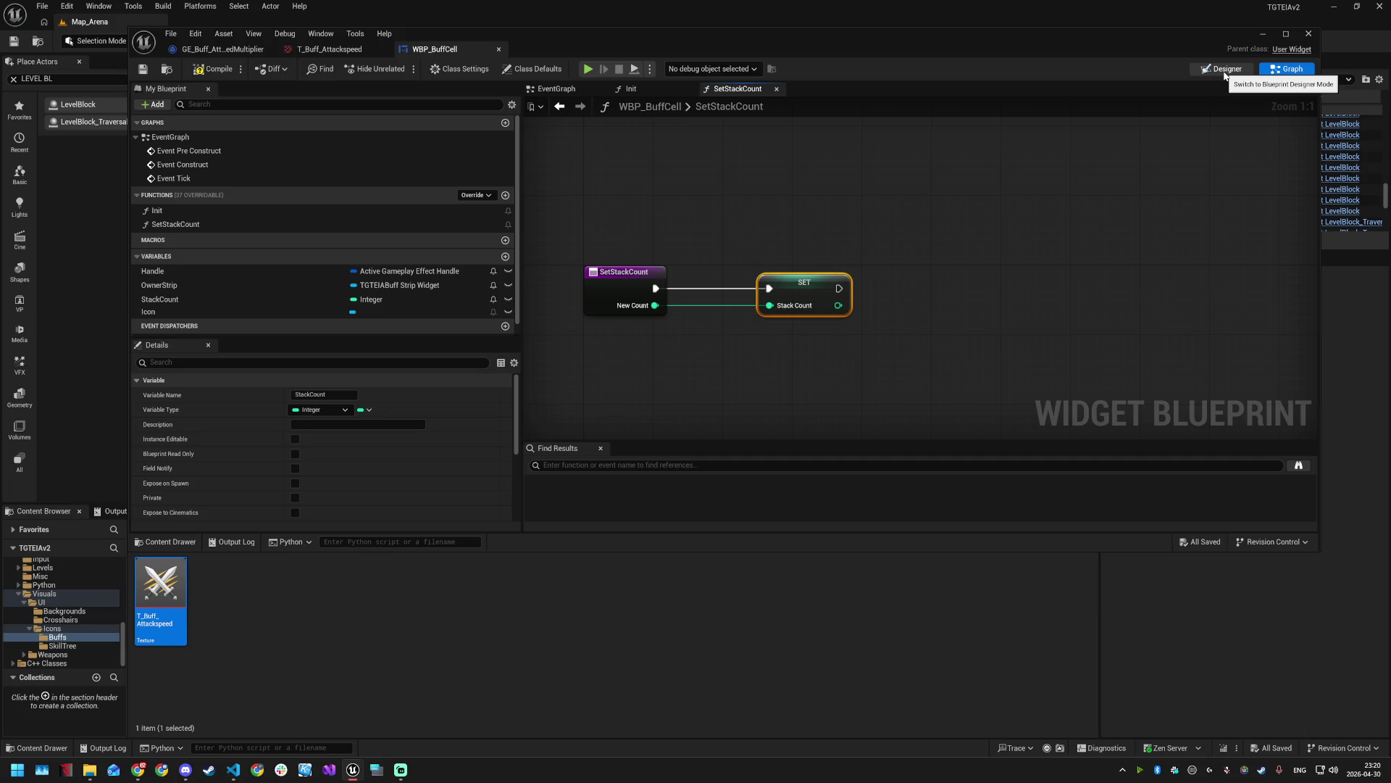
click(1225, 70)
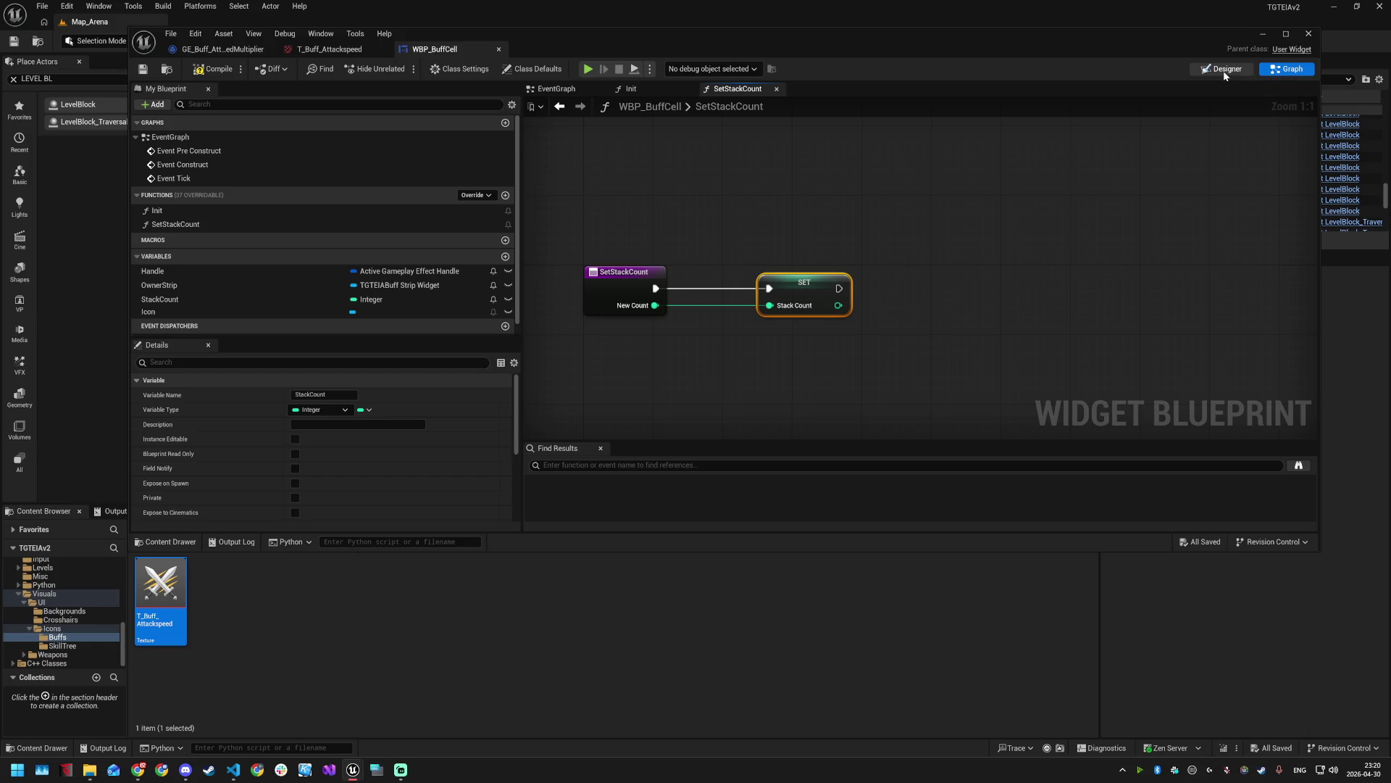
- Tick Is Variable on the StackText widget and save
click(225, 302)
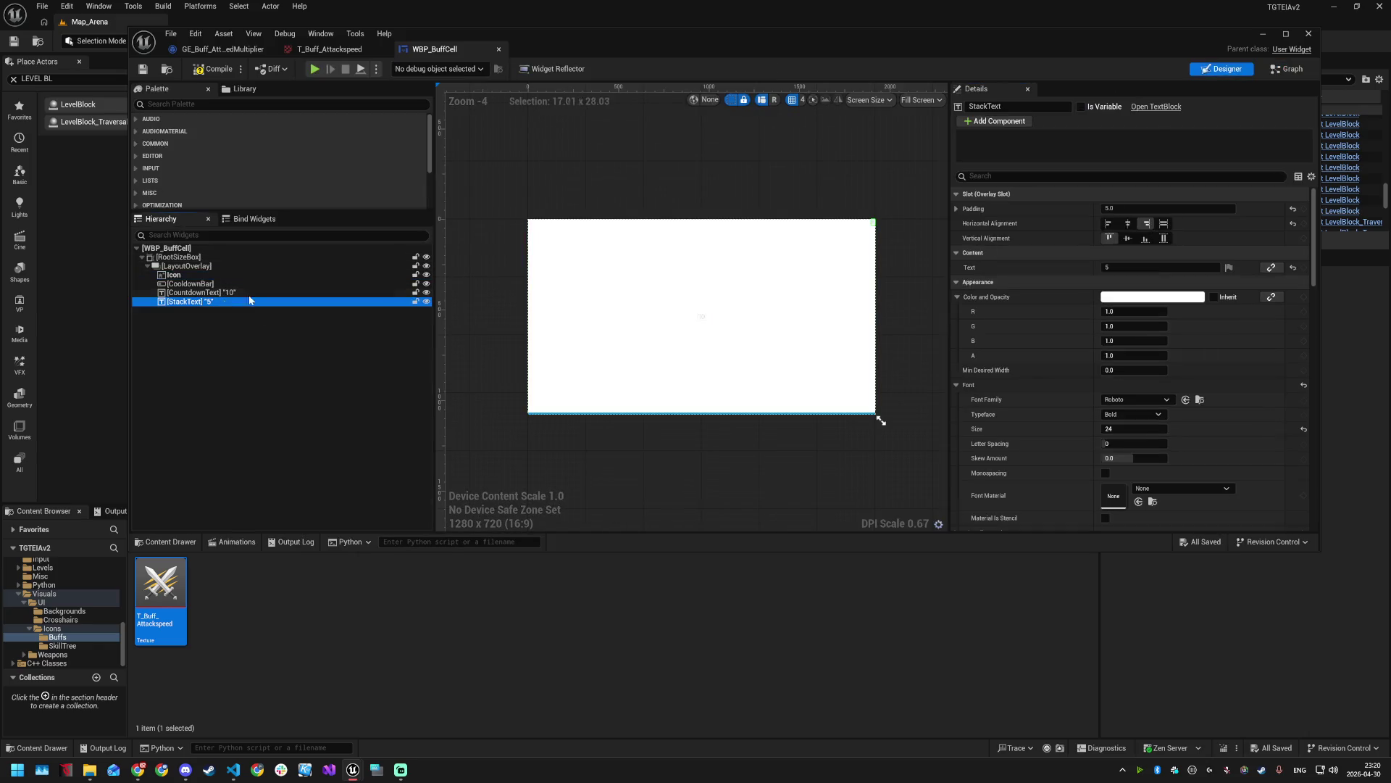
click(1082, 107)
key(ctrl+s)
- Place a StackText getter in SetStackCount and search its actions for 'set text'
click(1274, 73)
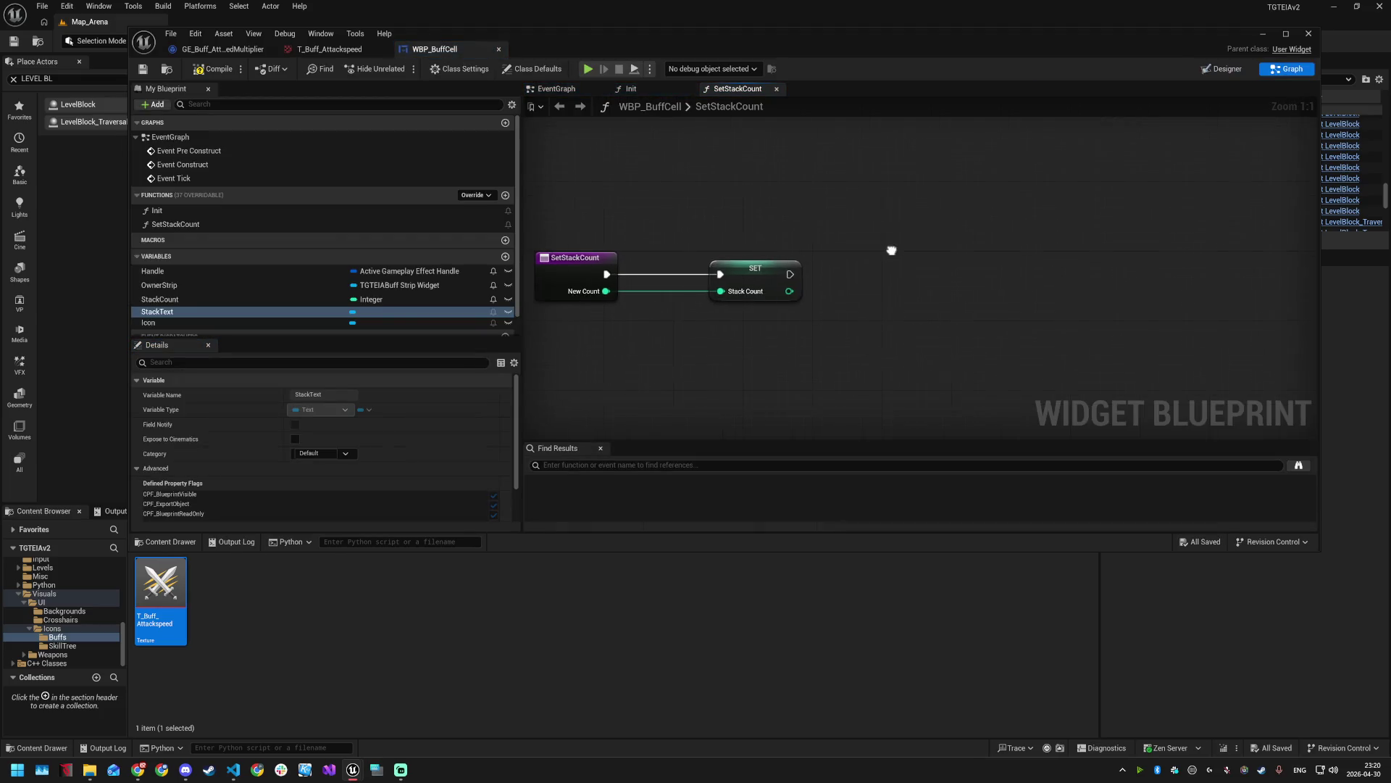
scroll(211, 304, down, 1)
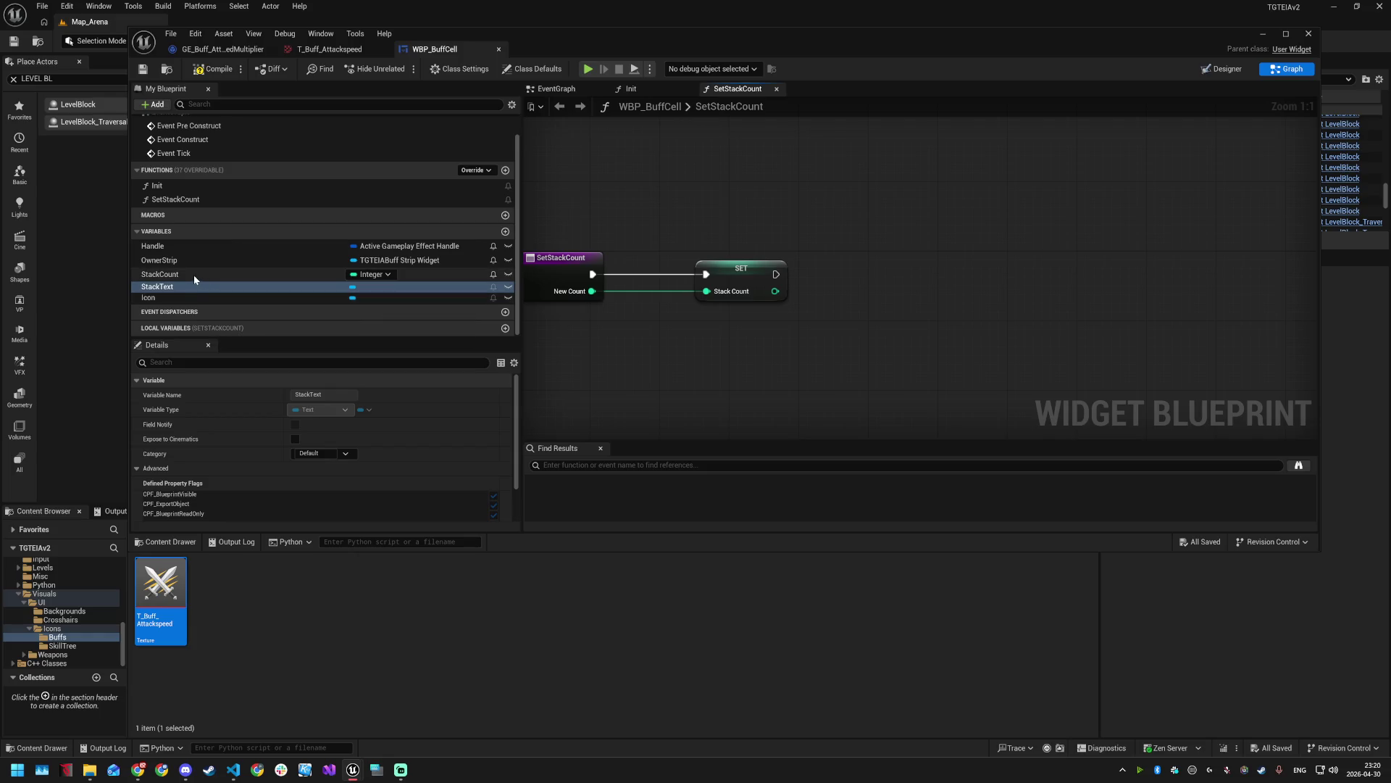
mouse_move(187, 286)
mouse_down()
mouse_move(807, 209)
mouse_move(899, 282)
mouse_up()
click(834, 226)
text(set text)
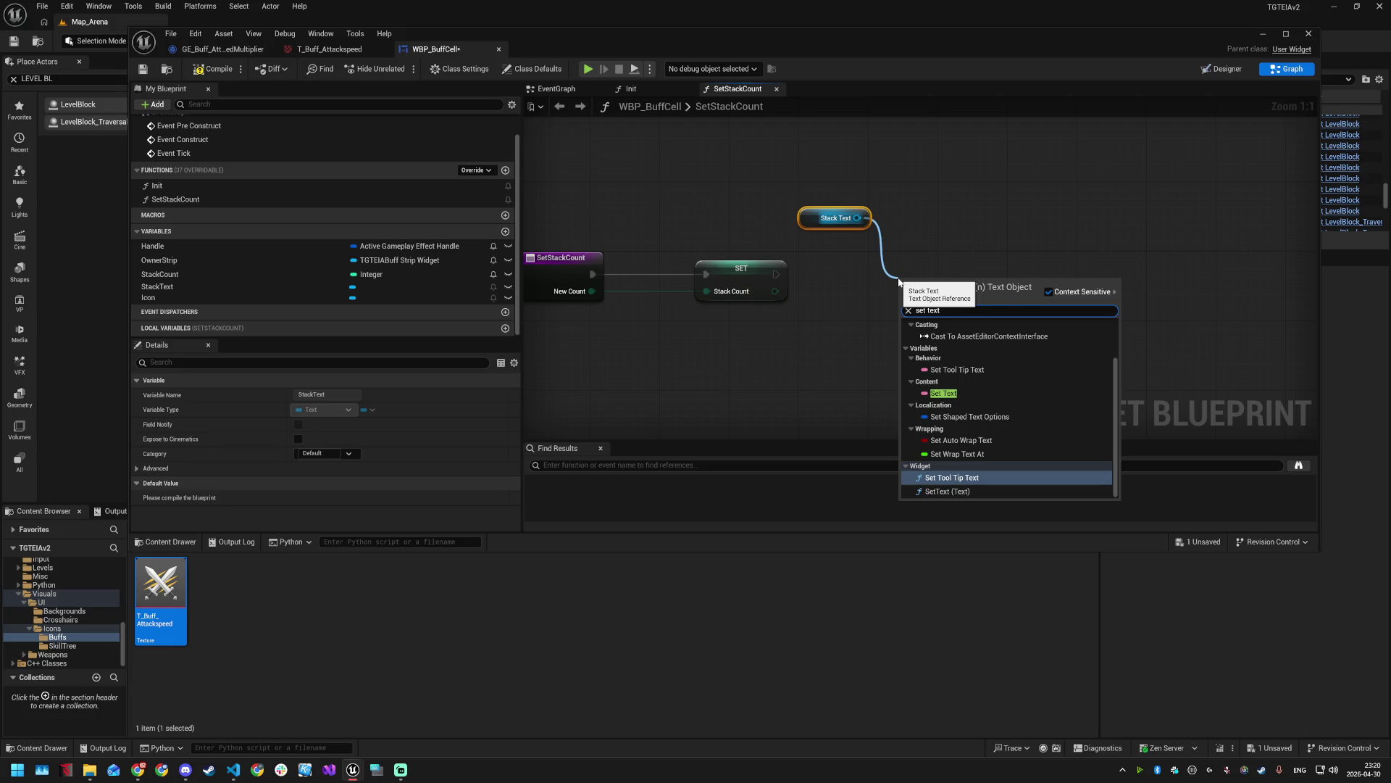
- Add and wire a Set Tool Tip Text node on StackText, then delete it as wrong
key(Return)
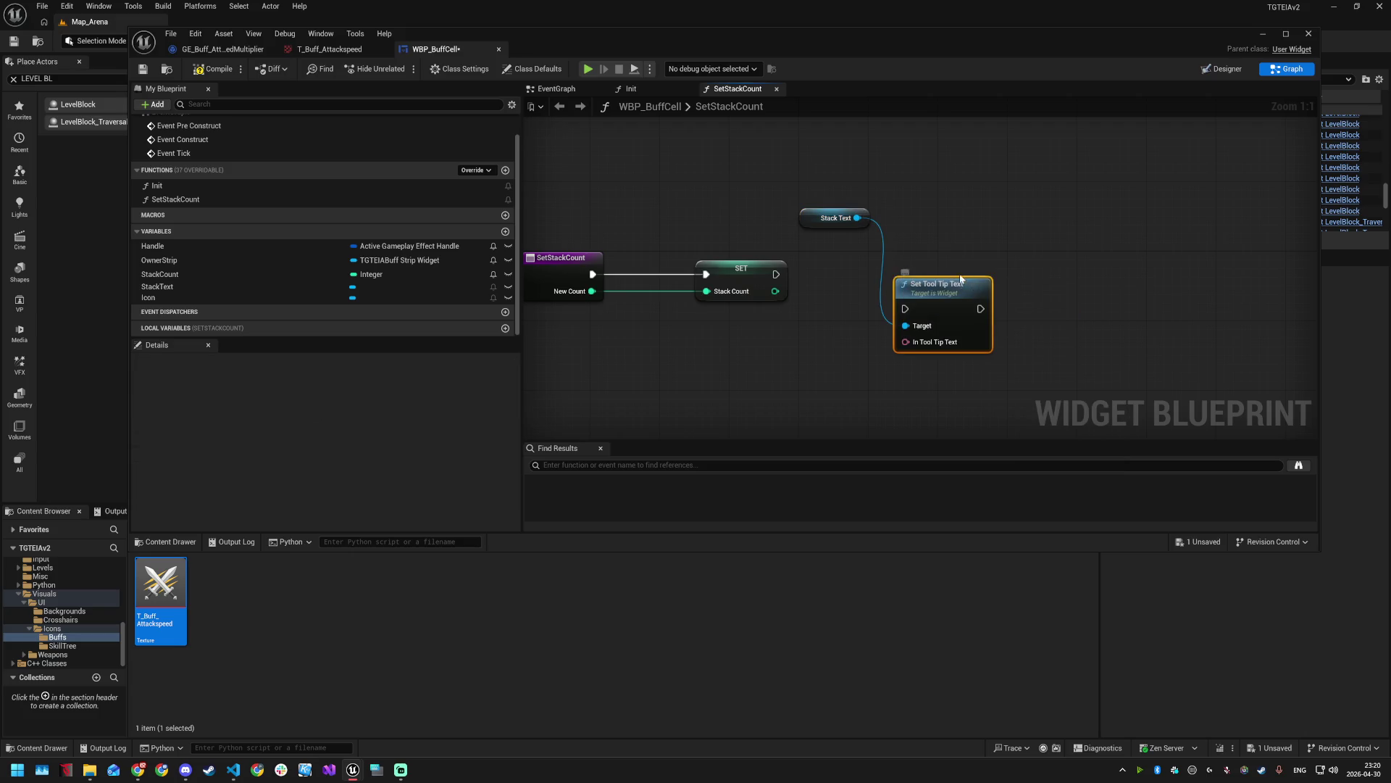
drag(943, 271, 944, 260)
mouse_move(776, 274)
mouse_down()
mouse_move(904, 288)
mouse_move(941, 262)
mouse_up()
mouse_move(775, 292)
mouse_down()
mouse_move(906, 307)
mouse_move(845, 326)
mouse_move(863, 368)
mouse_move(906, 366)
mouse_move(949, 333)
mouse_move(942, 318)
mouse_up()
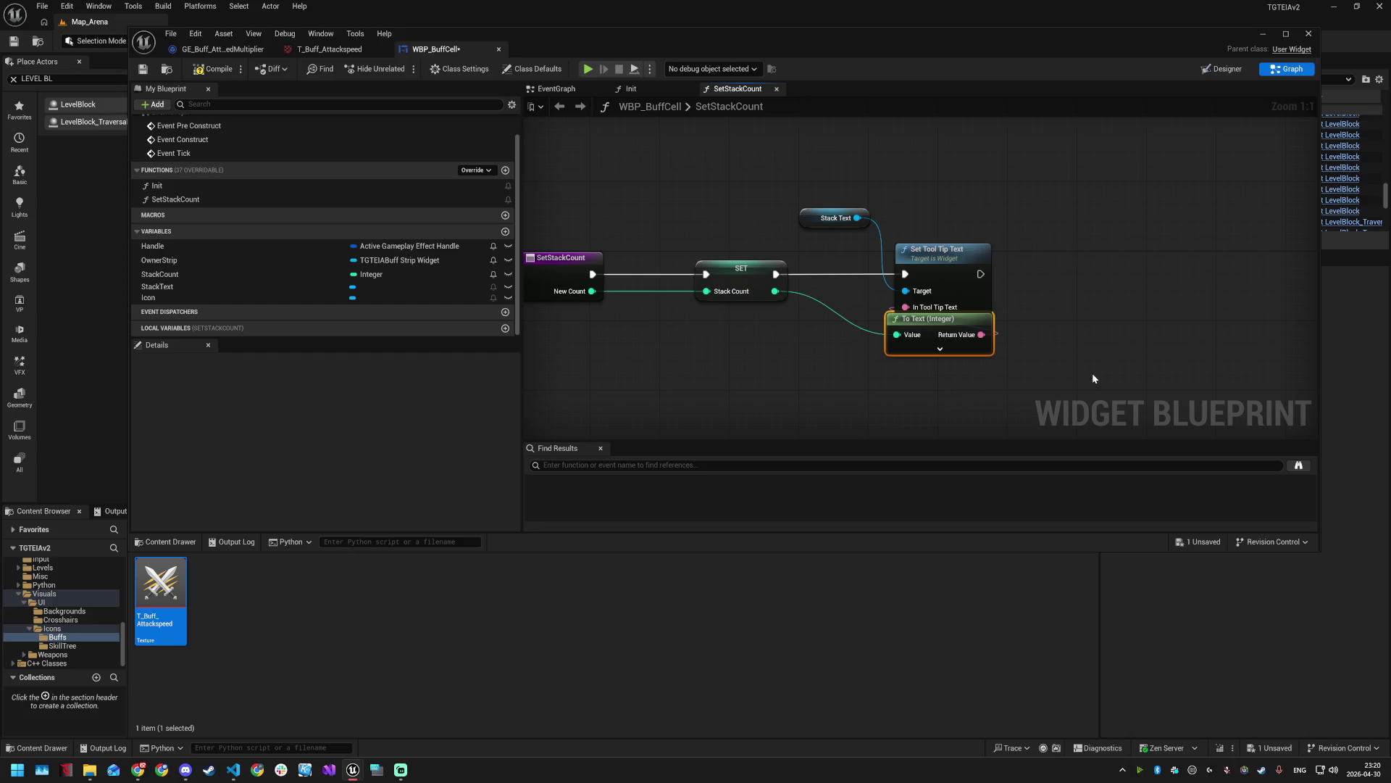
click(953, 258)
key(Delete)
- Add SetText (Text) on Stack Text, fed by the converted count and run after SET
drag(857, 218, 887, 260)
text(set text)
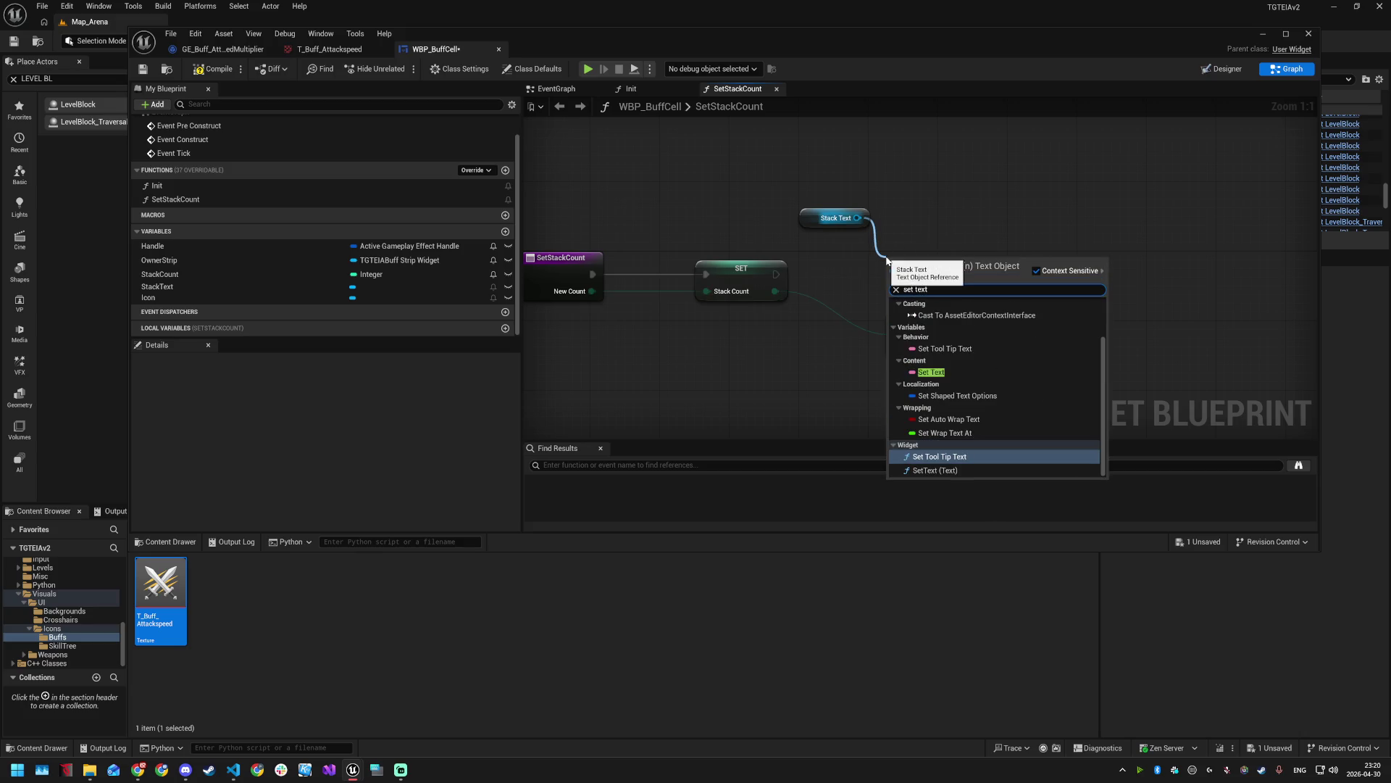
key(Down)
key(Return)
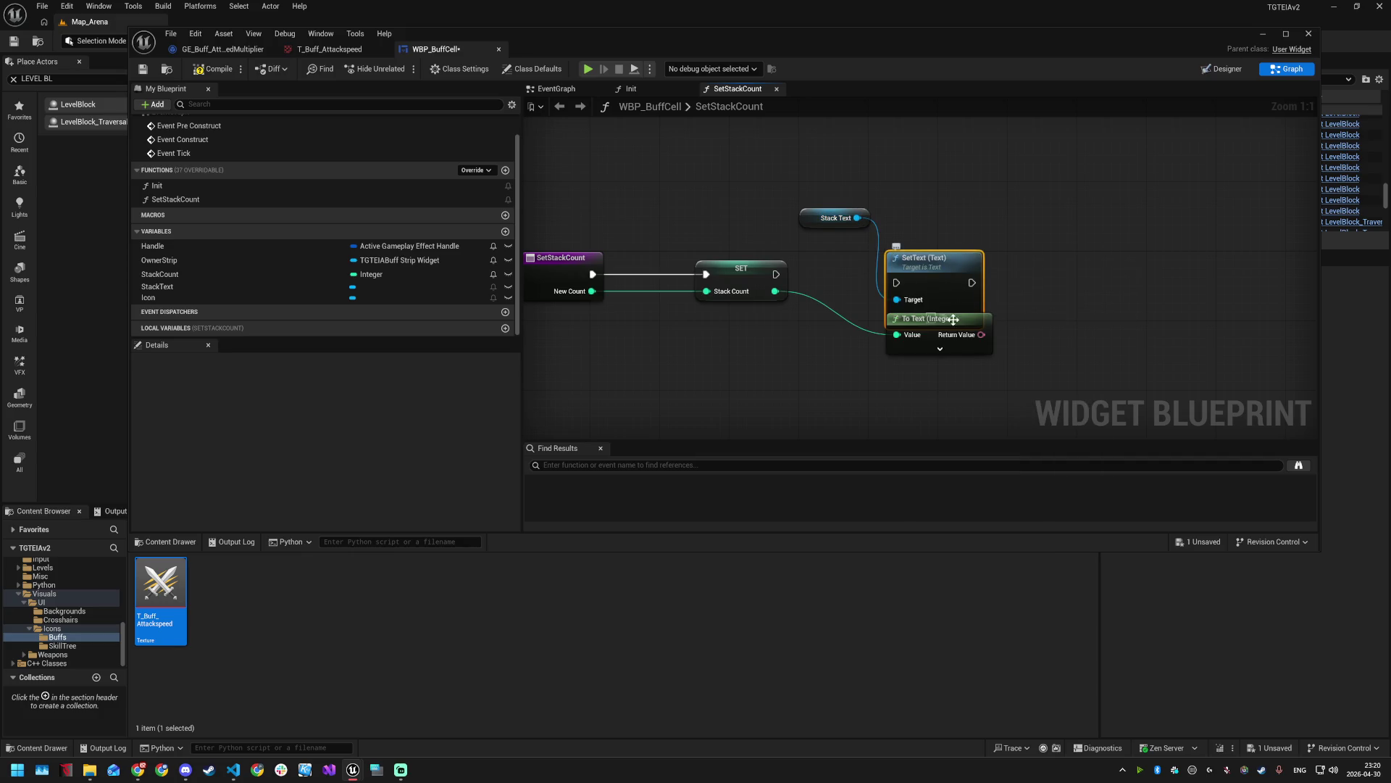
drag(982, 335, 898, 319)
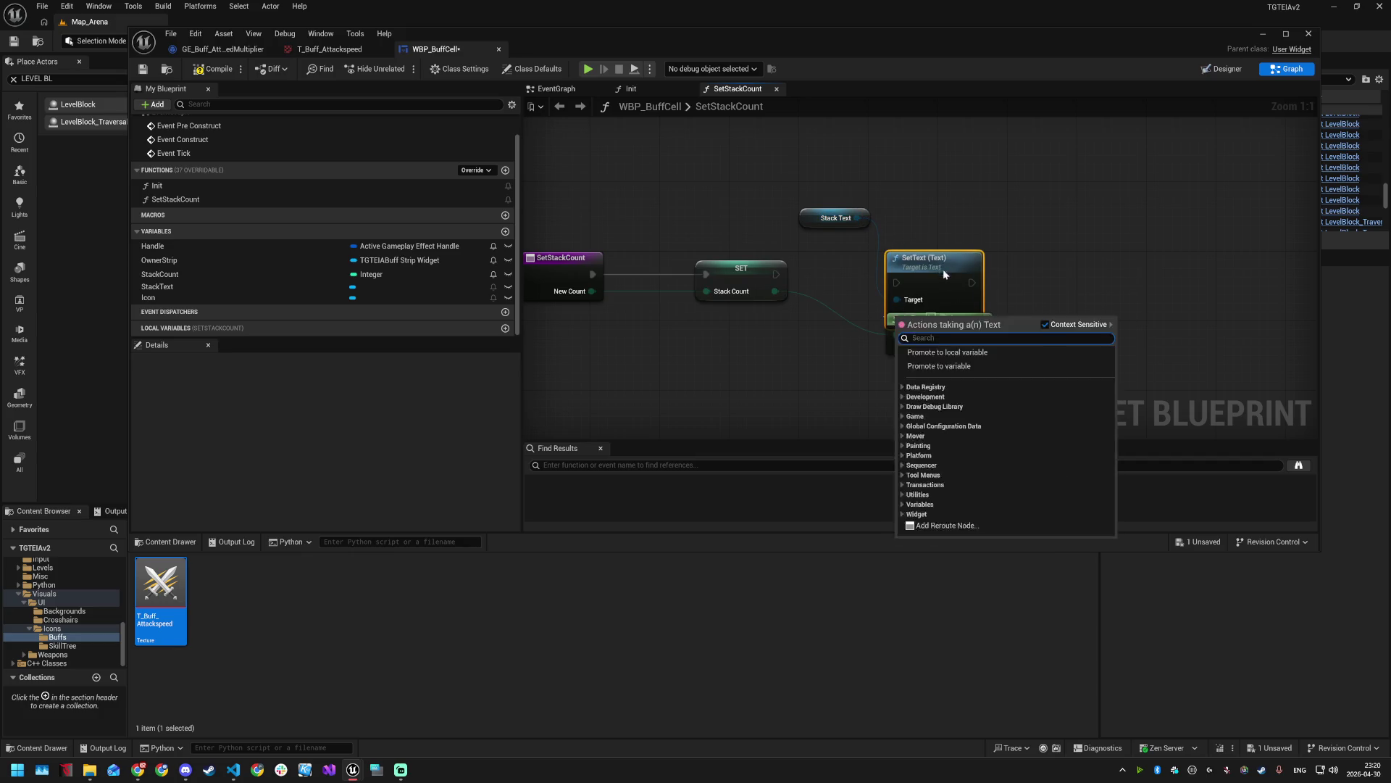
drag(942, 269, 933, 251)
mouse_move(981, 335)
mouse_down()
mouse_move(885, 312)
mouse_move(943, 258)
mouse_move(934, 266)
mouse_up()
drag(776, 274, 905, 276)
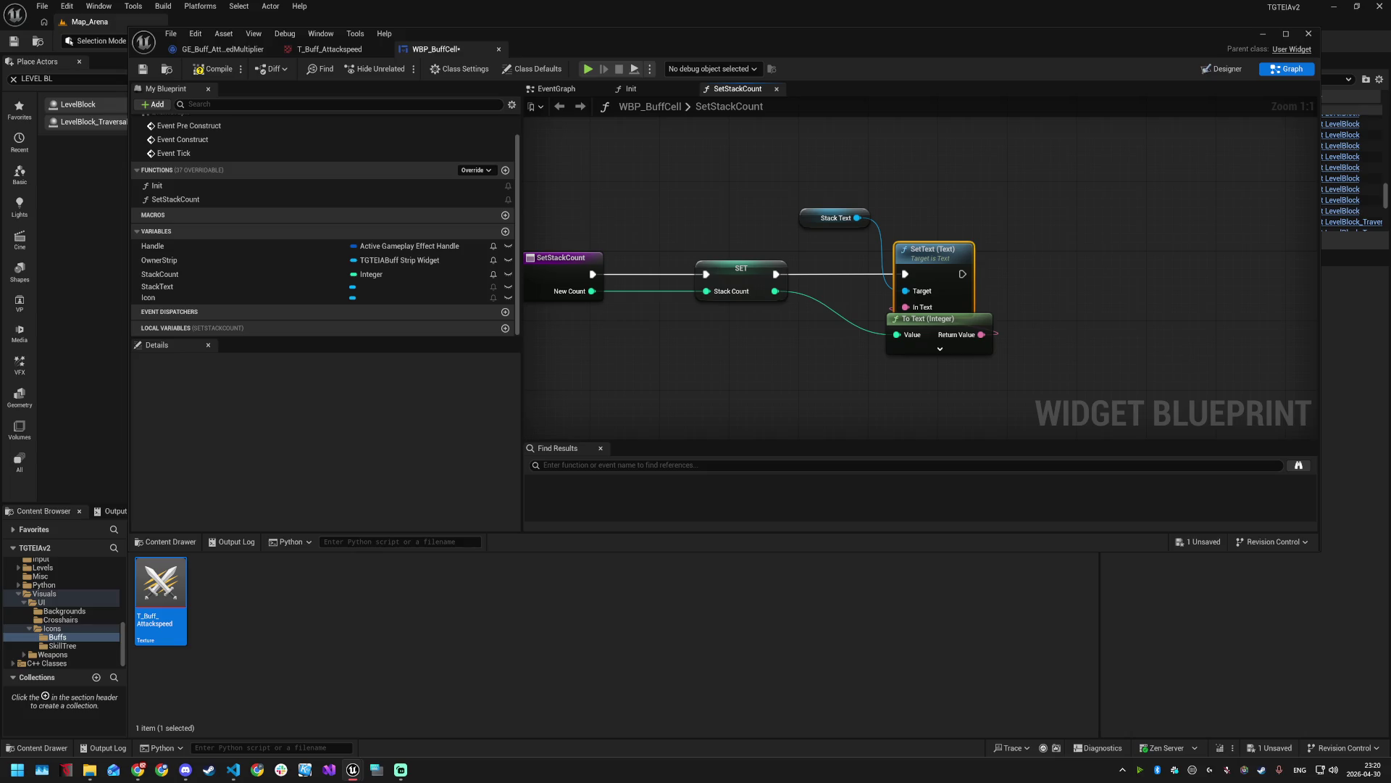
- Search 'set vis' actions from the Stack Text reference
drag(1036, 294, 1015, 289)
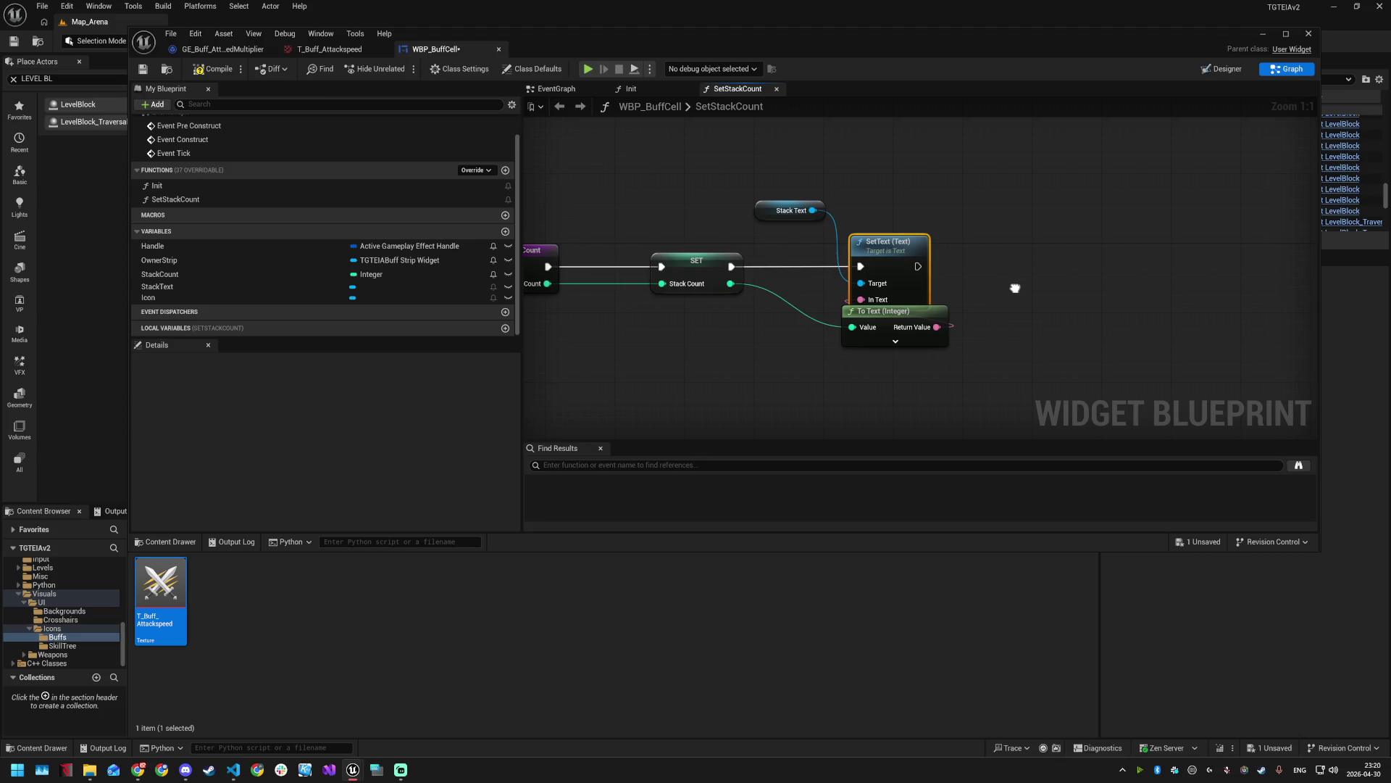
drag(1015, 289, 989, 292)
drag(788, 213, 969, 217)
text(set vis)
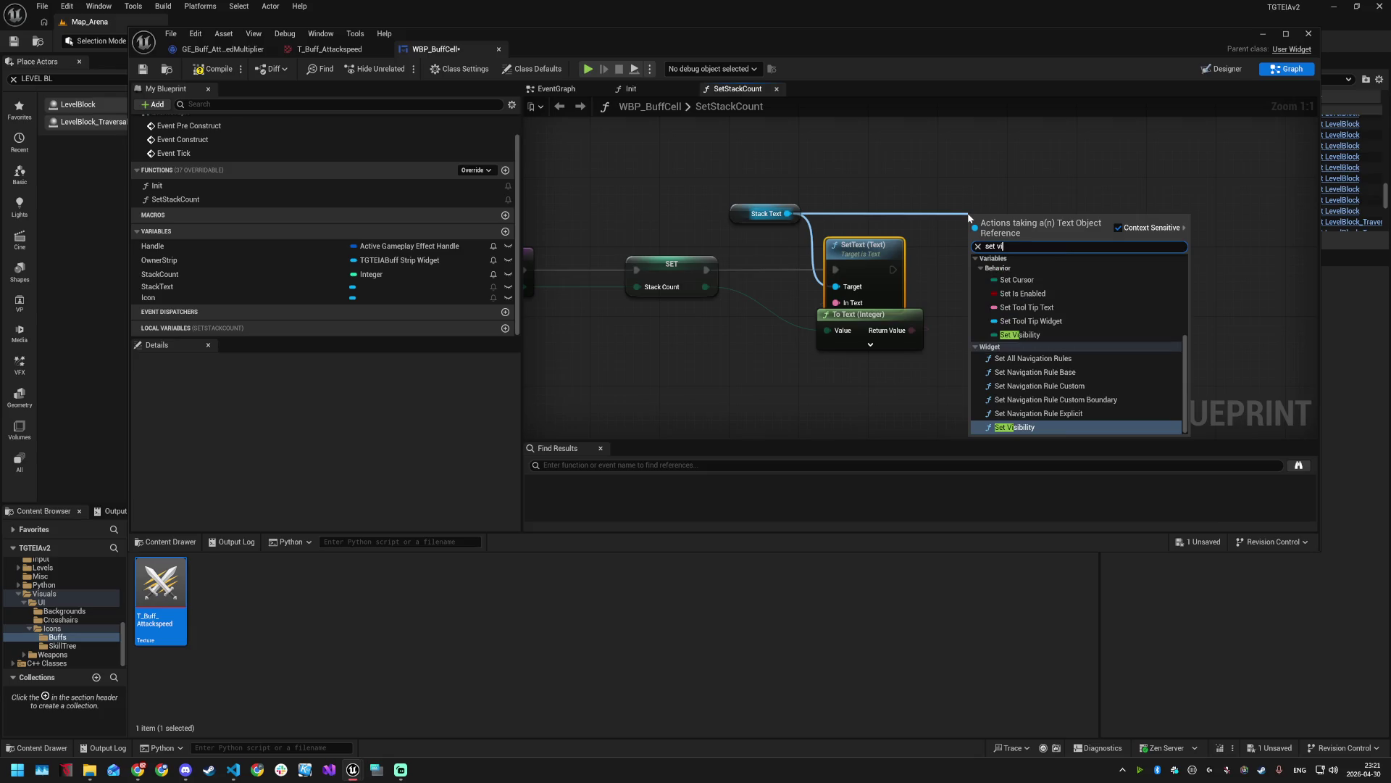
- Place a Set Visibility node, duplicate it, and move both copies to the right
key(Return)
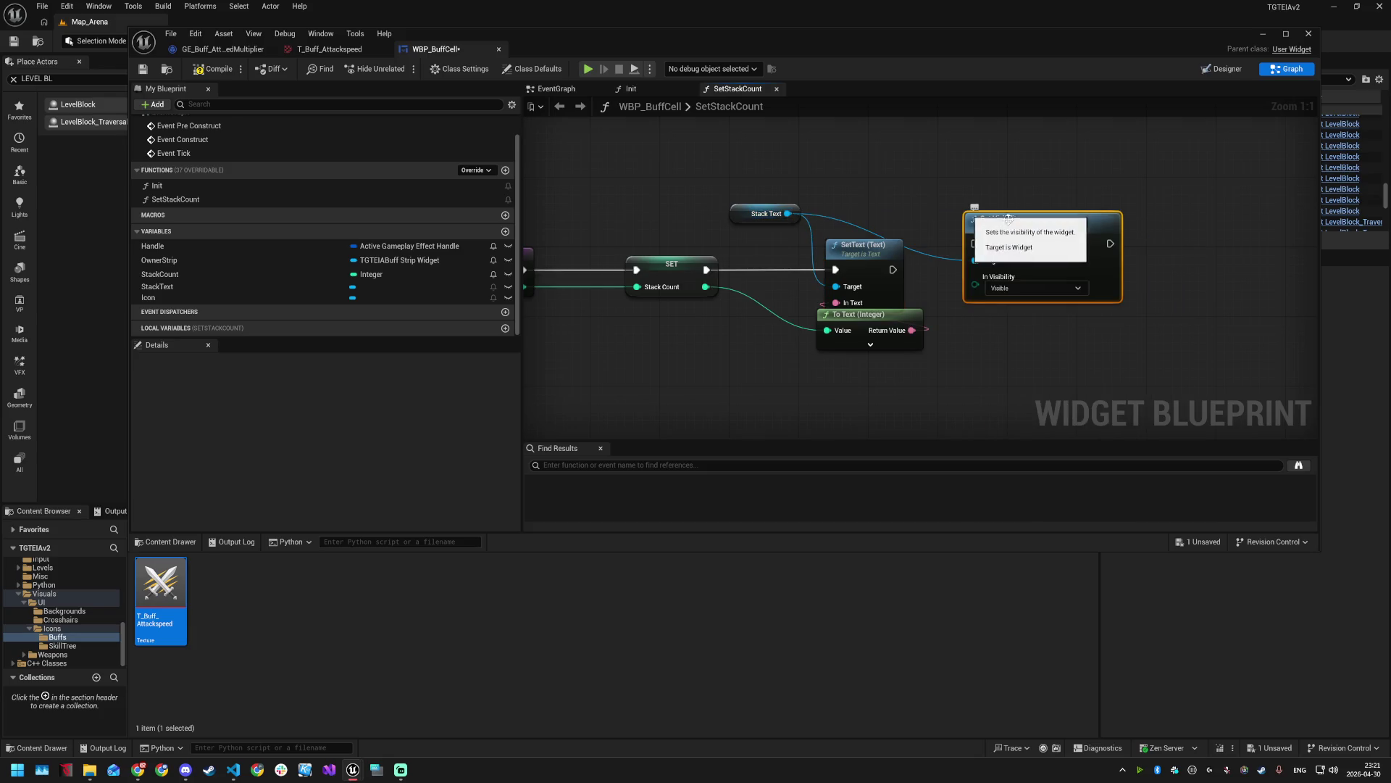
drag(1038, 219, 1048, 199)
key(ctrl+c)
key(ctrl+v)
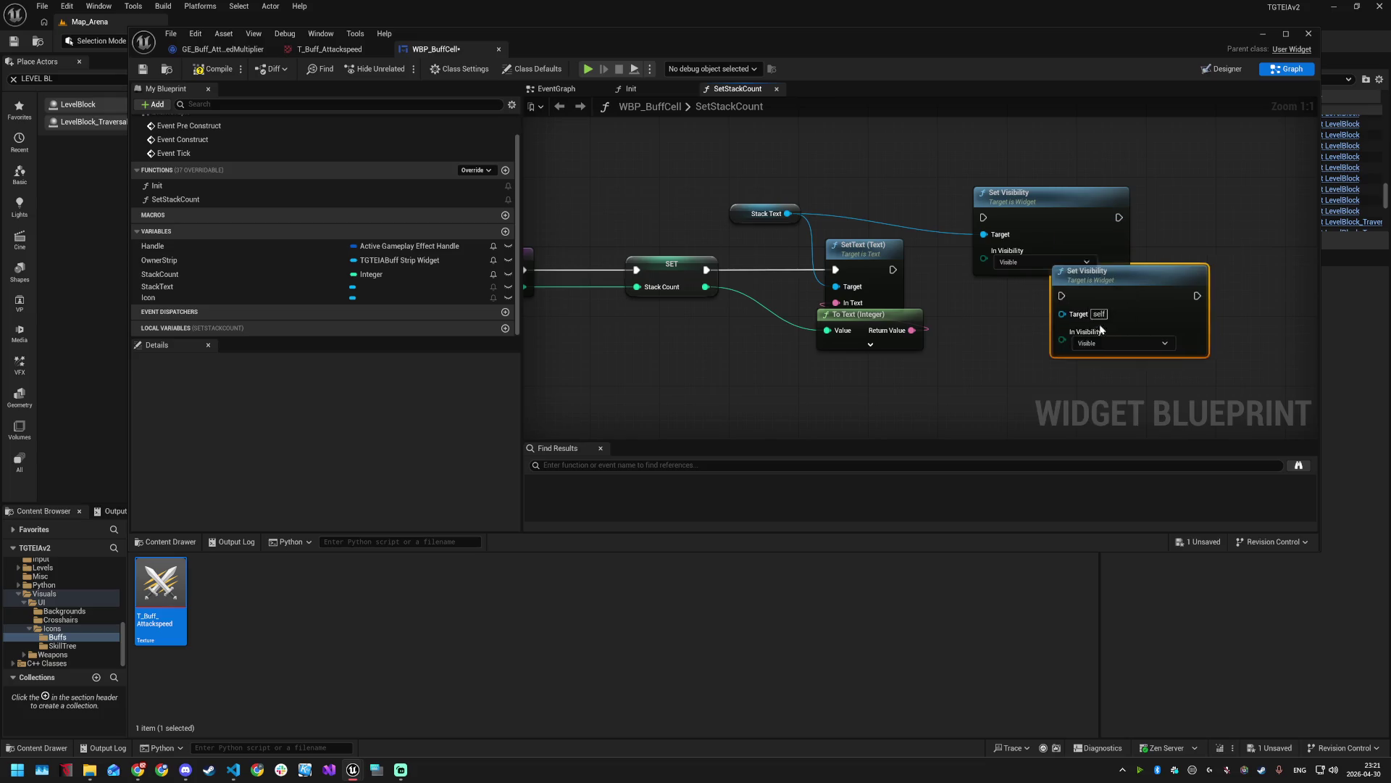
scroll(1047, 318, down, 3)
ctrl+click(936, 188)
mouse_move(936, 189)
mouse_down()
mouse_move(1115, 197)
mouse_move(1102, 192)
mouse_up()
- Add a Branch after SetText, wiring True and False to the two Set Visibility nodes
drag(828, 248, 888, 252)
text(bra)
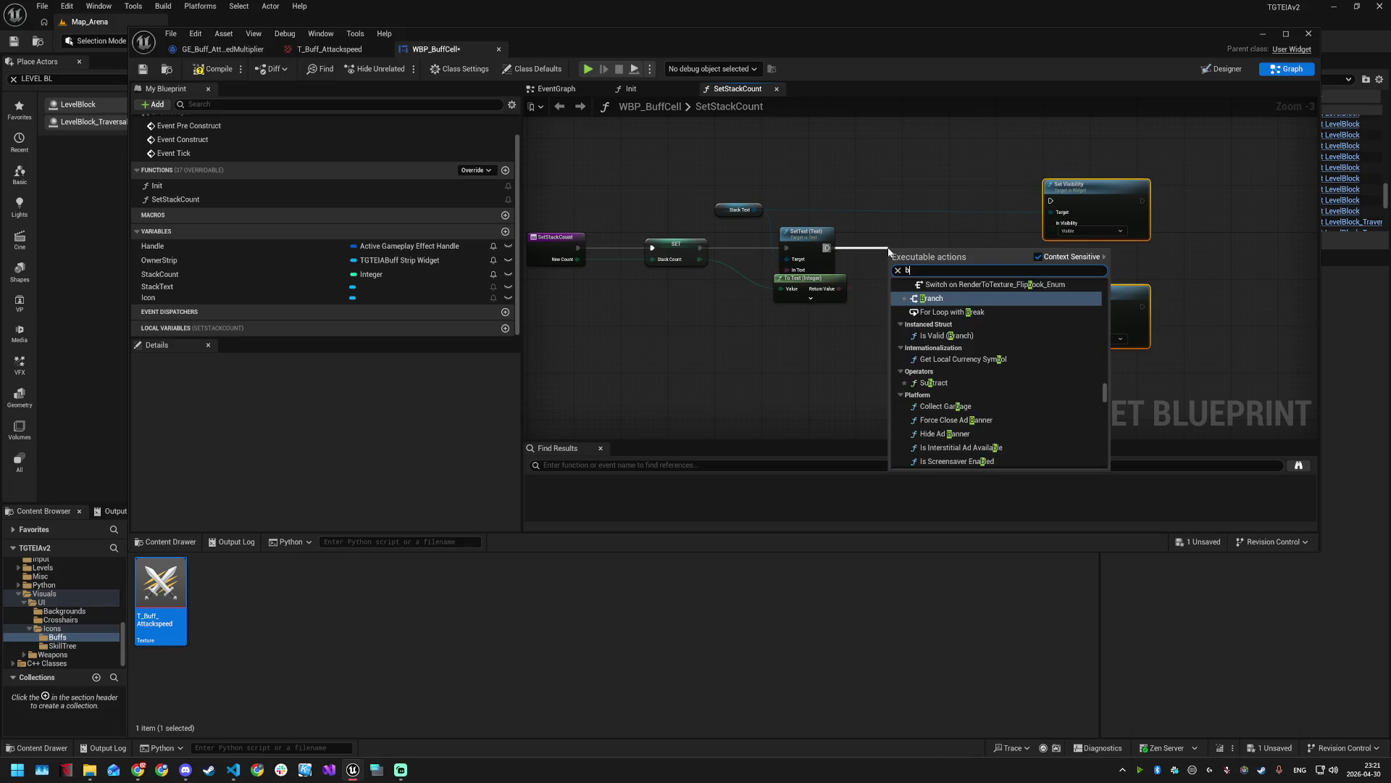
key(Return)
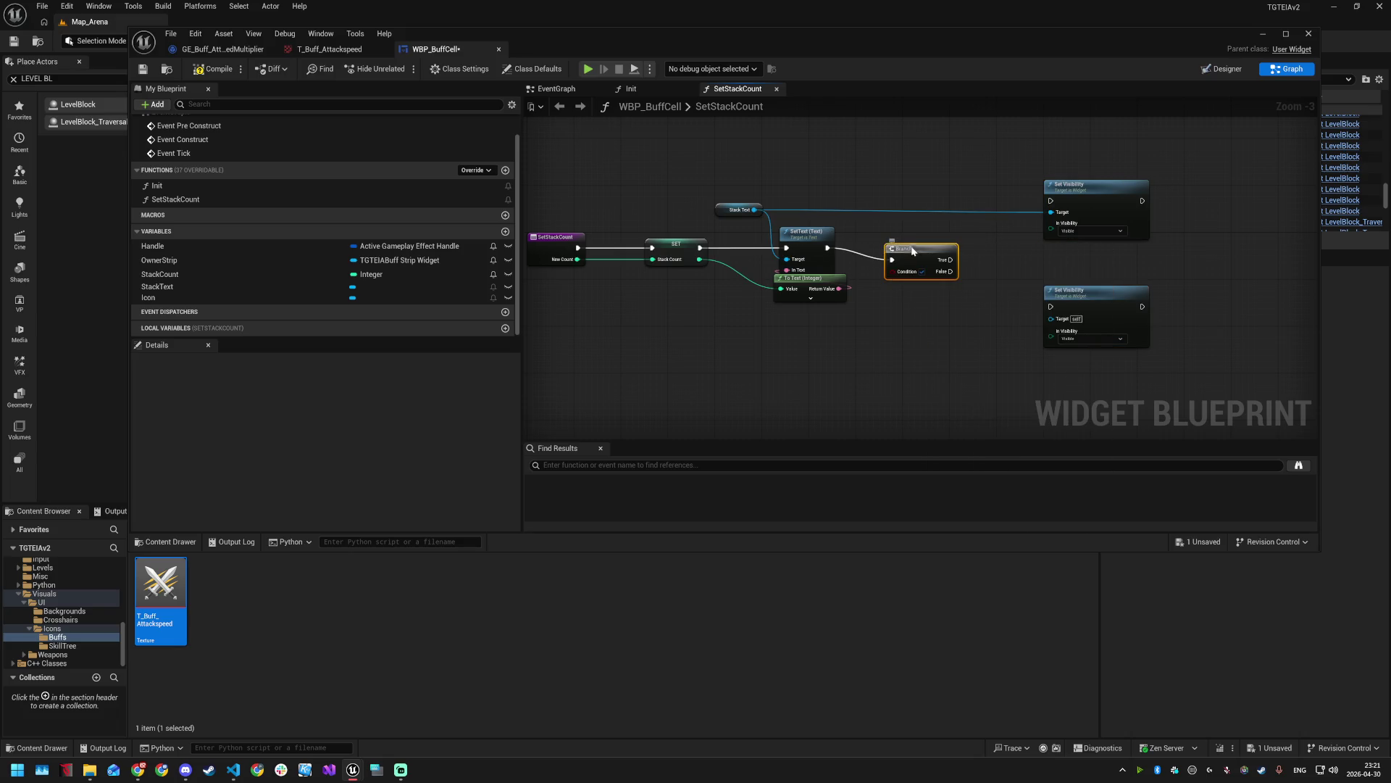
drag(961, 248, 1051, 201)
drag(962, 259, 1050, 307)
- Drive the Branch Condition with a Greater node testing StackCount > 1
drag(700, 260, 802, 355)
text(com)
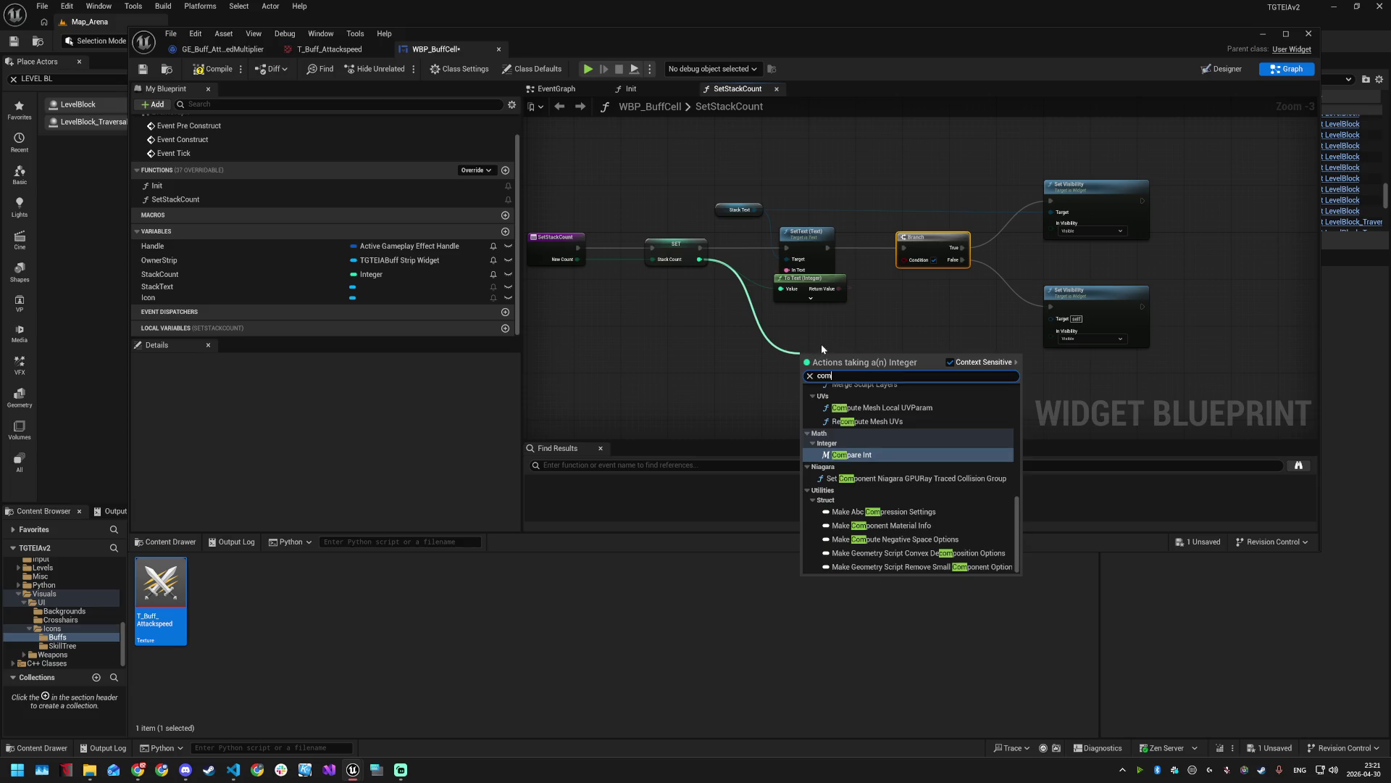
key(Return)
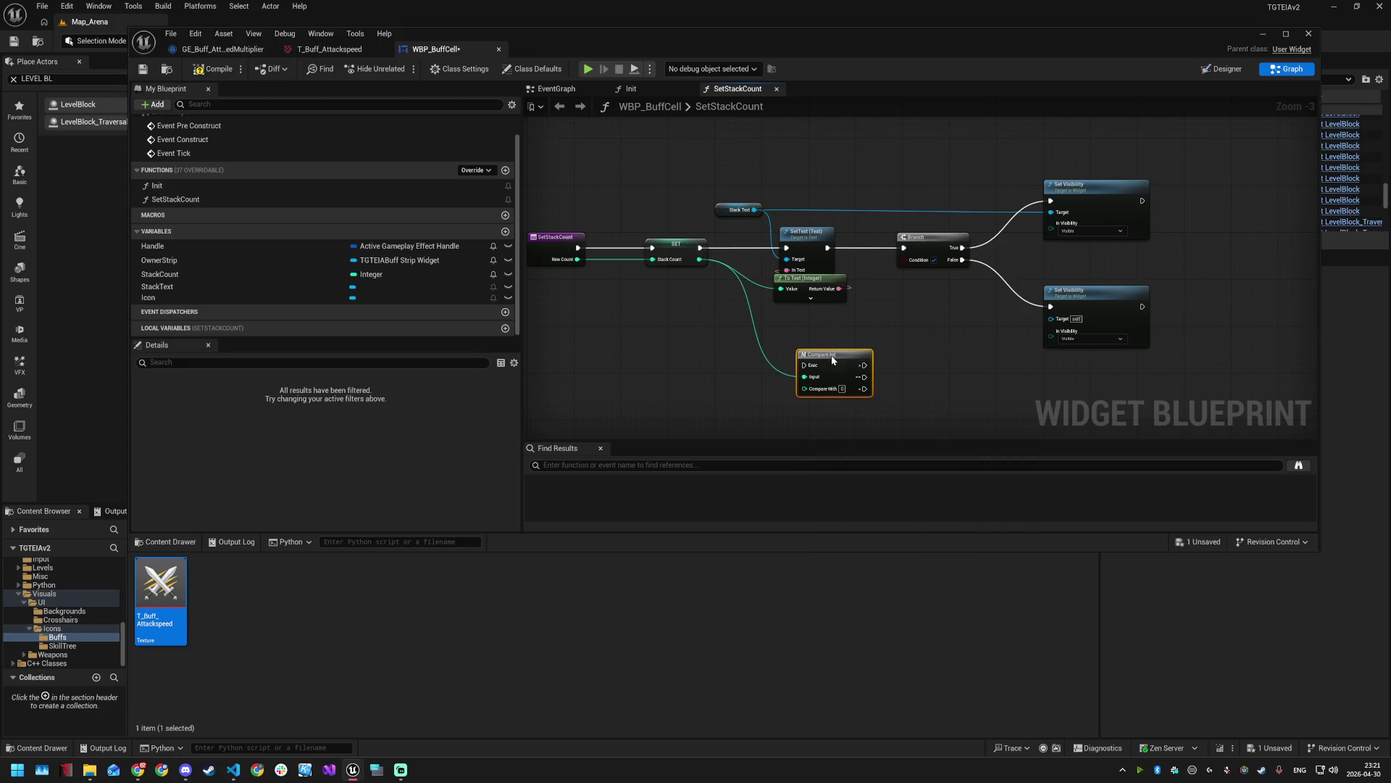
key(Delete)
drag(704, 258, 781, 345)
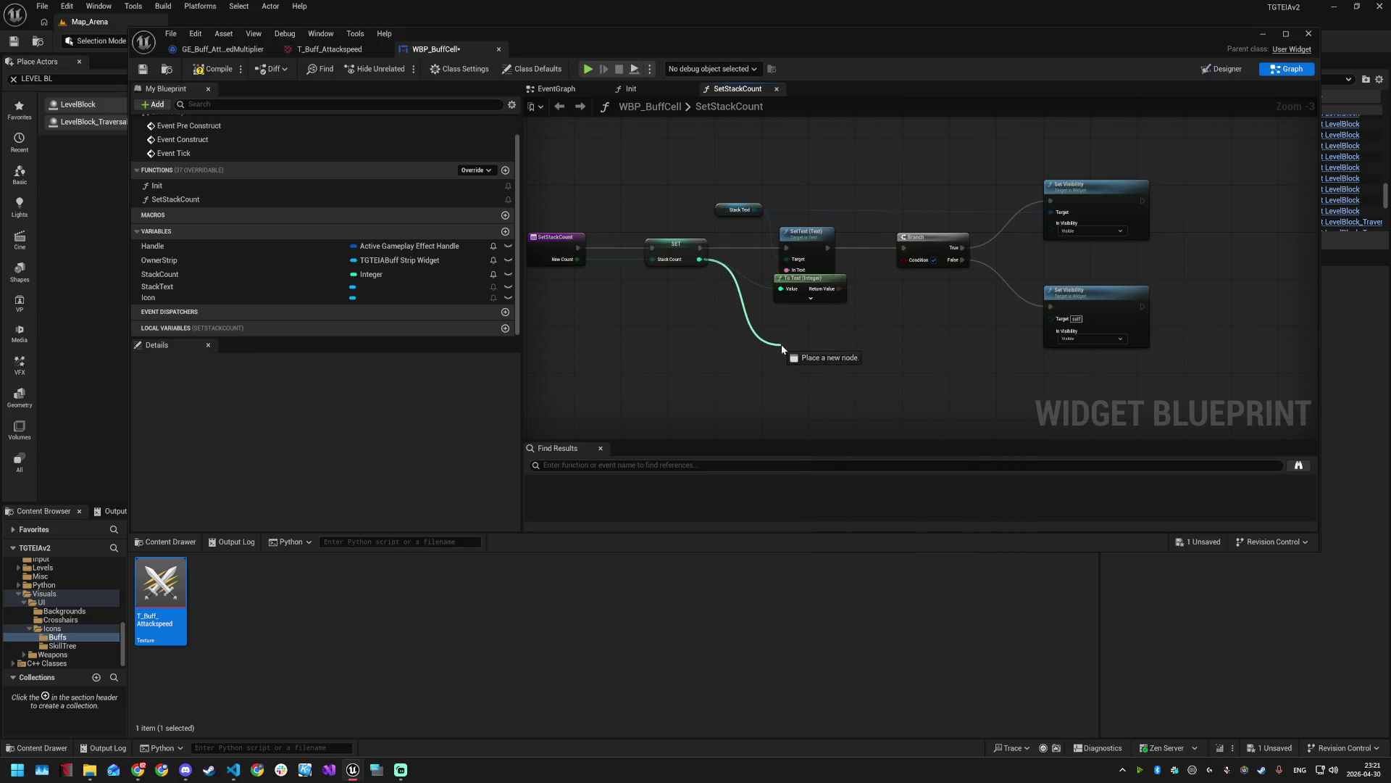
key(Escape)
key(ctrl+z)
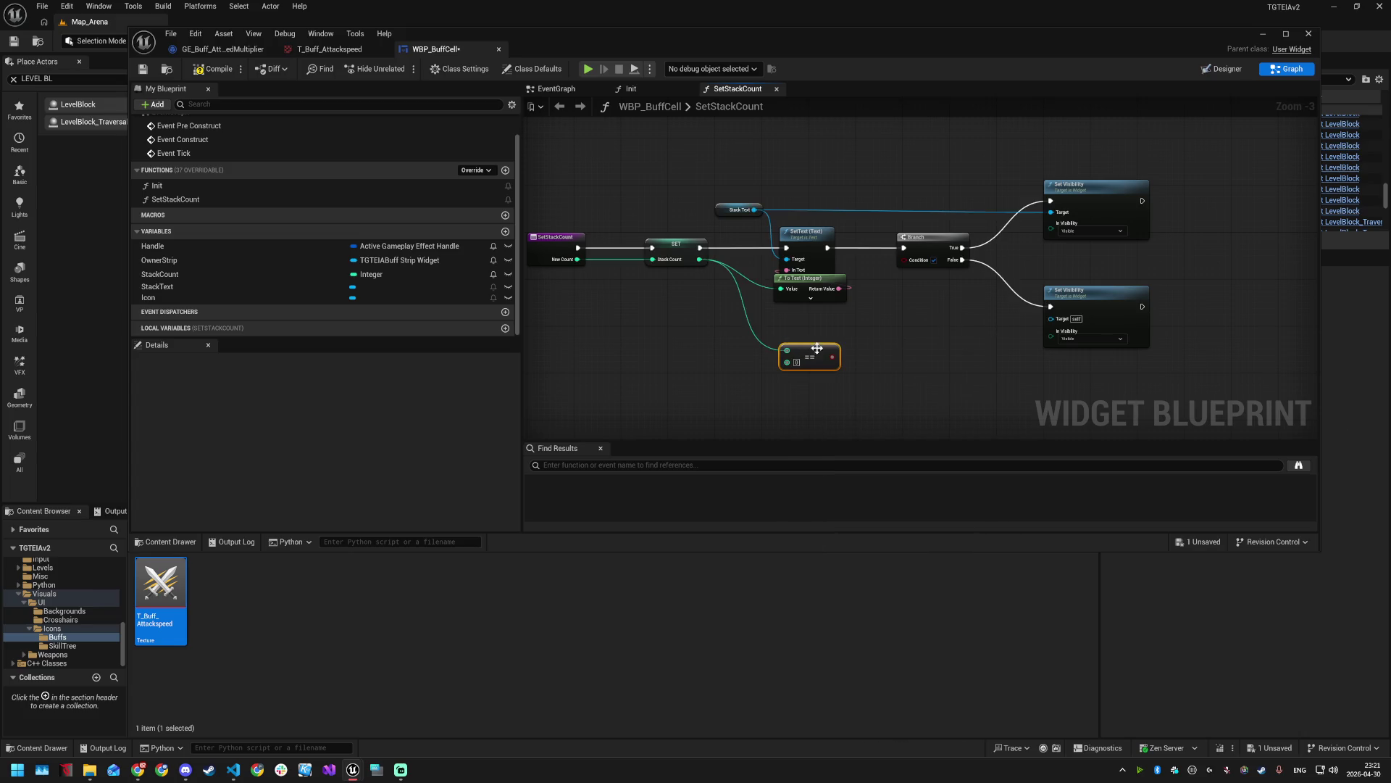
key(Delete)
mouse_move(694, 264)
mouse_down()
mouse_move(681, 264)
mouse_move(809, 373)
mouse_up()
text(grea)
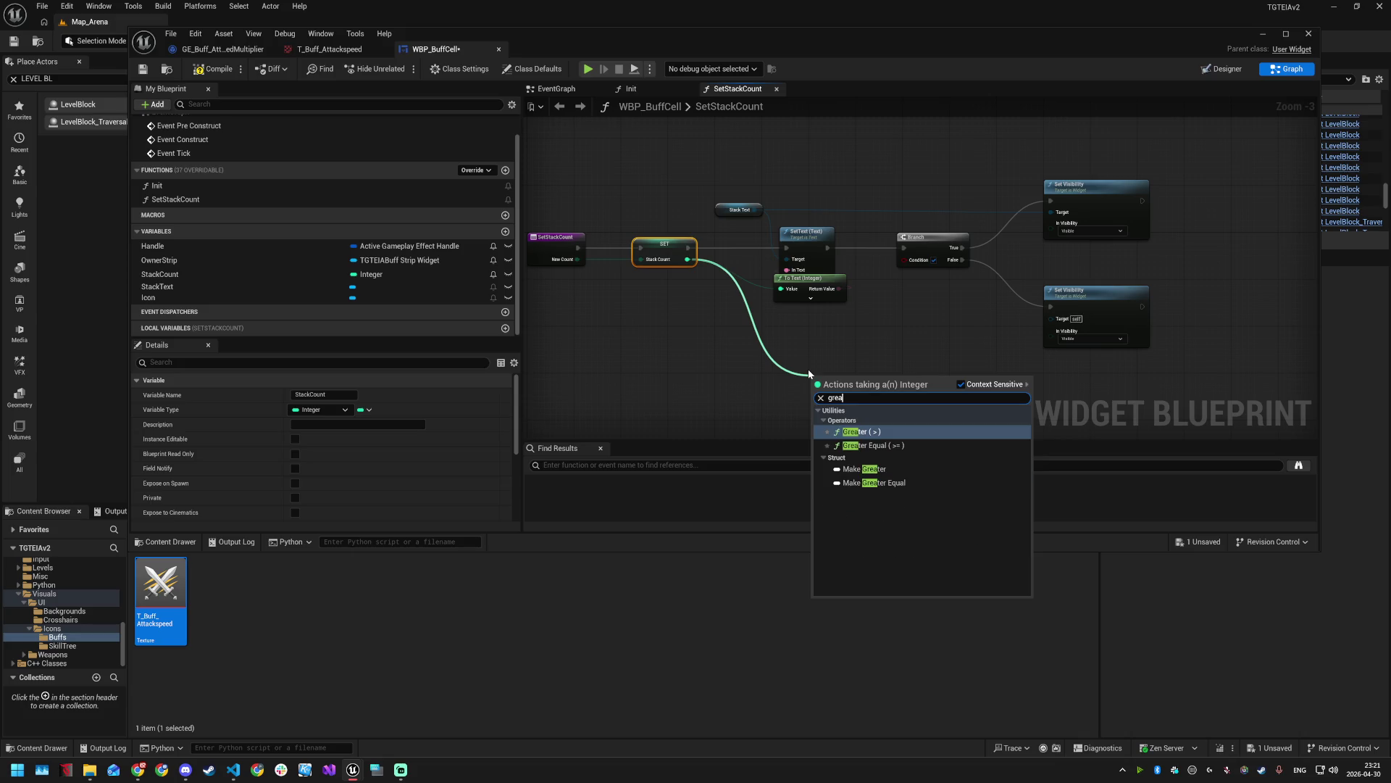
key(Return)
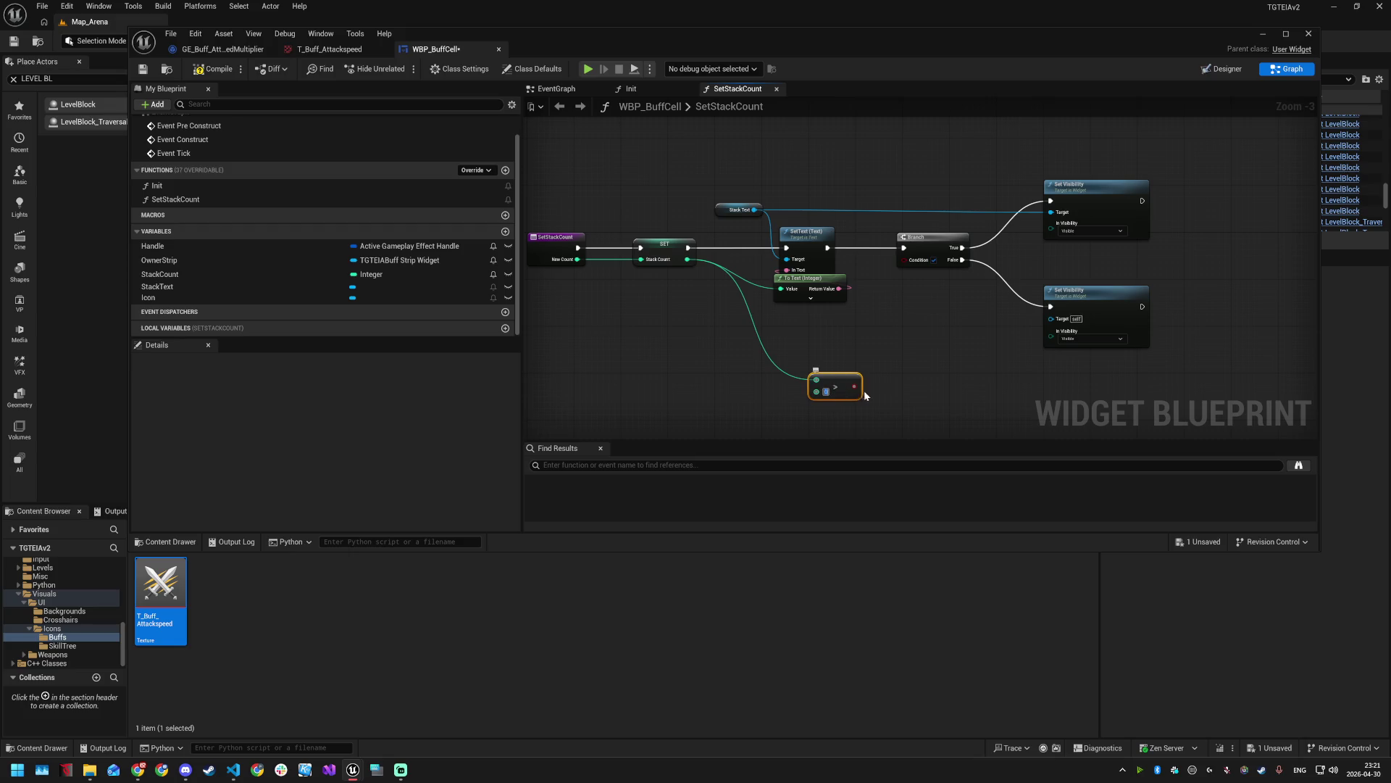
text(1)
mouse_move(858, 385)
mouse_down()
mouse_move(835, 339)
mouse_move(906, 272)
mouse_move(903, 258)
mouse_up()
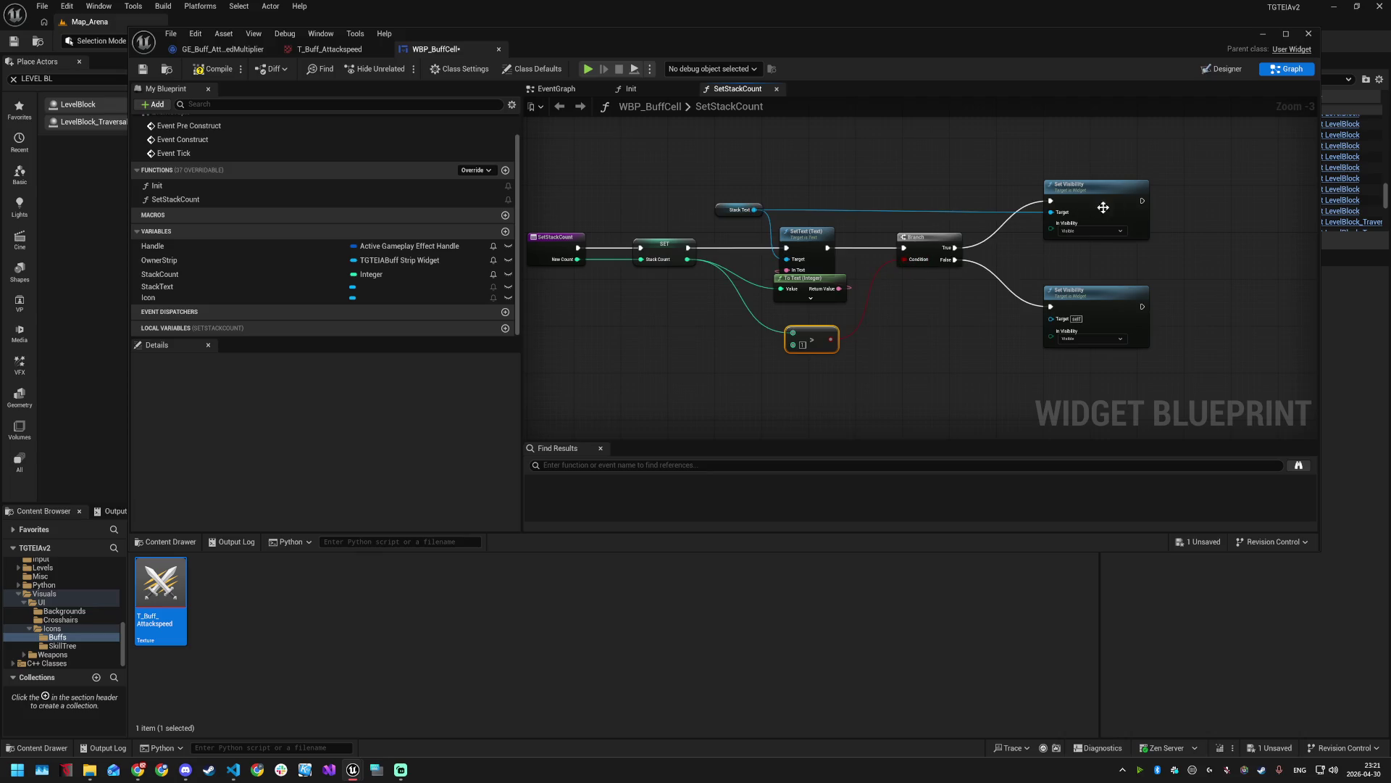
- Nudge the Greater node into place and save the widget blueprint
key(ctrl+s)
drag(809, 336, 807, 325)
key(ctrl+s)
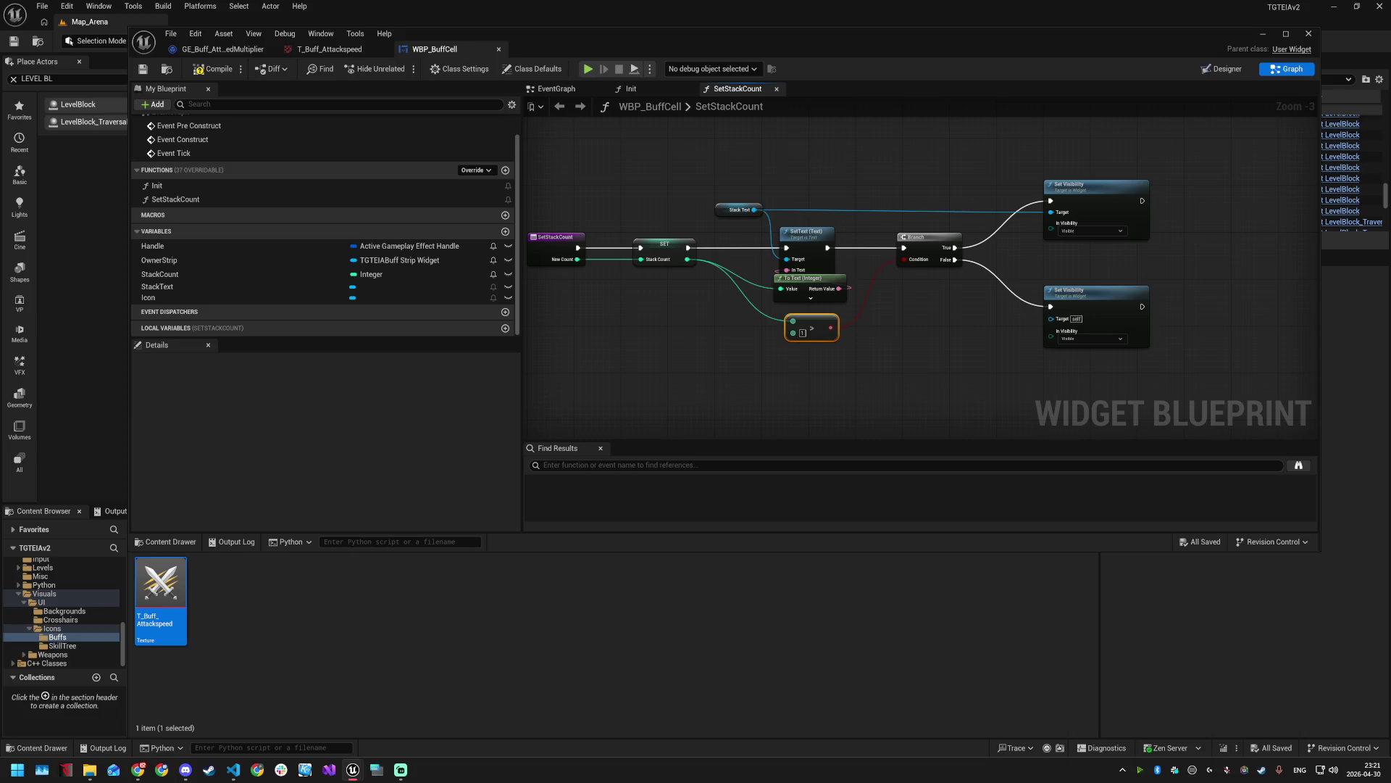
key(alt+Tab)
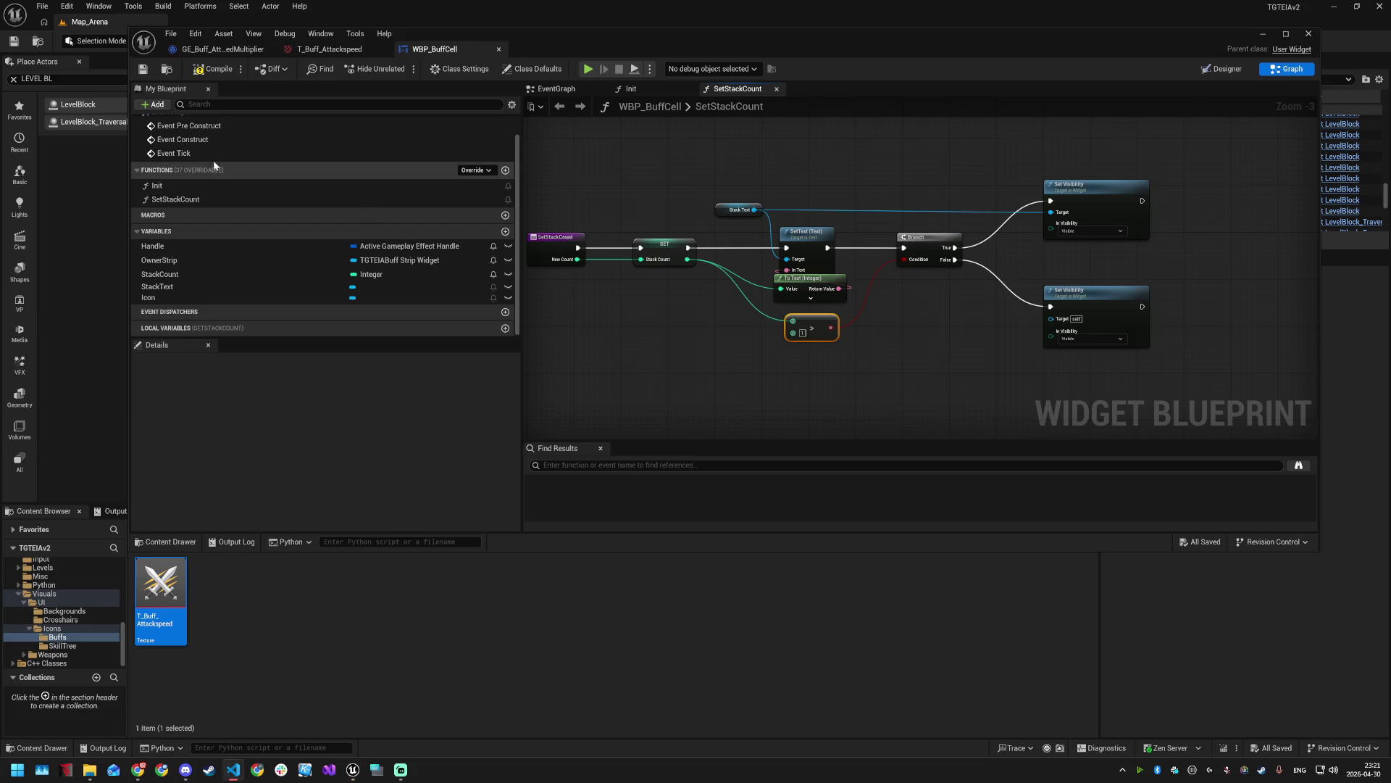
- In the EventGraph, run Event Tick into an Is Valid check on an OwnerStrip getter
double_click(174, 153)
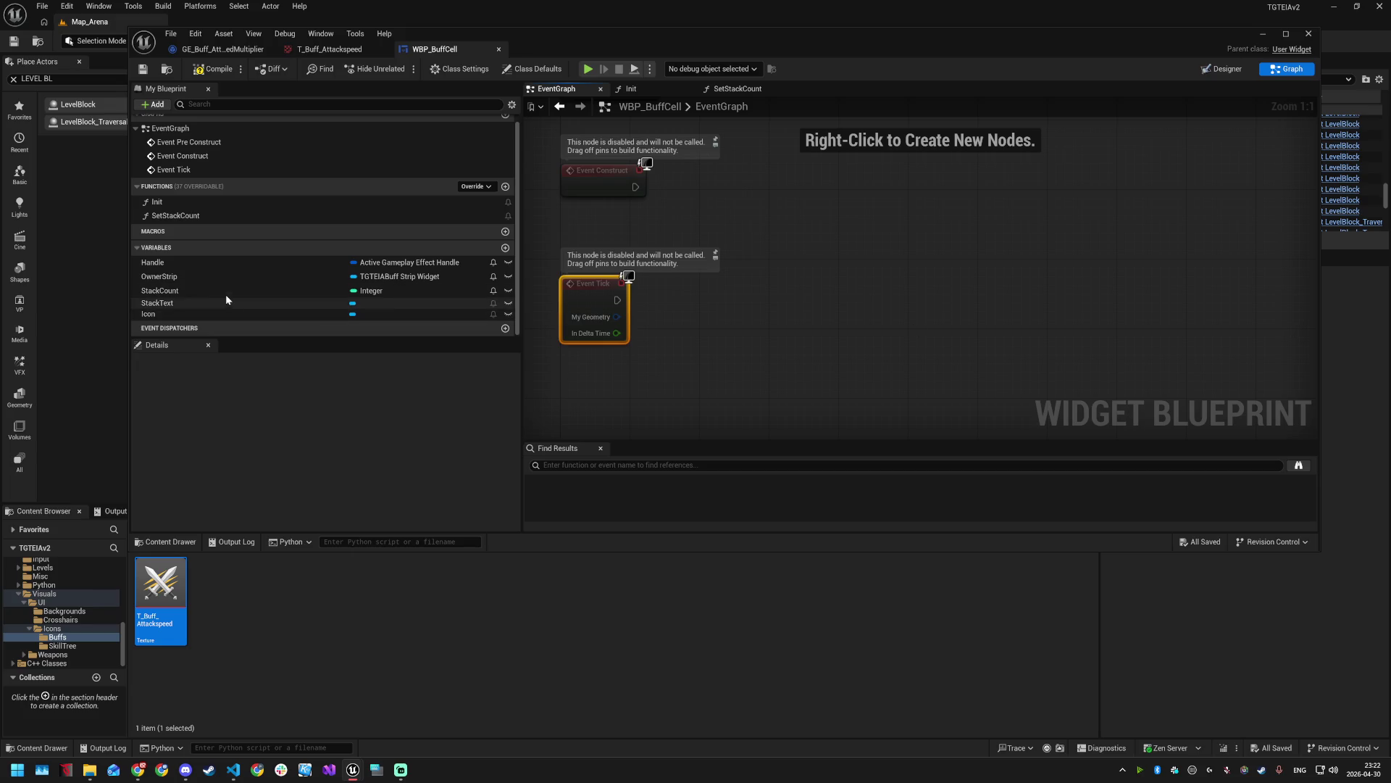
mouse_move(216, 276)
mouse_down()
mouse_move(705, 273)
mouse_move(707, 289)
mouse_move(804, 312)
mouse_up()
click(747, 299)
text(isvalid)
key(Return)
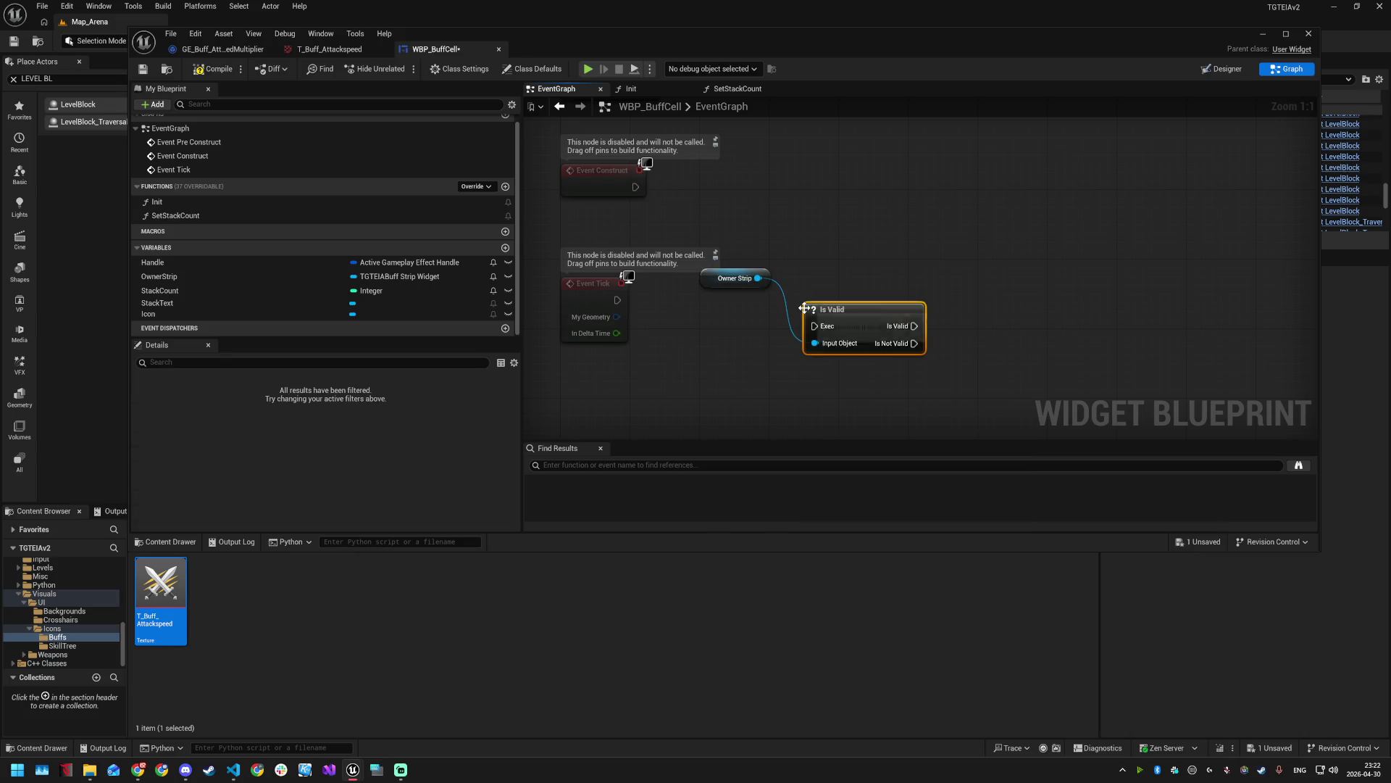
drag(736, 270, 737, 227)
mouse_move(857, 315)
mouse_down()
mouse_move(790, 286)
mouse_move(830, 272)
mouse_move(832, 289)
mouse_up()
mouse_move(617, 300)
mouse_down()
mouse_move(886, 294)
mouse_move(846, 287)
mouse_move(863, 289)
mouse_up()
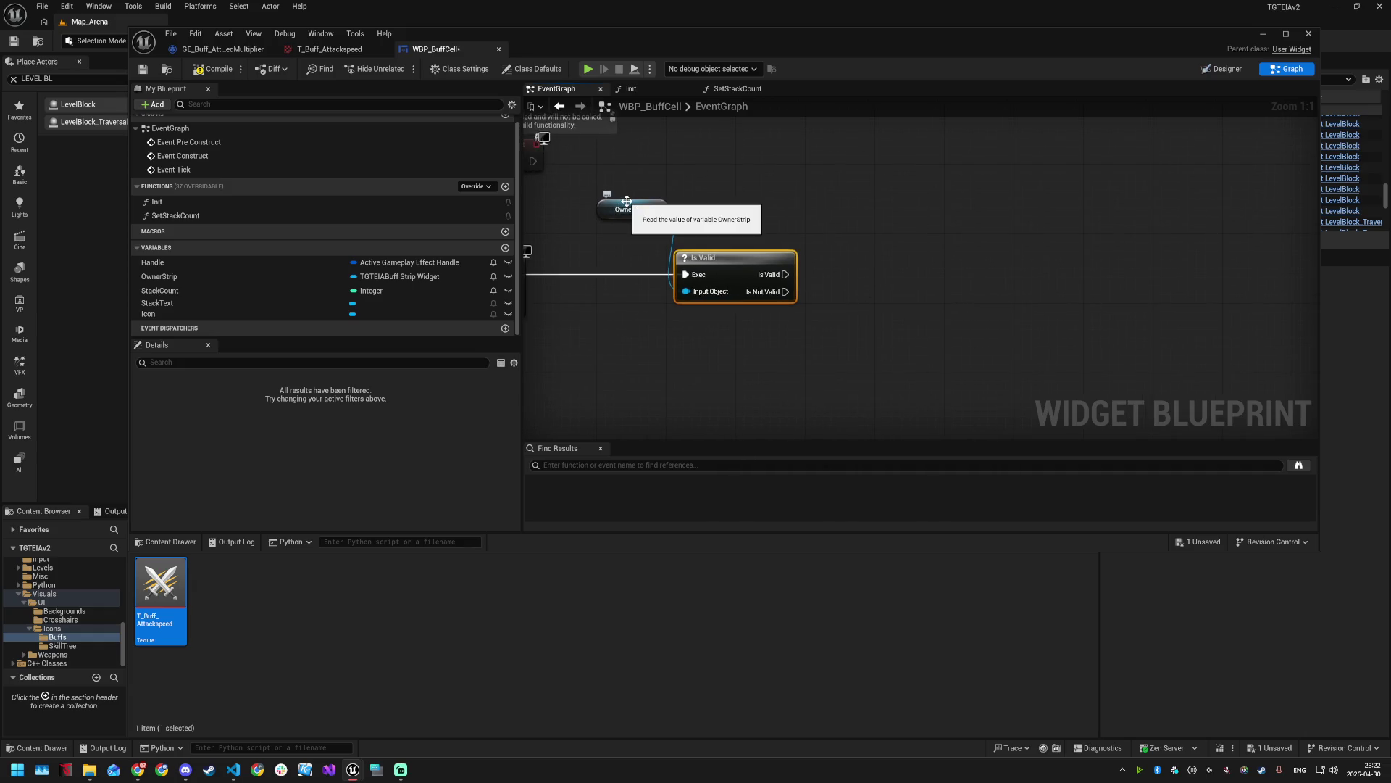
- Add Get Buff Remaining Duration on Owner Strip and a Handle getter beside it
drag(655, 209, 877, 217)
text(get buff)
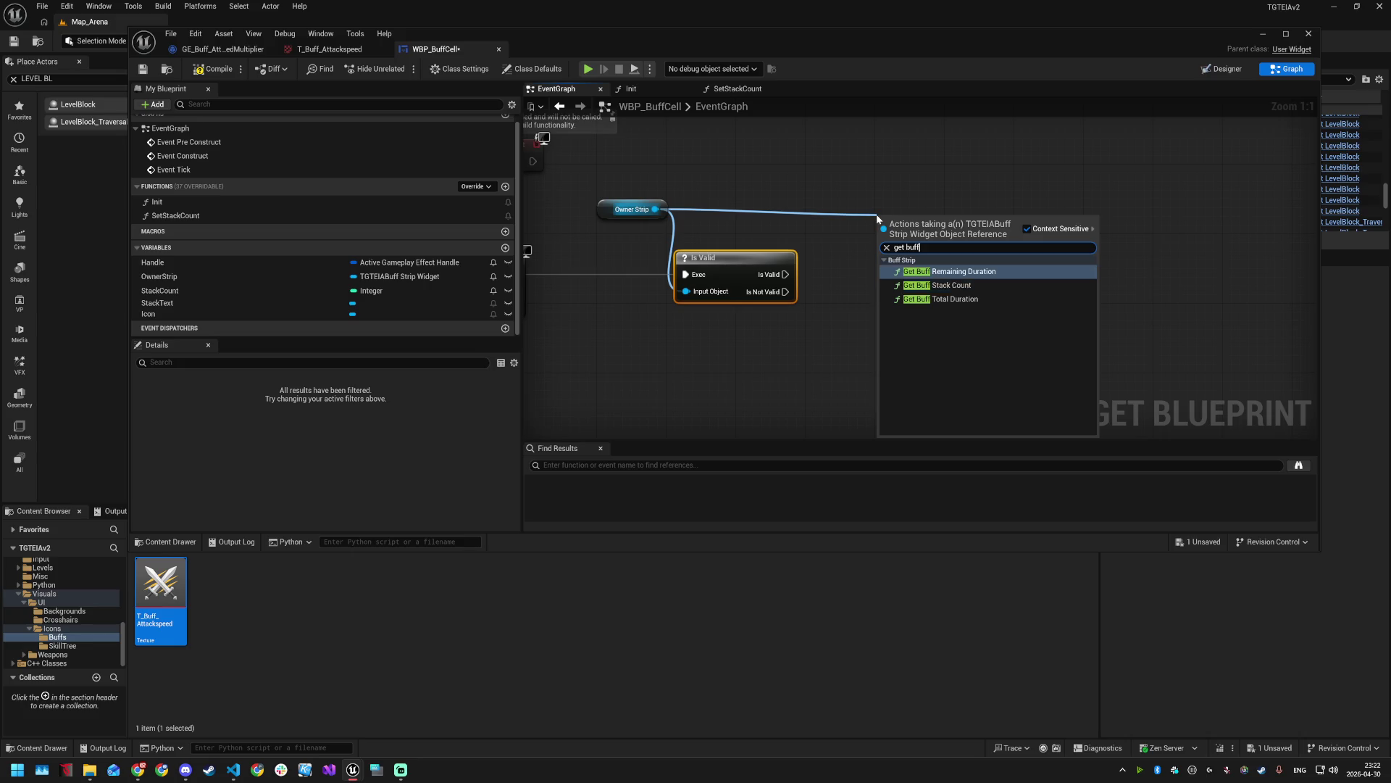
click(898, 271)
drag(893, 279, 973, 309)
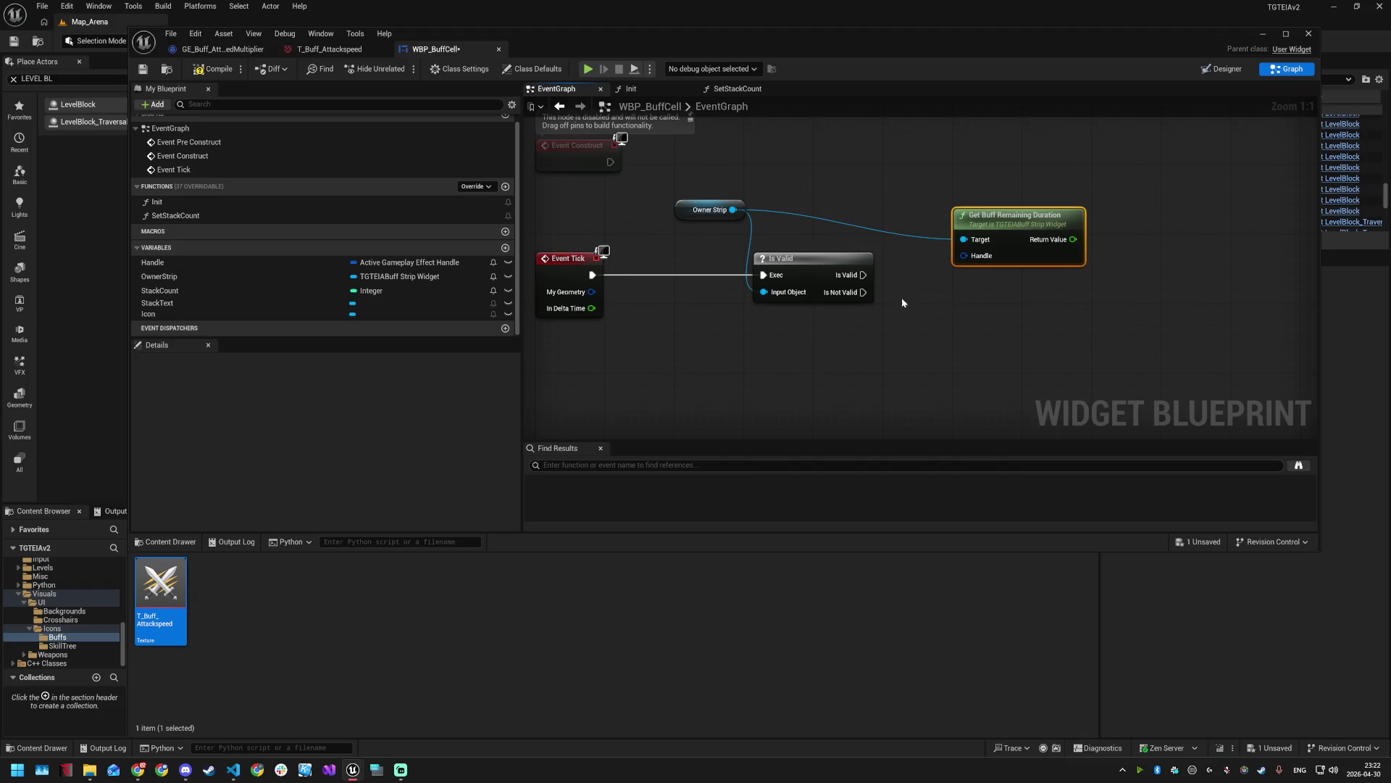
mouse_move(230, 265)
mouse_down()
mouse_move(623, 272)
mouse_move(882, 327)
mouse_move(919, 261)
mouse_move(919, 279)
mouse_move(972, 258)
mouse_move(894, 183)
mouse_move(911, 175)
mouse_up()
click(915, 349)
drag(994, 222, 1002, 195)
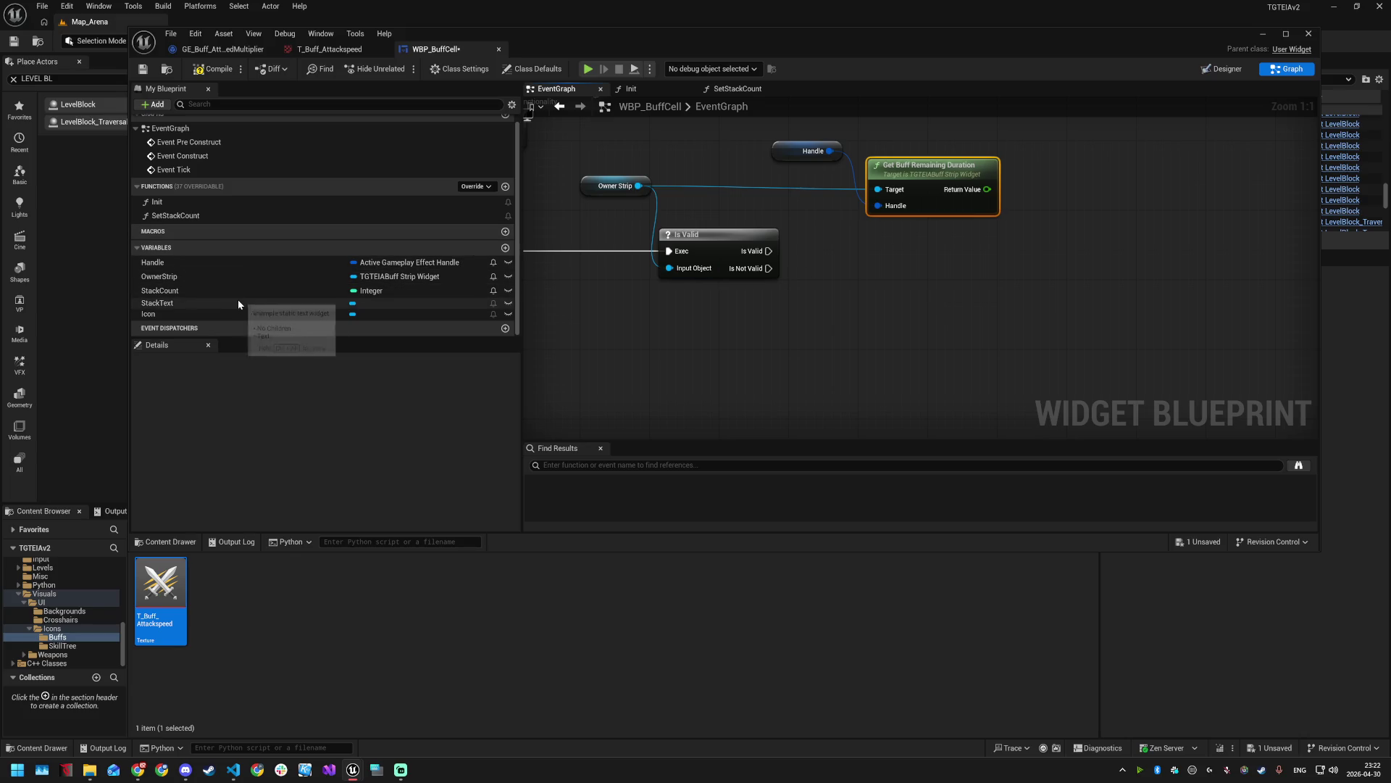
- Try a Set Float Variable from the remaining duration's Return Value, then delete it
drag(986, 189, 1046, 187)
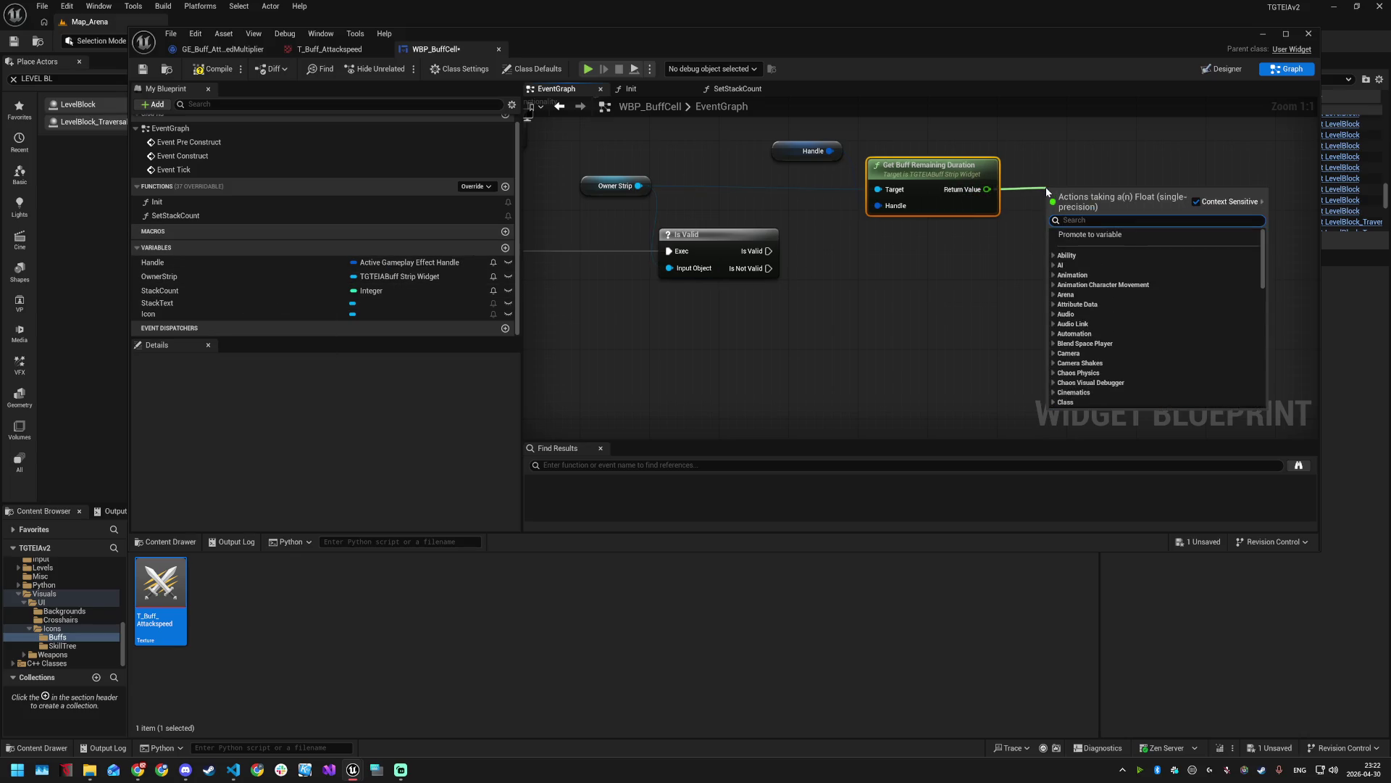
scroll(1123, 304, down, 5)
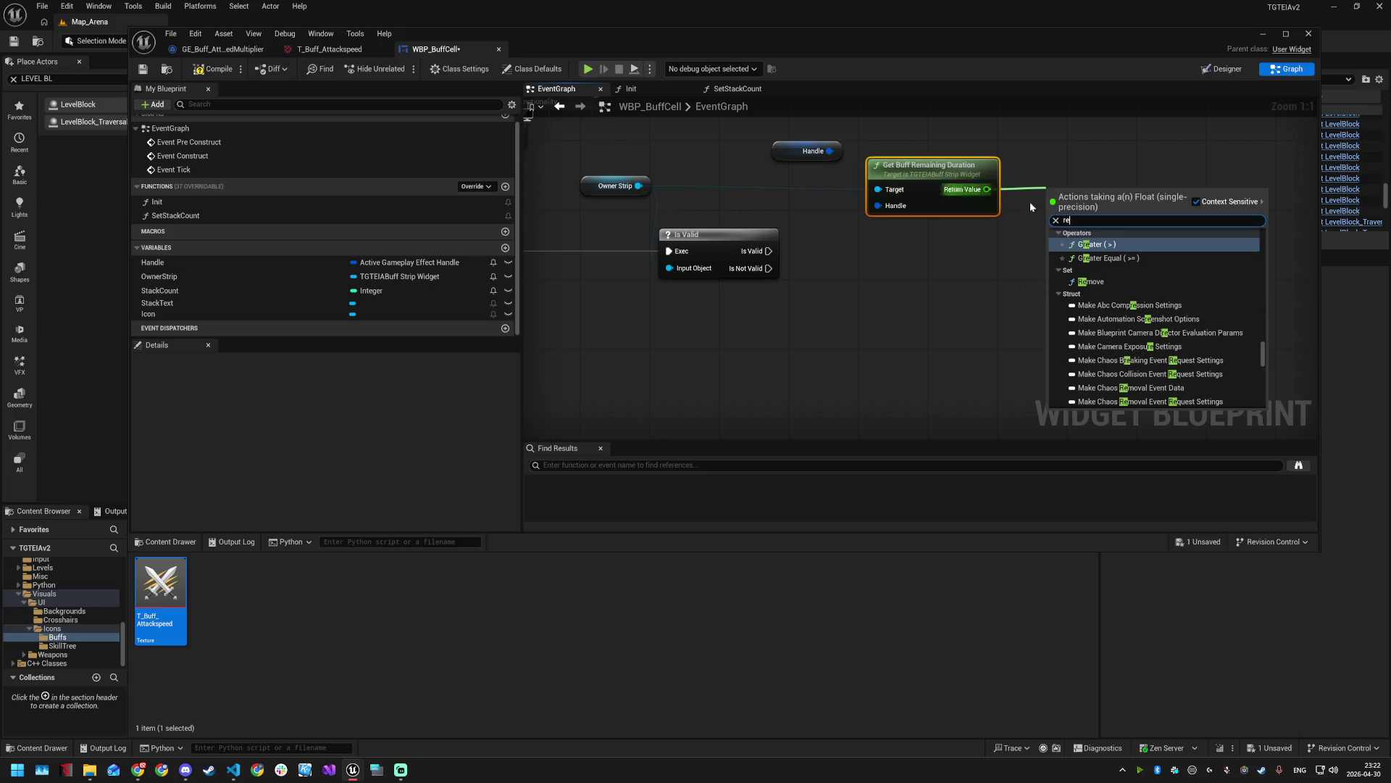
click(1029, 202)
right_click(985, 189)
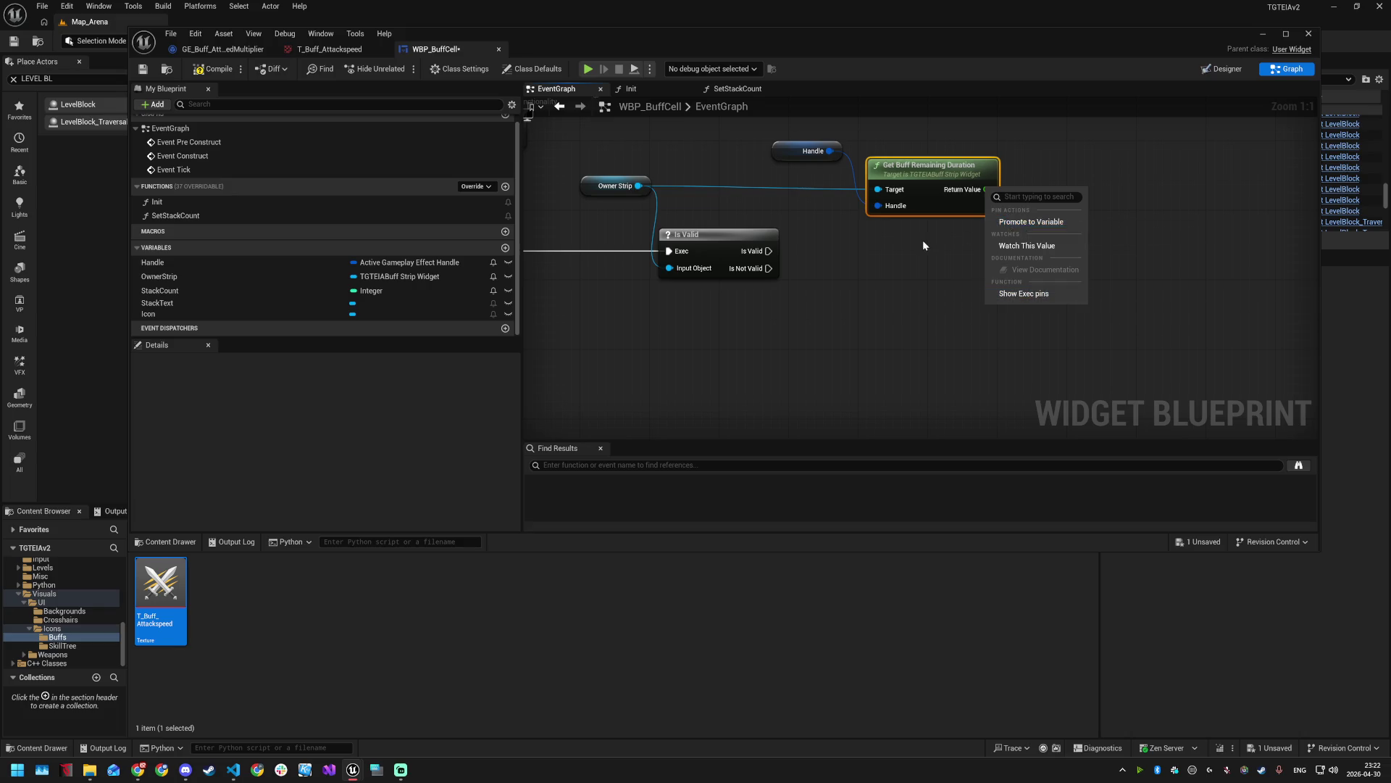
click(985, 189)
drag(985, 190, 1063, 195)
text(save)
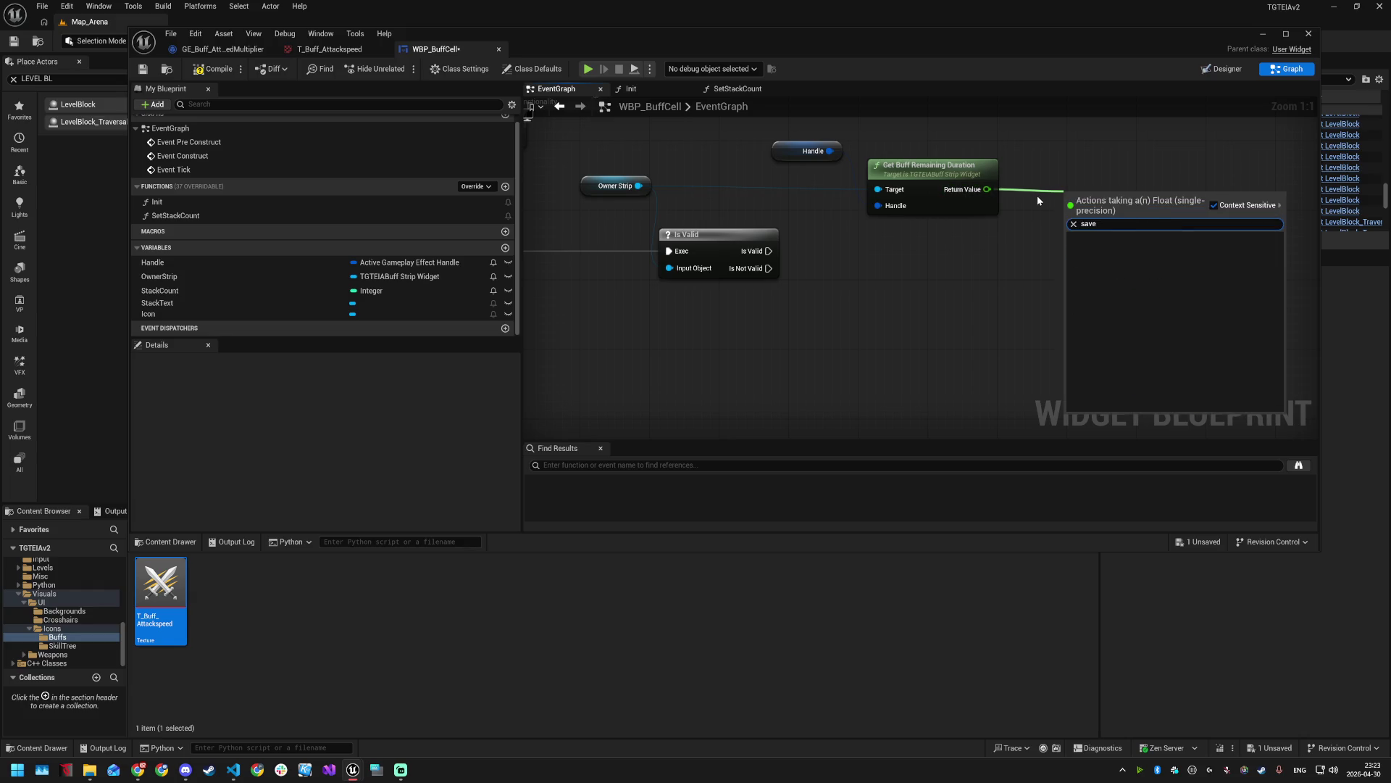
text(vr)
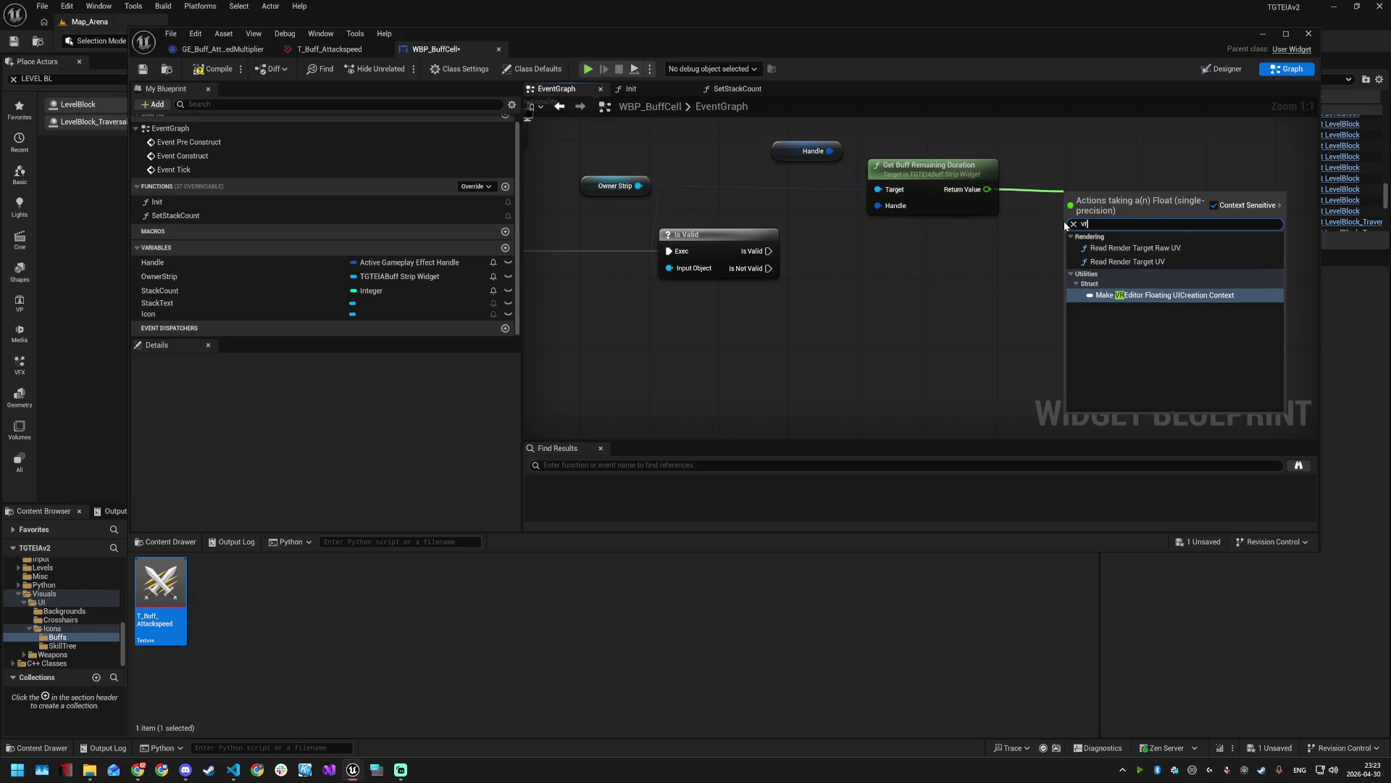
key(BackSpace)
text(ari)
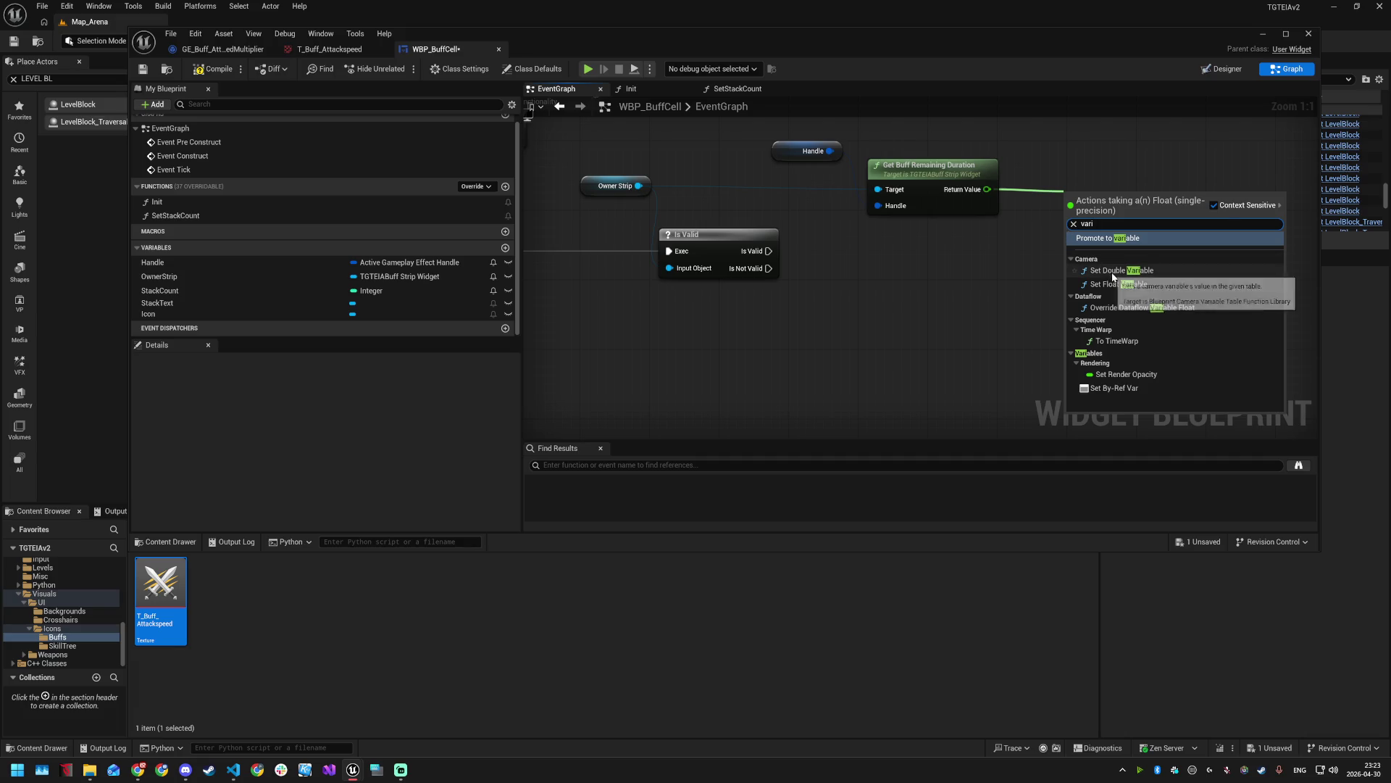
click(1126, 285)
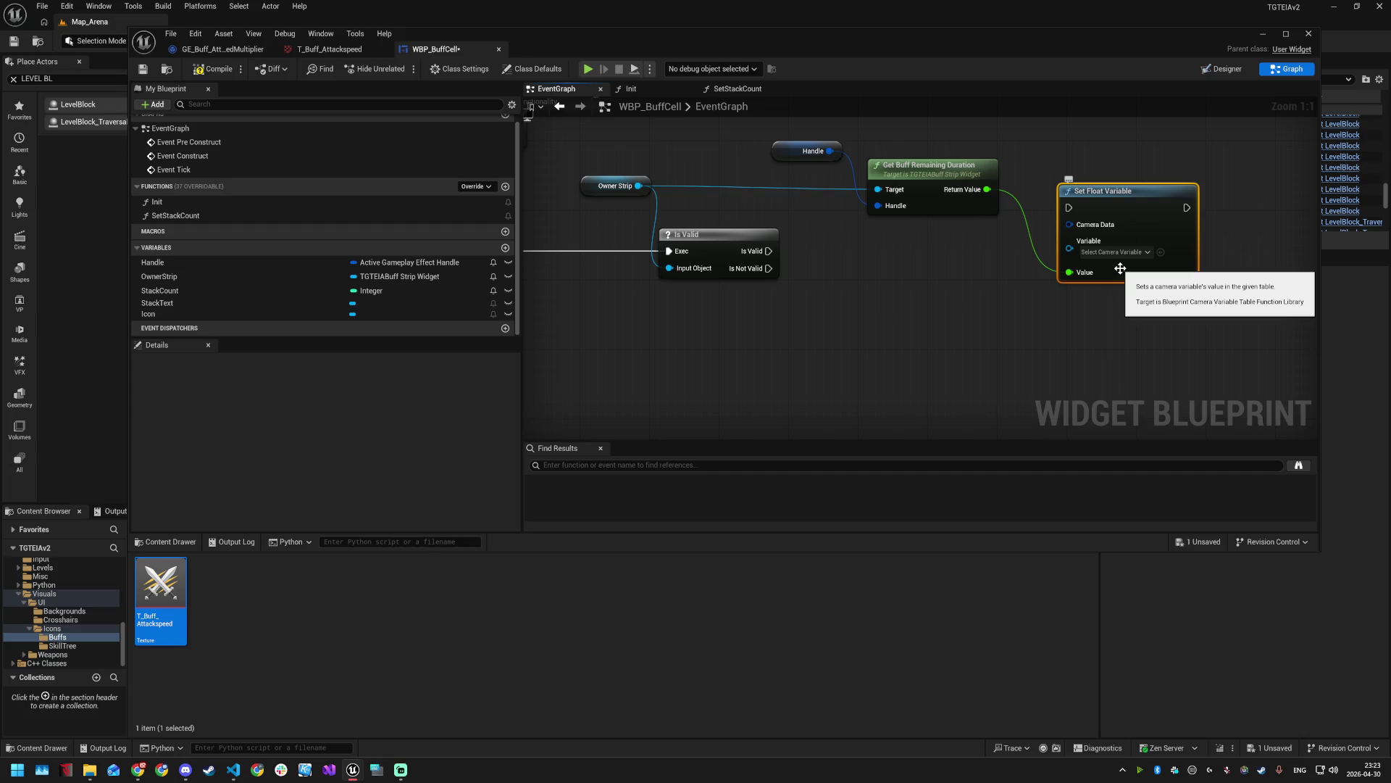
key(Delete)
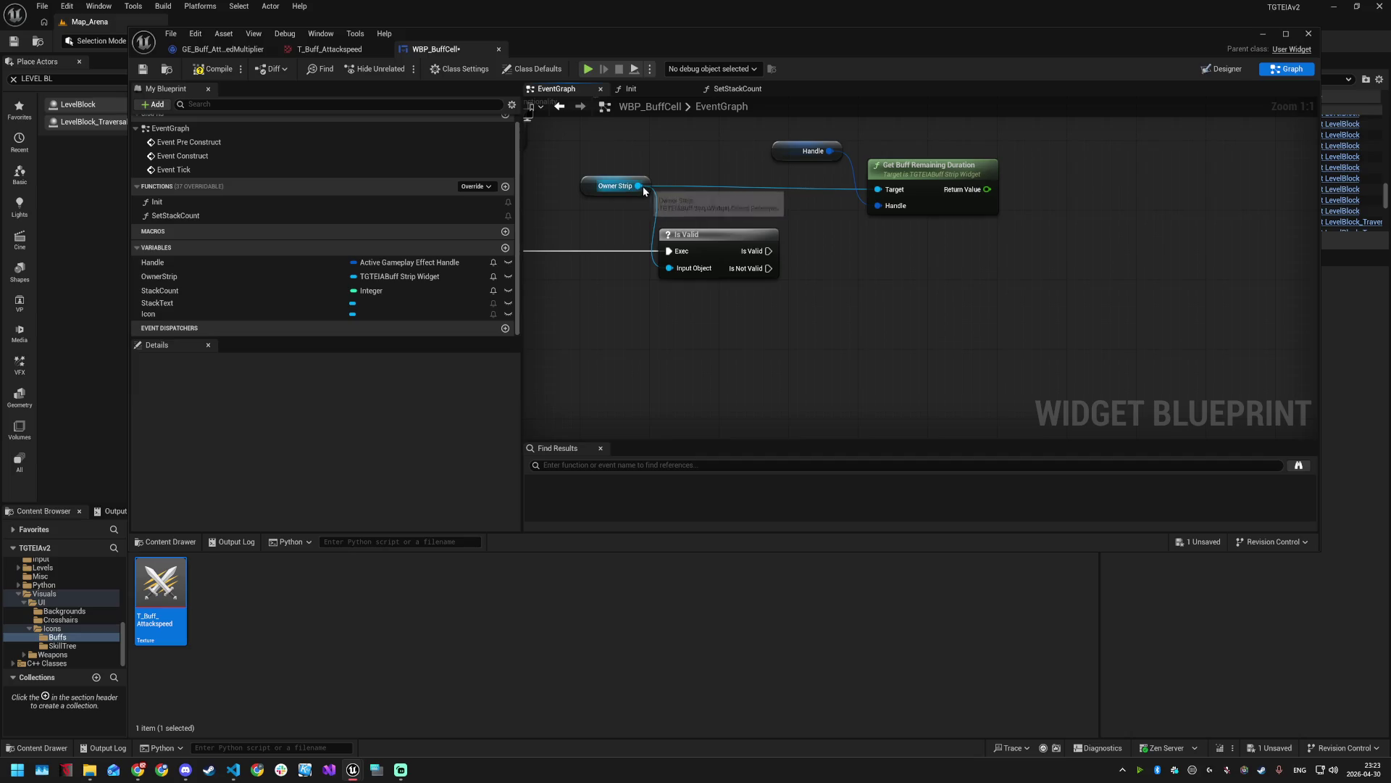
- Add Get Buff Total Duration on Owner Strip and feed Handle into it
mouse_move(638, 186)
mouse_down()
mouse_move(801, 234)
mouse_move(881, 237)
mouse_up()
text(get)
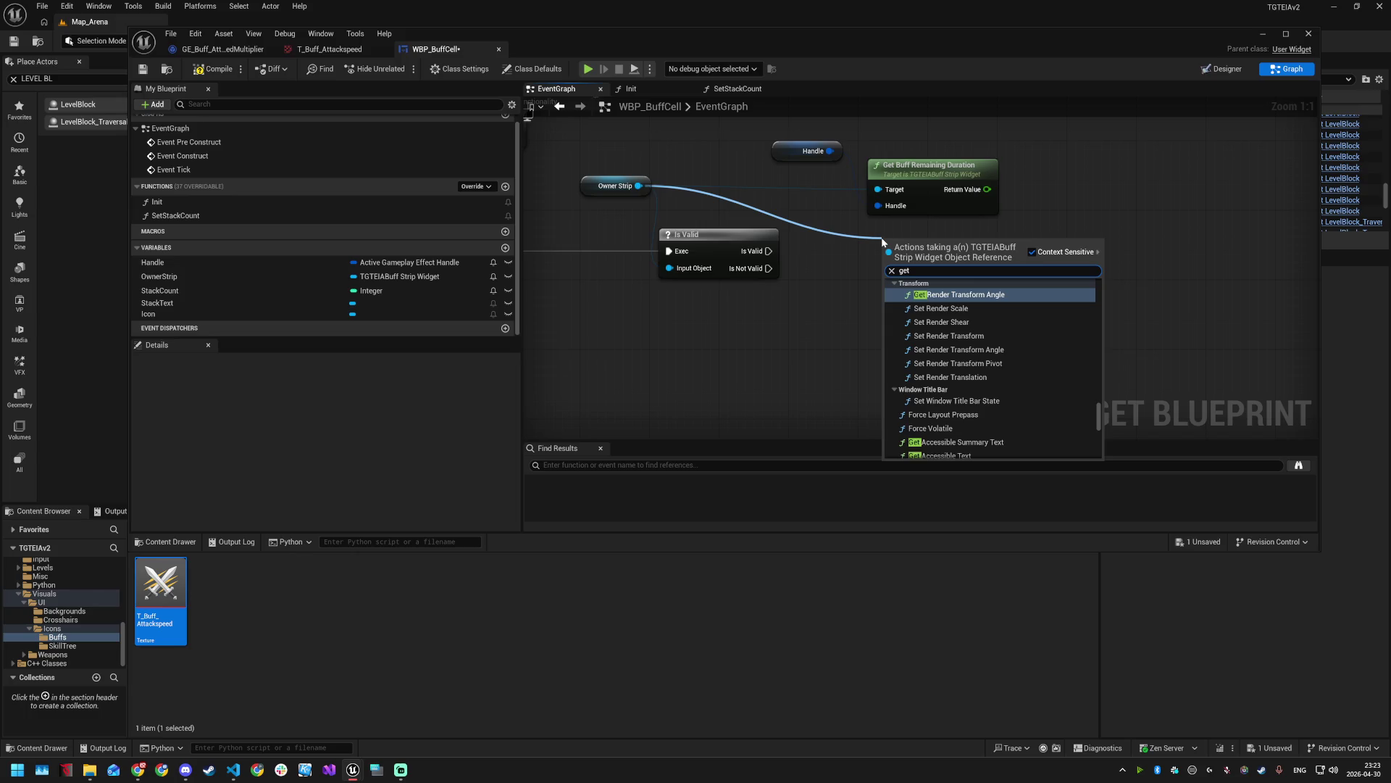
text( buff)
key(Down)
key(Return)
mouse_move(939, 253)
mouse_down()
mouse_move(931, 133)
mouse_move(924, 274)
mouse_up()
scroll(931, 217, down, 3)
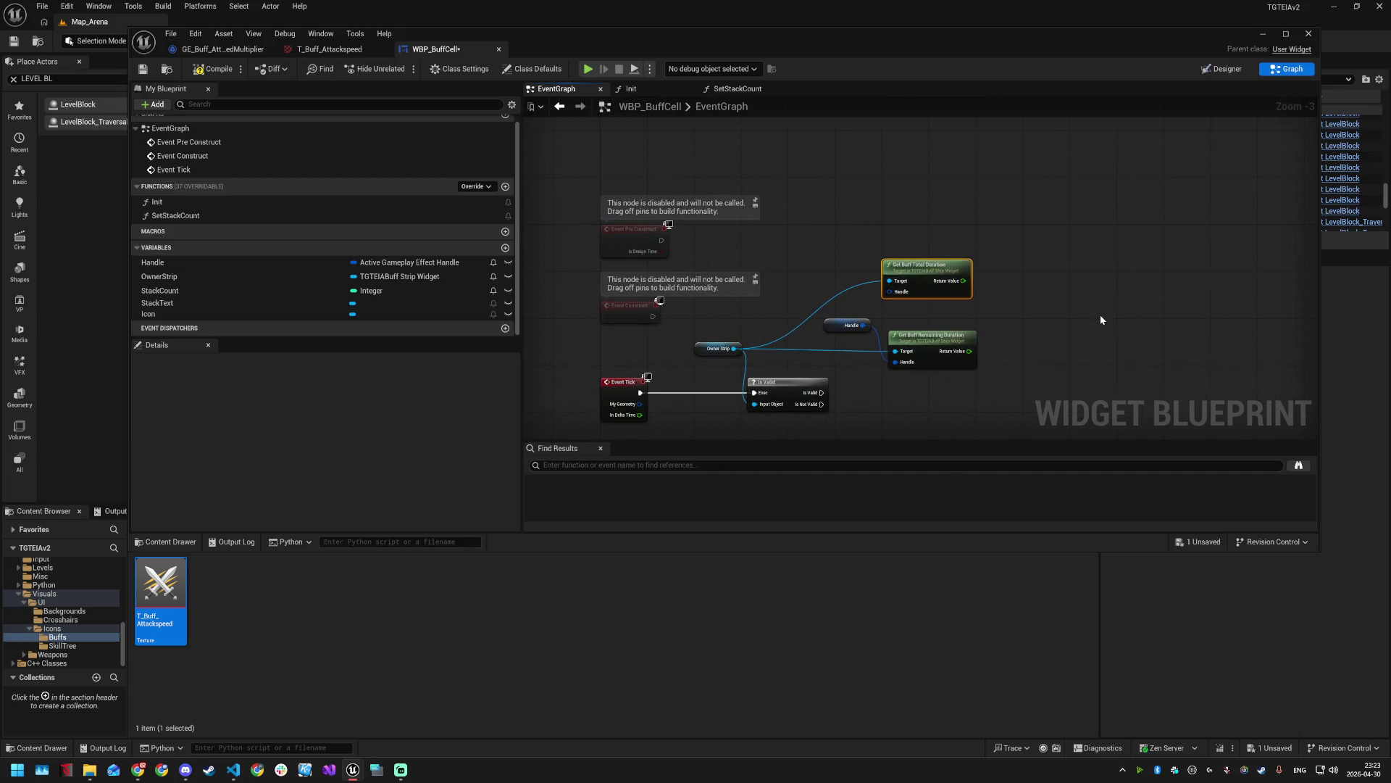
drag(866, 325, 890, 292)
mouse_move(996, 322)
mouse_down()
mouse_move(994, 301)
mouse_move(1015, 289)
mouse_move(988, 242)
mouse_move(959, 249)
mouse_up()
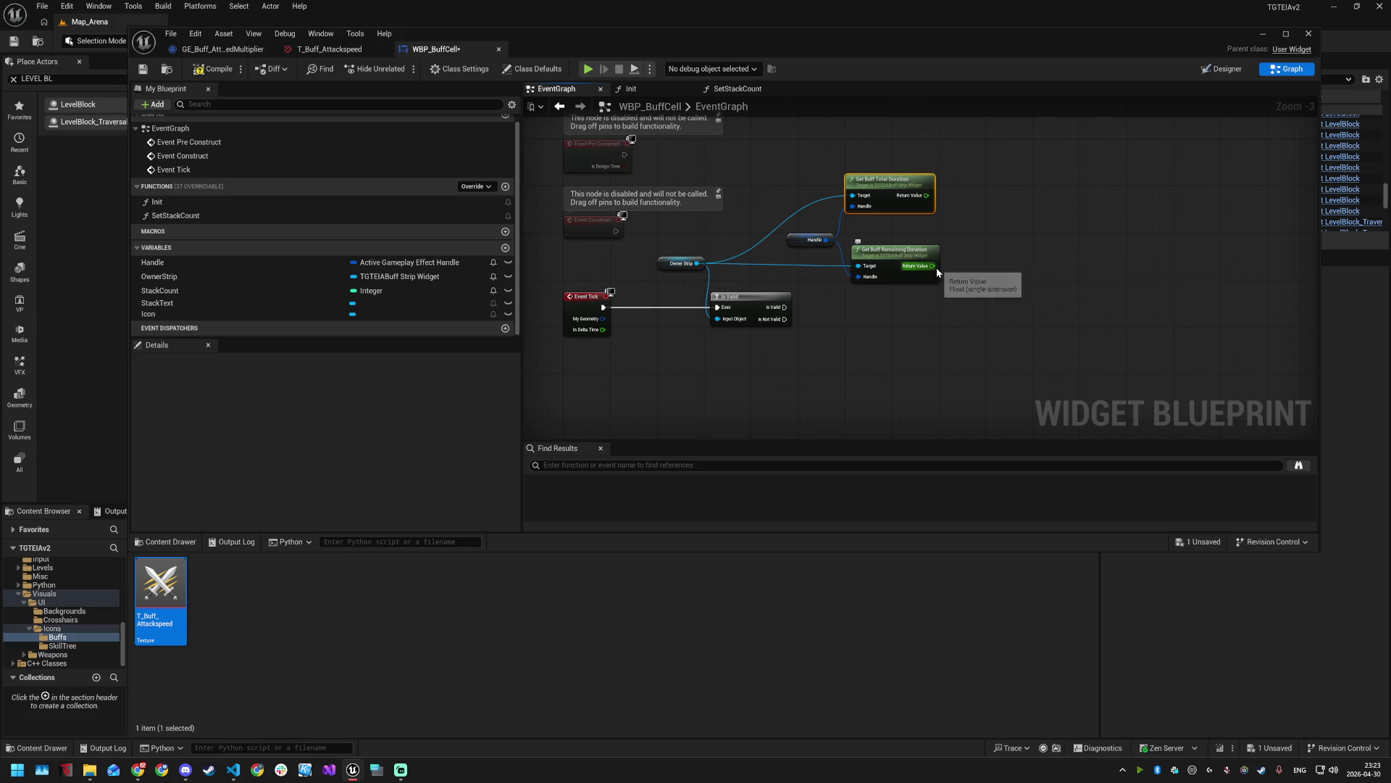
drag(936, 267, 973, 311)
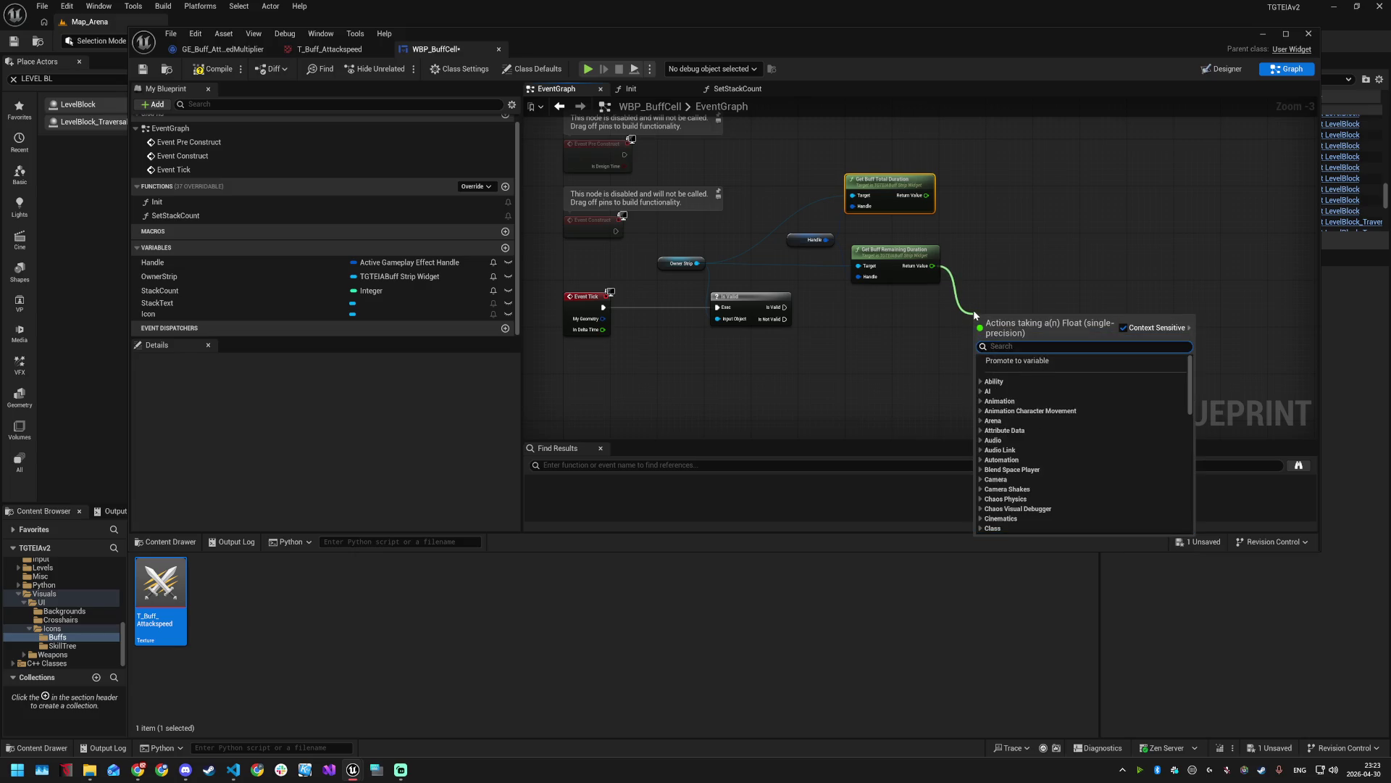
- Add a Greater (>) node with the remaining duration wired into pin B
text(>)
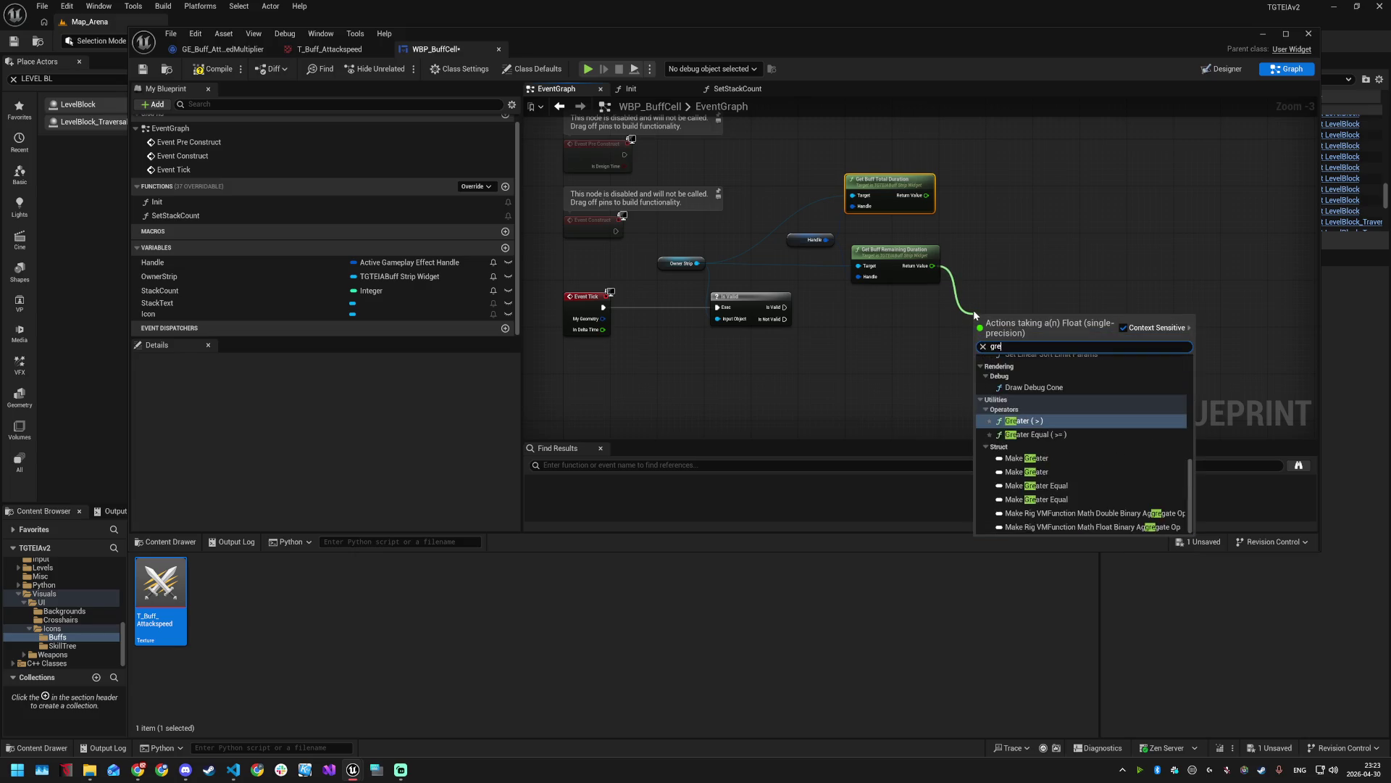
key(Return)
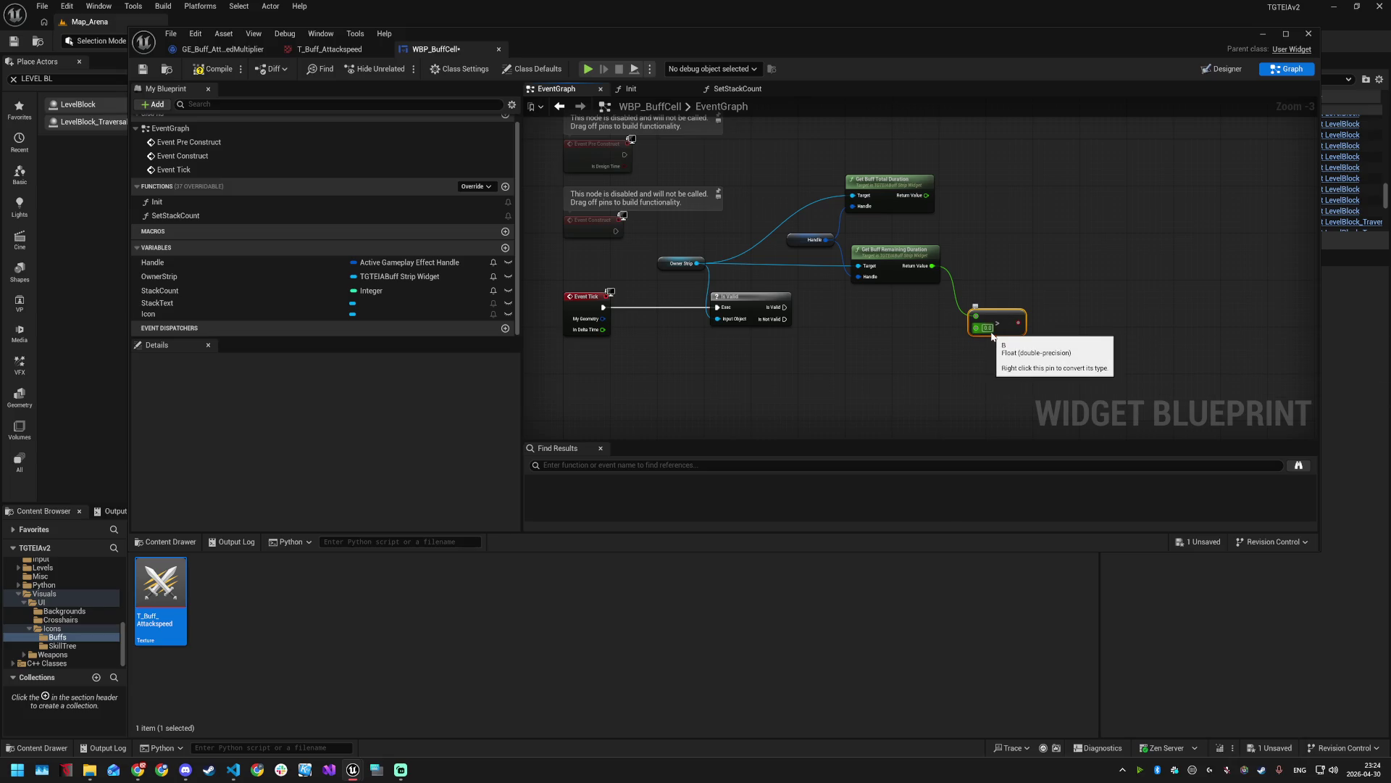
drag(976, 316, 976, 327)
right_click(975, 316)
key(Escape)
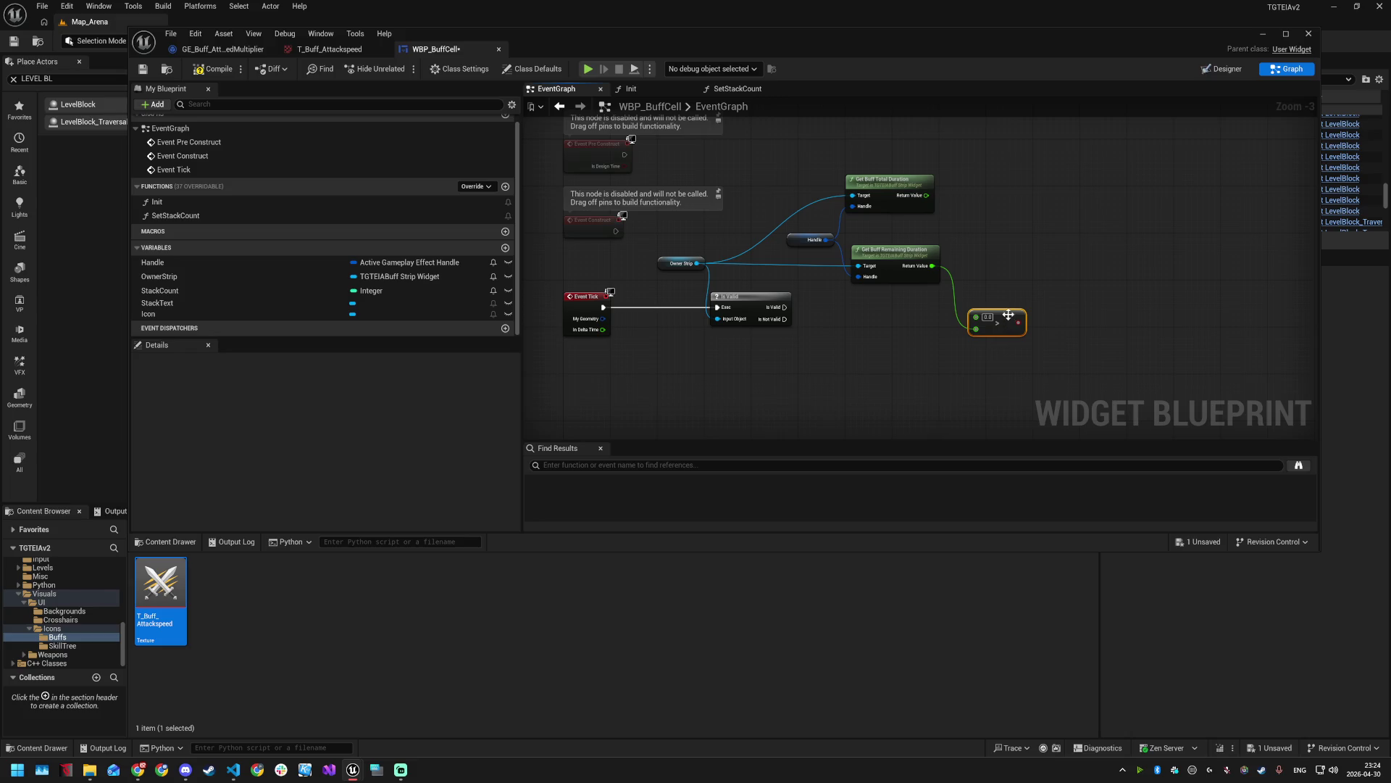
drag(1005, 313, 1005, 308)
- Add a Branch on the comparison result and rearrange the duration, comparison and Branch nodes
drag(1018, 317, 1033, 350)
text(branch)
key(Return)
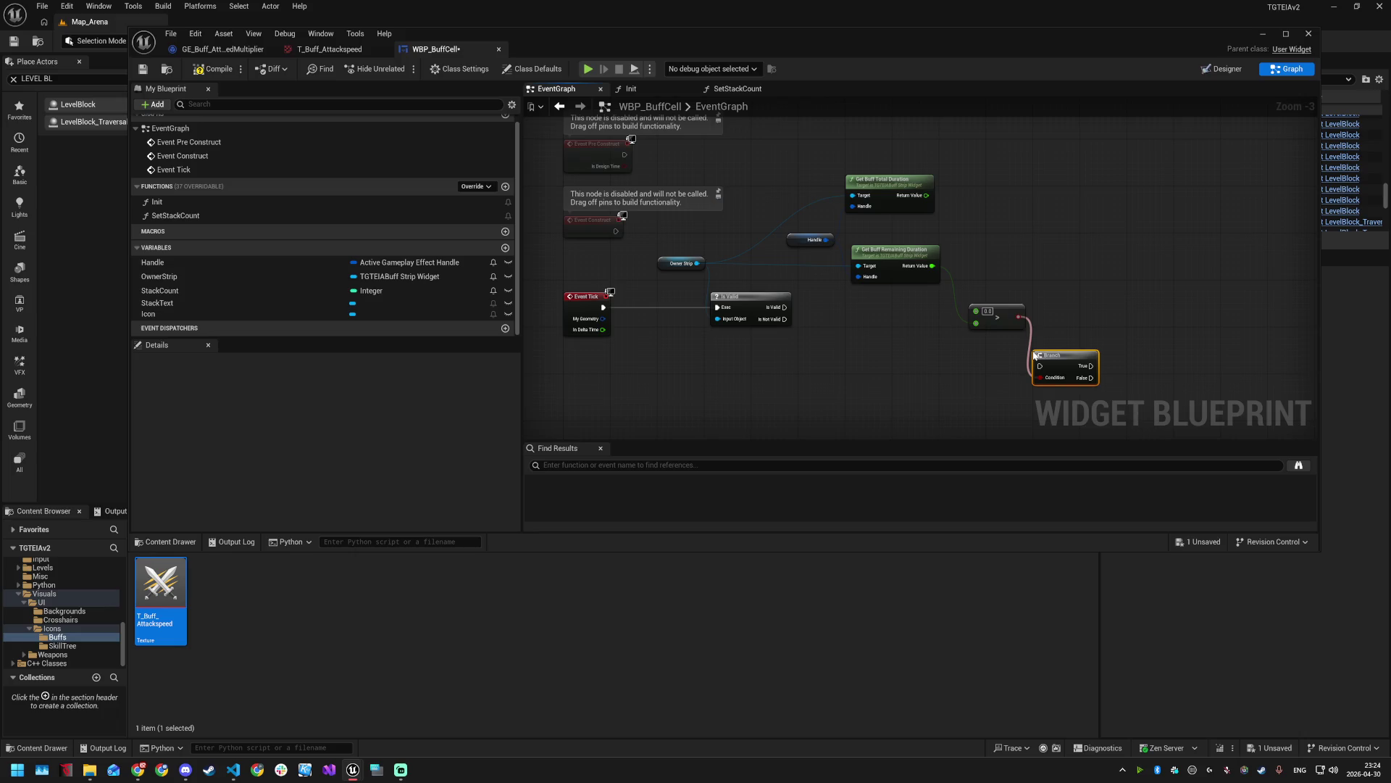
mouse_move(995, 309)
mouse_down()
mouse_move(985, 266)
mouse_move(940, 321)
mouse_up()
drag(1056, 356, 784, 307)
mouse_move(847, 182)
mouse_down()
mouse_move(830, 197)
mouse_move(1022, 361)
mouse_up()
drag(986, 311, 986, 277)
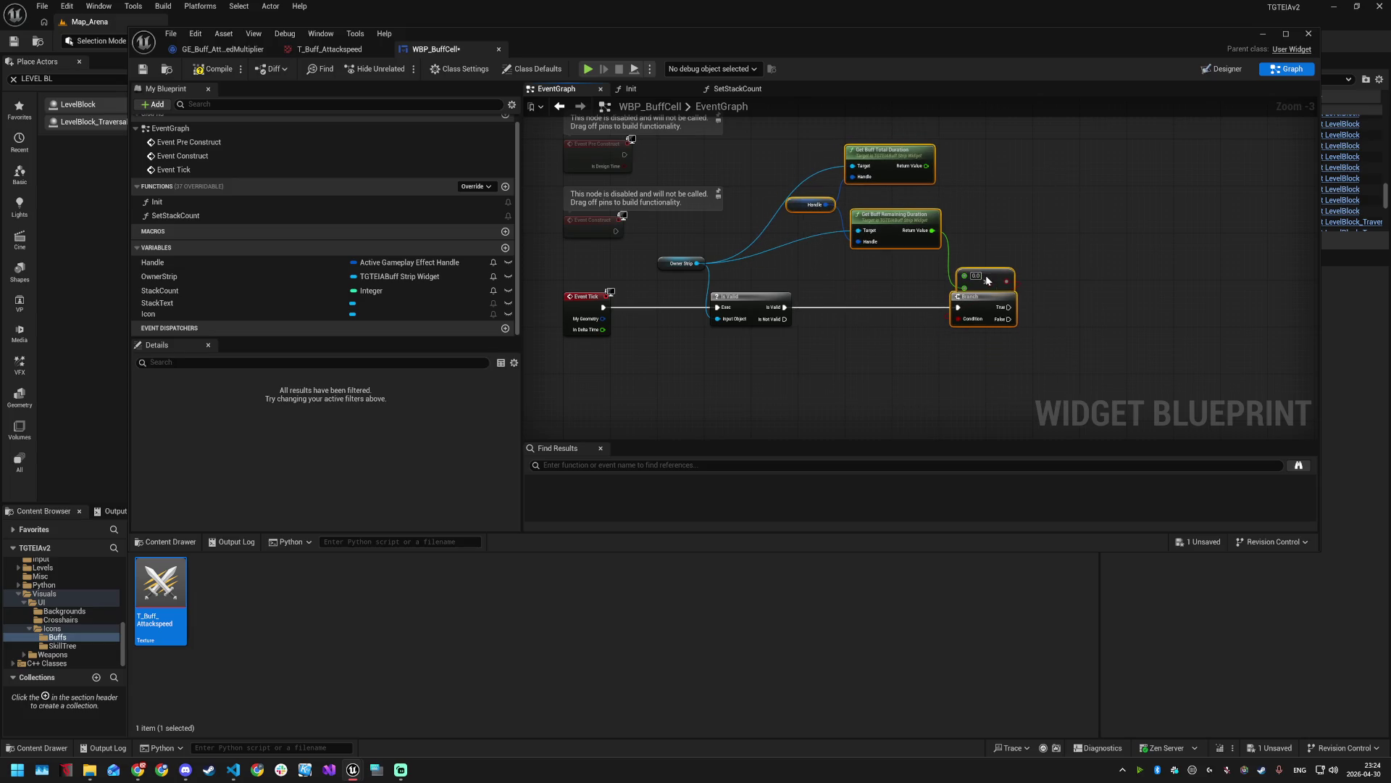
click(1110, 328)
mouse_move(857, 278)
mouse_down()
mouse_move(877, 287)
mouse_move(995, 176)
mouse_up()
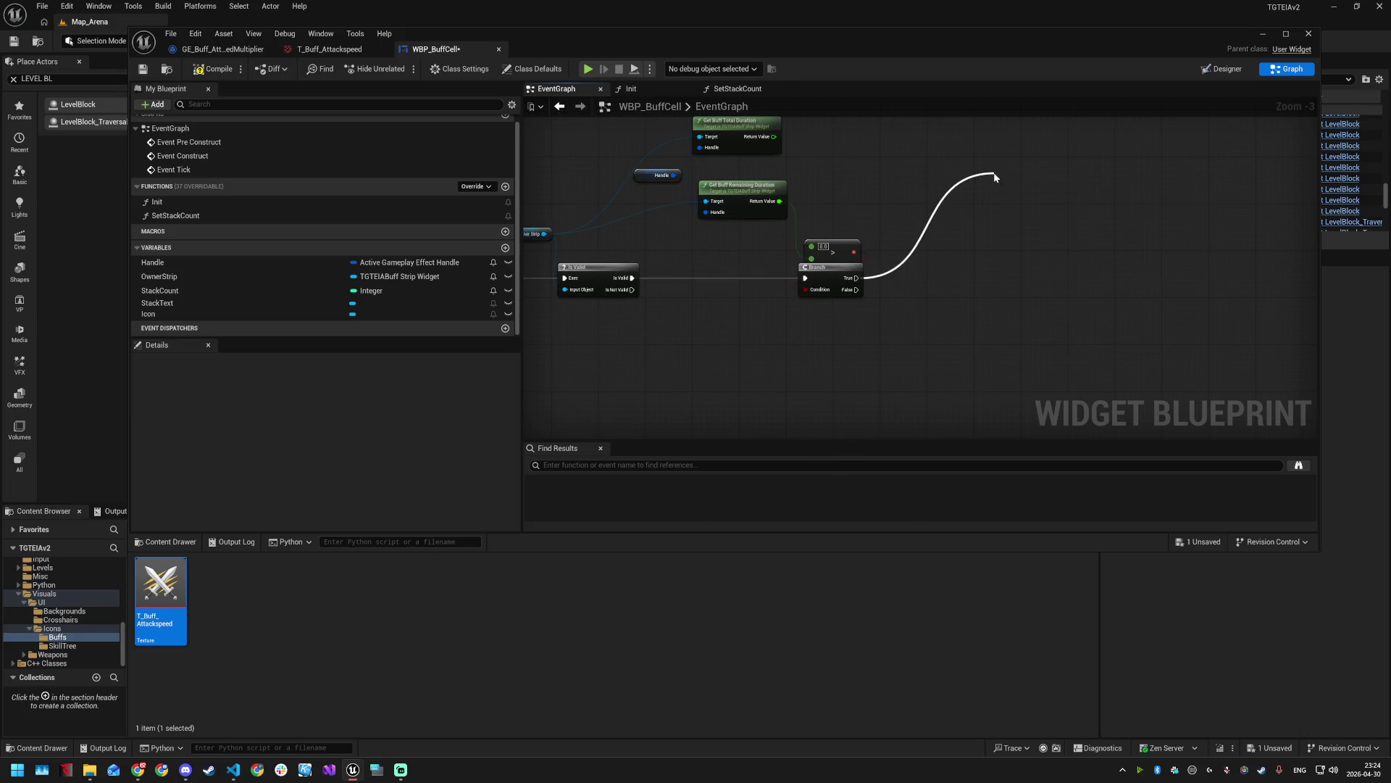
- Check the CooldownBar widget's properties in the Designer, then return to the Event Graph
click(1223, 69)
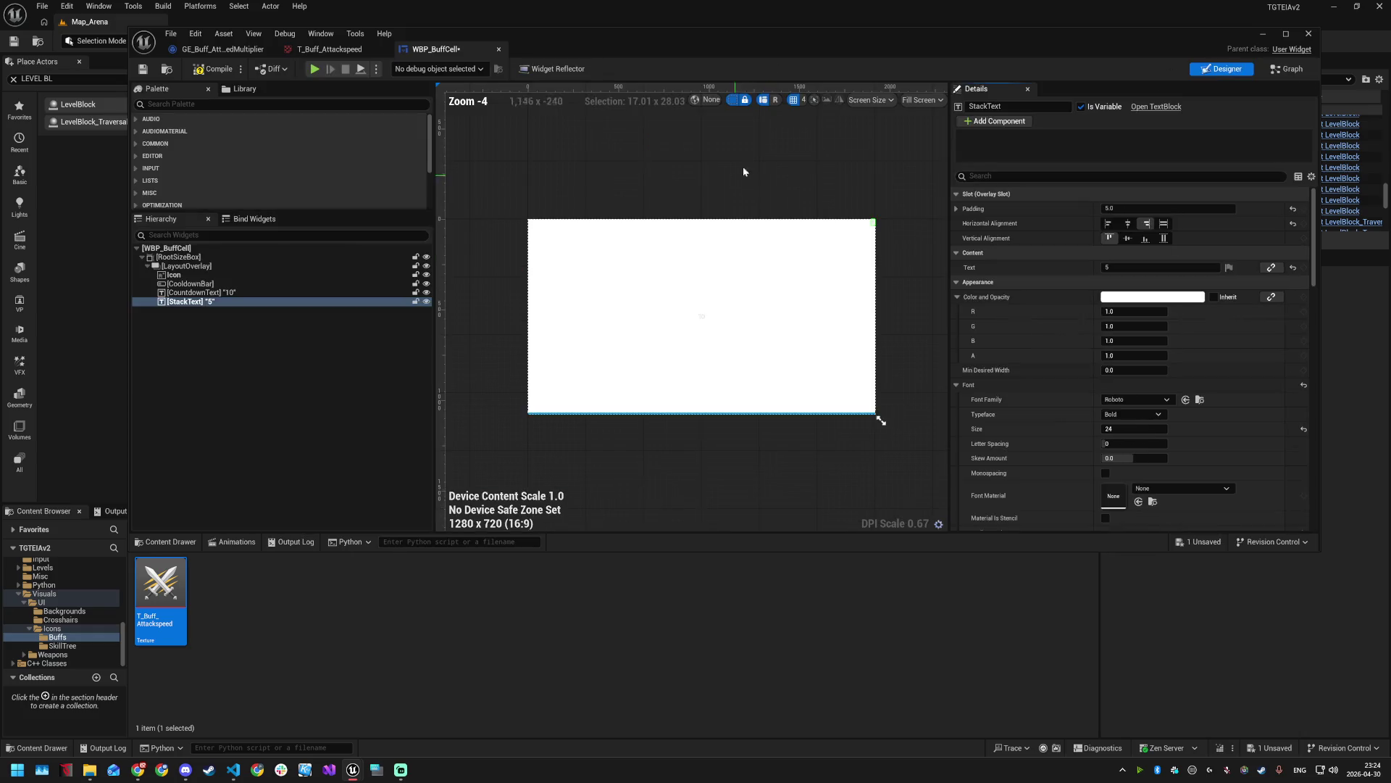
click(226, 283)
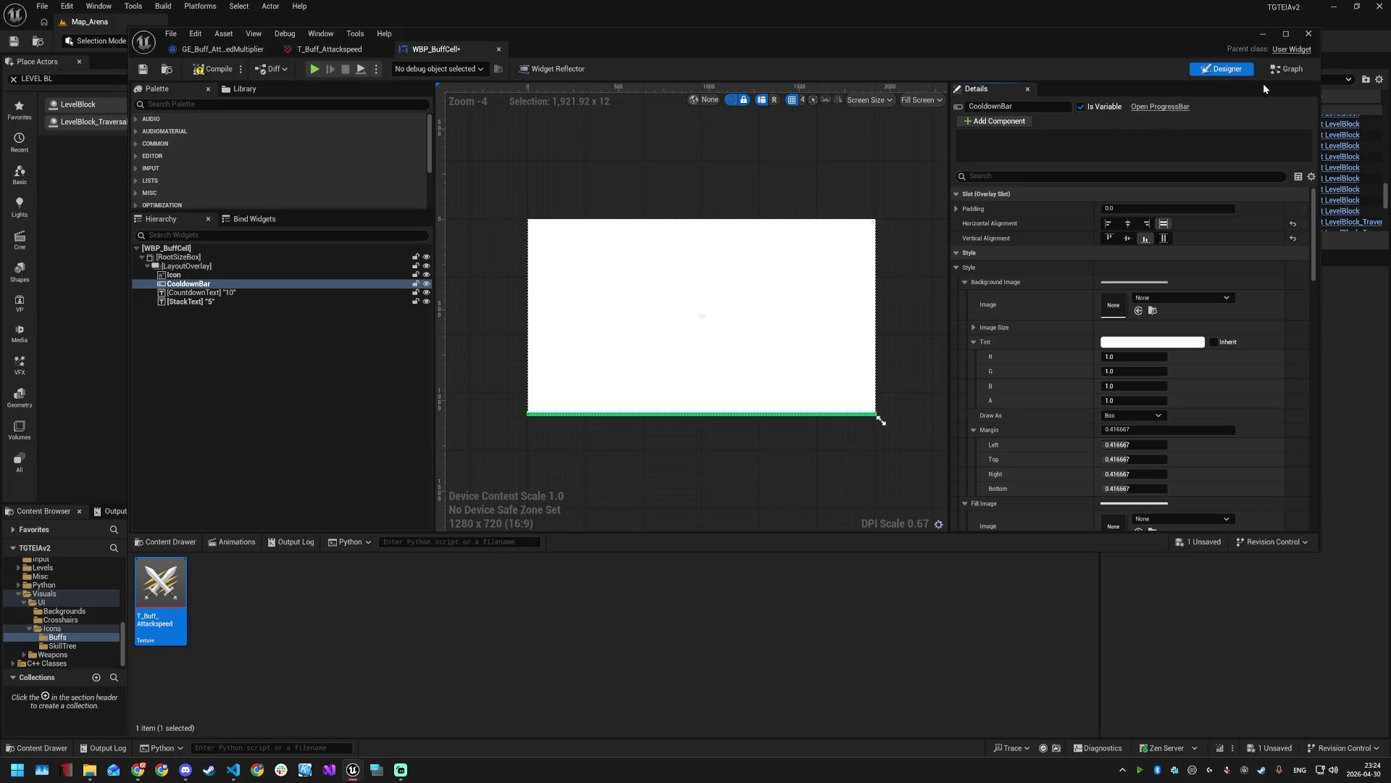
click(1292, 70)
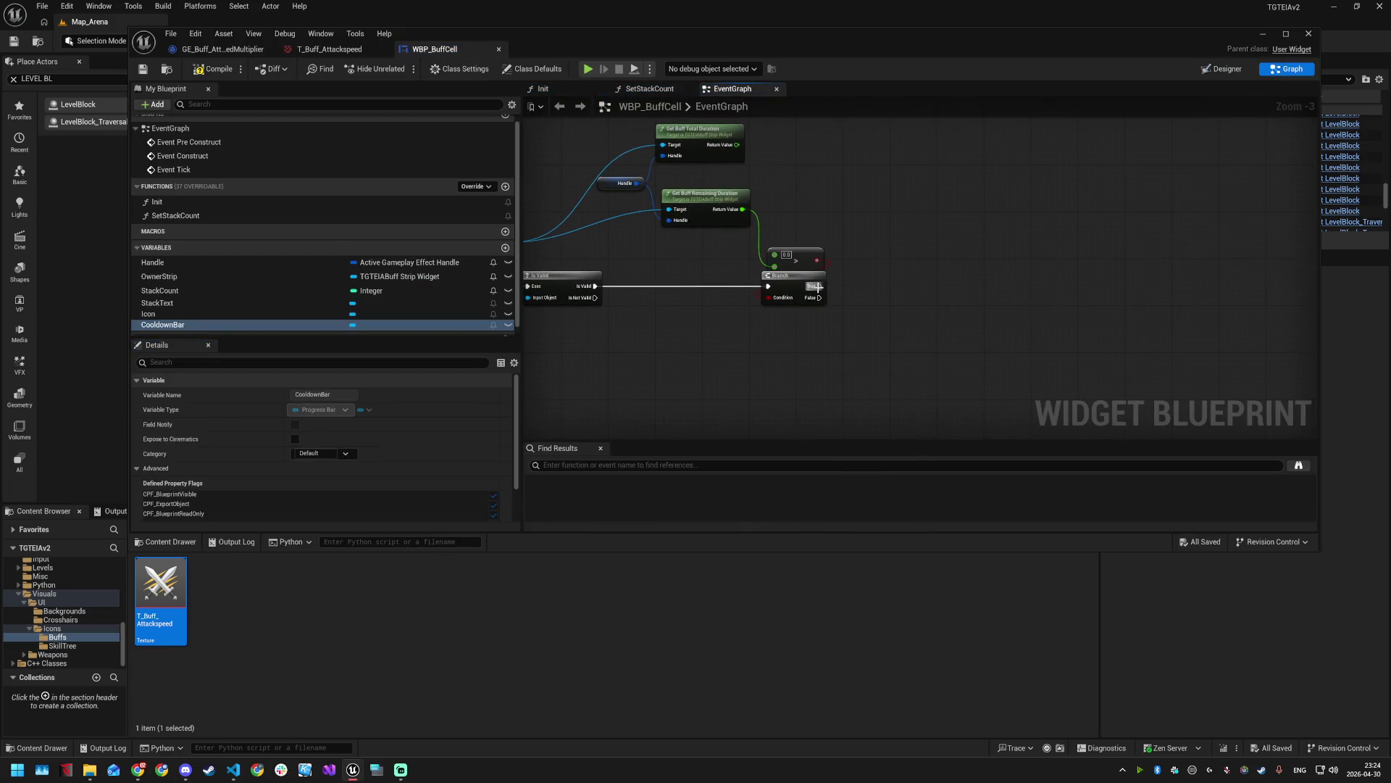
drag(820, 287, 903, 215)
click(913, 202)
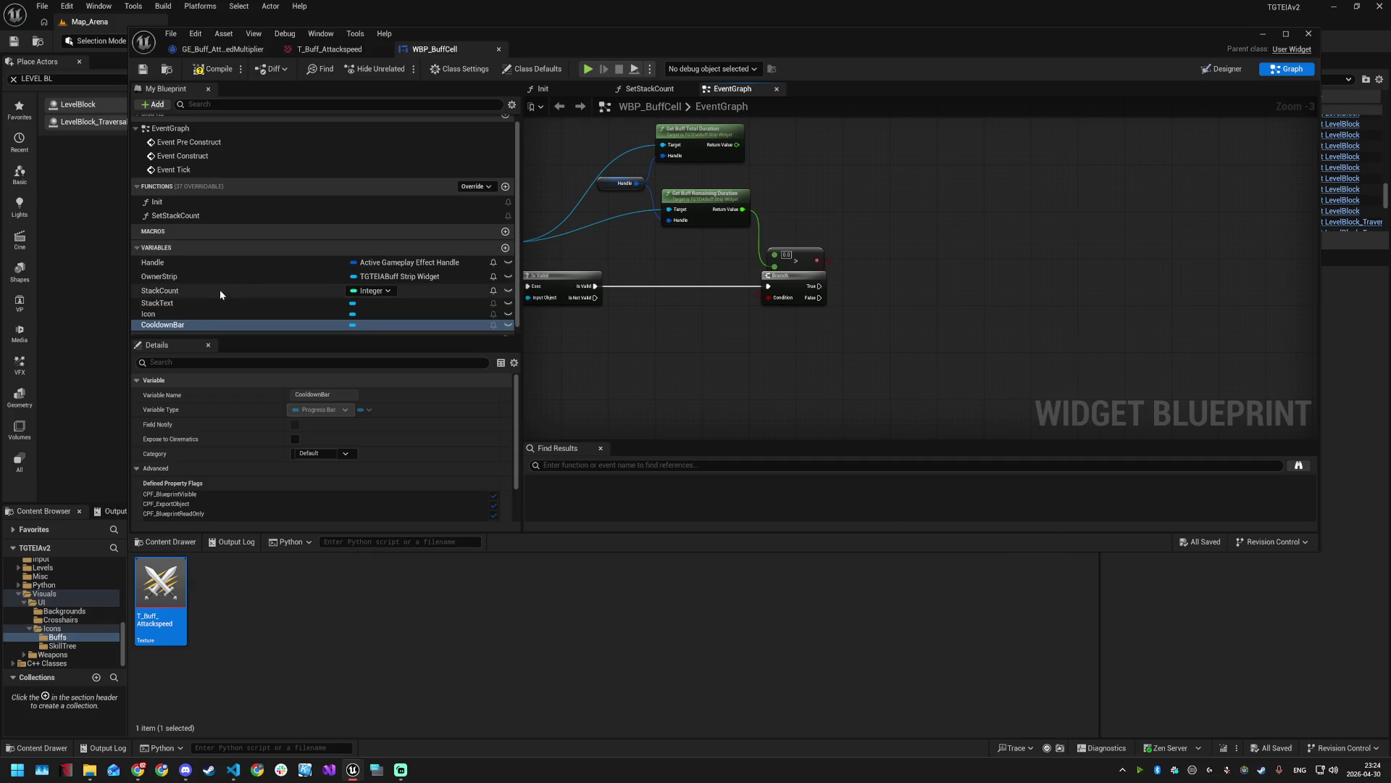
- Add a CooldownBar getter with Set Visibility Collapsed, run from the Branch's True output
mouse_move(194, 329)
mouse_down()
mouse_move(836, 186)
mouse_move(916, 238)
mouse_up()
click(862, 207)
text(set vis)
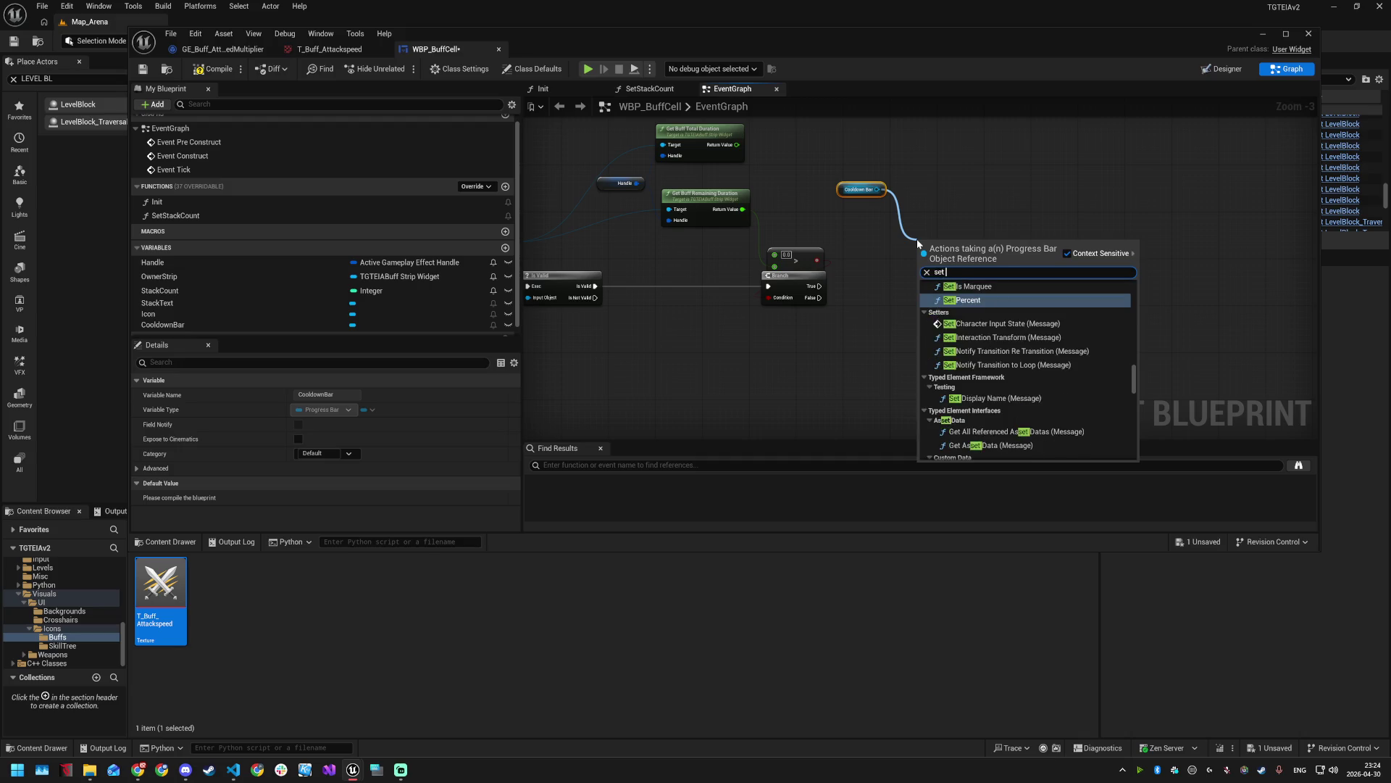
key(Return)
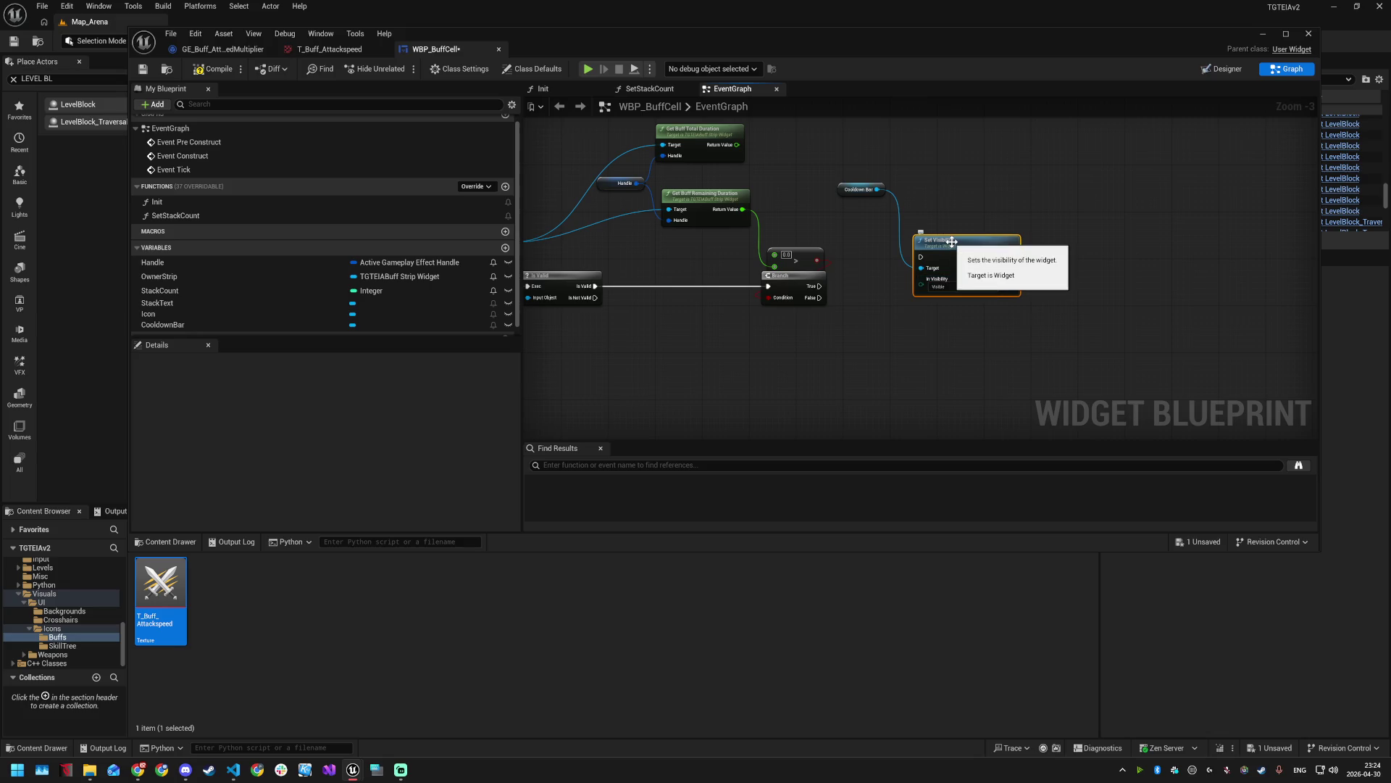
drag(877, 189, 981, 186)
text(set v)
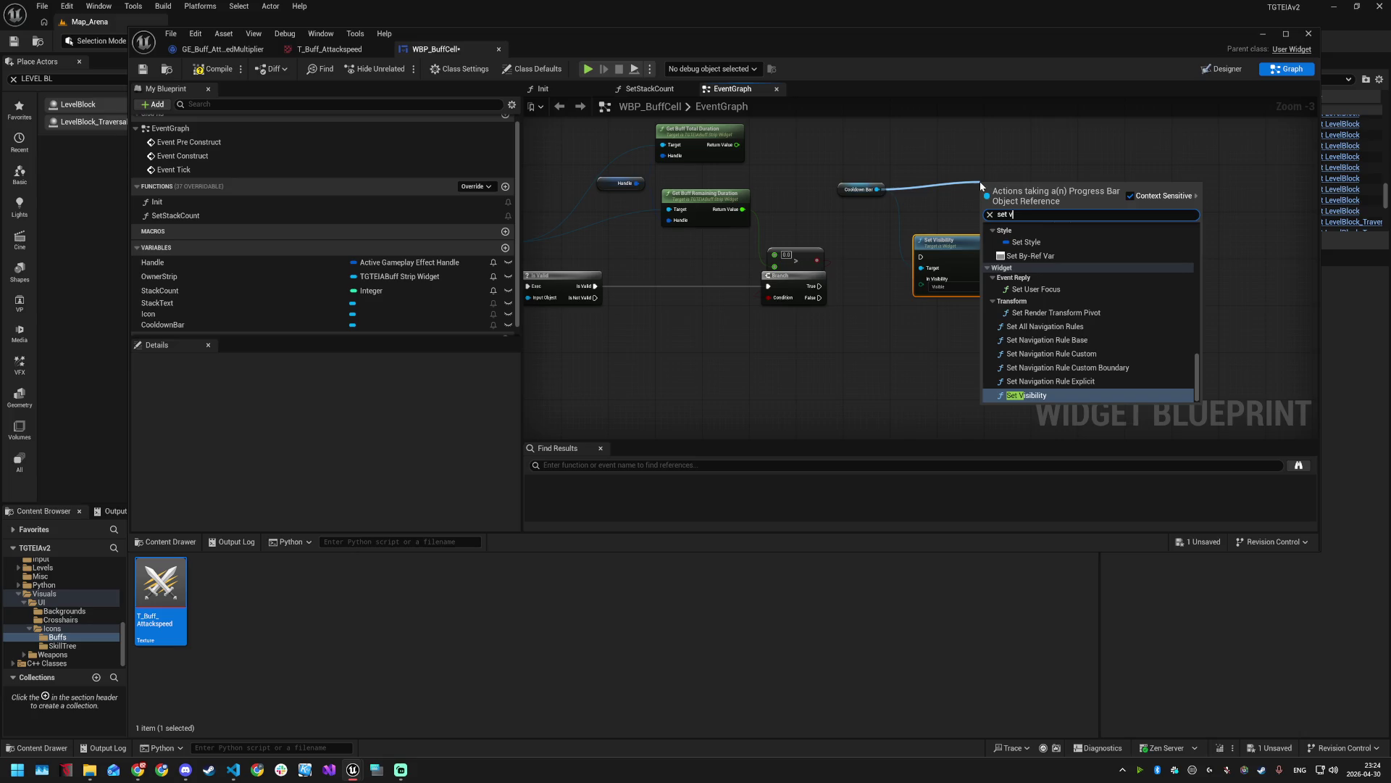
text(is)
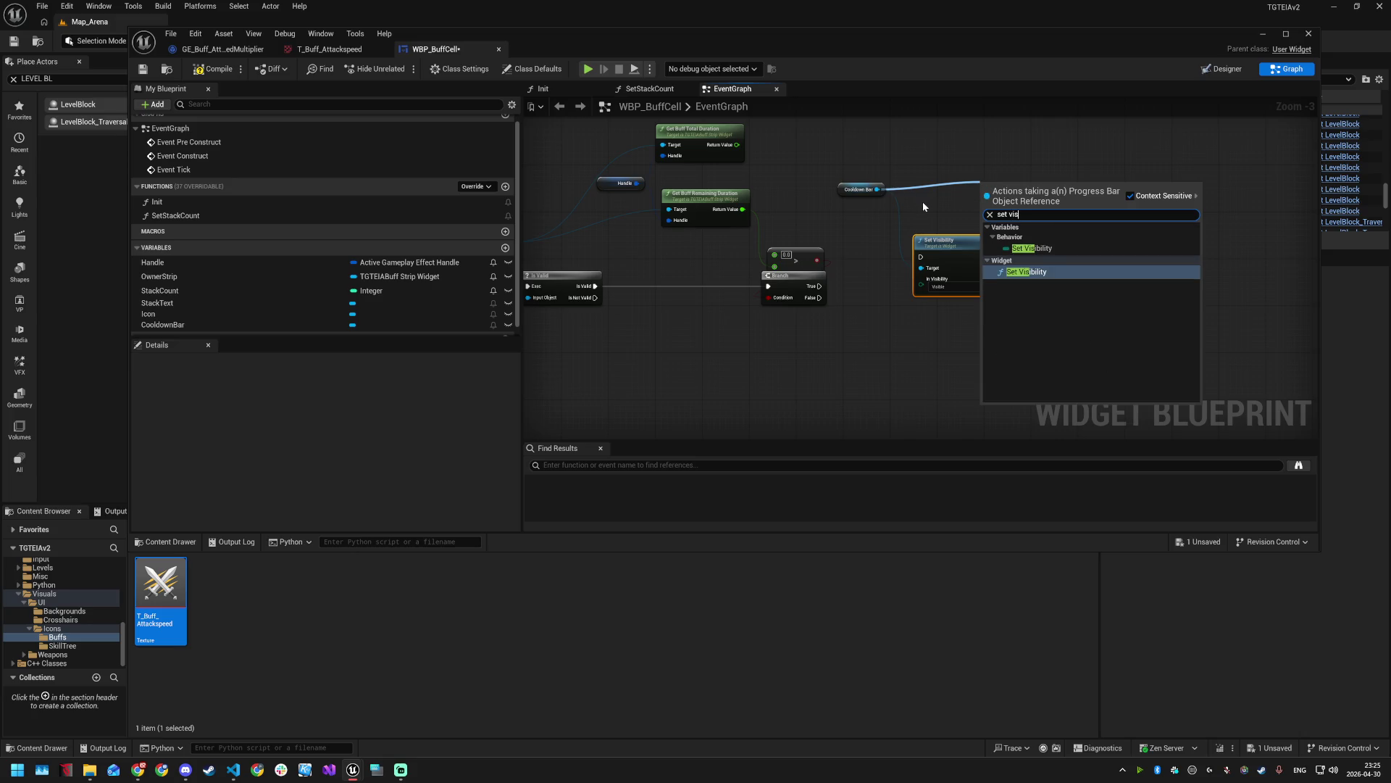
key(Return)
mouse_move(820, 286)
mouse_down()
mouse_move(861, 296)
mouse_move(926, 270)
mouse_move(921, 258)
mouse_up()
click(950, 287)
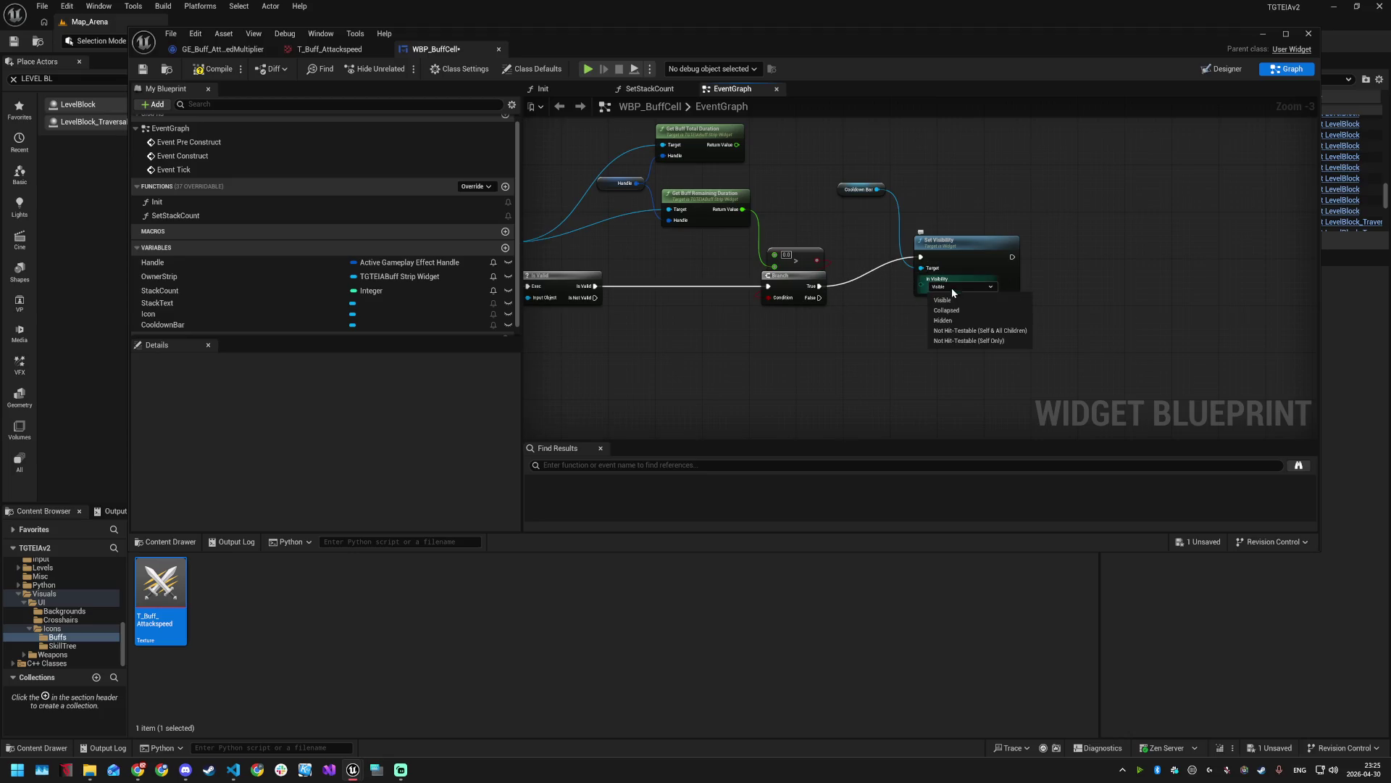
click(965, 312)
drag(956, 240, 956, 269)
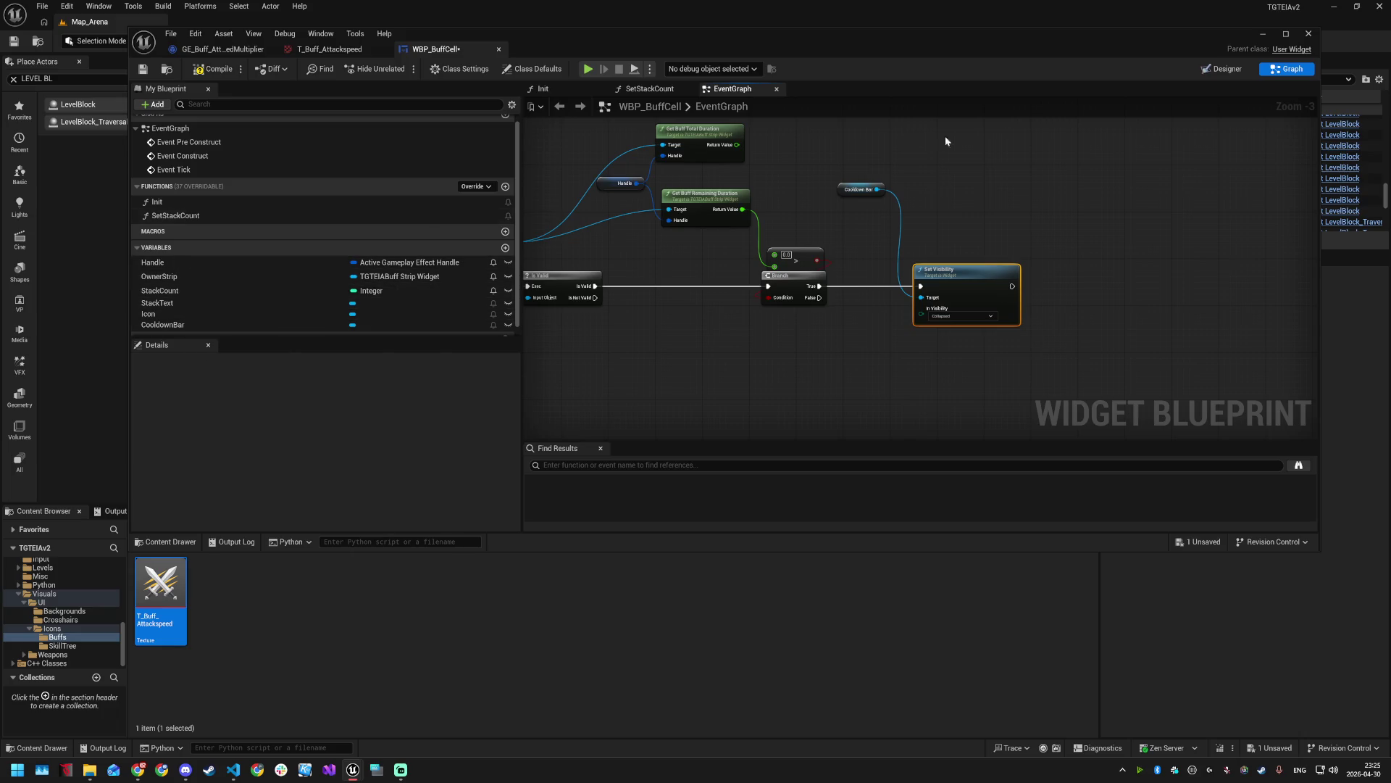
- Mark CountdownText as a variable and set its Visibility to Collapsed
click(1221, 69)
click(217, 292)
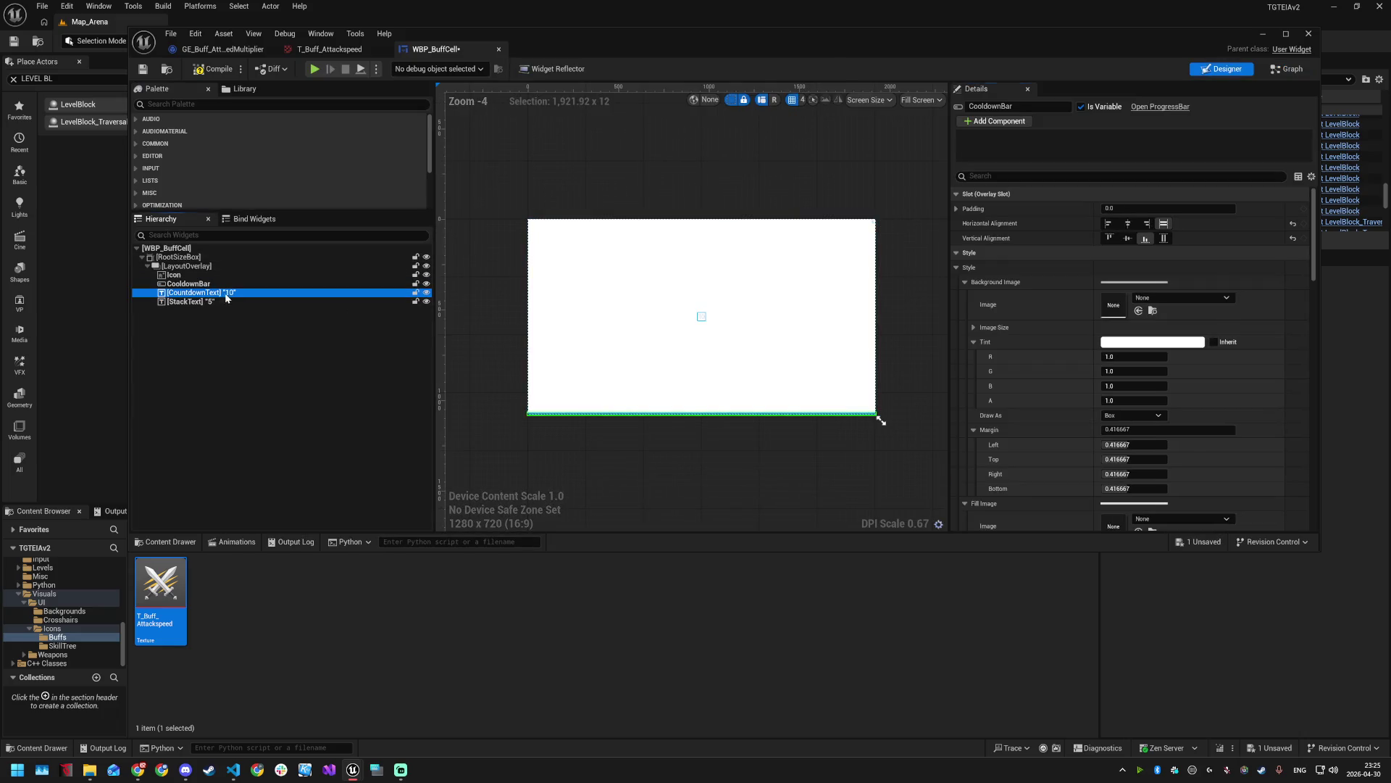
click(1081, 106)
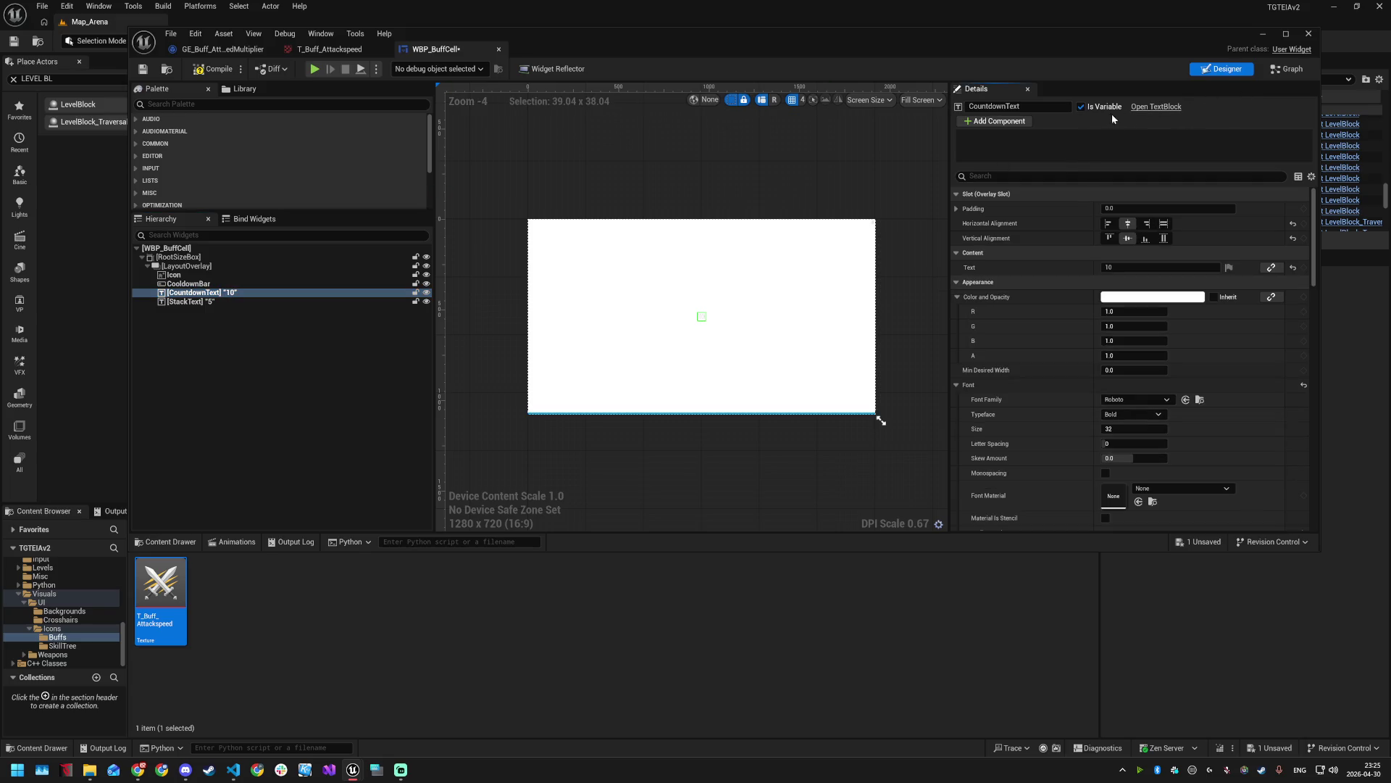
click(1014, 176)
text(vis)
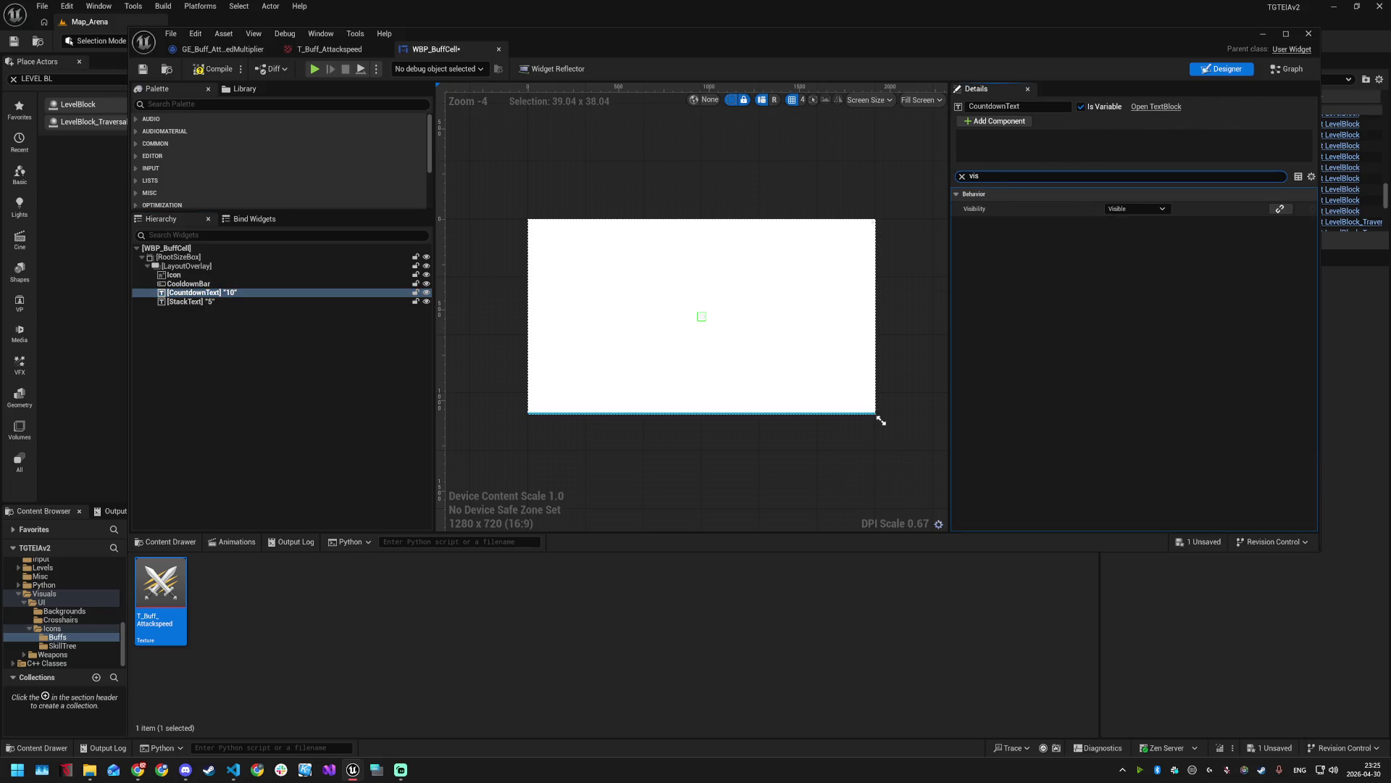
click(1136, 209)
click(1132, 226)
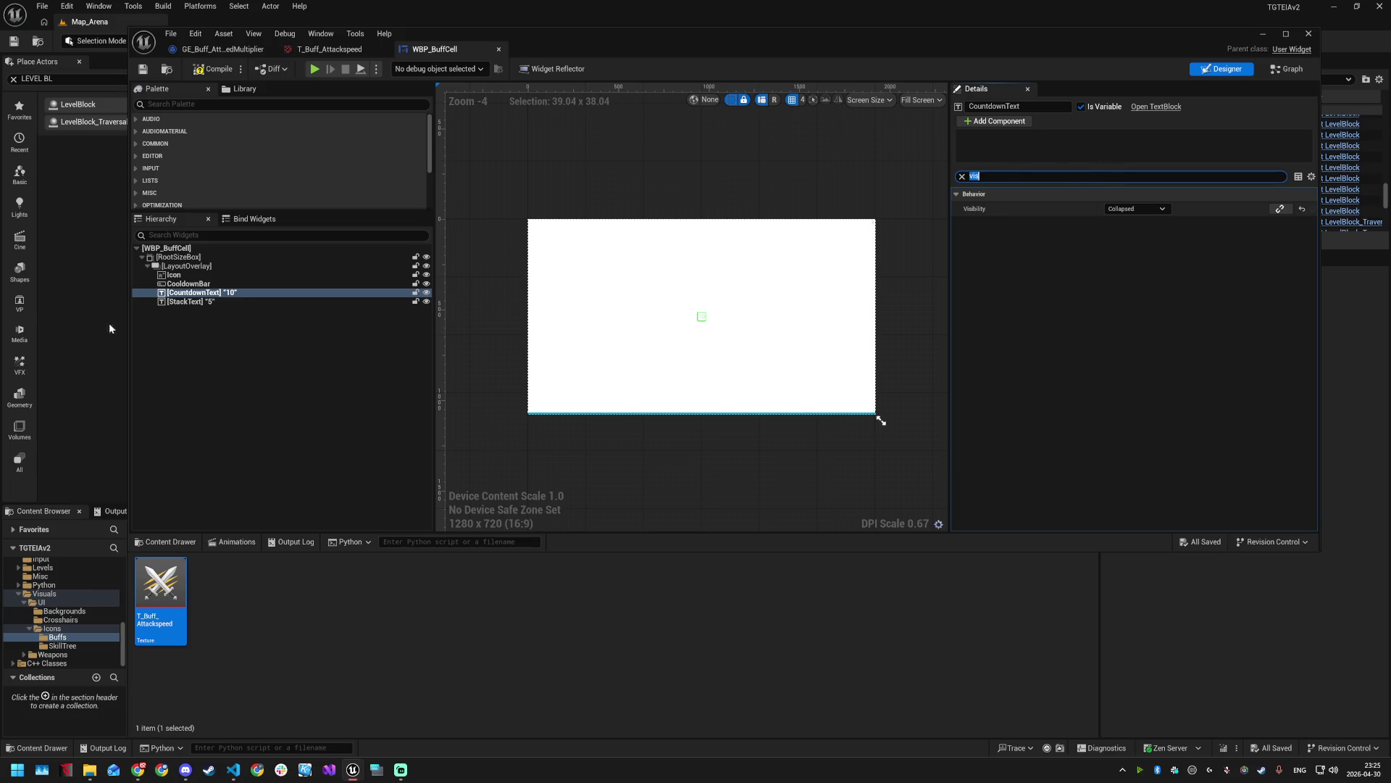
- Set CooldownBar's Visibility to Collapsed, save, and go back to the Graph
click(217, 283)
click(1166, 208)
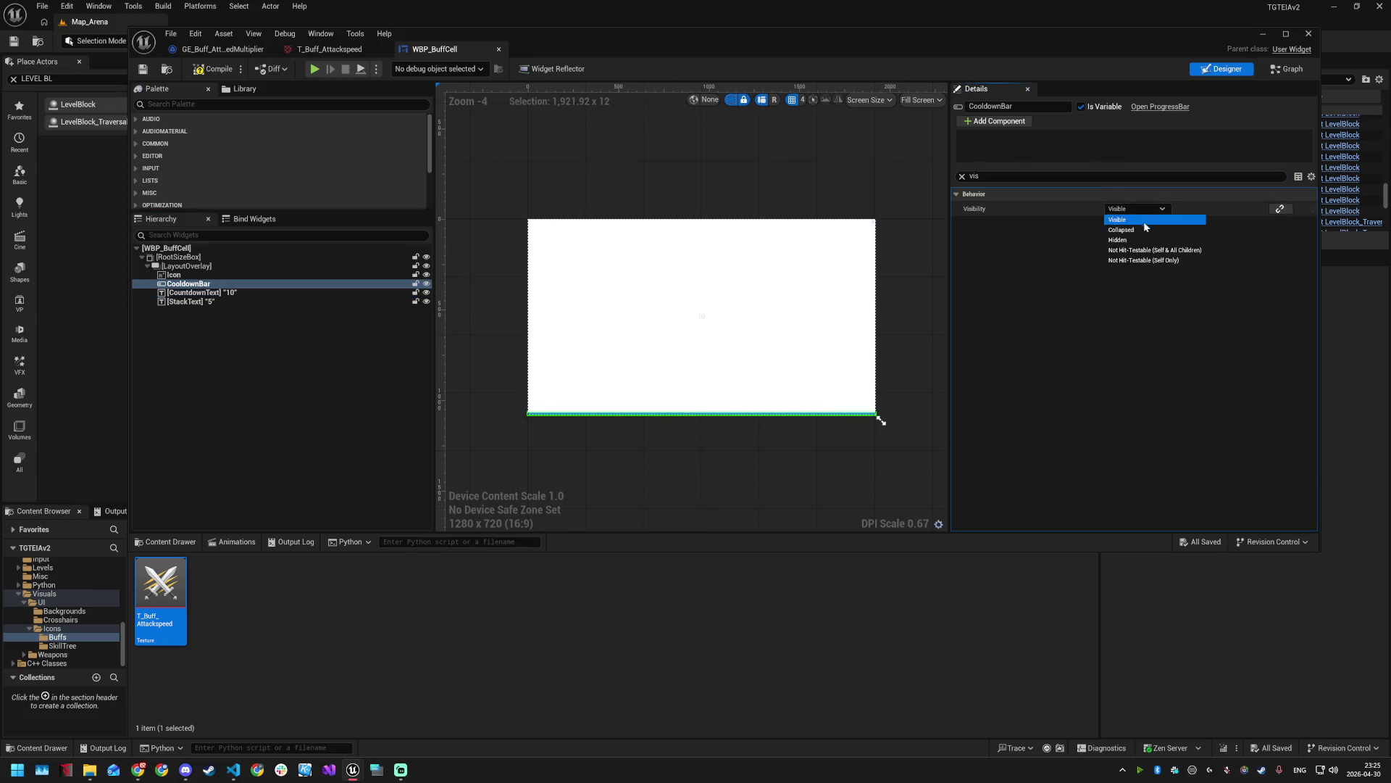
click(1134, 228)
key(ctrl+s)
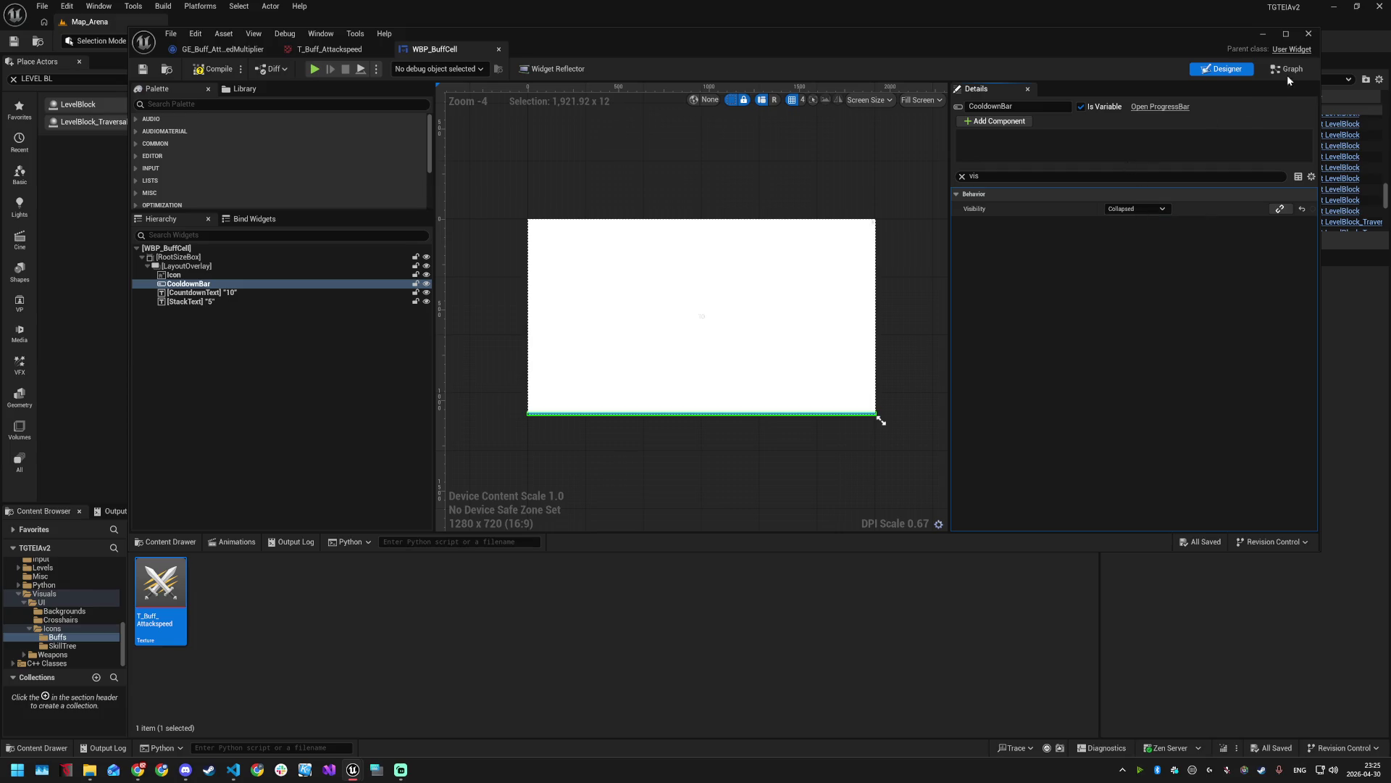
click(1287, 69)
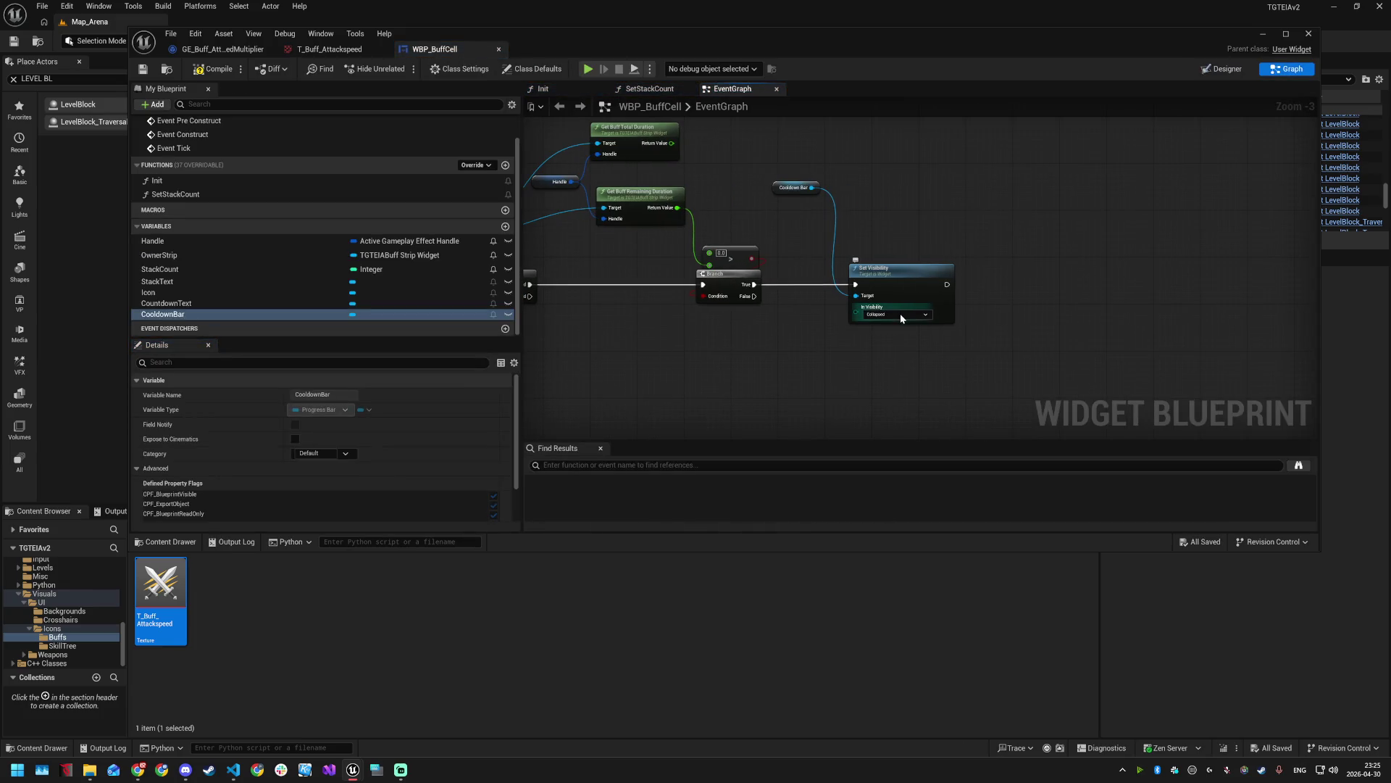
- Add a CountdownText getter driving a second Set Visibility chained after Cooldown Bar's
click(190, 304)
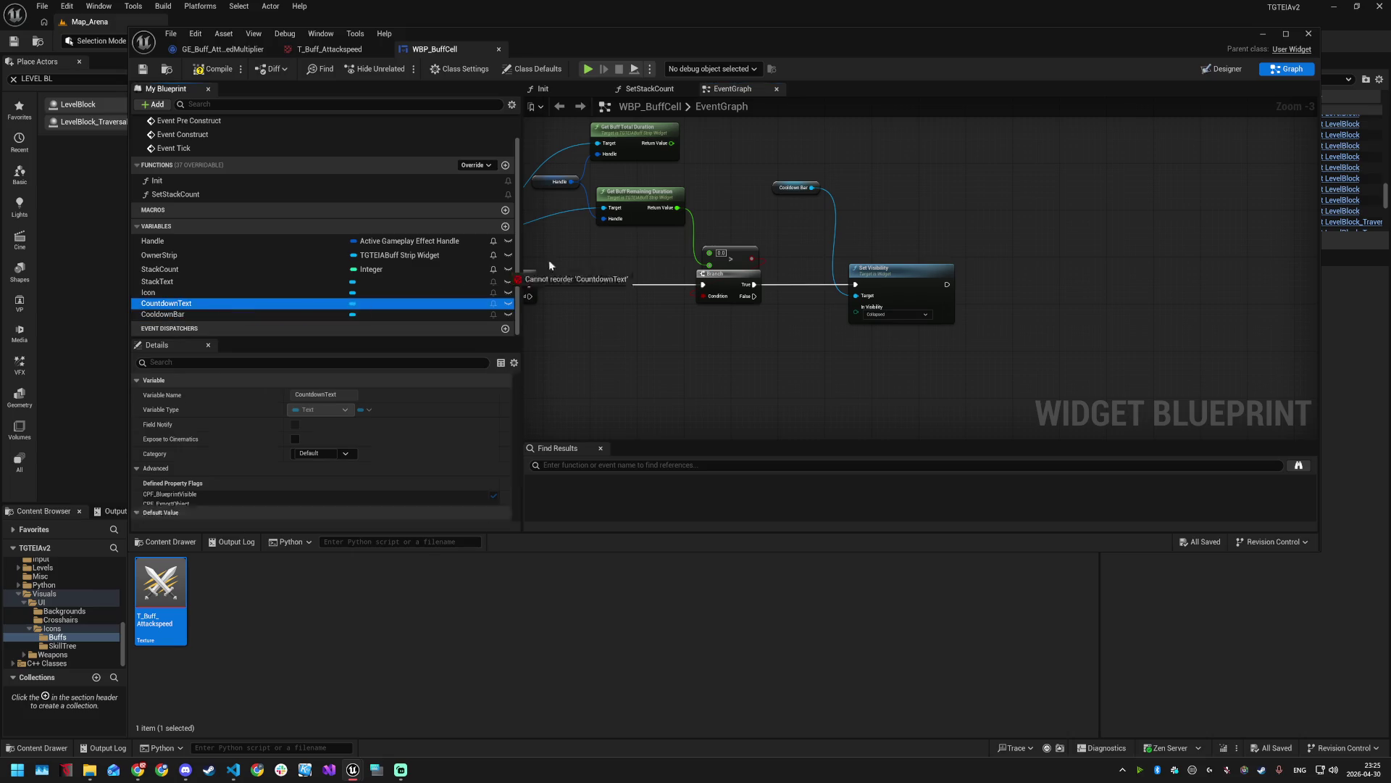
mouse_move(857, 182)
mouse_down()
mouse_move(967, 250)
mouse_move(904, 265)
mouse_up()
click(898, 197)
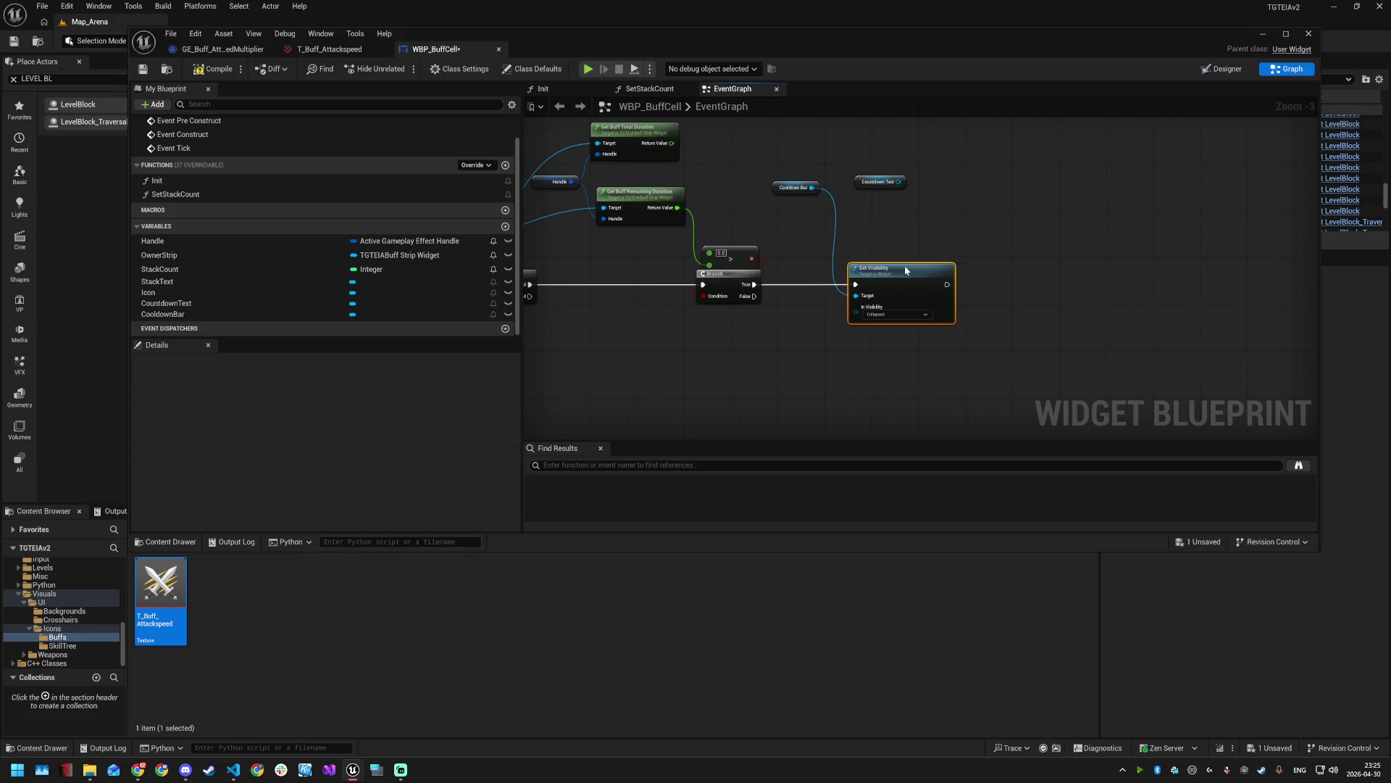
mouse_move(899, 182)
mouse_down()
mouse_move(847, 287)
mouse_move(858, 295)
mouse_up()
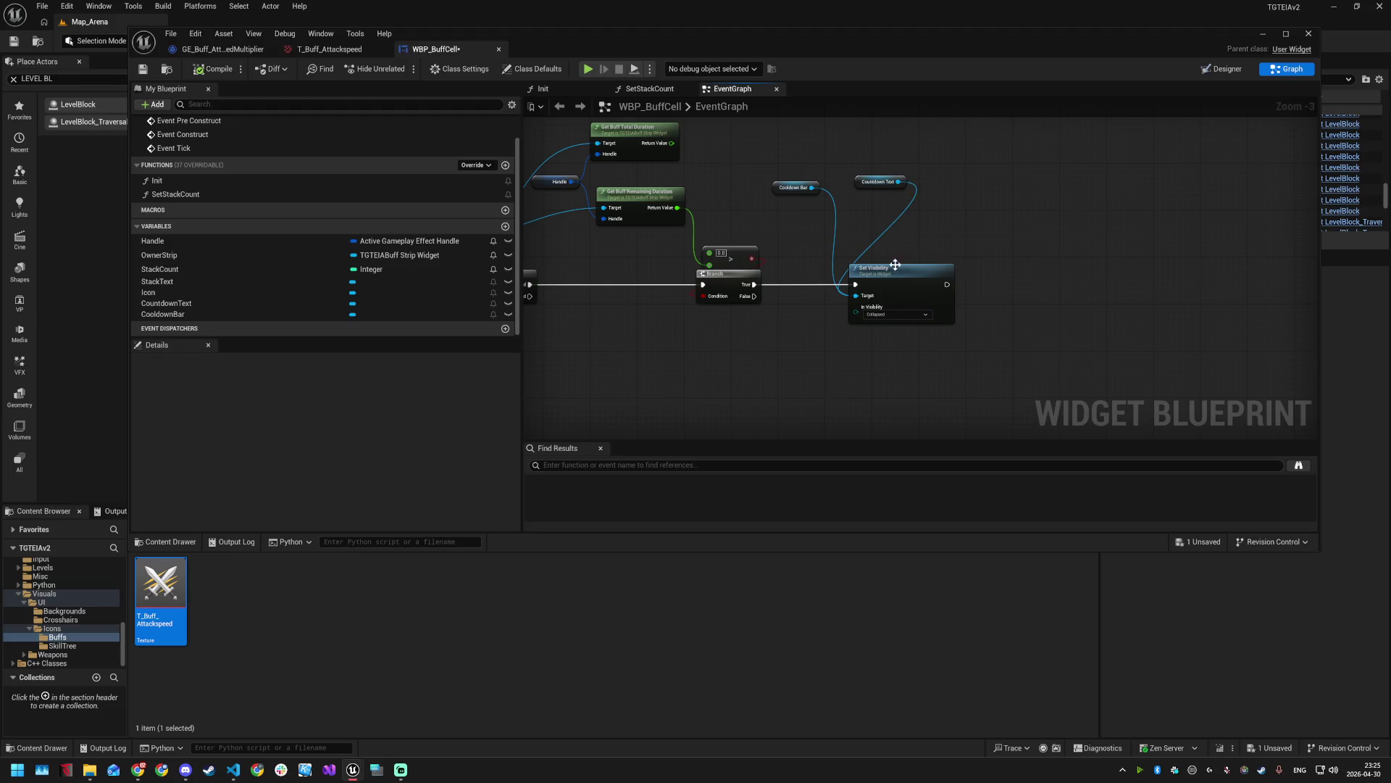
key(ctrl+c)
key(ctrl+v)
drag(971, 272, 1028, 274)
drag(898, 182, 986, 296)
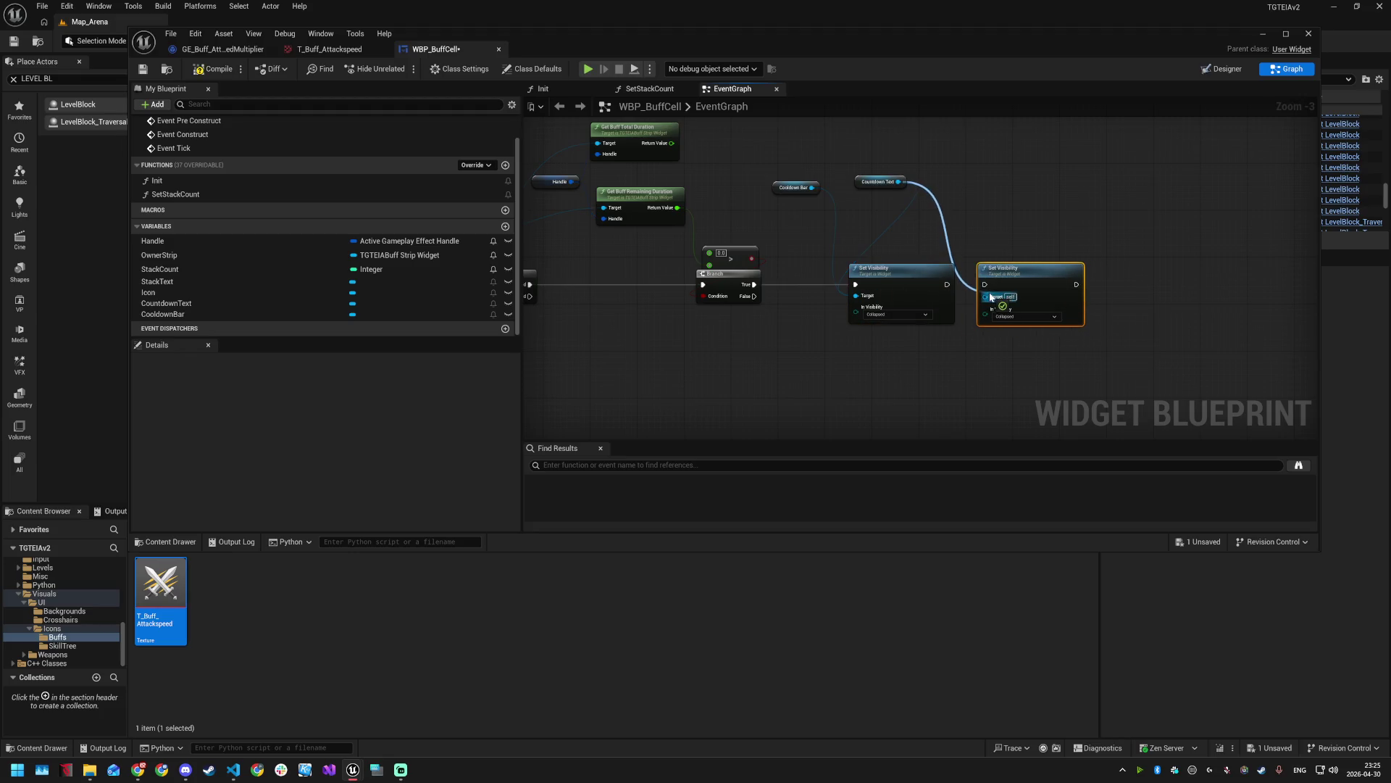
right_click(860, 297)
click(893, 317)
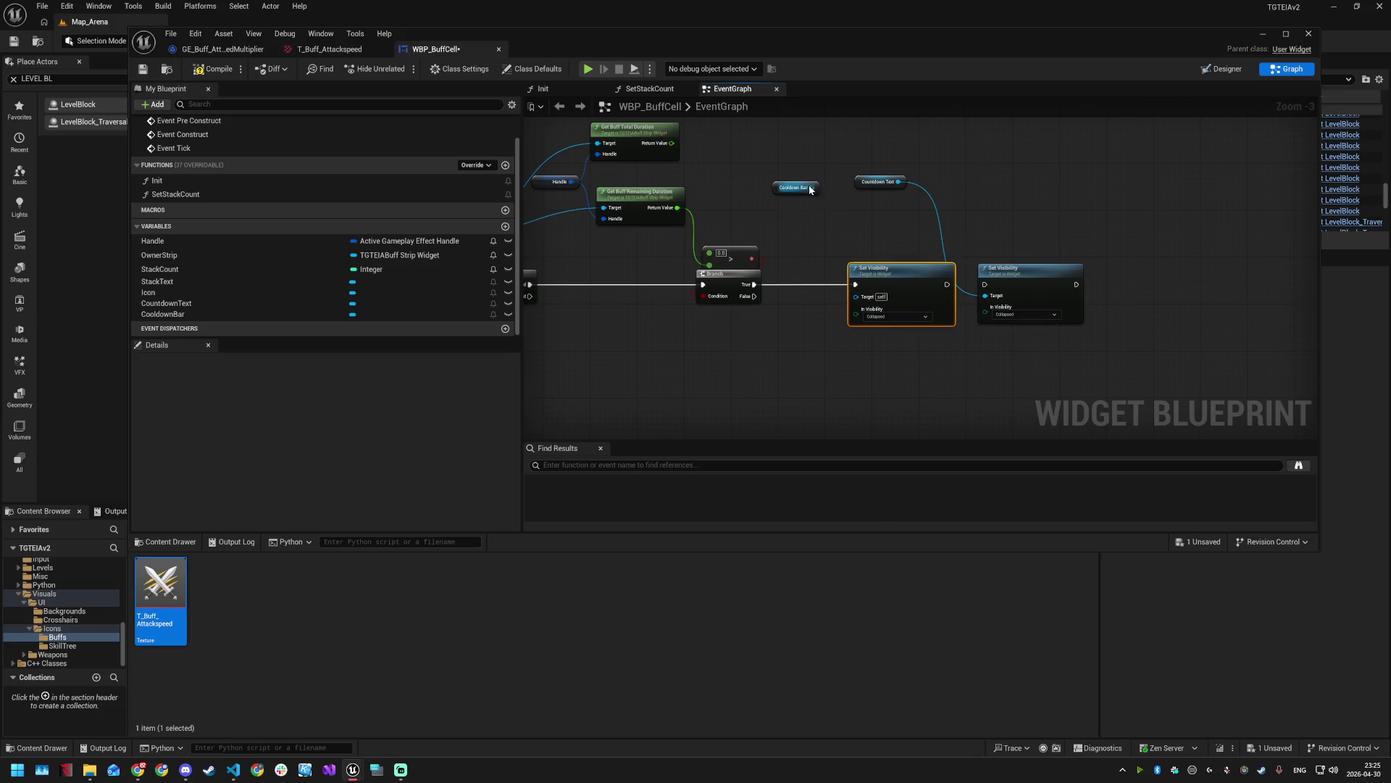
drag(947, 284, 984, 285)
- Place each getter above its Set Visibility node and move all four to the graph top
click(943, 379)
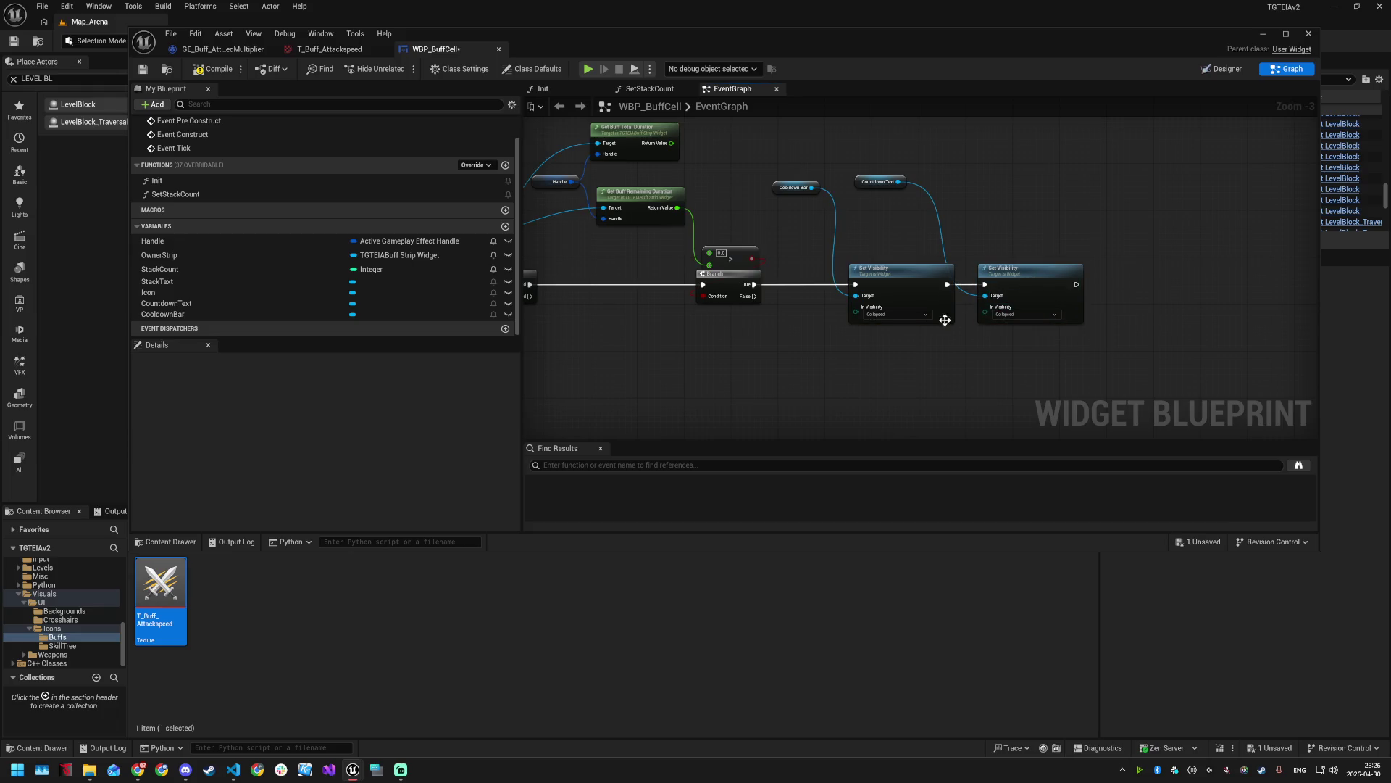
drag(881, 182, 944, 241)
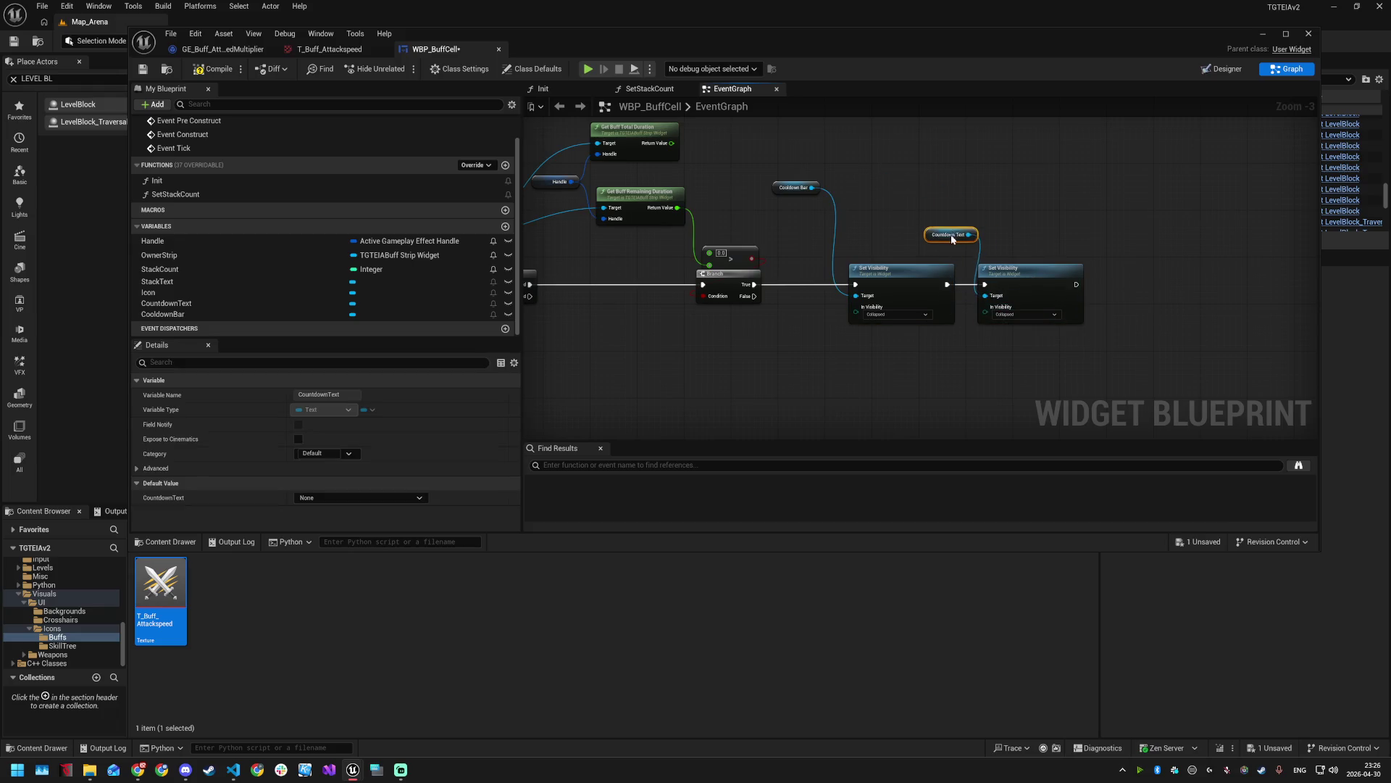
mouse_move(798, 189)
mouse_down()
mouse_move(850, 236)
mouse_move(832, 244)
mouse_move(905, 264)
mouse_move(870, 259)
mouse_move(1001, 258)
mouse_up()
click(976, 229)
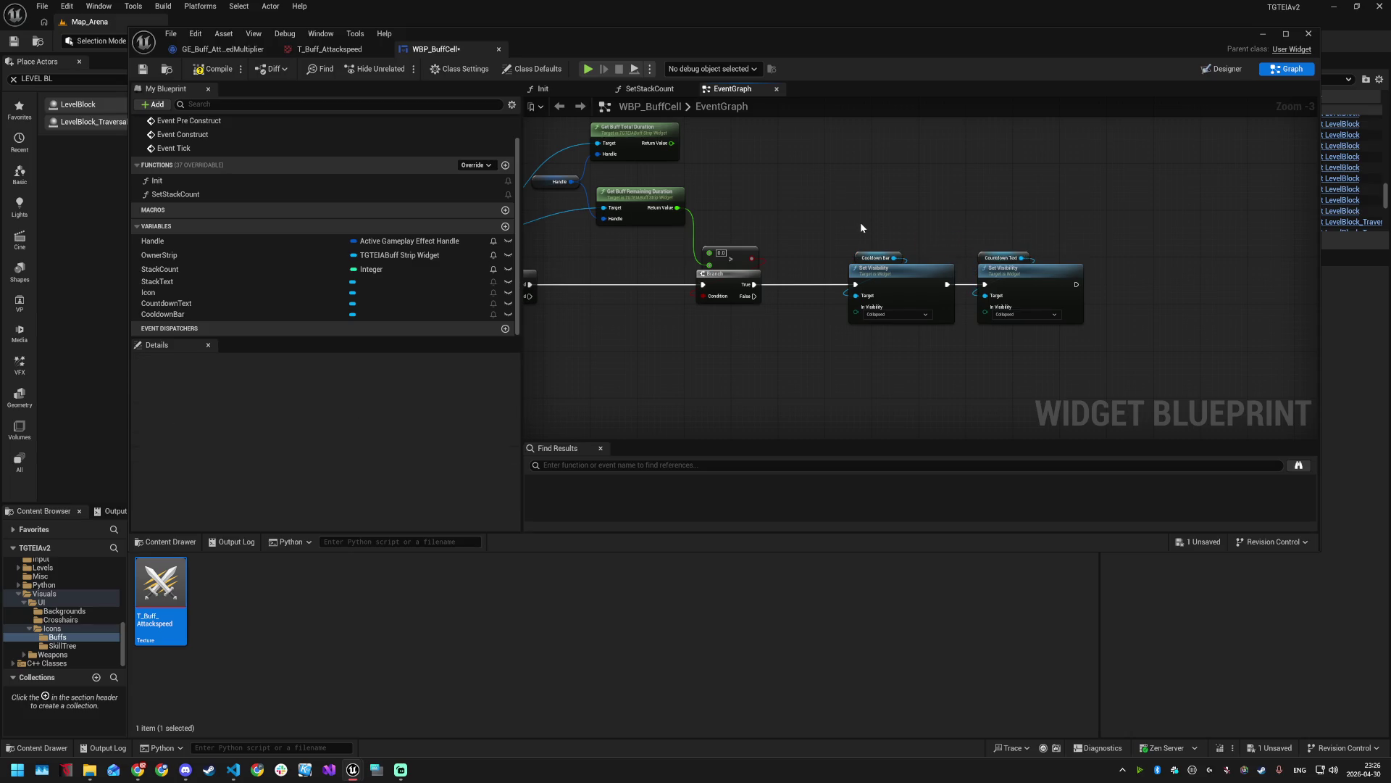
drag(830, 210, 1048, 331)
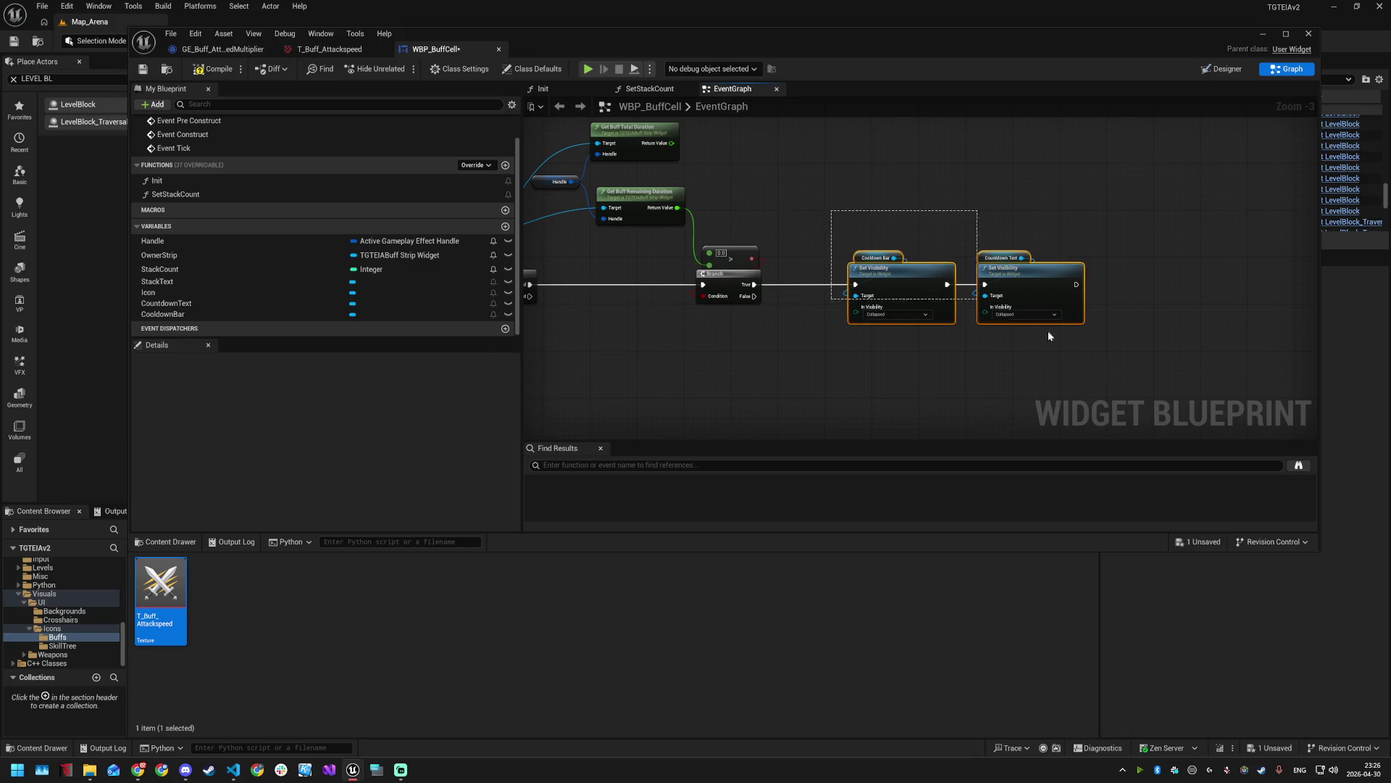
drag(1029, 278, 1032, 142)
click(1002, 275)
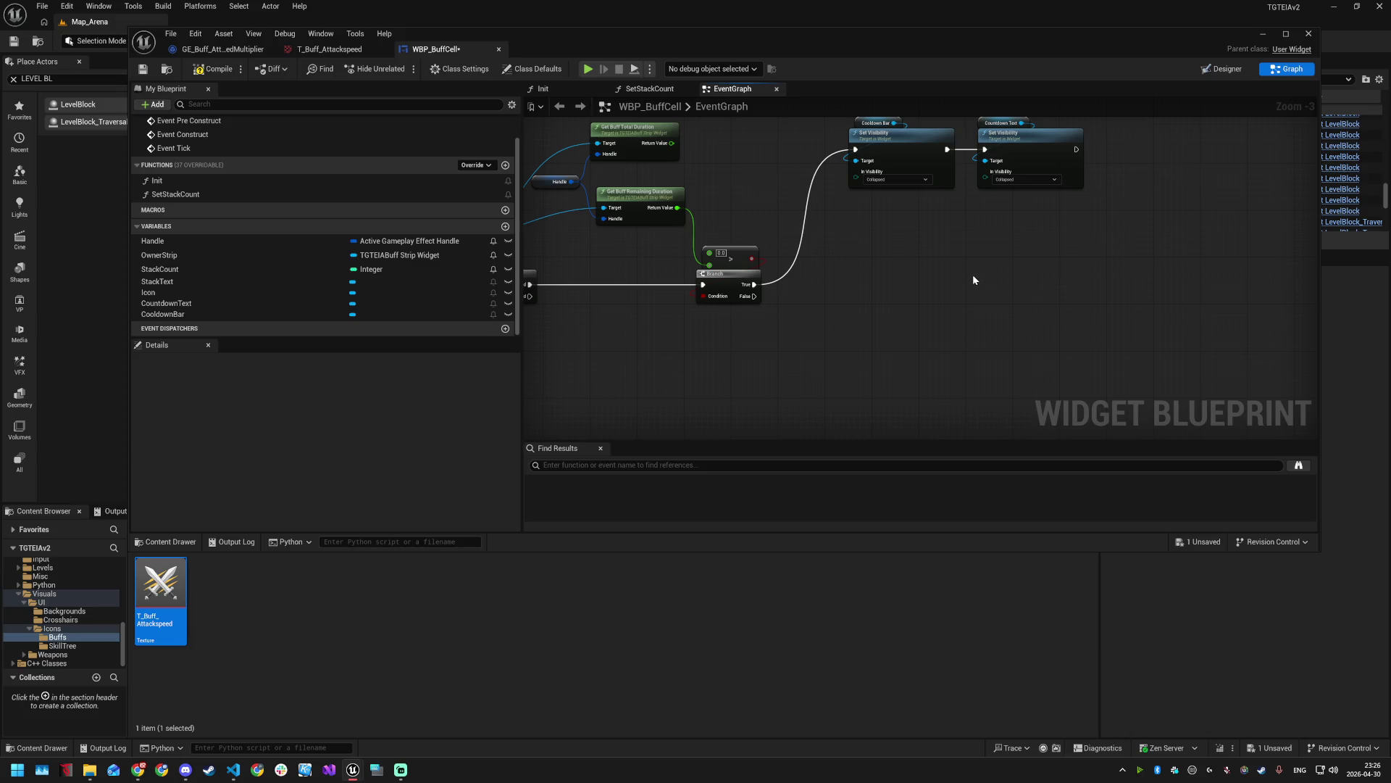
drag(833, 173, 1056, 269)
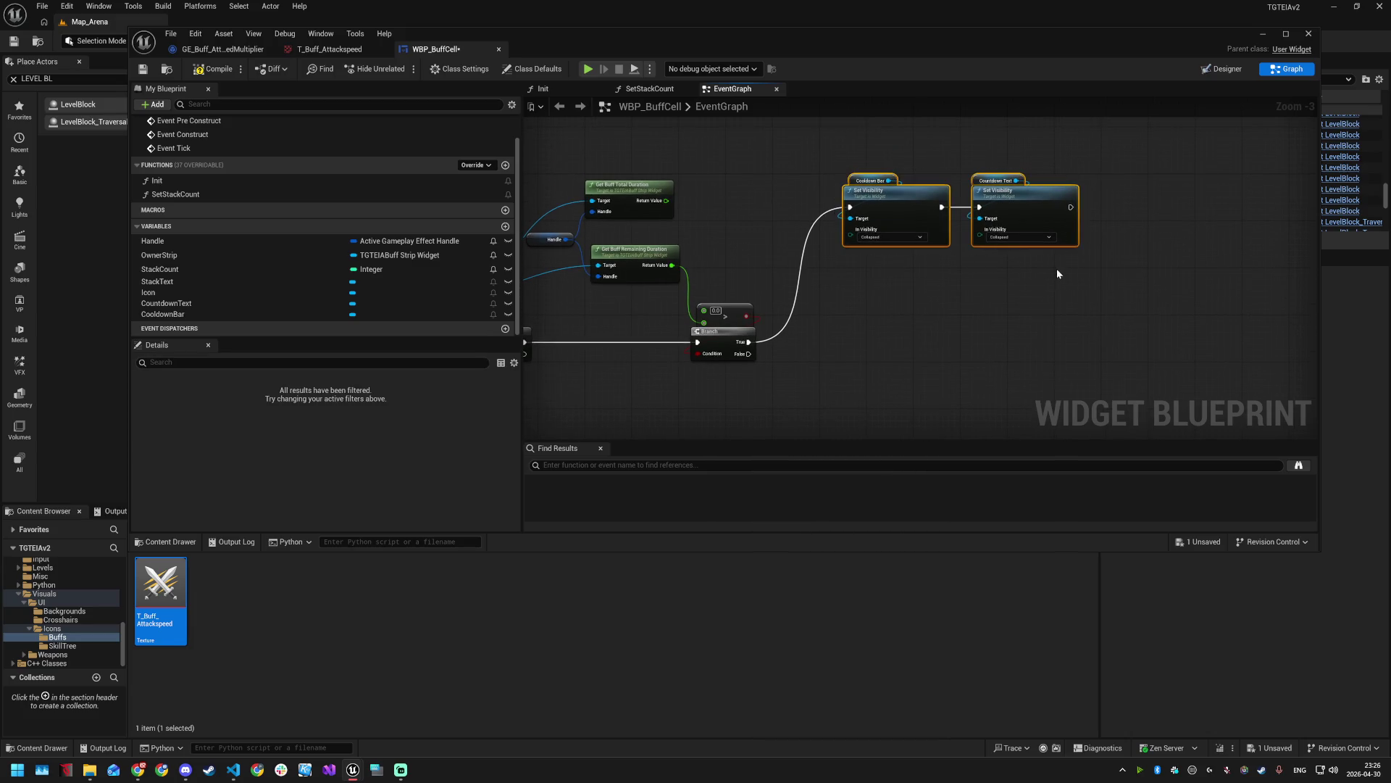
- Duplicate the Set Visibility pair, wire Branch False into it, and set both to Visible
key(ctrl+c)
key(ctrl+v)
drag(931, 336, 891, 371)
mouse_move(749, 354)
mouse_down()
mouse_move(839, 378)
mouse_move(765, 313)
mouse_up()
click(852, 318)
click(854, 333)
click(978, 317)
click(973, 336)
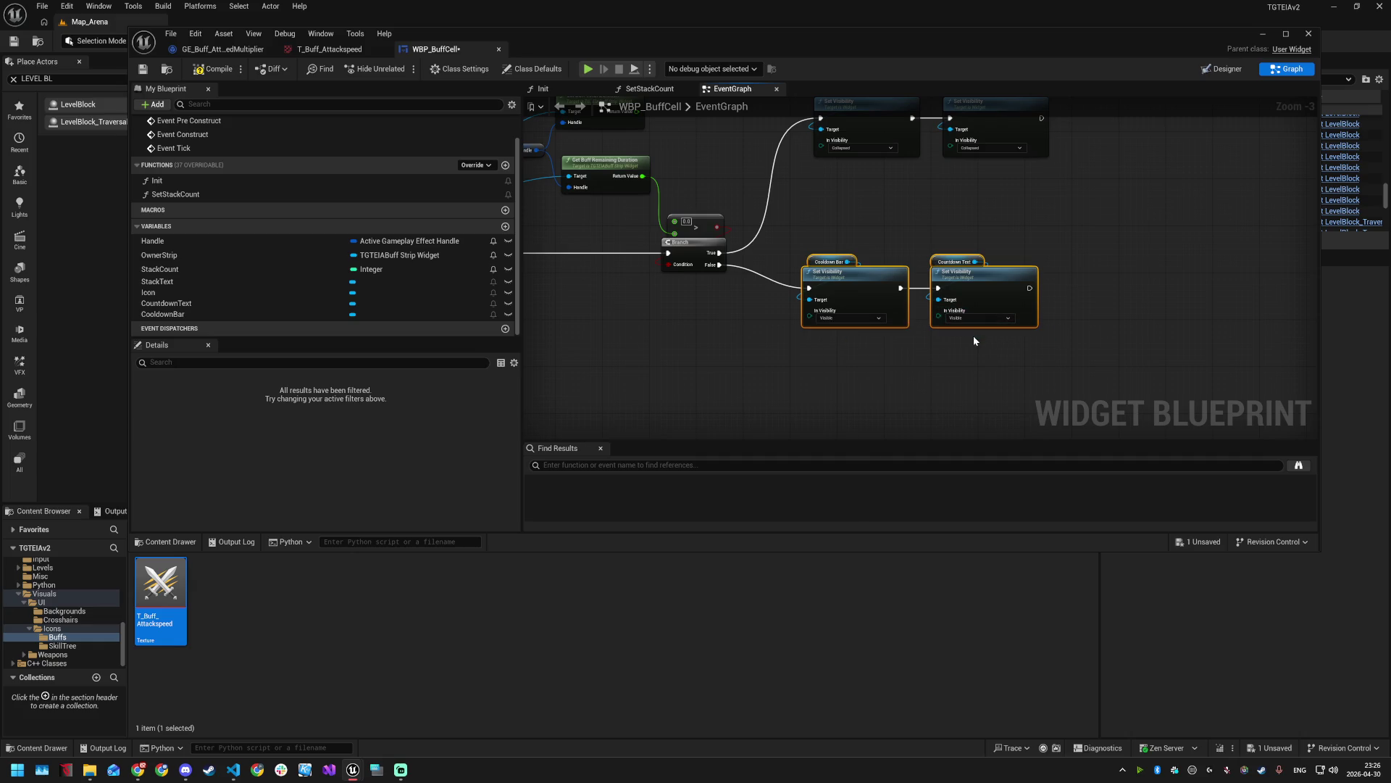
- Move the Countdown Text visibility node right and add a Set Percent node from Cooldown Bar
click(985, 297)
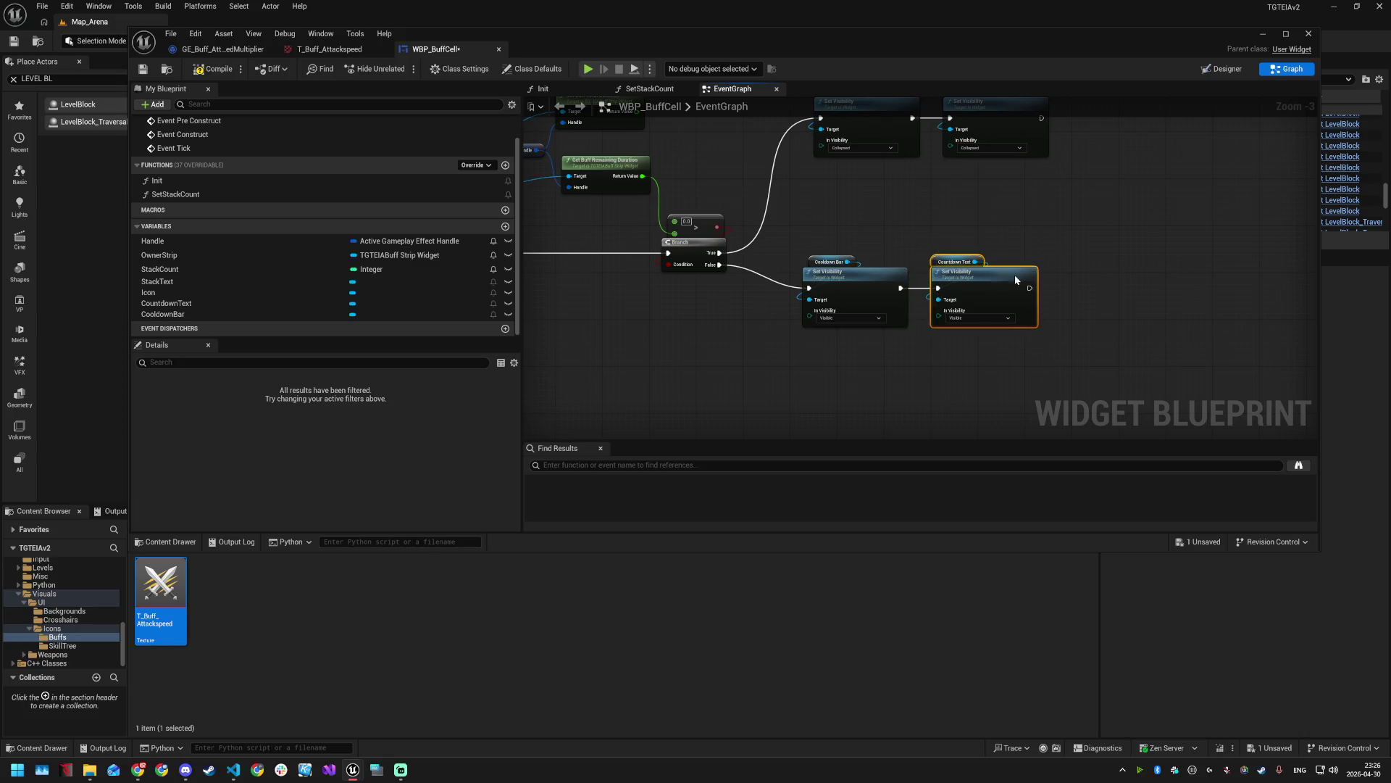
drag(989, 276, 1189, 276)
drag(849, 262, 937, 262)
text(set)
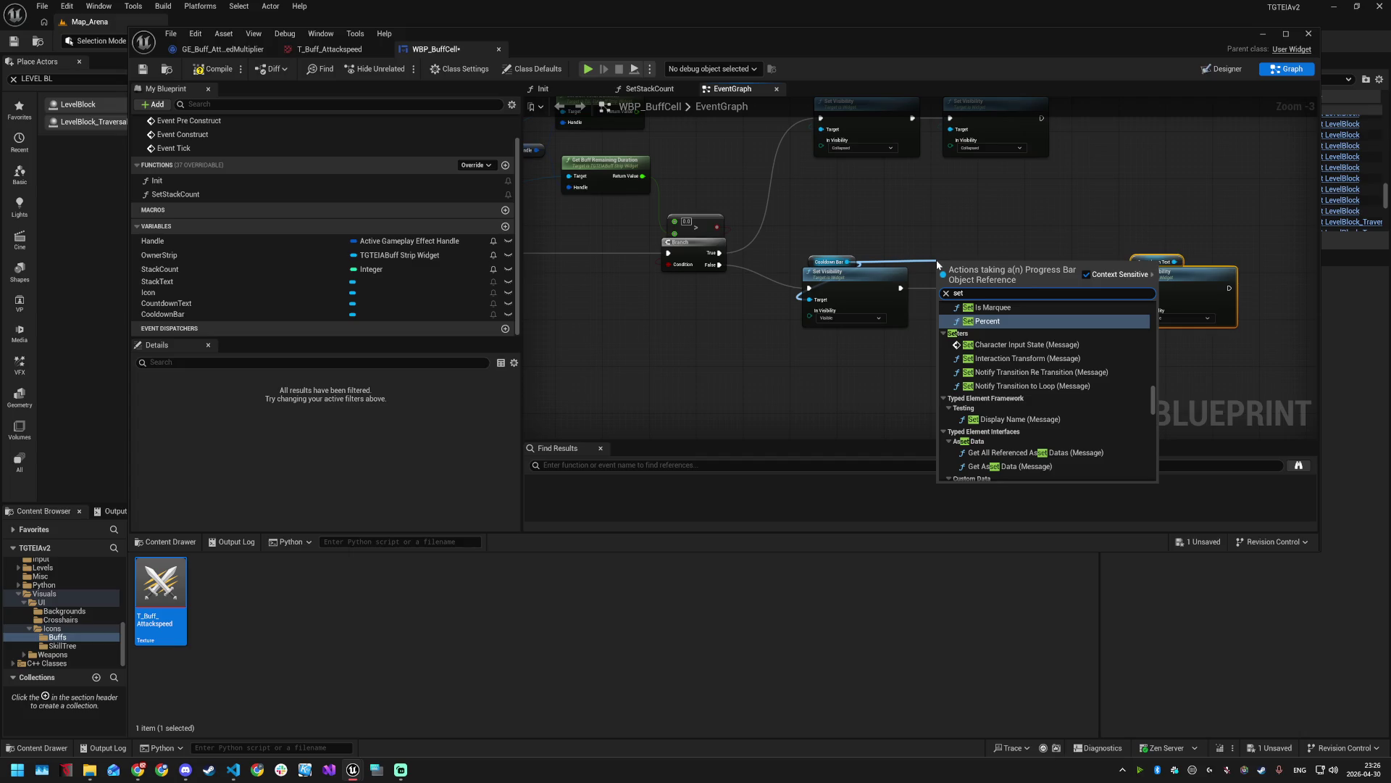
key(Return)
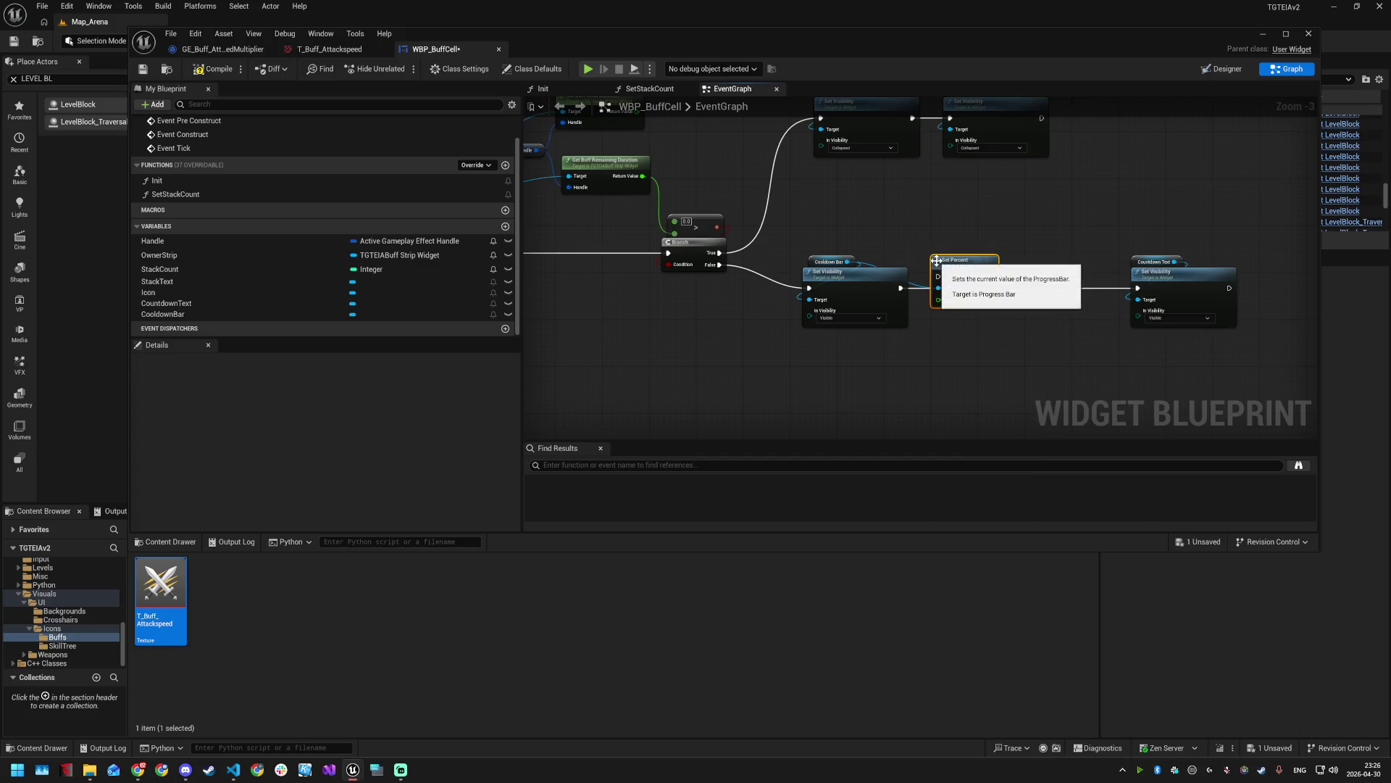
mouse_move(980, 255)
mouse_down()
mouse_move(984, 272)
mouse_move(948, 304)
mouse_up()
- Wire a second Cooldown Bar getter into Set Percent's Target in place of the old wire
click(842, 259)
key(ctrl+c)
key(ctrl+v)
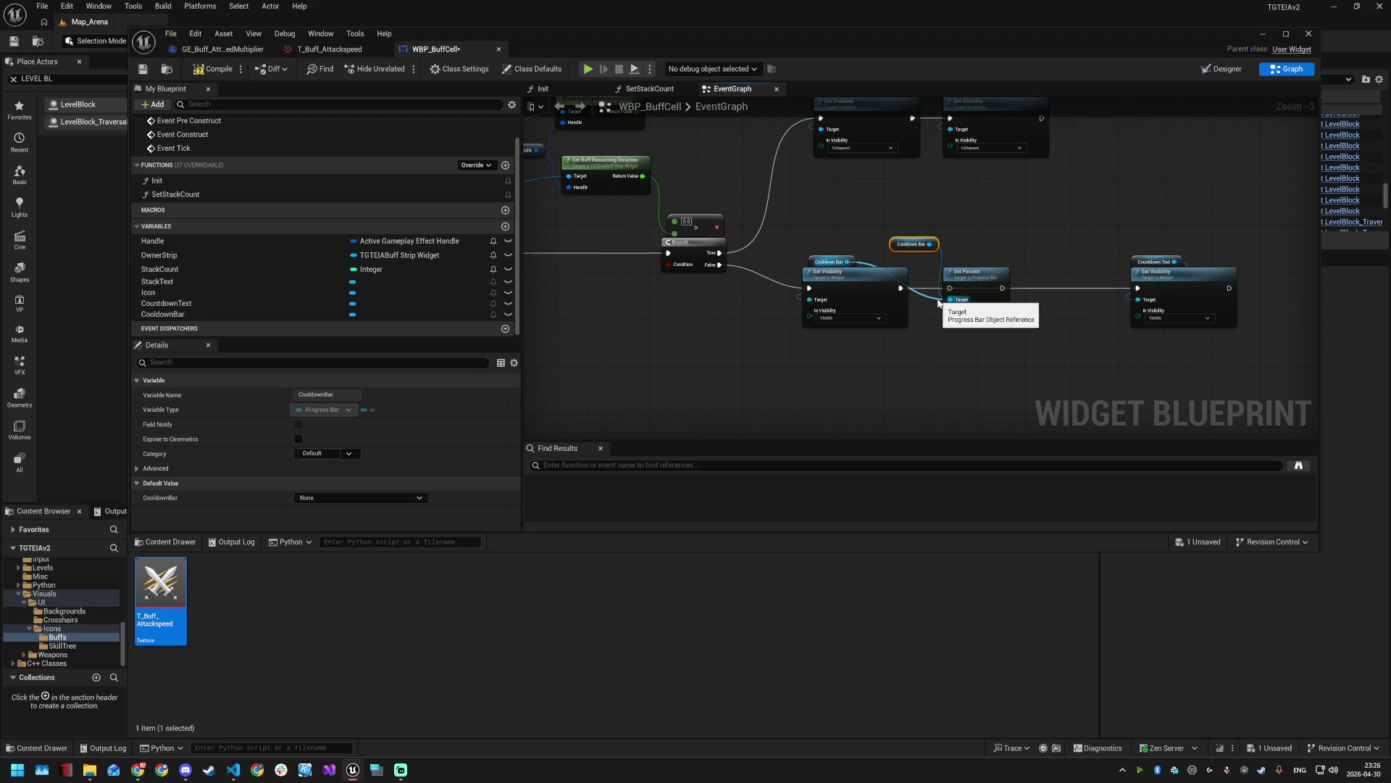
right_click(949, 299)
click(989, 332)
drag(930, 245, 949, 300)
drag(915, 240, 968, 258)
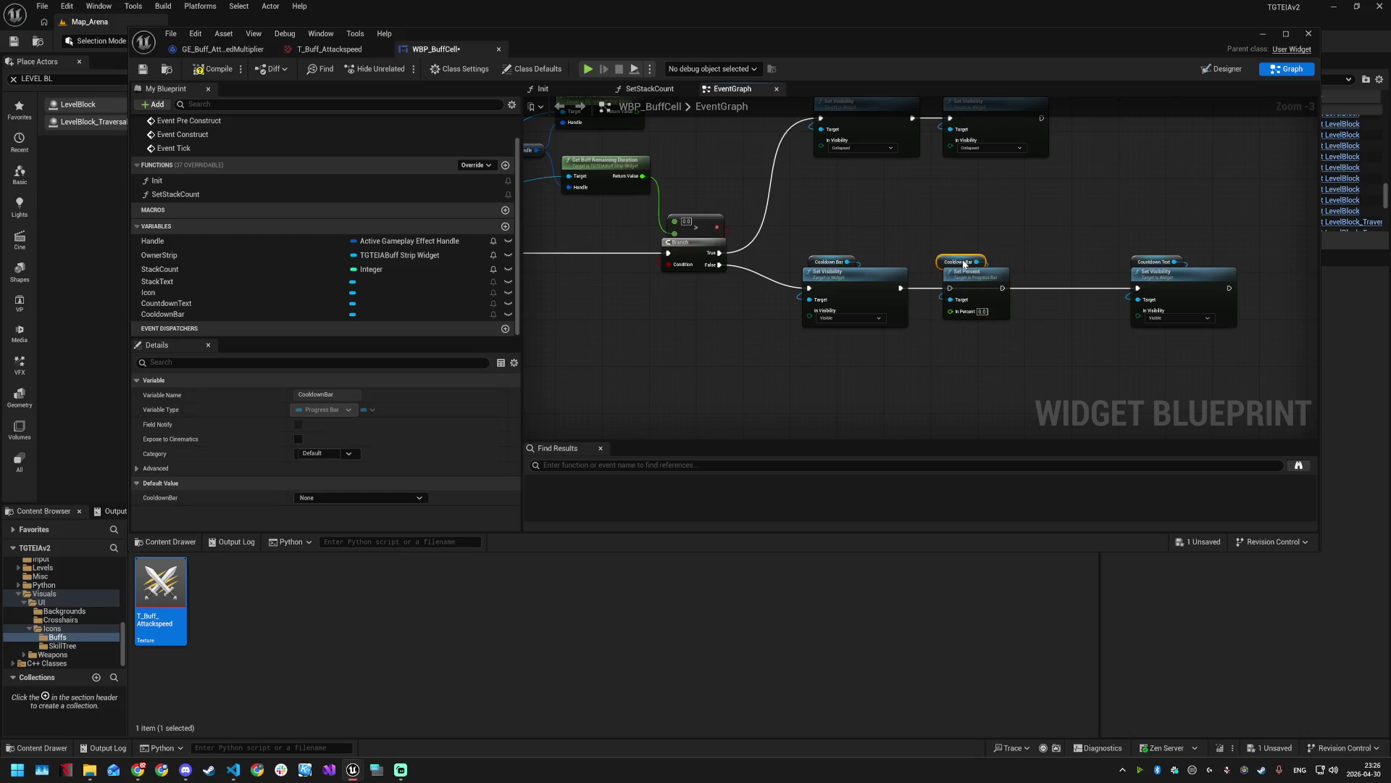
mouse_move(942, 342)
mouse_down()
mouse_move(938, 372)
mouse_move(994, 391)
mouse_up()
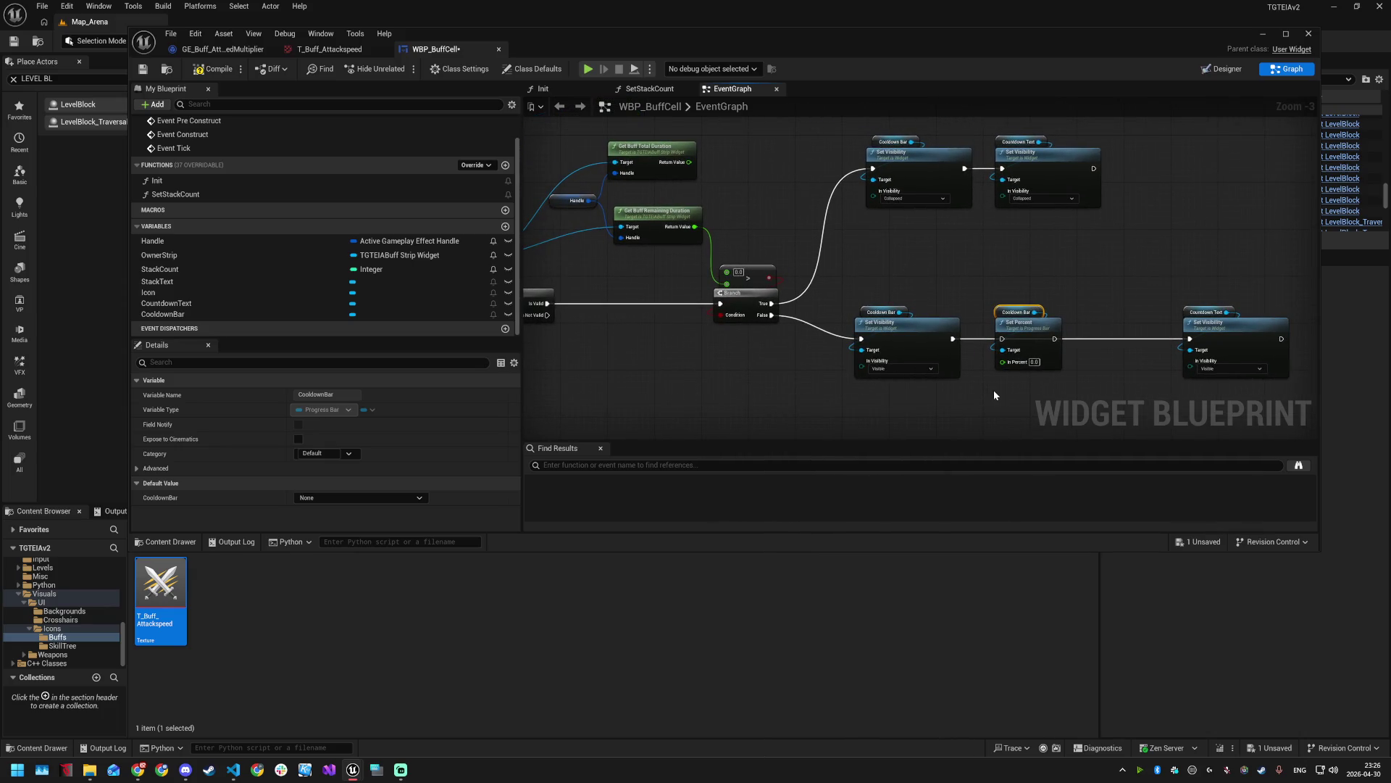
mouse_move(722, 176)
mouse_down()
mouse_move(759, 272)
mouse_move(790, 243)
mouse_up()
- Add a Max (Float) node from Get Buff Total Duration's Return Value
text(max)
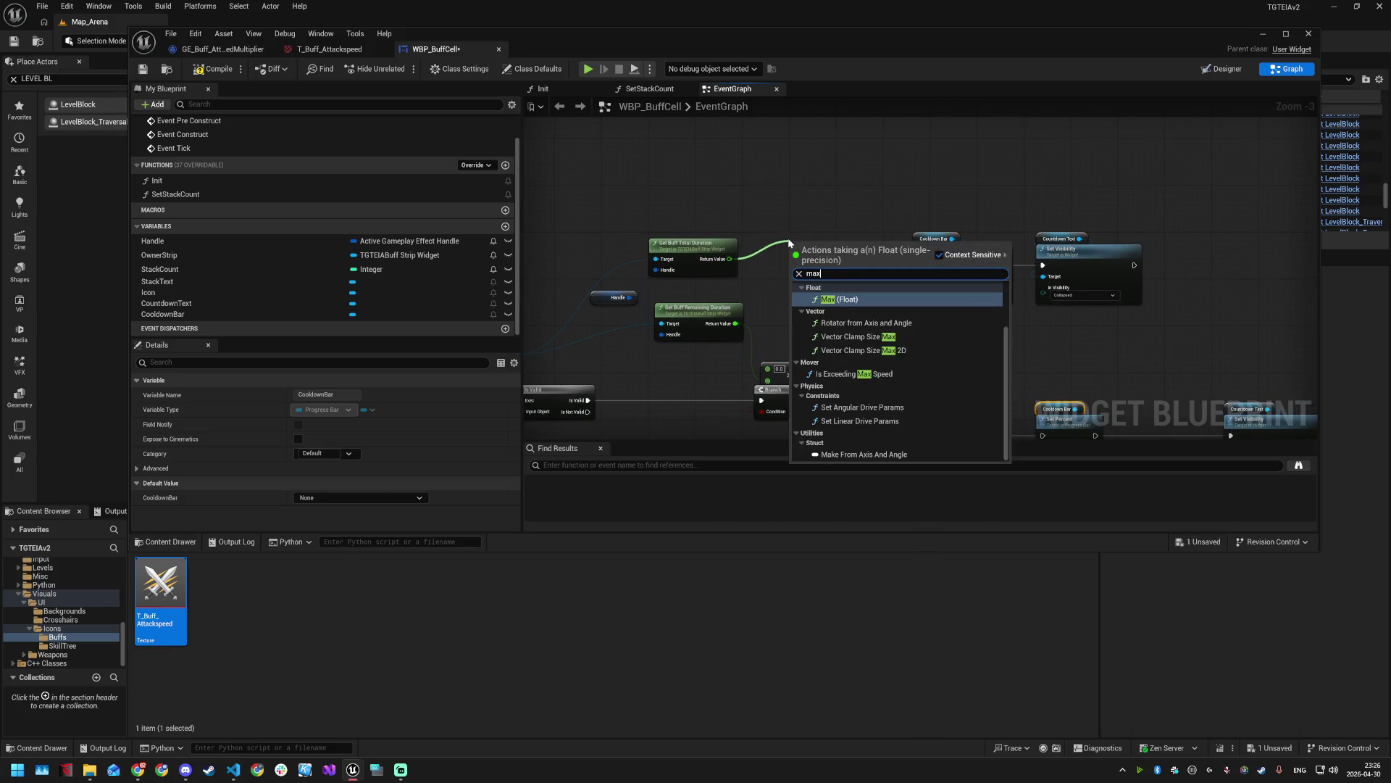
key(Return)
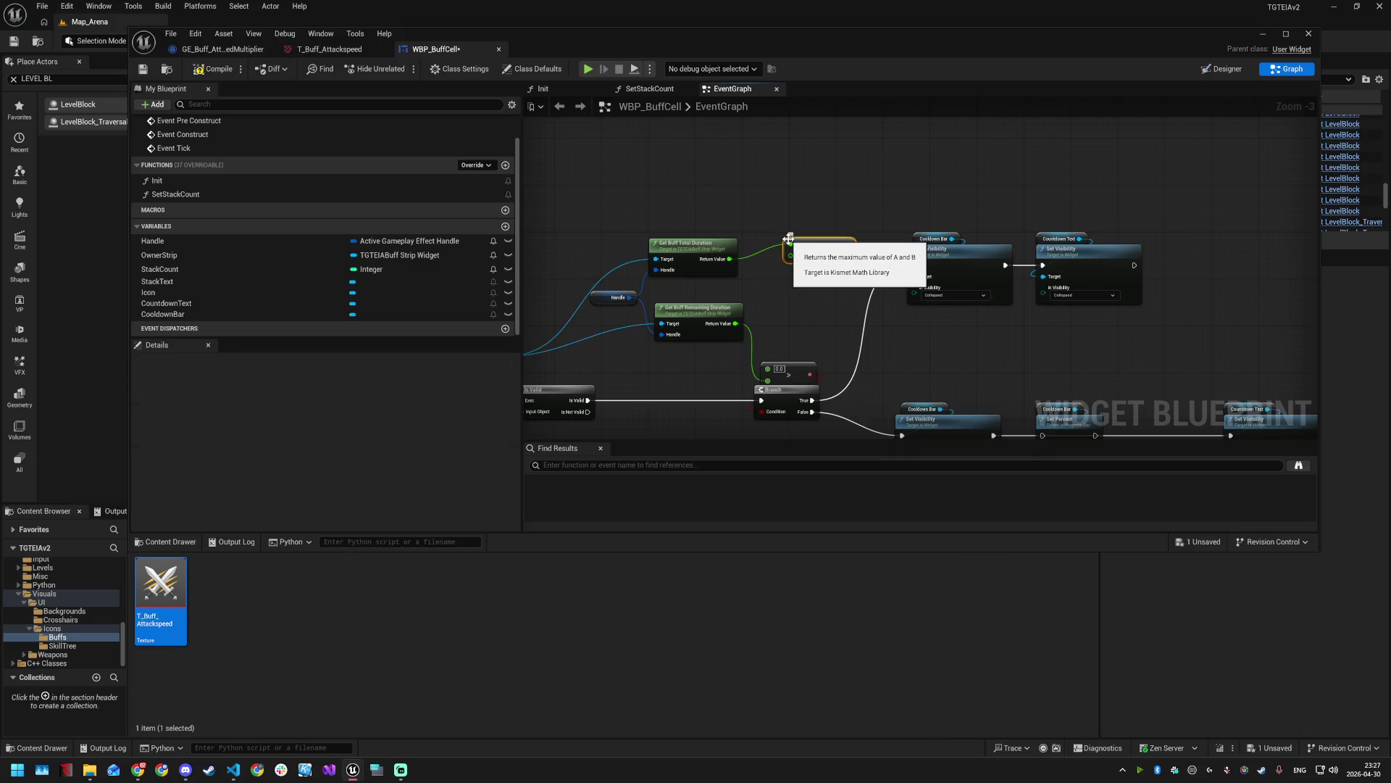
click(848, 257)
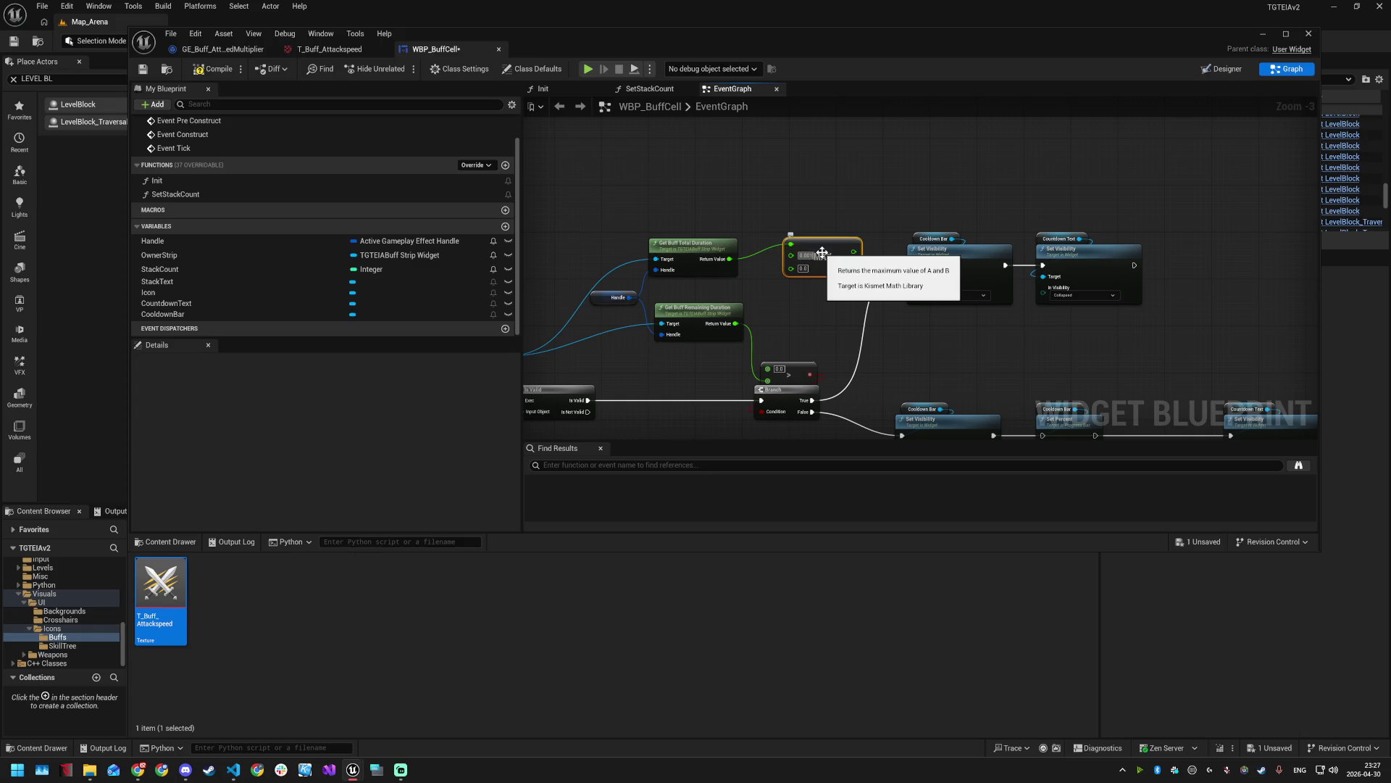
click(834, 199)
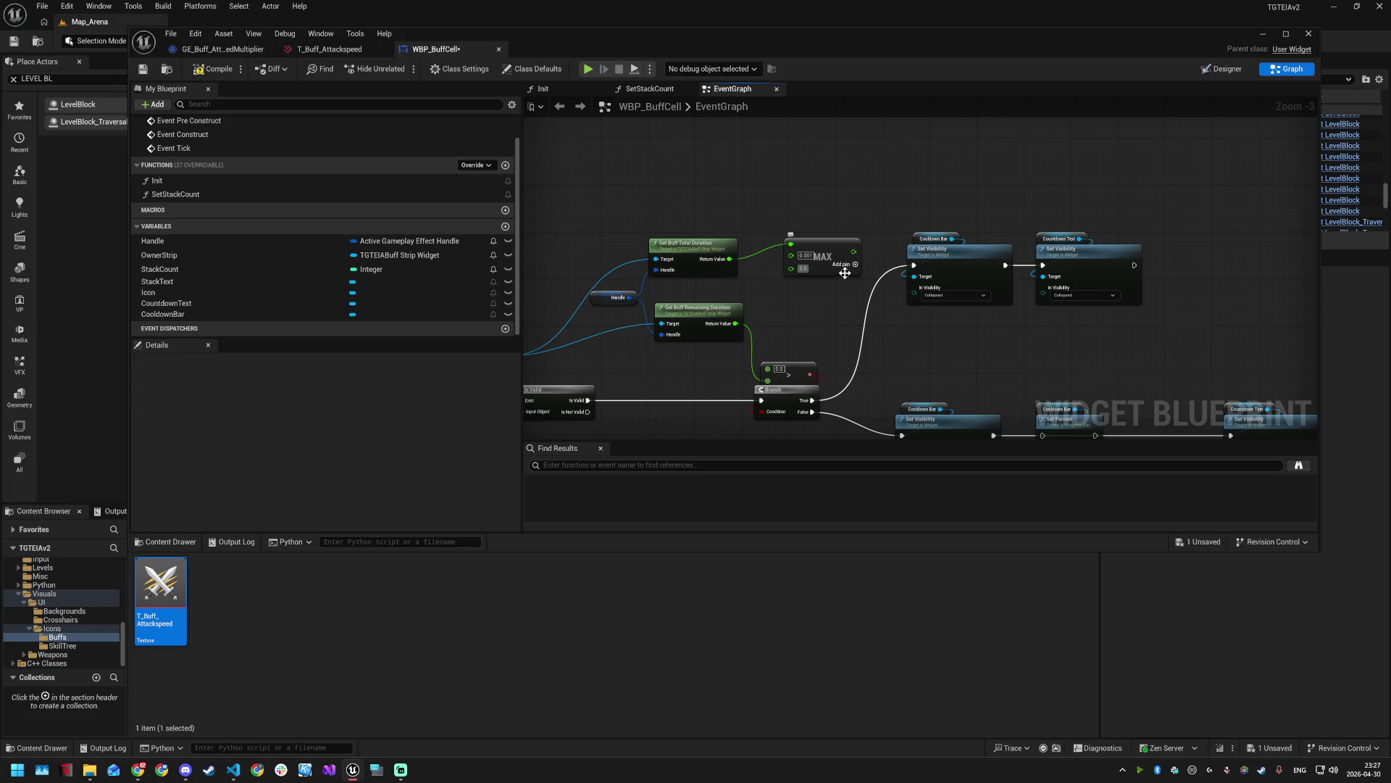
click(838, 244)
click(839, 218)
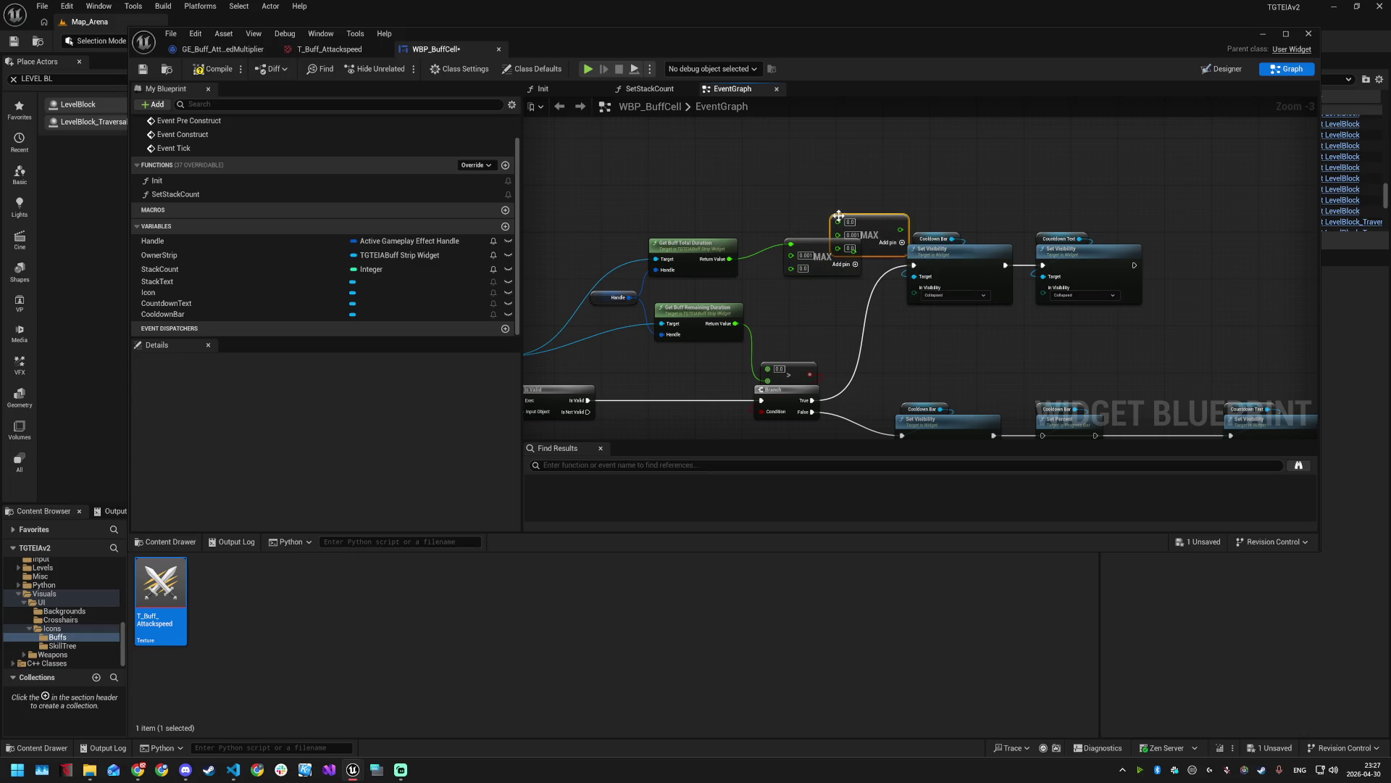
- Set the MAX node's other input to 0.001, remove the extra MAX, and place it beside total duration
drag(736, 254, 788, 202)
text(max)
key(Return)
click(802, 220)
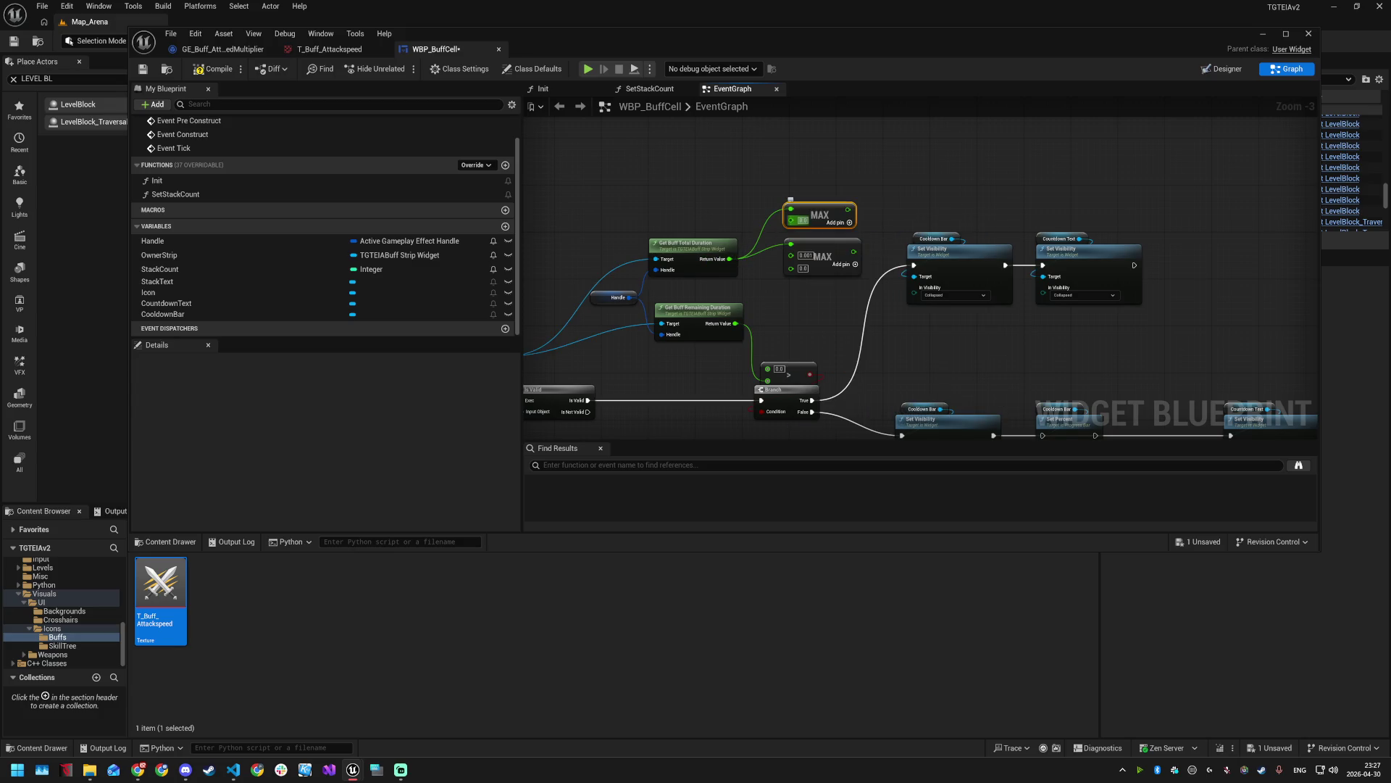
text(0.001)
click(820, 181)
key(ctrl+z)
drag(824, 211, 811, 252)
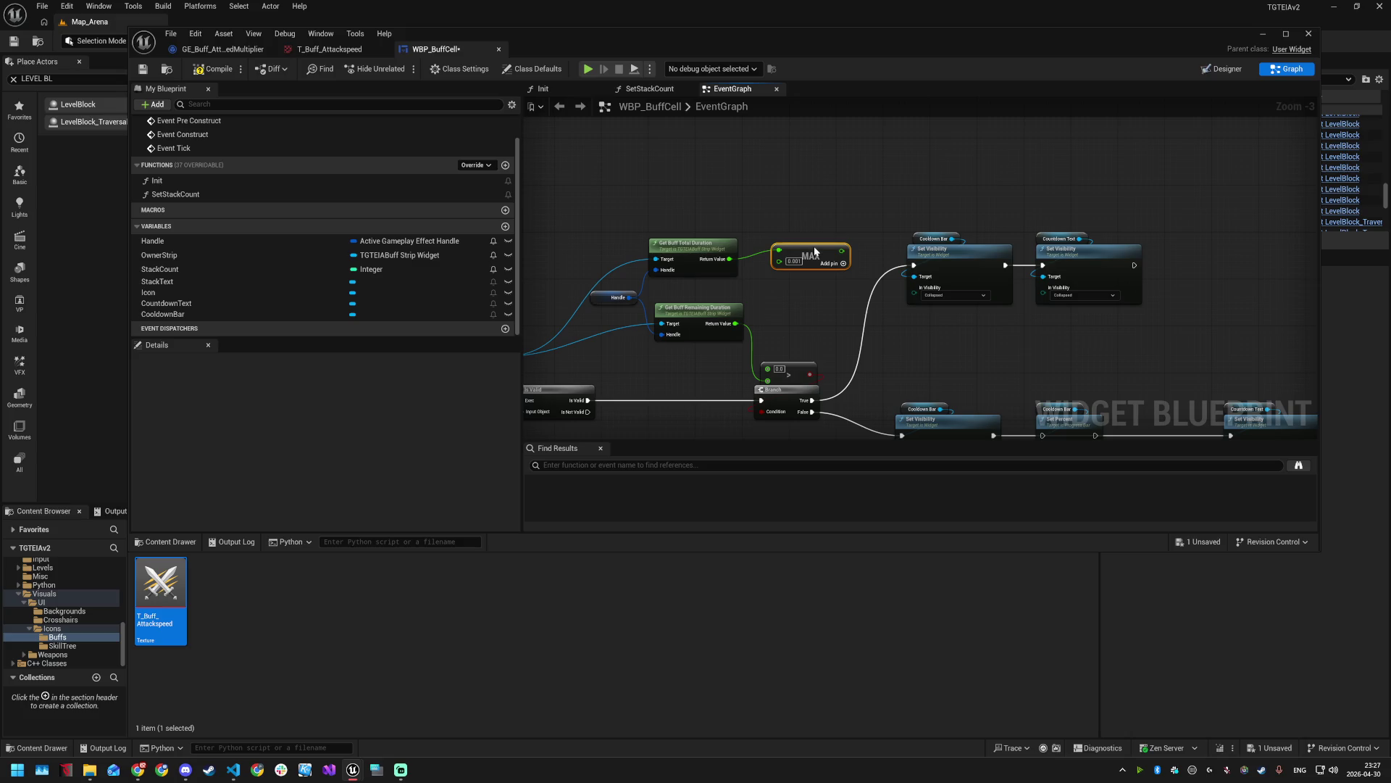
drag(814, 251, 815, 256)
drag(842, 256, 850, 321)
text(div)
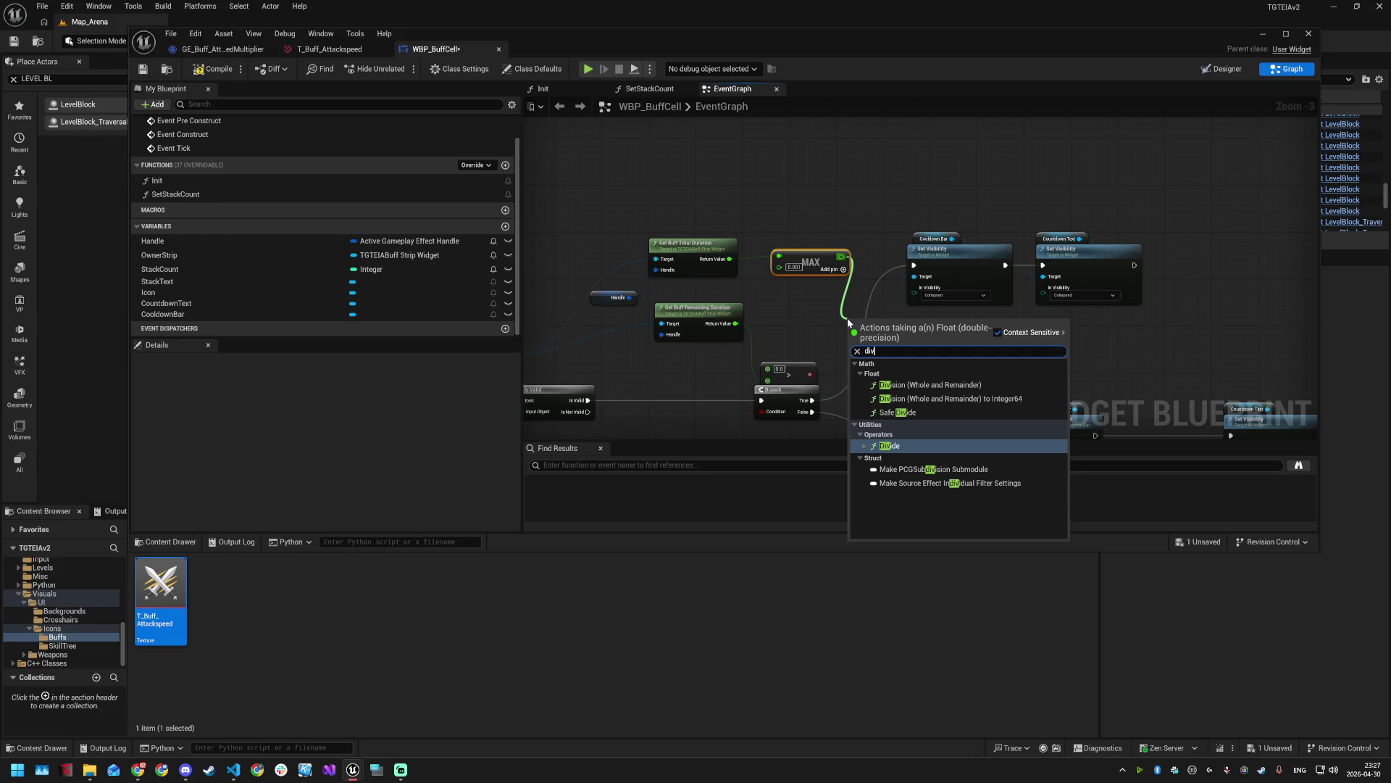
- Add a Divide node under MAX and route its result through a reroute into Set Percent's In Percent
key(Return)
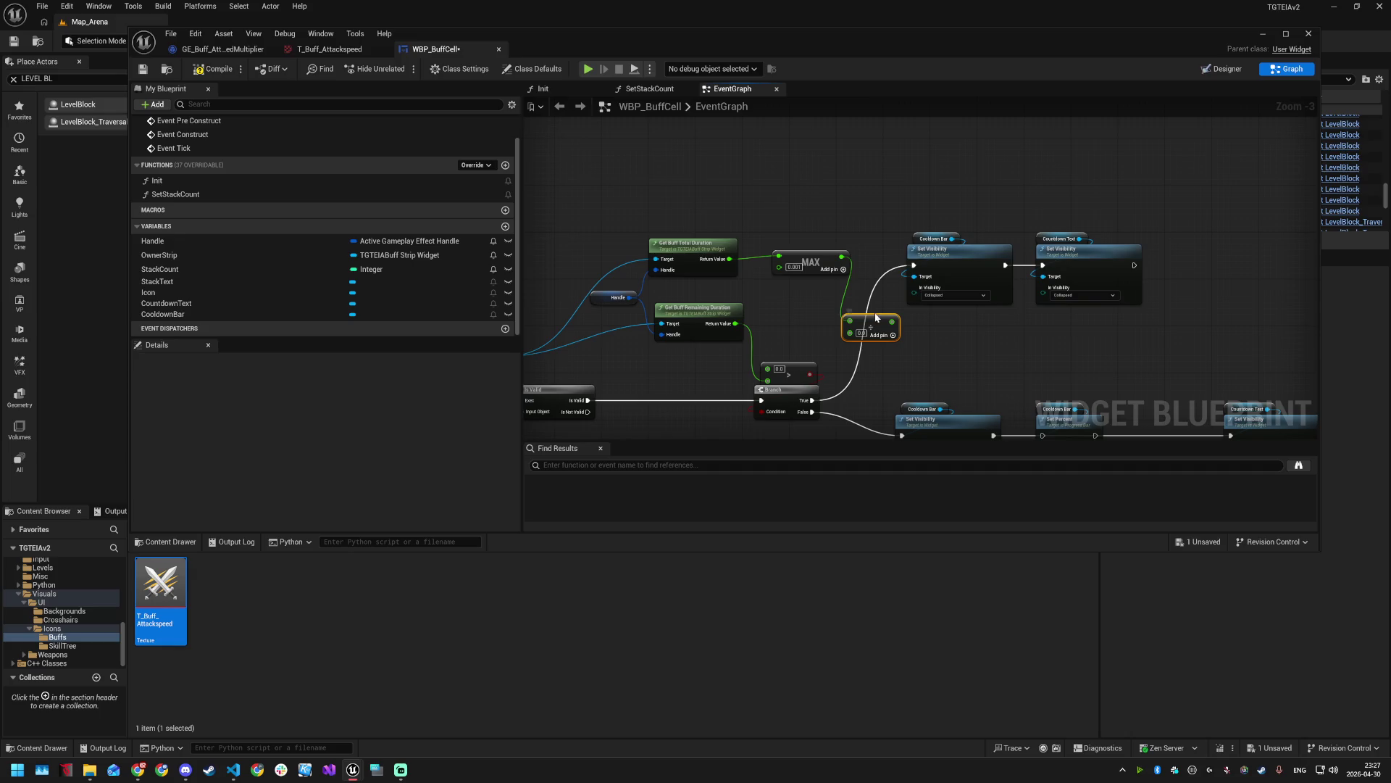
mouse_move(815, 262)
mouse_down()
mouse_move(808, 239)
mouse_move(809, 261)
mouse_up()
mouse_move(856, 321)
mouse_down()
mouse_move(798, 279)
mouse_move(774, 293)
mouse_move(1031, 391)
mouse_move(1003, 432)
mouse_move(1002, 323)
mouse_up()
scroll(942, 355, down, 1)
scroll(1000, 319, up, 2)
double_click(897, 240)
mouse_move(897, 239)
mouse_down()
mouse_move(1019, 258)
mouse_move(1028, 346)
mouse_move(1005, 302)
mouse_up()
scroll(1027, 346, down, 1)
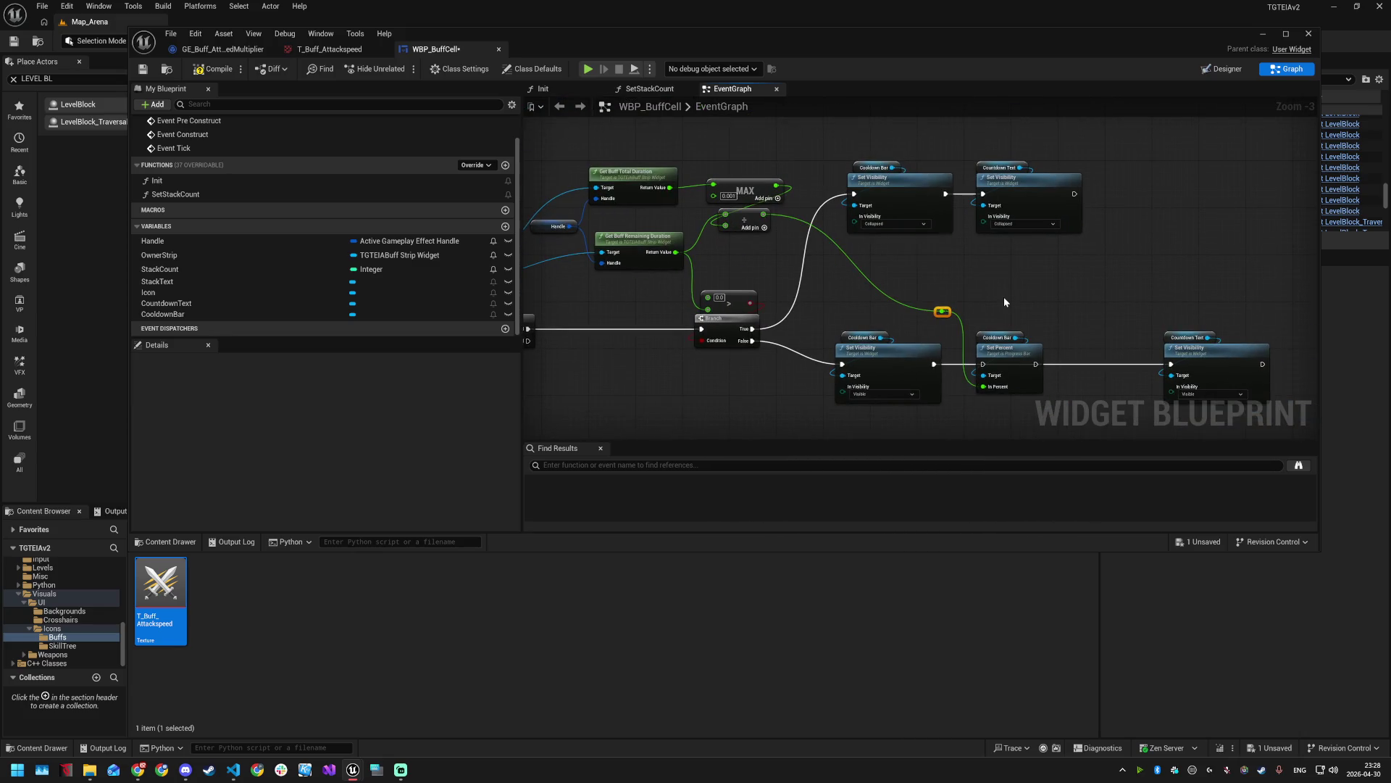
scroll(1005, 302, down, 1)
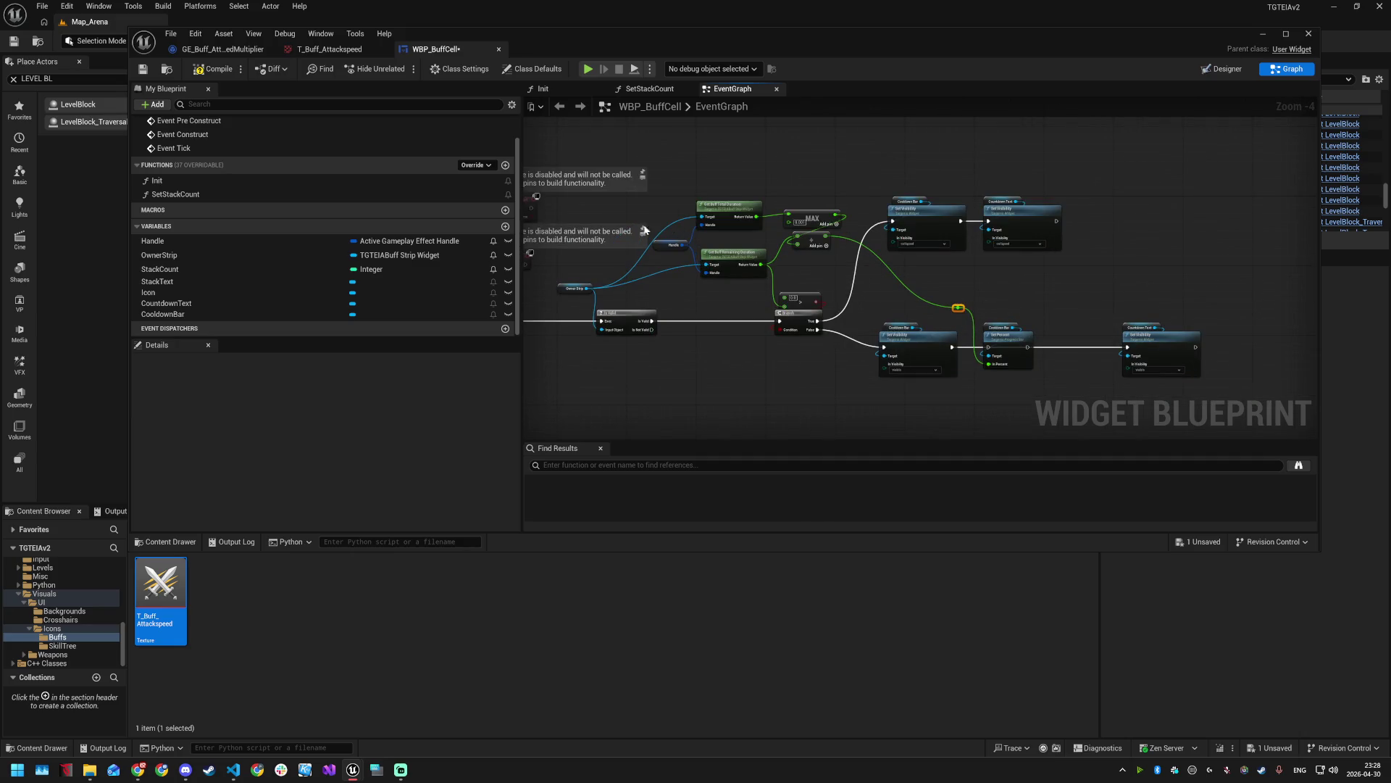
- Regroup the duration, divide and compare nodes and move the reroute point down
mouse_move(558, 145)
mouse_down()
mouse_move(840, 281)
mouse_move(823, 300)
mouse_up()
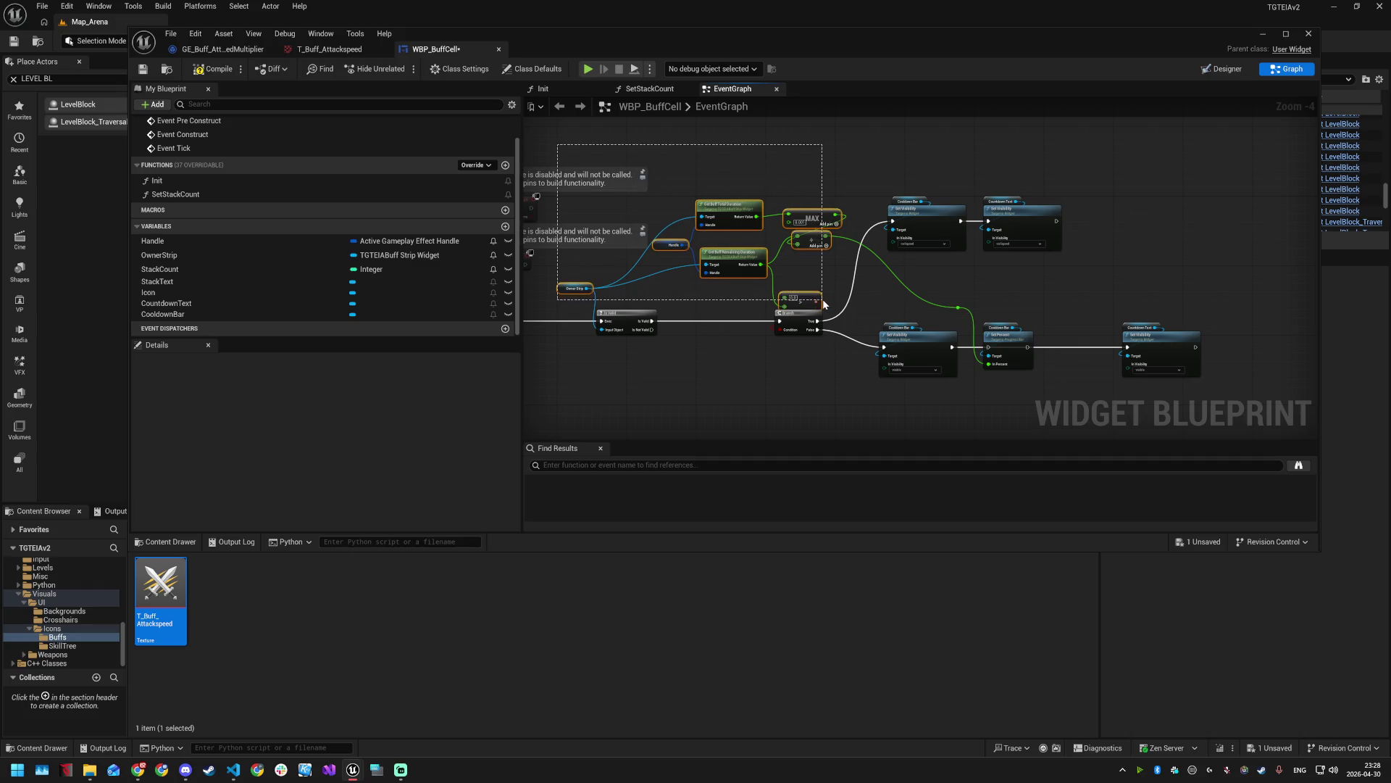
mouse_move(750, 263)
mouse_down()
mouse_move(730, 414)
mouse_move(698, 419)
mouse_up()
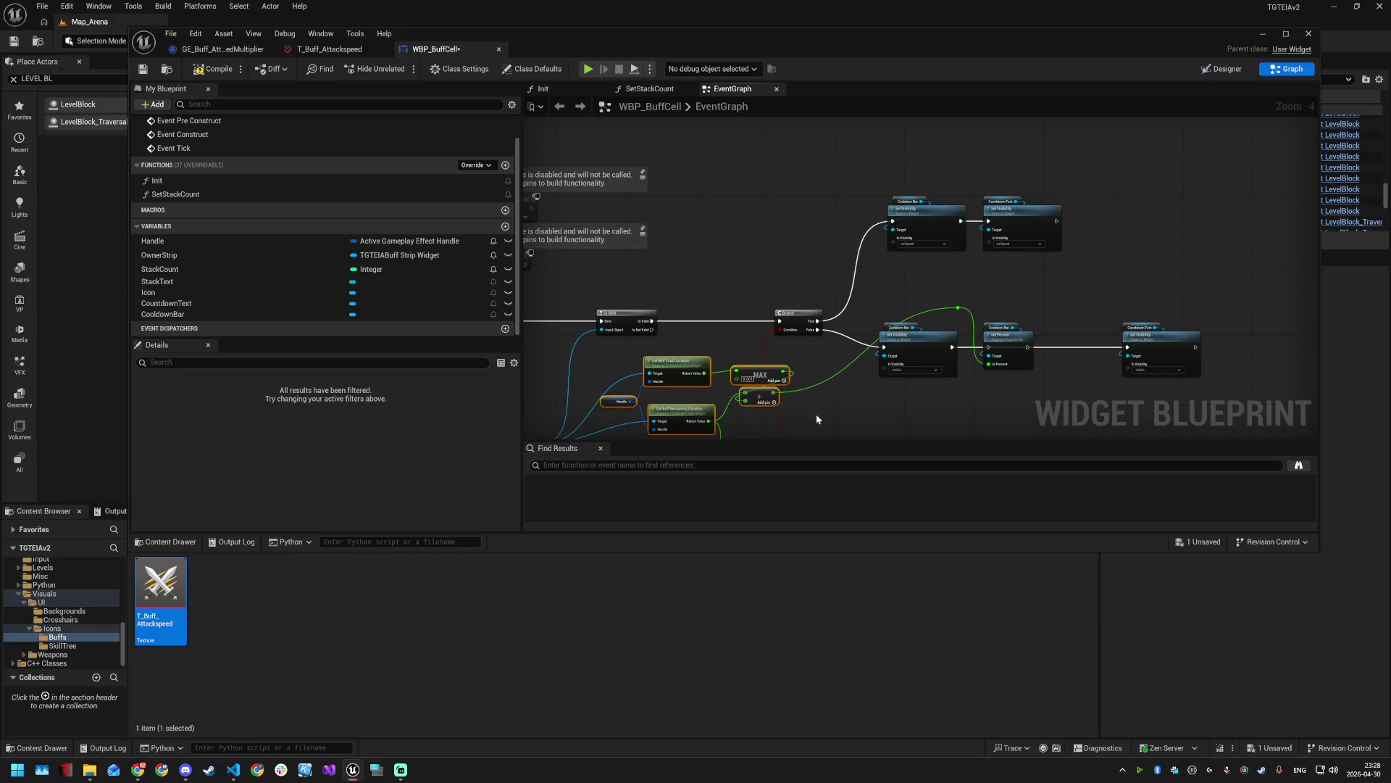
drag(980, 171, 978, 267)
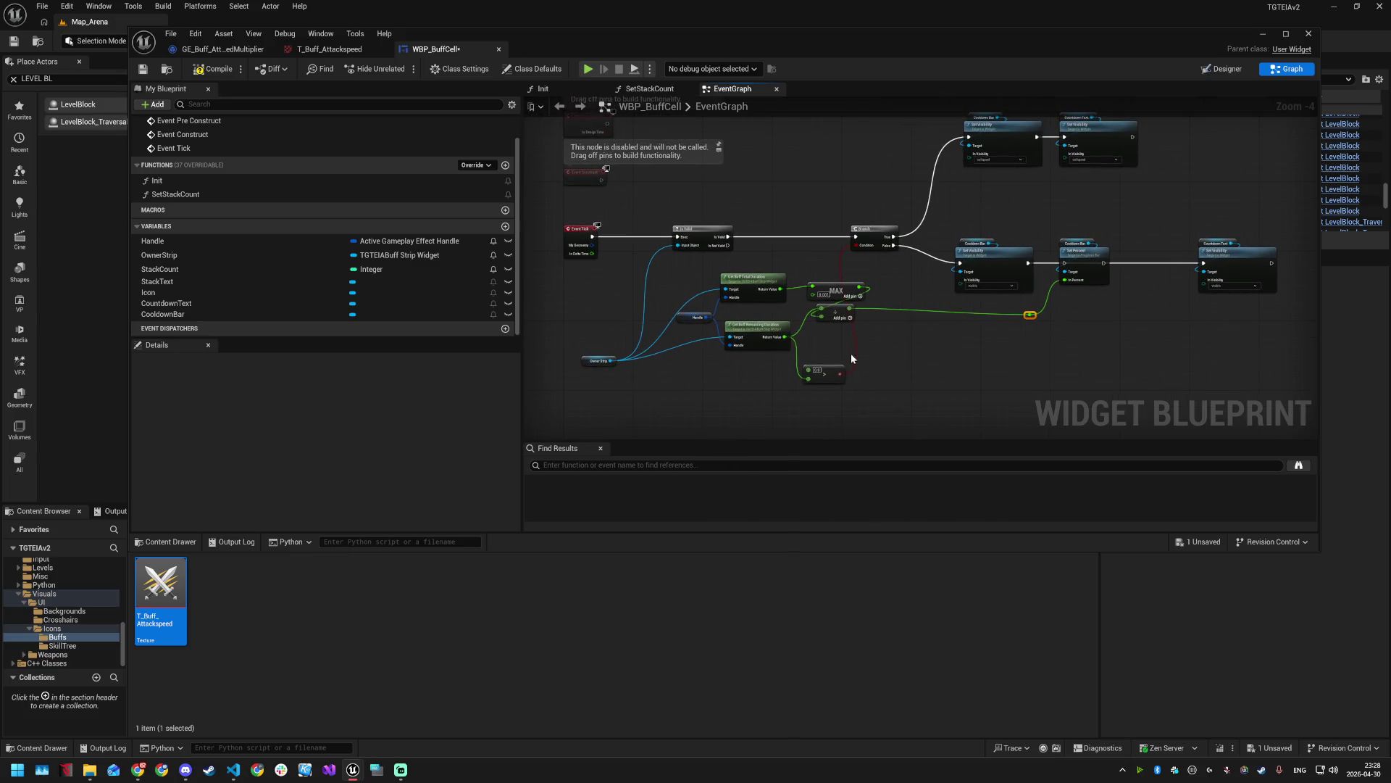
drag(835, 372, 849, 363)
drag(729, 317, 877, 387)
mouse_move(770, 327)
mouse_down()
mouse_move(763, 267)
mouse_move(779, 393)
mouse_move(785, 315)
mouse_move(862, 265)
mouse_up()
scroll(826, 365, down, 2)
mouse_move(761, 284)
mouse_down()
mouse_move(761, 375)
mouse_move(803, 399)
mouse_up()
scroll(802, 400, up, 2)
- Stack Remaining and Total Duration getters with Handle and Owner Strip, placing compare, divide and MAX beside the Branch
drag(874, 370, 865, 278)
mouse_move(780, 331)
mouse_down()
mouse_move(774, 270)
mouse_move(749, 227)
mouse_up()
drag(753, 403, 754, 269)
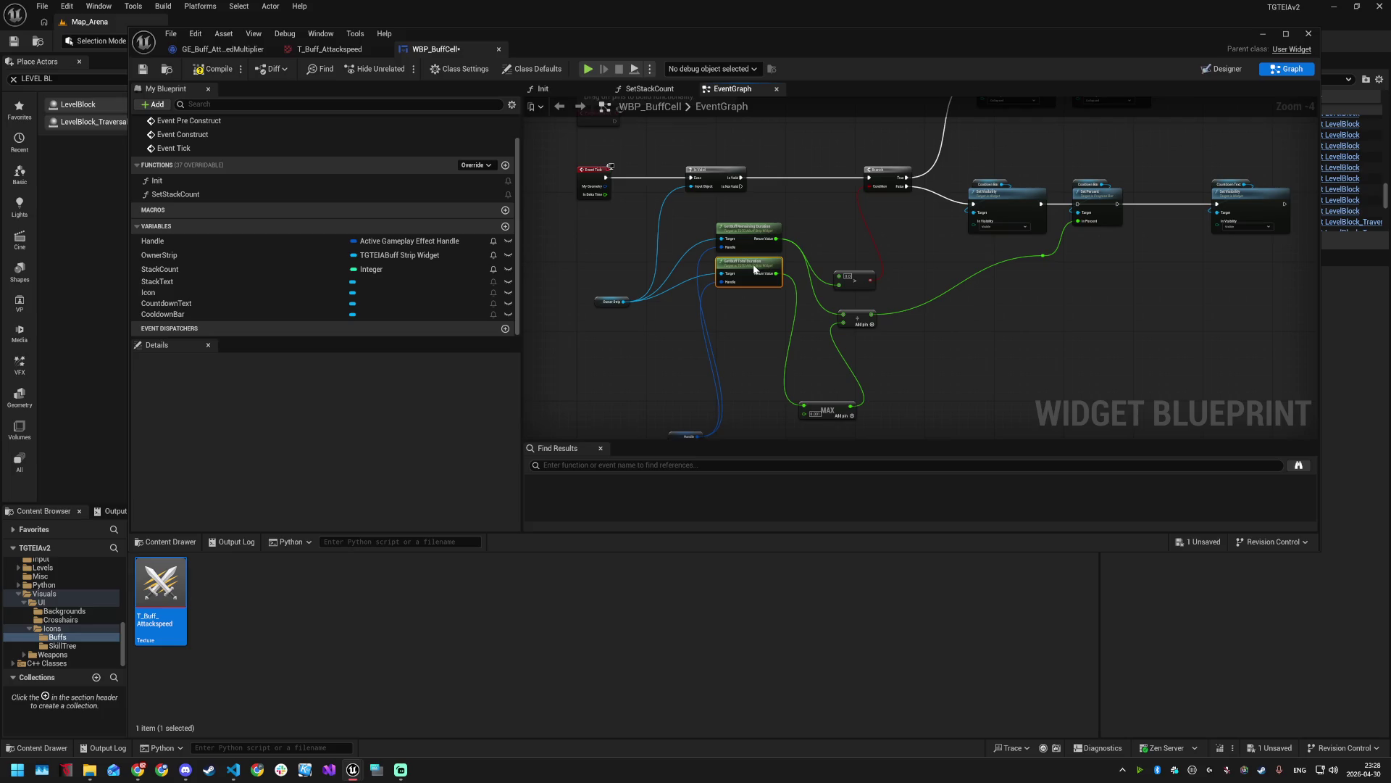
drag(684, 435, 689, 249)
drag(616, 283, 594, 249)
drag(873, 273, 890, 188)
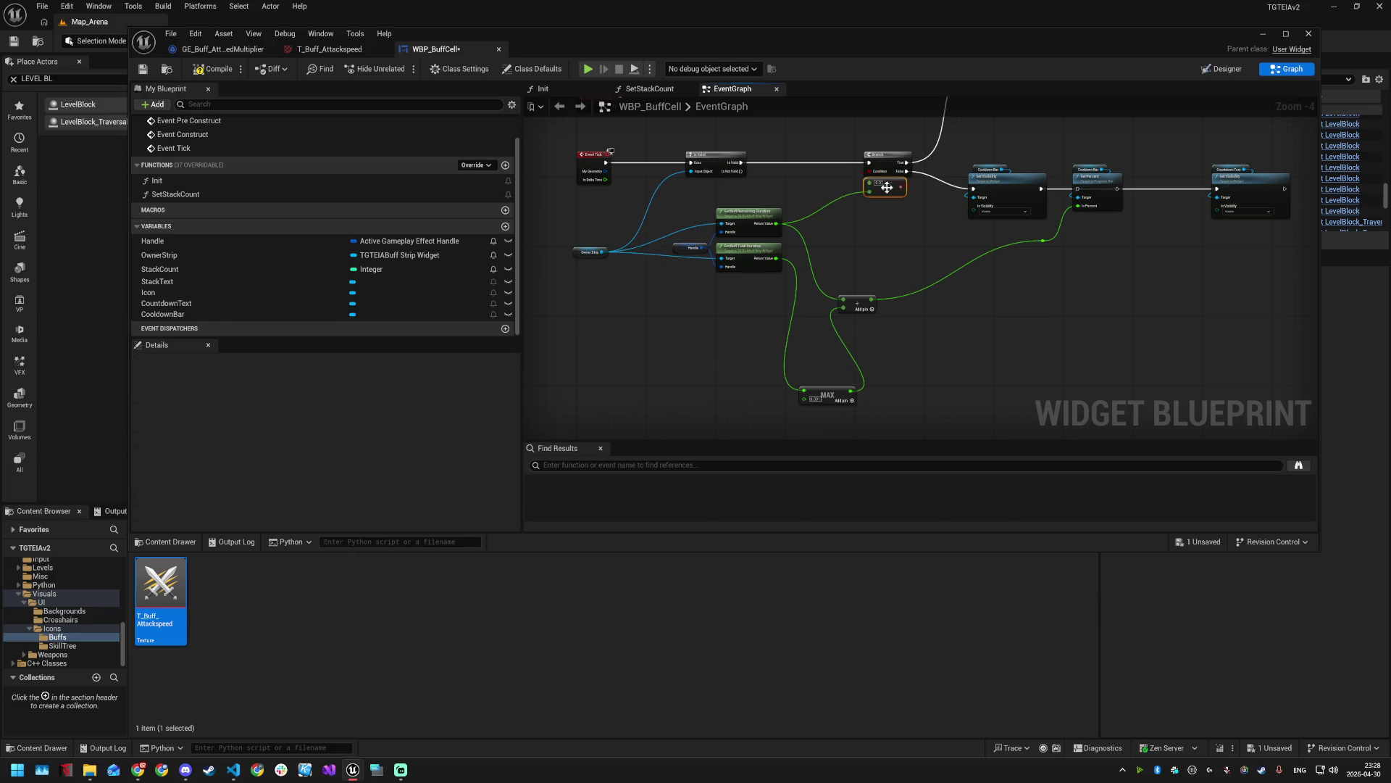
drag(856, 303, 861, 243)
drag(828, 393, 869, 268)
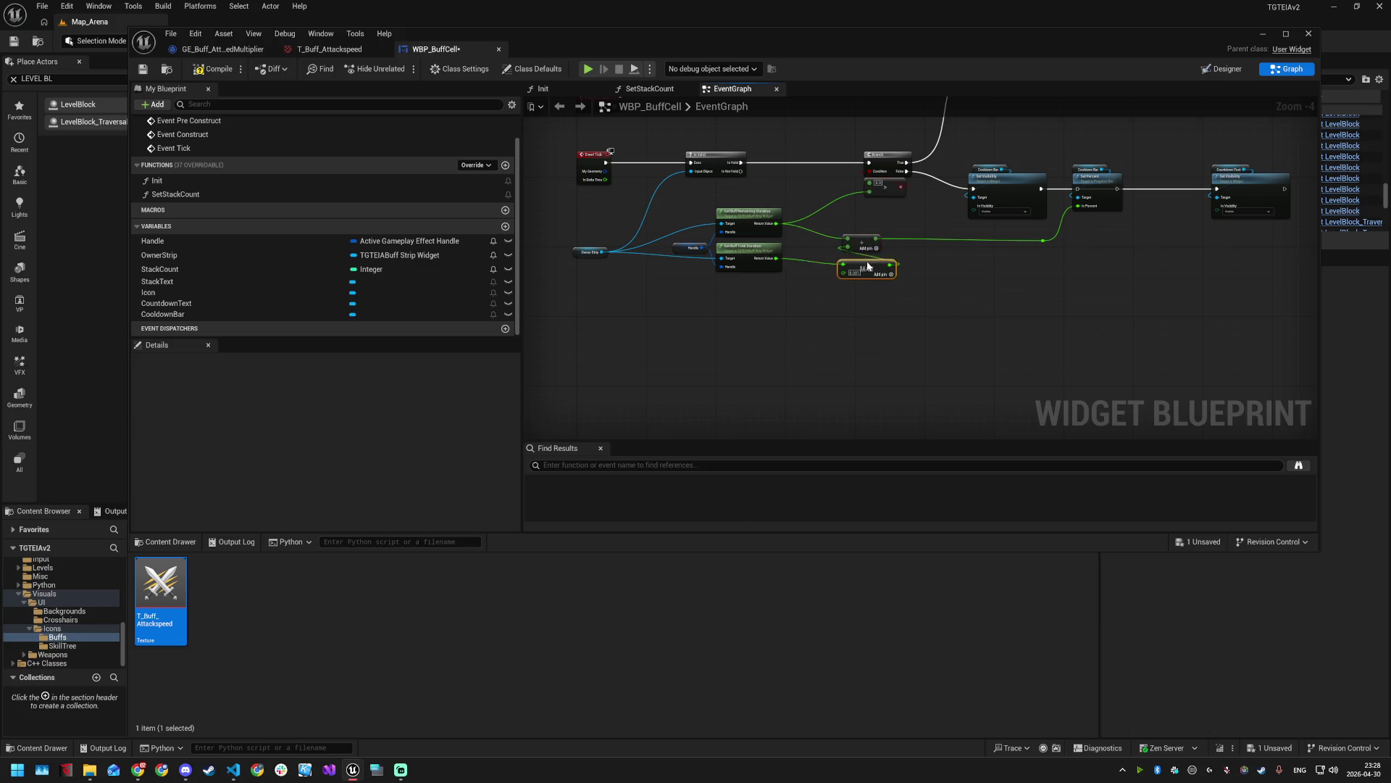
- Save the WBP_BuffCell widget blueprint
drag(956, 282, 869, 402)
key(ctrl+s)
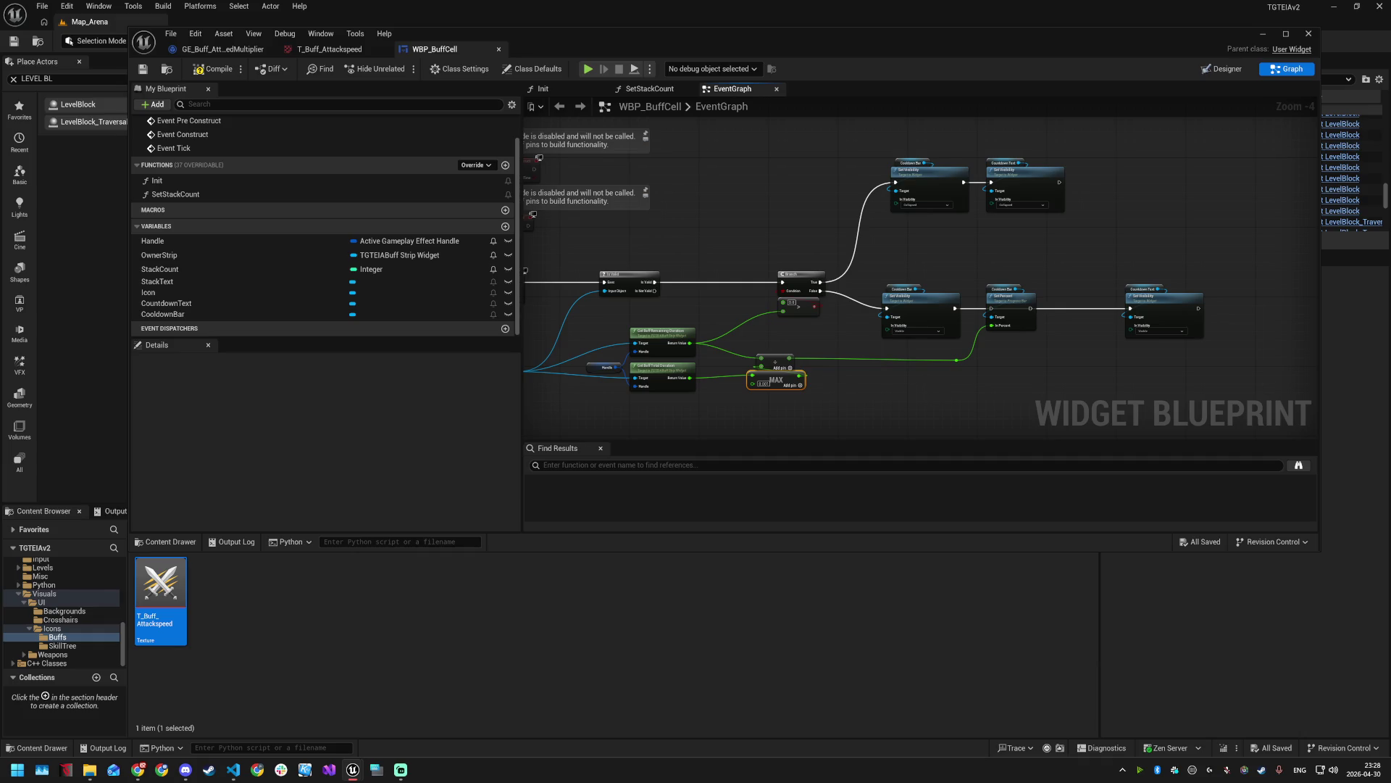
drag(1079, 351, 994, 317)
scroll(915, 298, up, 3)
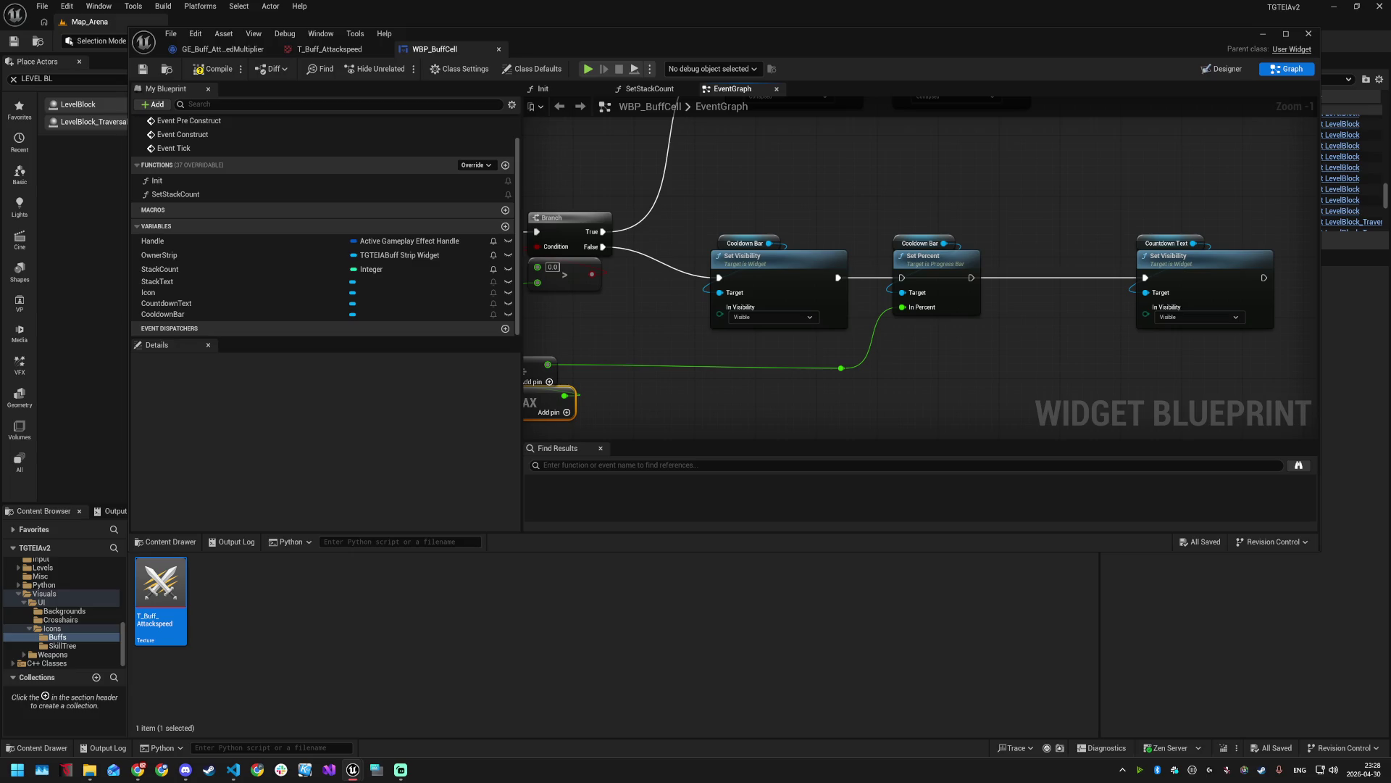
- Add a SetText (Text) node on Countdown Text, wired to run after its Set Visibility node
mouse_move(1019, 226)
mouse_down()
mouse_move(932, 227)
mouse_move(1118, 229)
mouse_move(1163, 243)
mouse_move(1189, 281)
mouse_up()
click(932, 227)
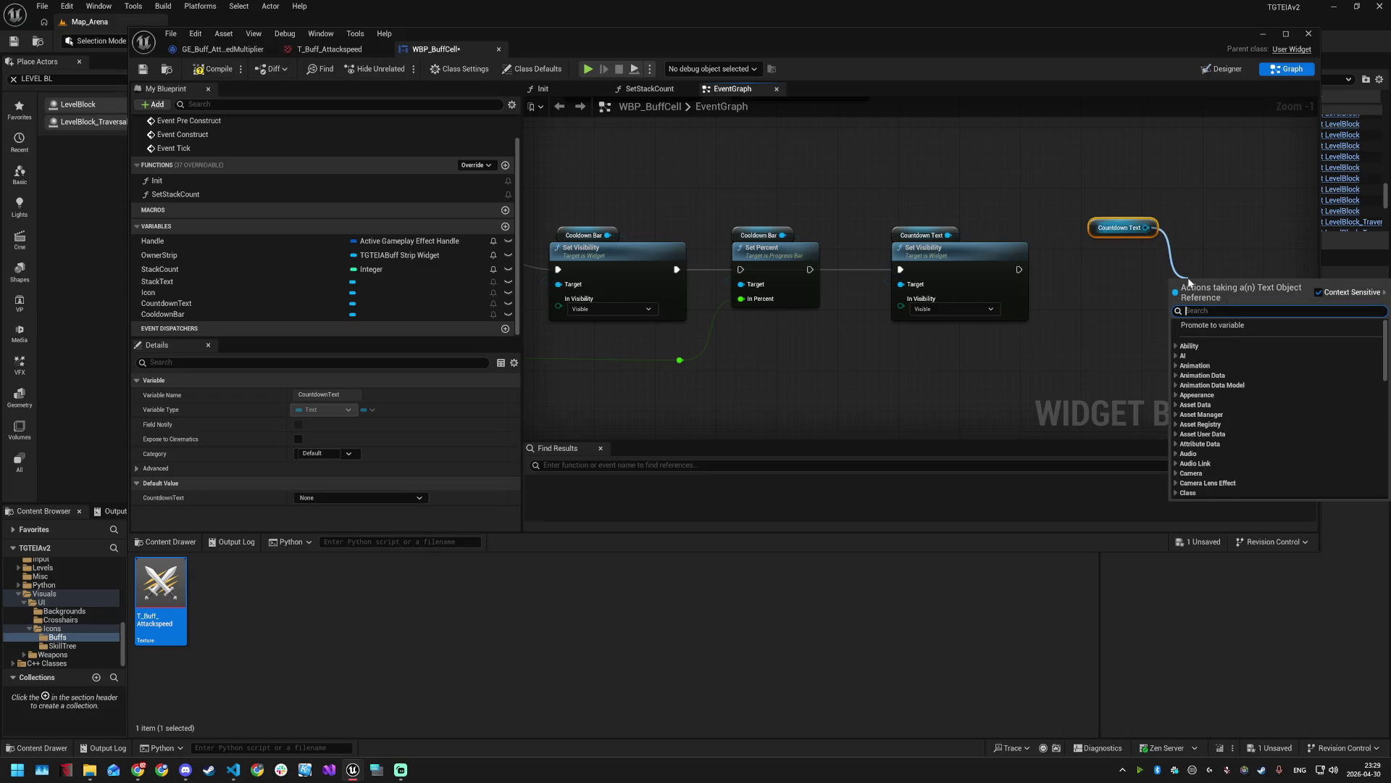
text(set text)
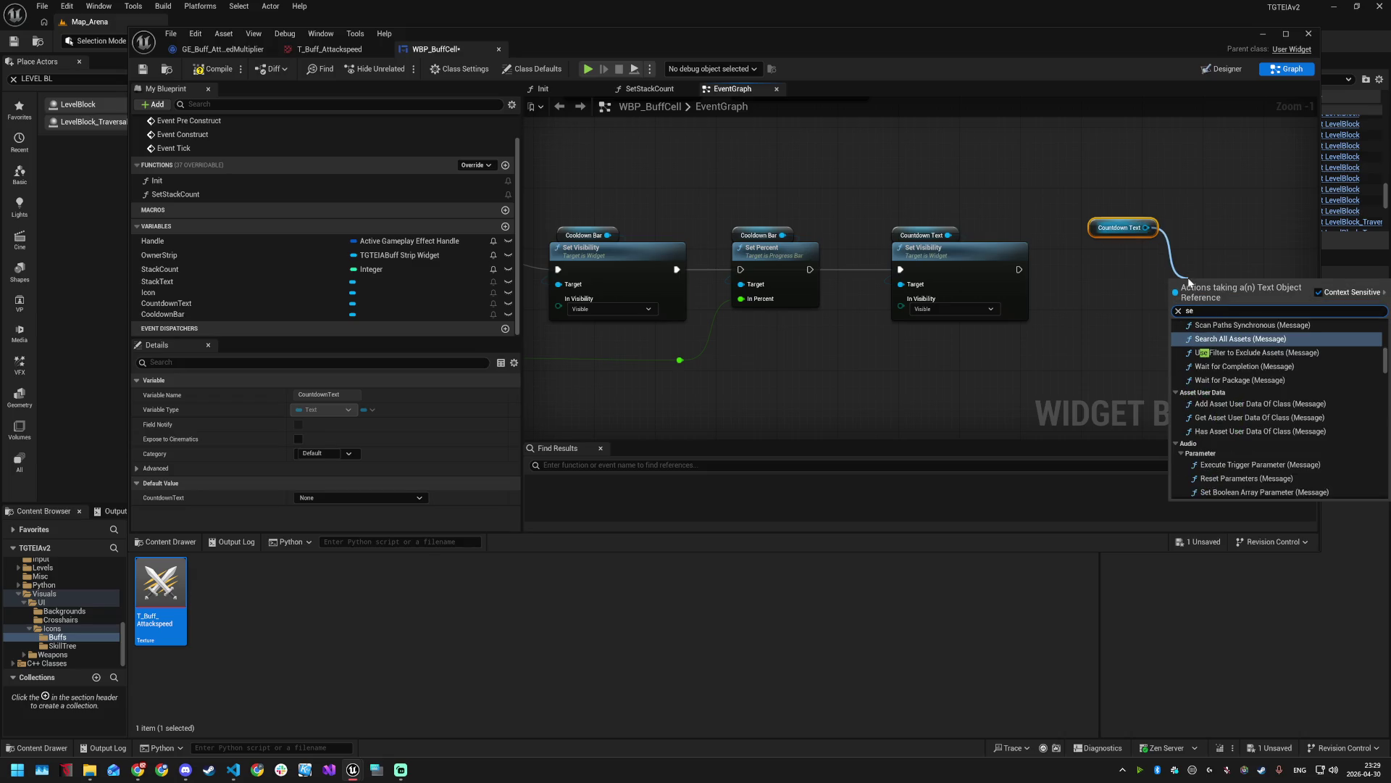
key(Down)
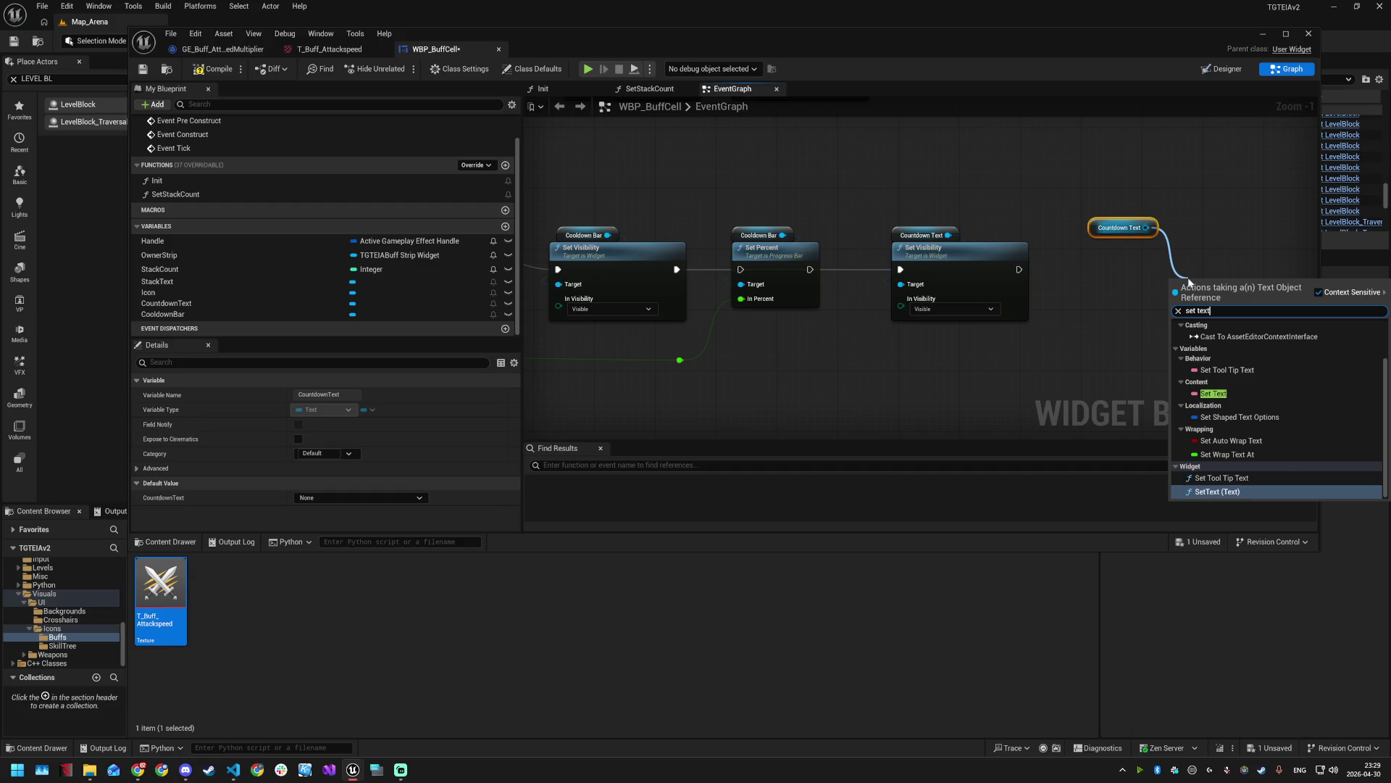
key(Return)
drag(1223, 278, 1216, 247)
drag(1019, 269, 1189, 270)
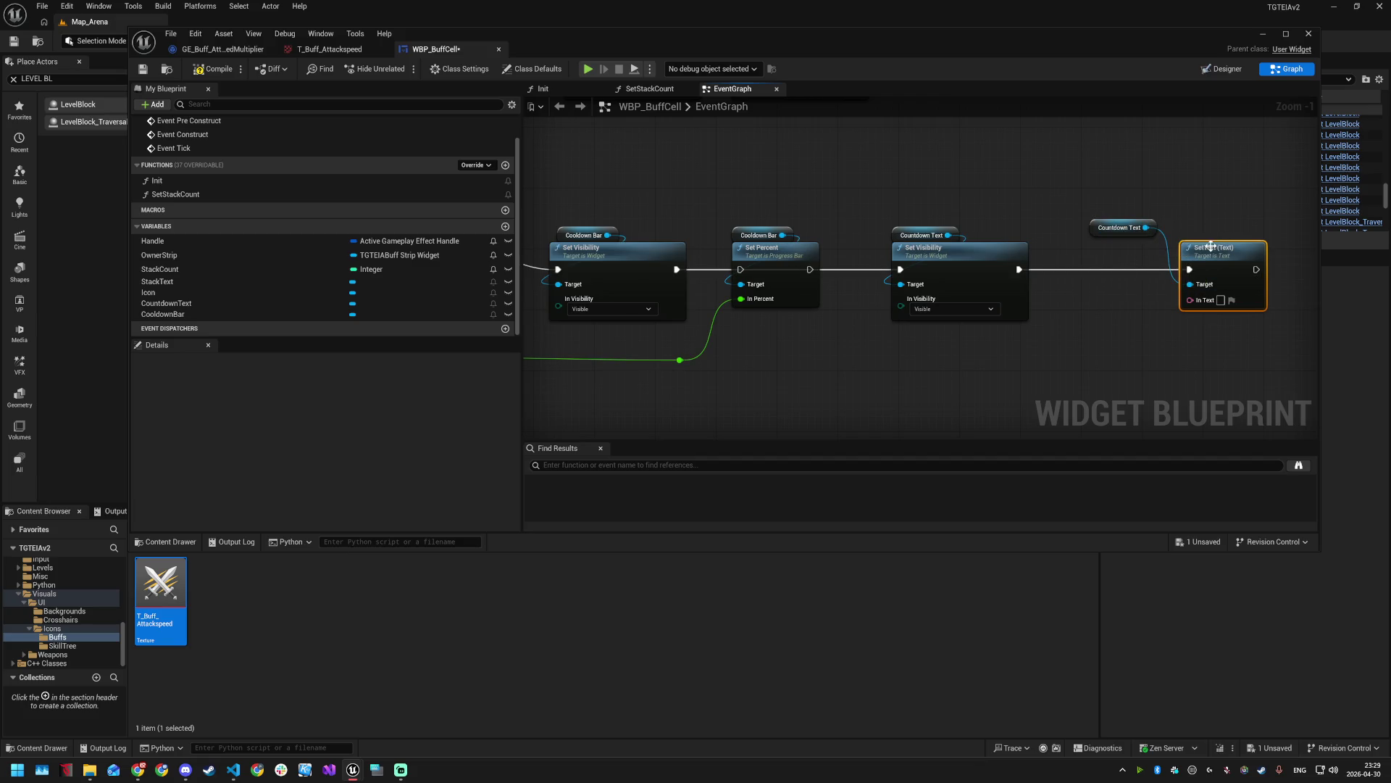
mouse_move(1130, 225)
mouse_down()
mouse_move(1225, 232)
mouse_move(1154, 255)
mouse_move(1168, 253)
mouse_up()
ctrl+click(1232, 255)
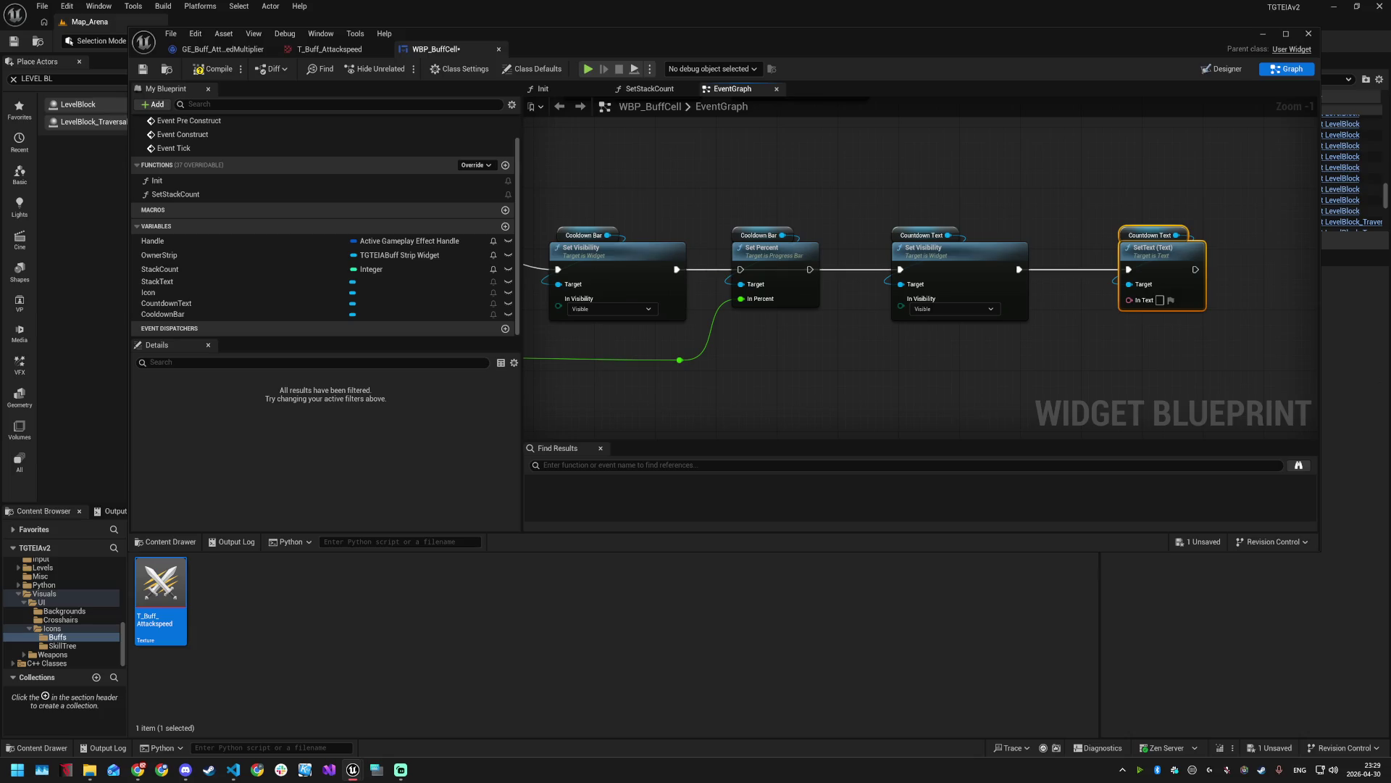
scroll(1109, 359, down, 2)
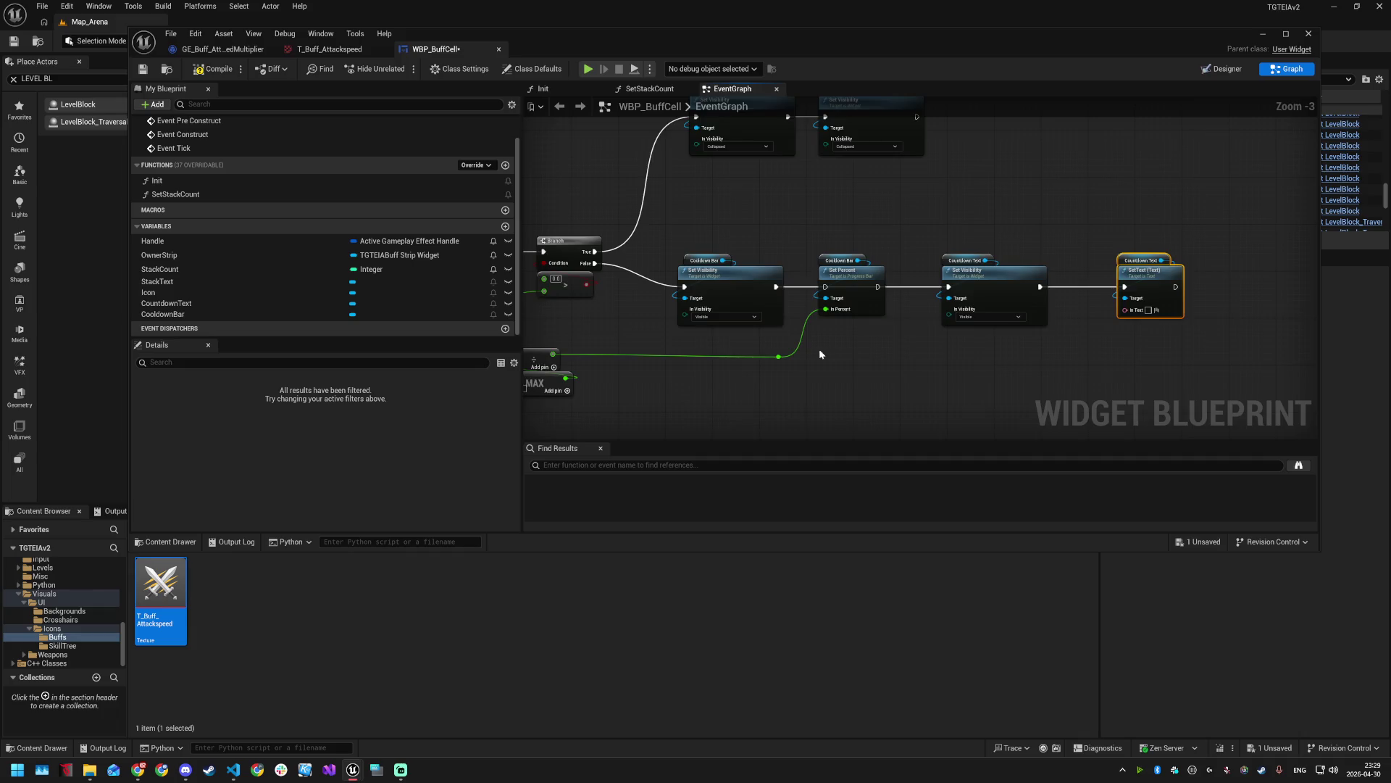
- Round the remaining duration up with Ceil and feed it via To Text (Integer) into SetText's In Text
drag(820, 353, 927, 346)
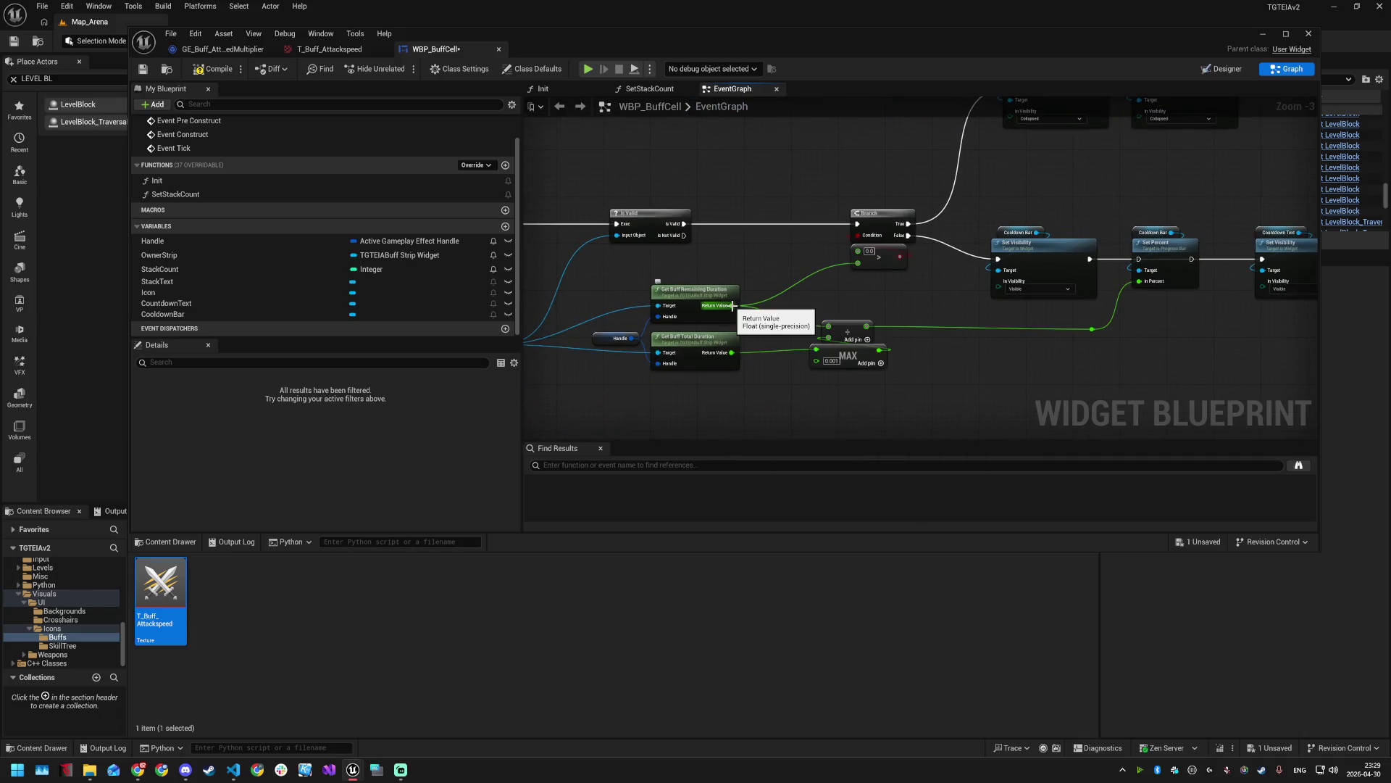
mouse_move(732, 305)
mouse_down()
mouse_move(823, 332)
mouse_move(972, 307)
mouse_move(1042, 349)
mouse_up()
text(ce)
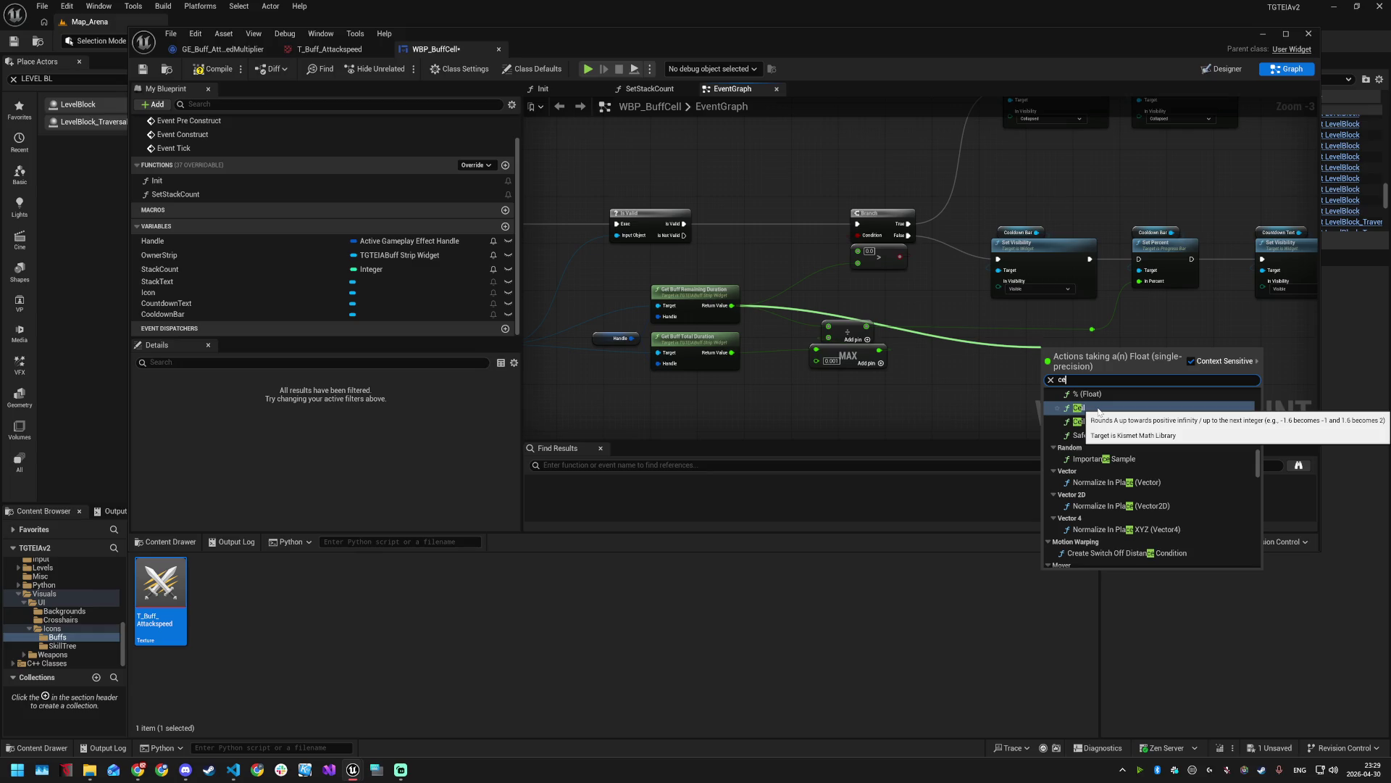
click(1099, 409)
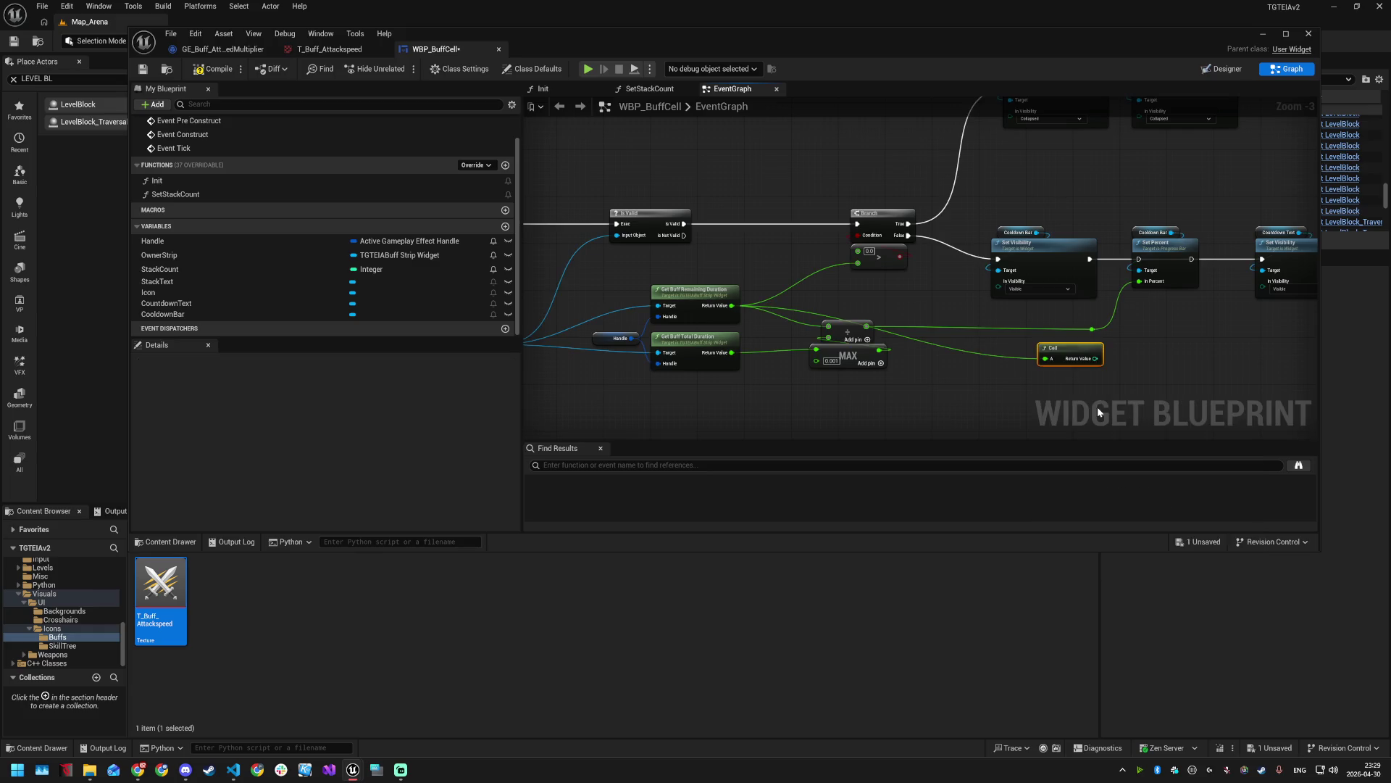
drag(912, 363, 1254, 289)
drag(1084, 306, 1277, 308)
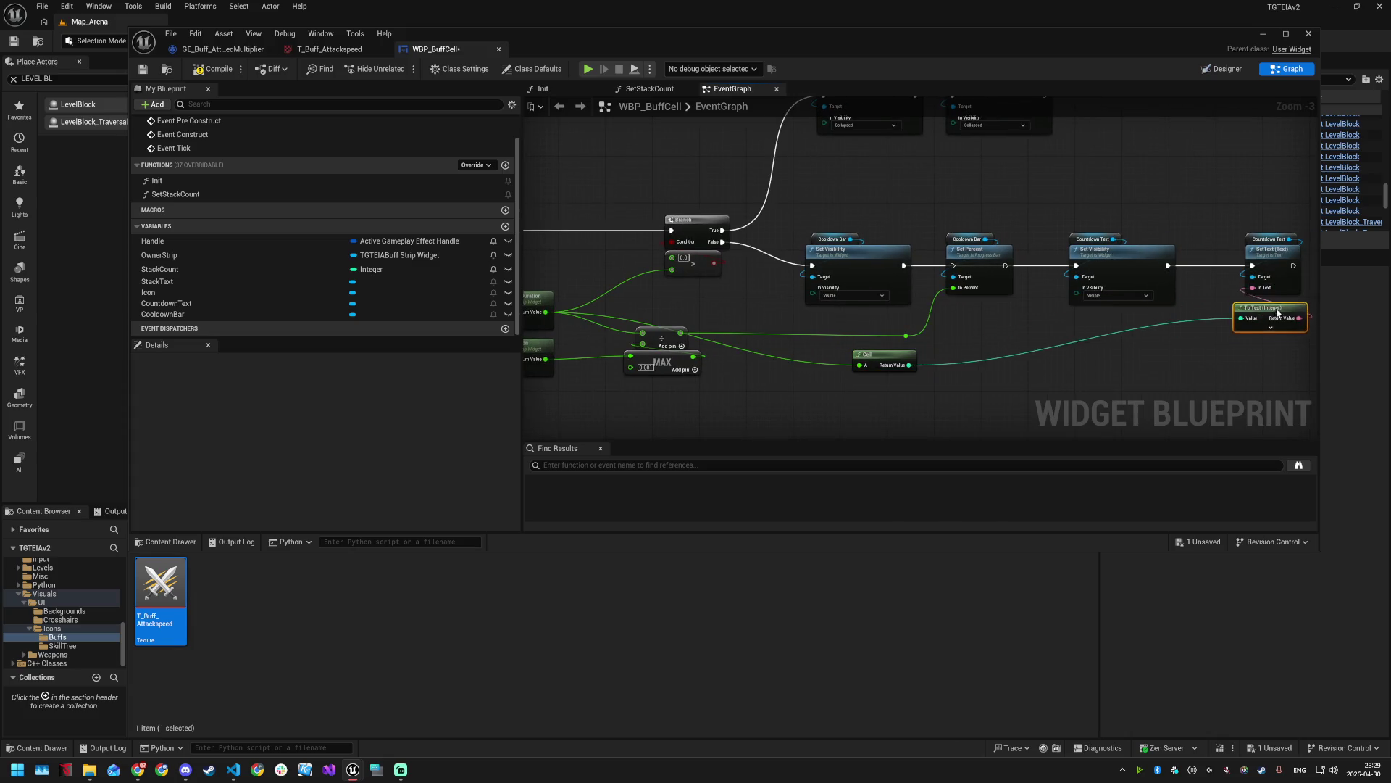
drag(896, 356, 1277, 336)
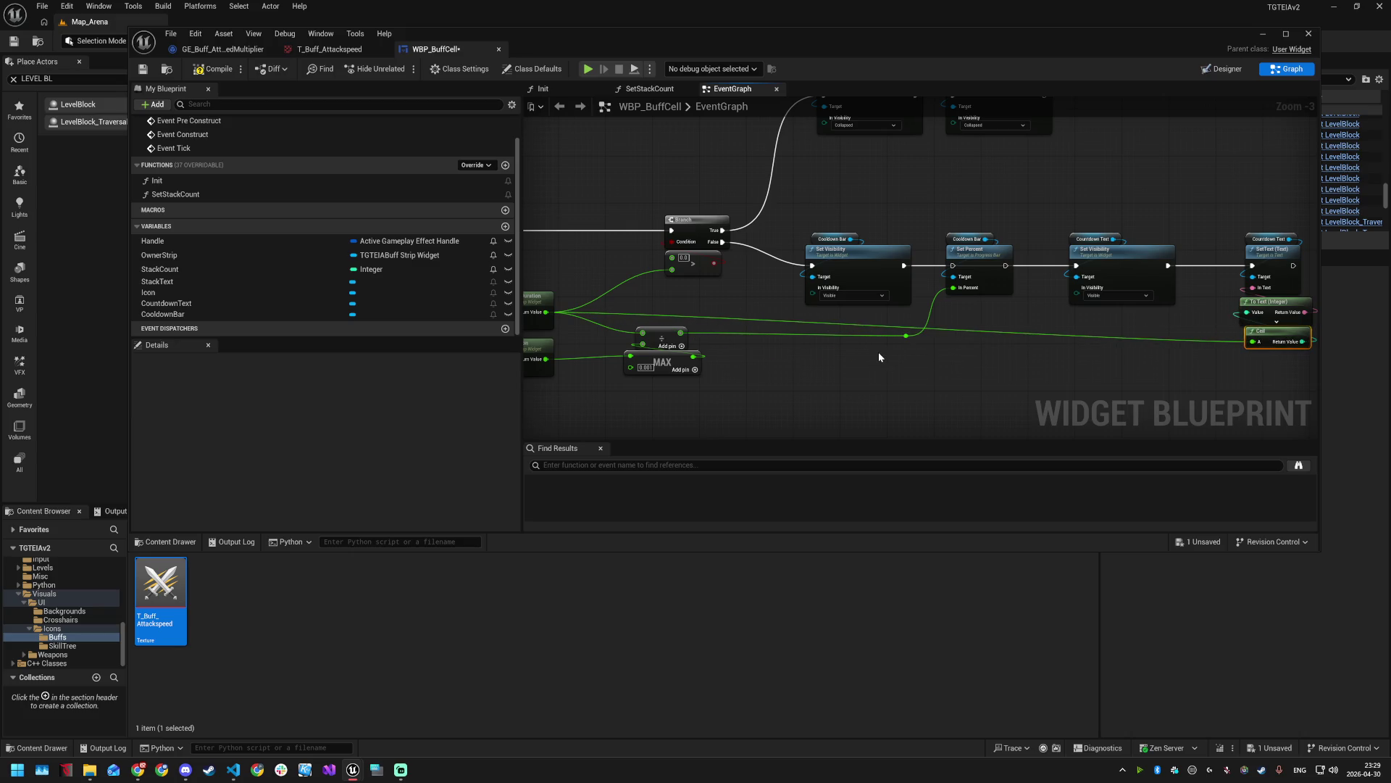
- Move the divide and MAX nodes, rewire divide straight into In Percent with a new reroute, and save
click(662, 339)
mouse_move(617, 330)
mouse_down()
mouse_move(696, 377)
mouse_move(915, 355)
mouse_move(886, 349)
mouse_up()
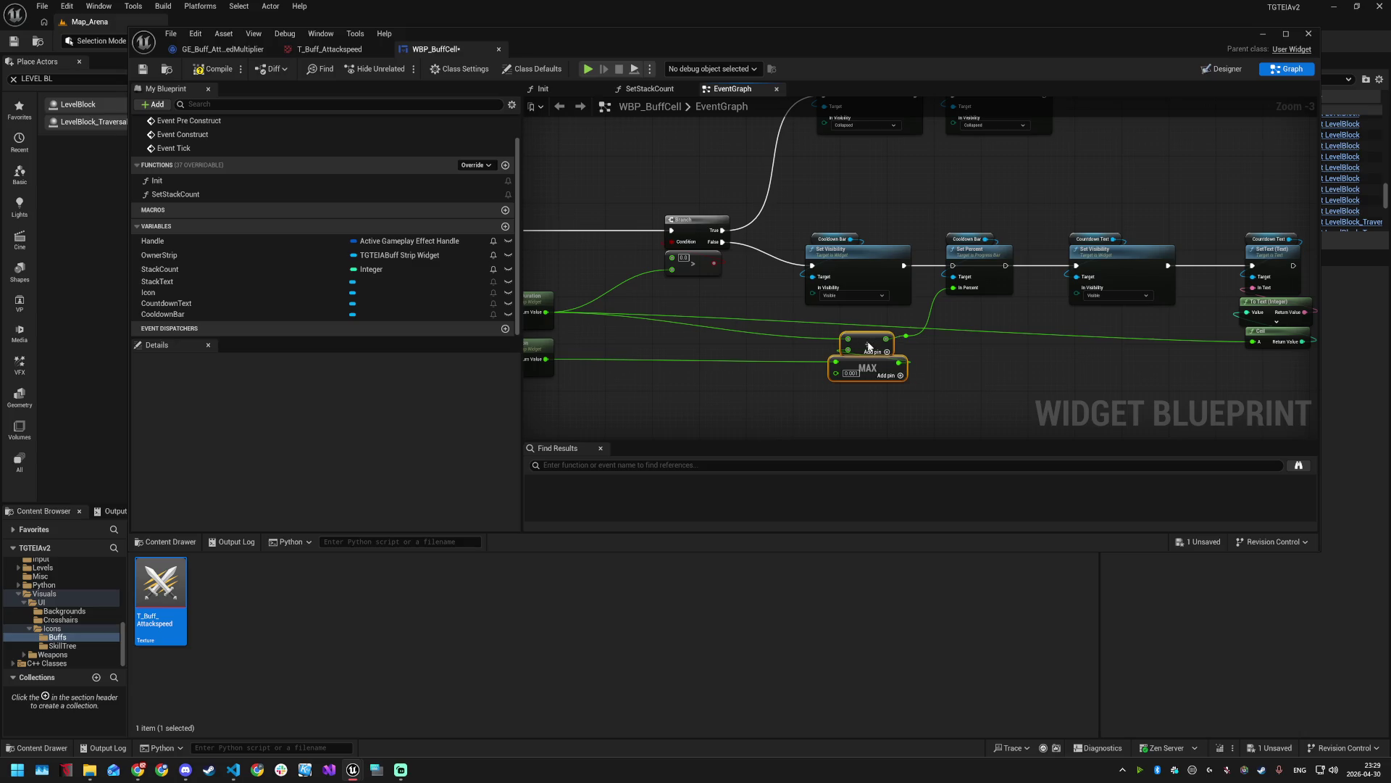
click(907, 337)
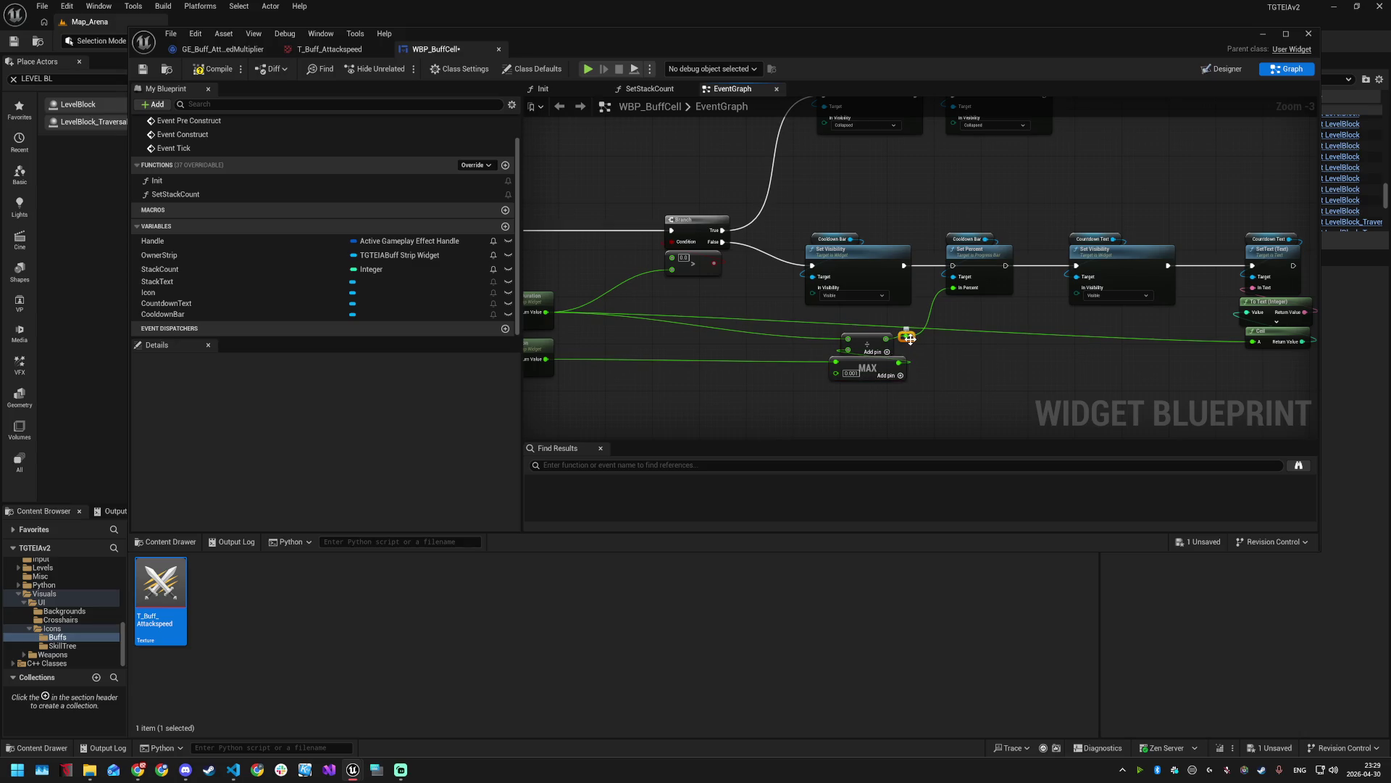
key(Delete)
drag(886, 338, 954, 289)
double_click(818, 318)
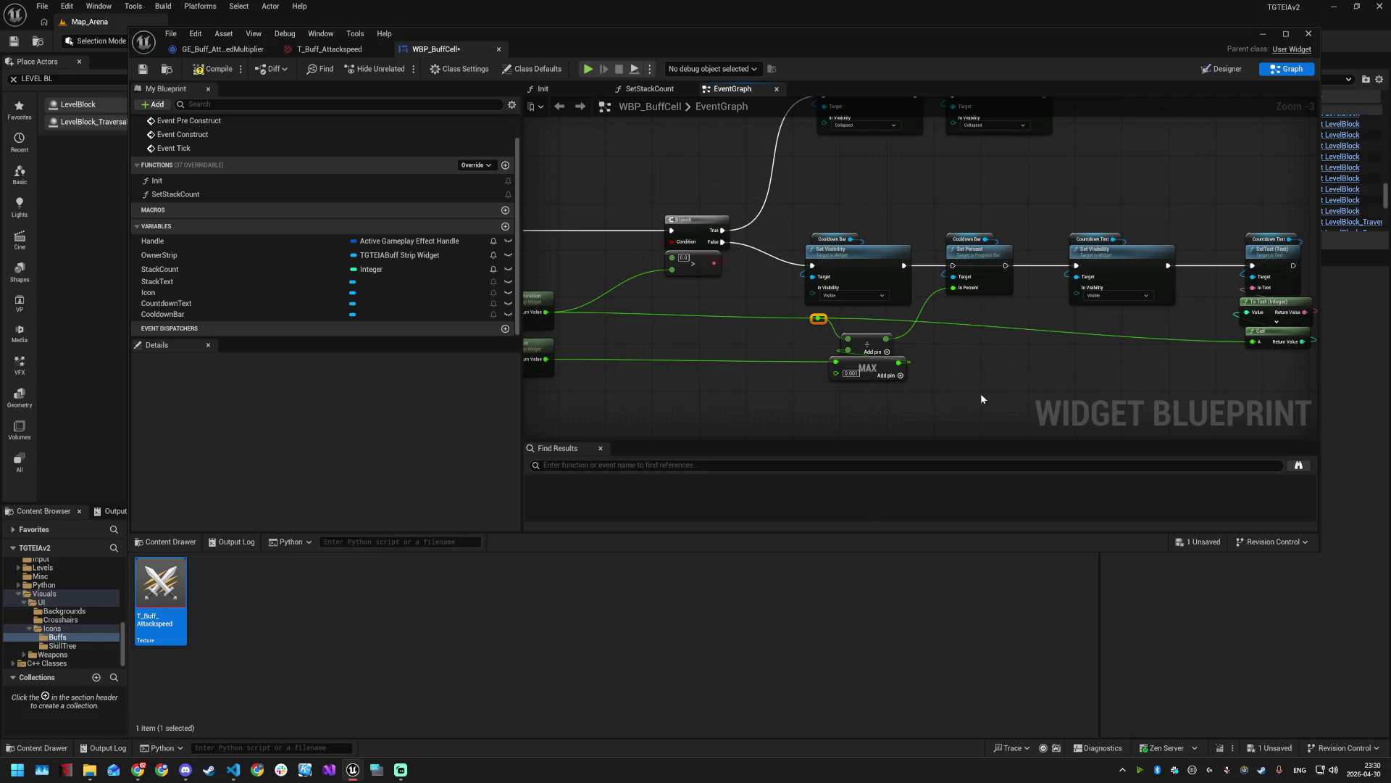
drag(972, 397, 946, 374)
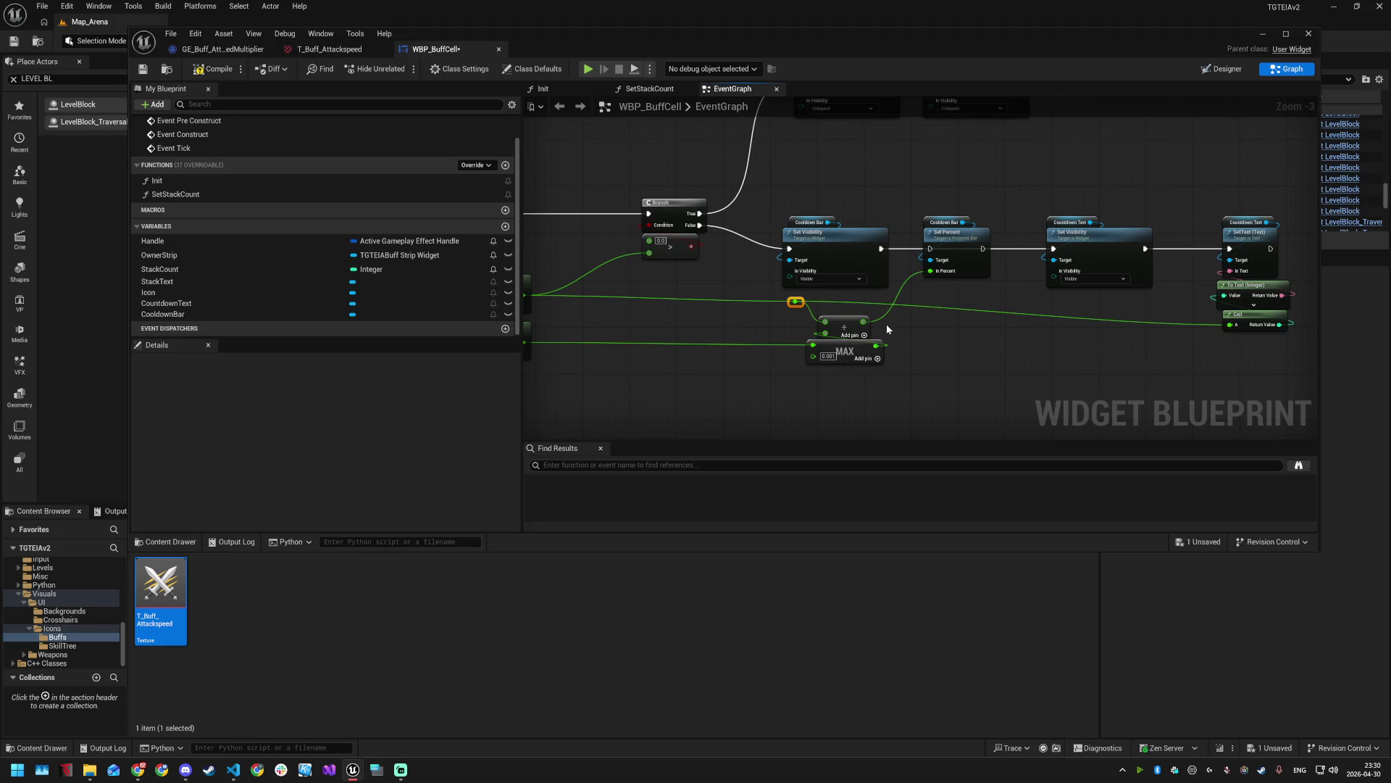
scroll(911, 368, down, 2)
key(ctrl+s)
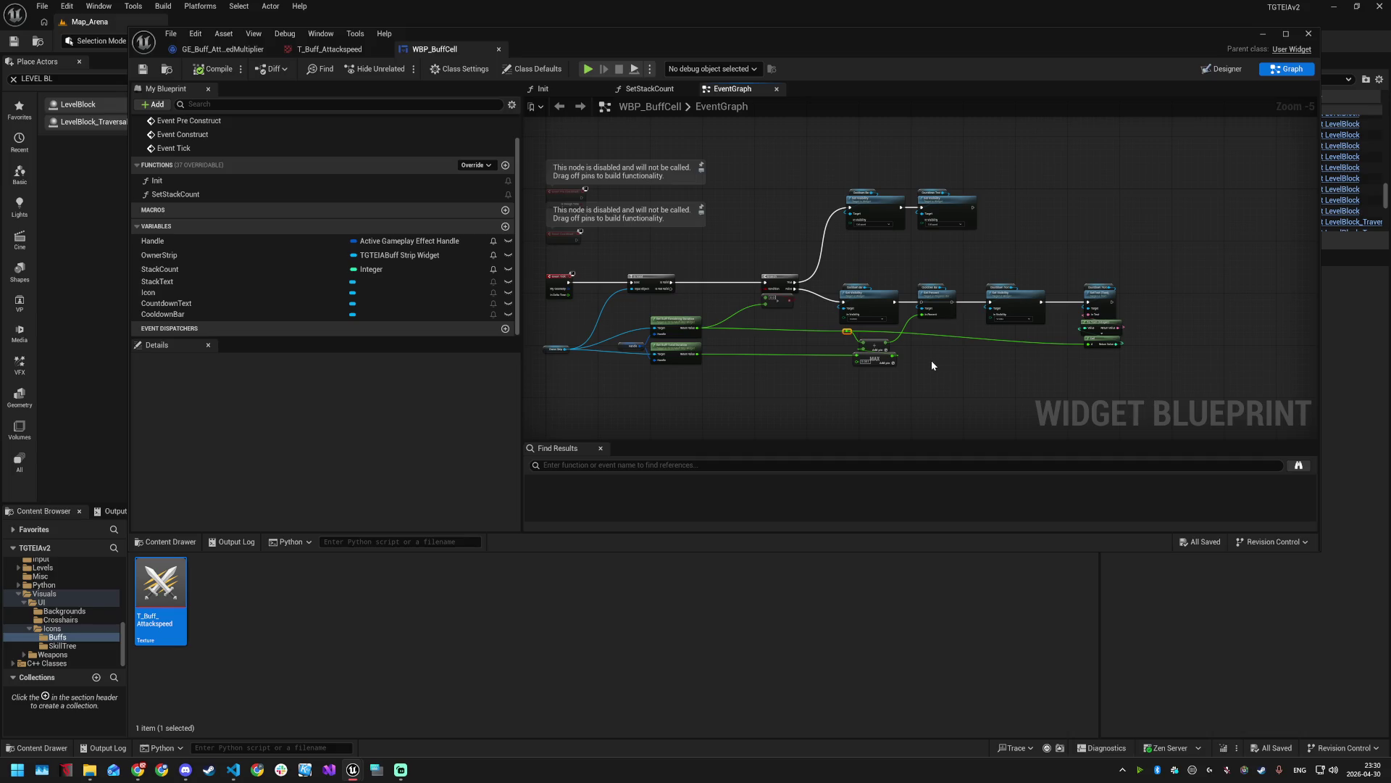
scroll(932, 360, up, 2)
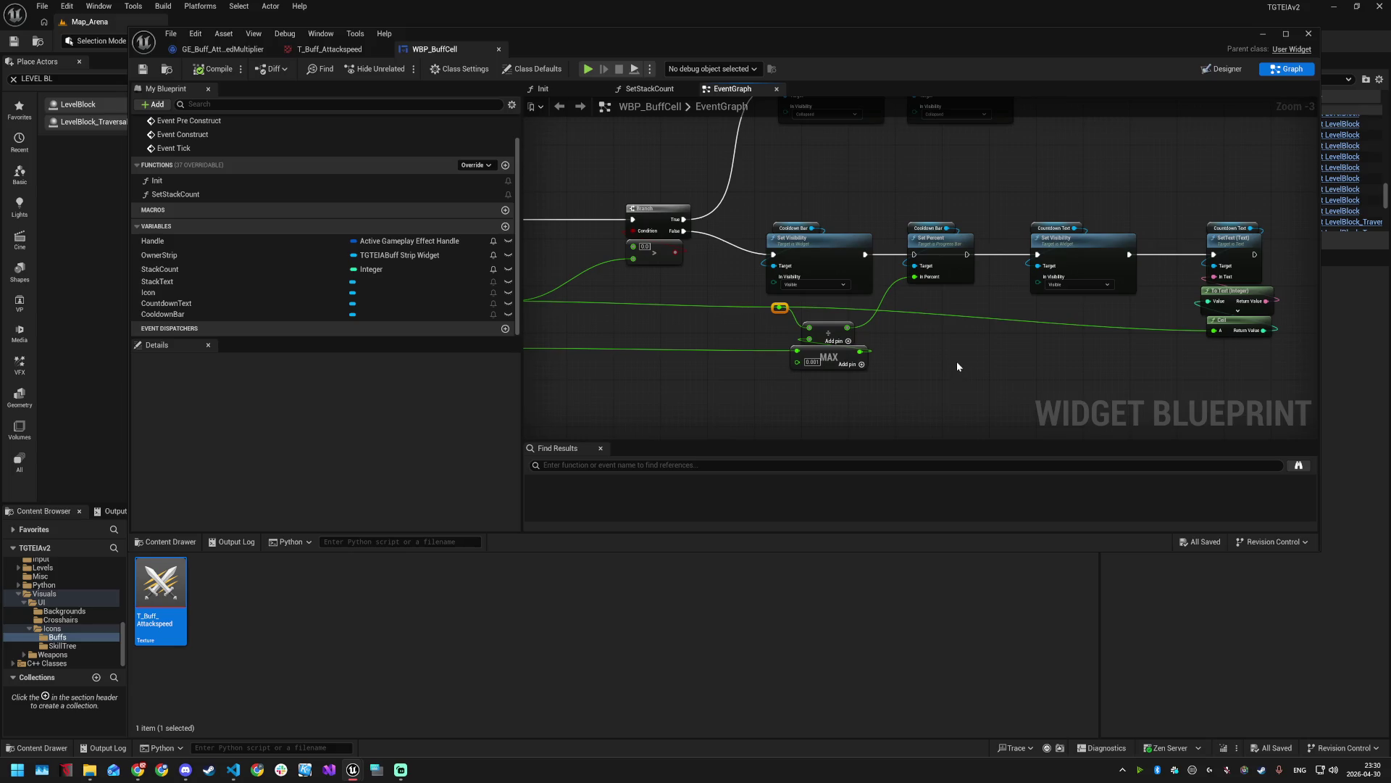
right_click(957, 366)
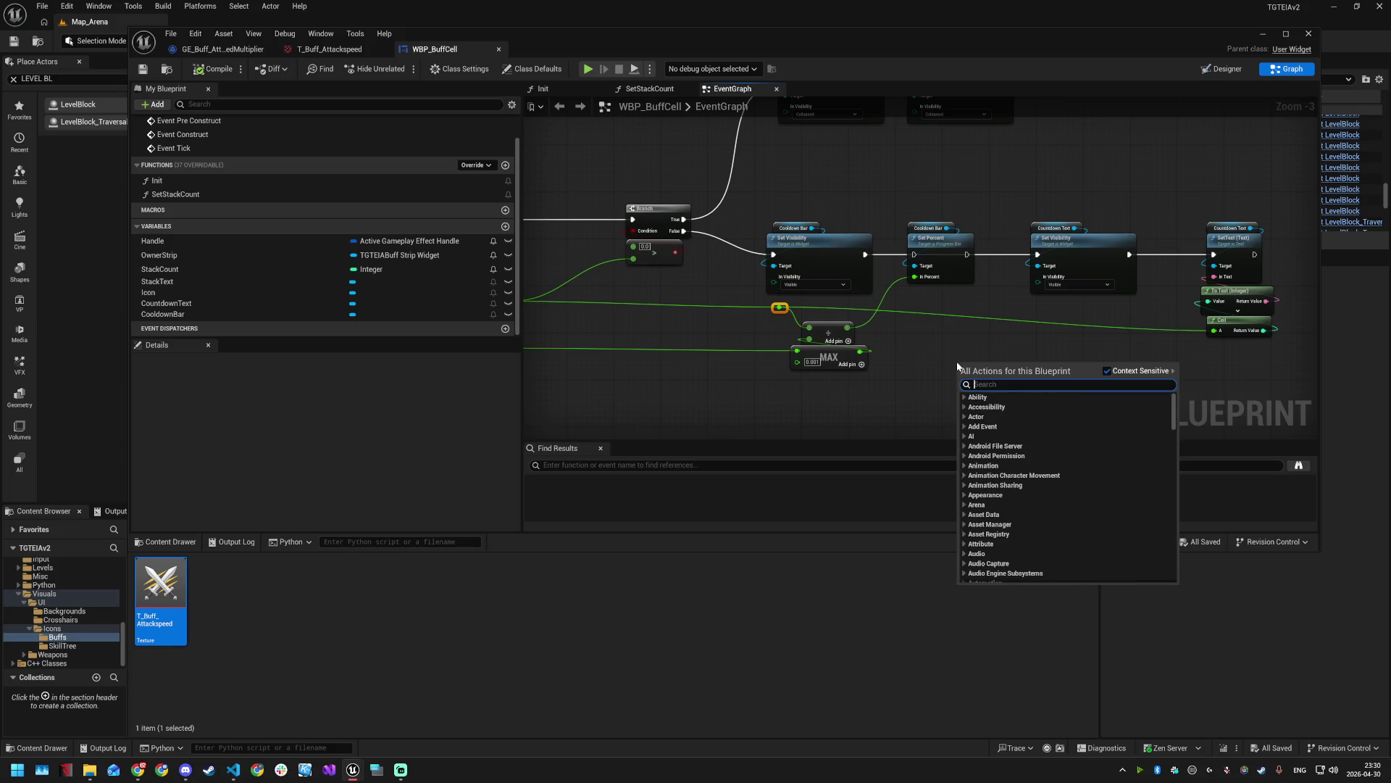
text(ce)
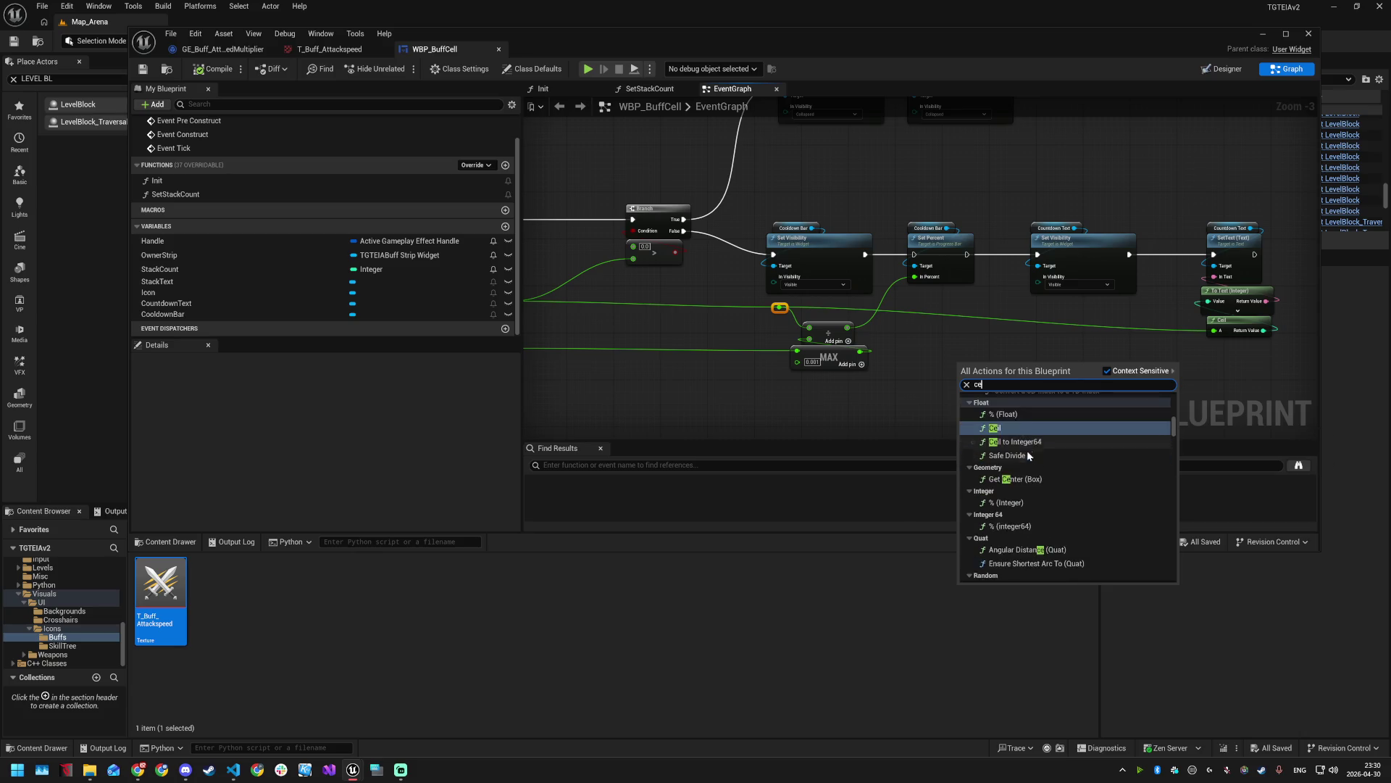
click(890, 345)
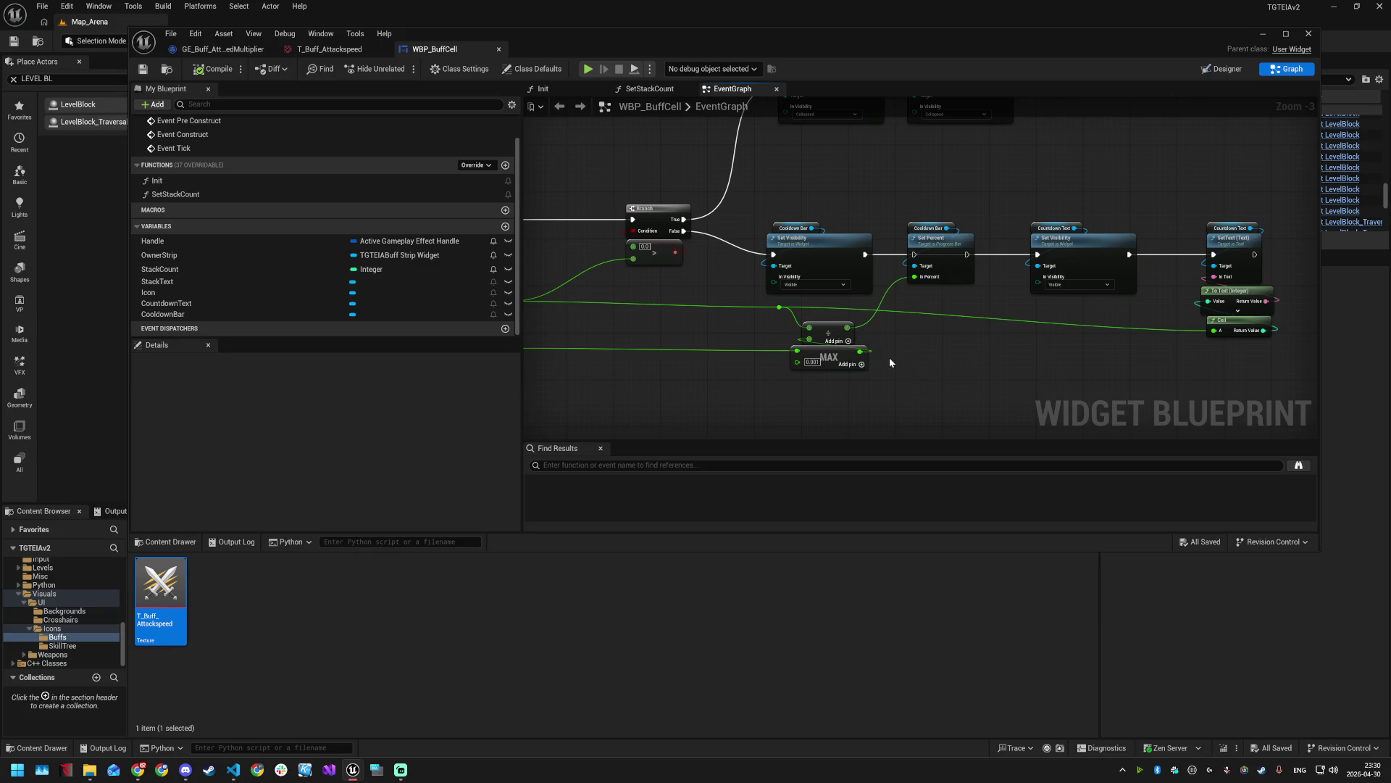
drag(779, 307, 960, 355)
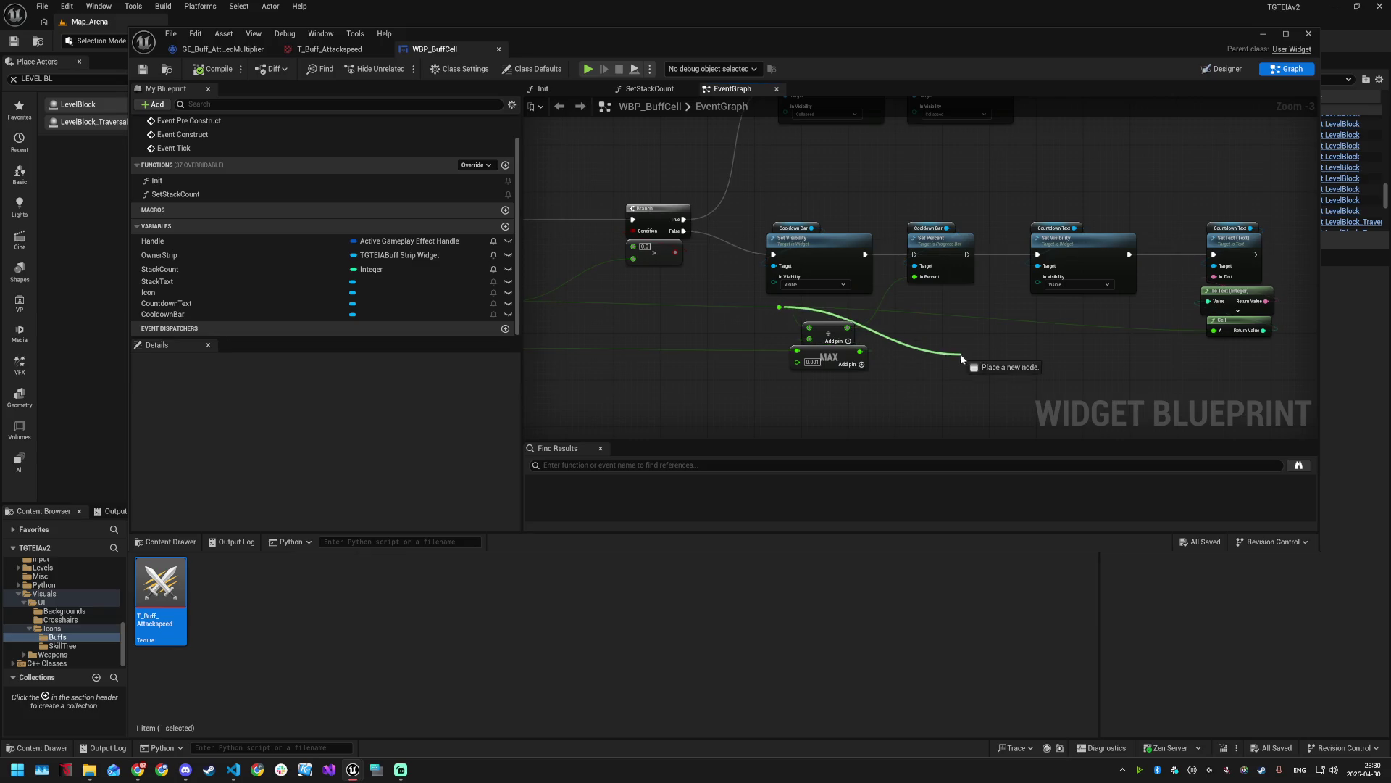
text(ceil)
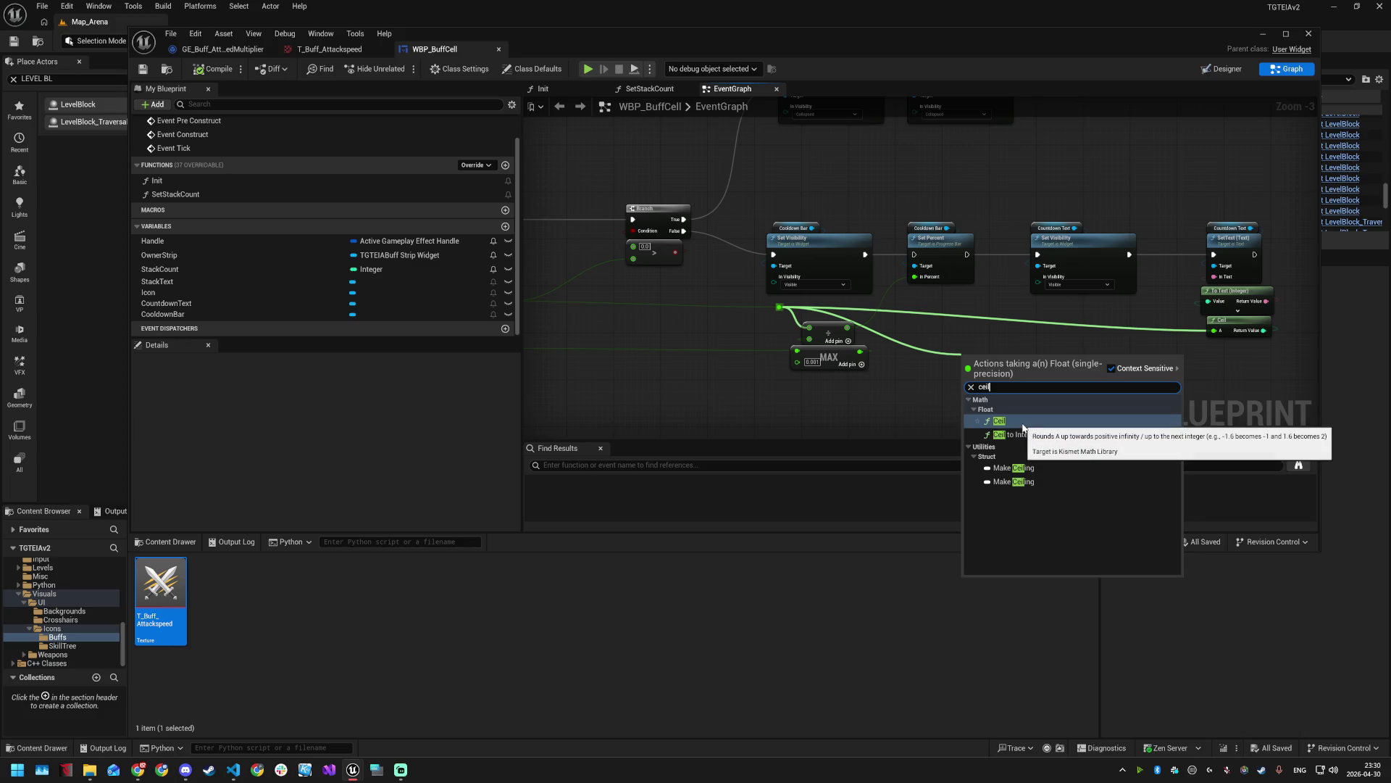
click(909, 392)
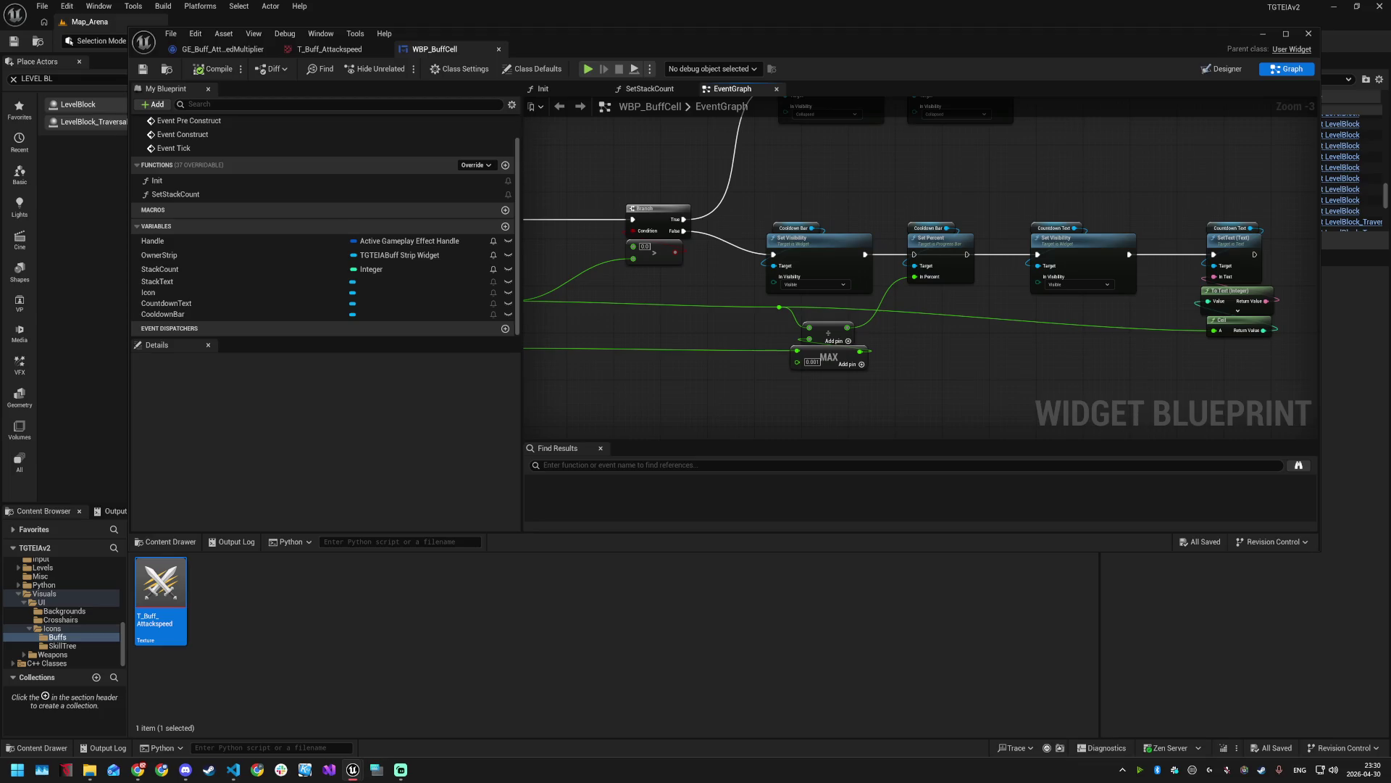
key(alt+Tab)
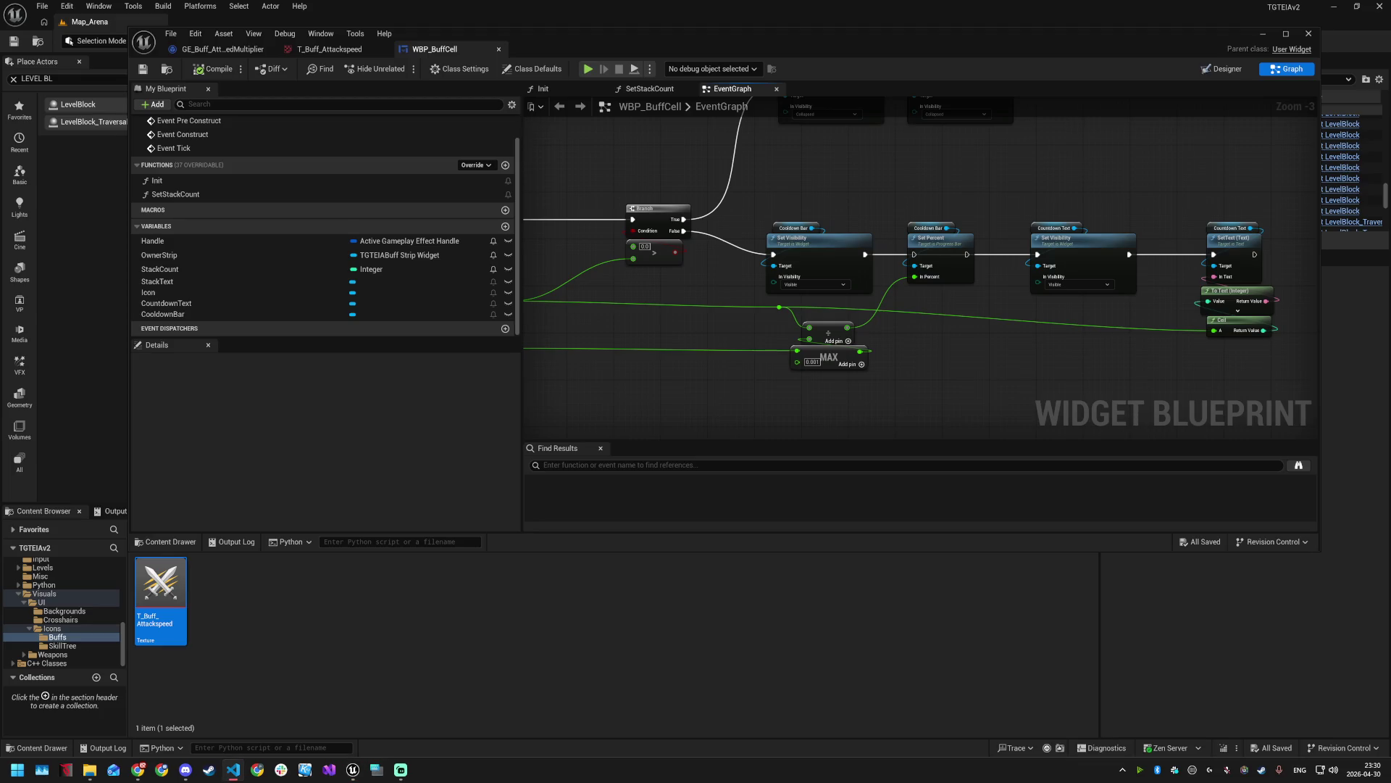
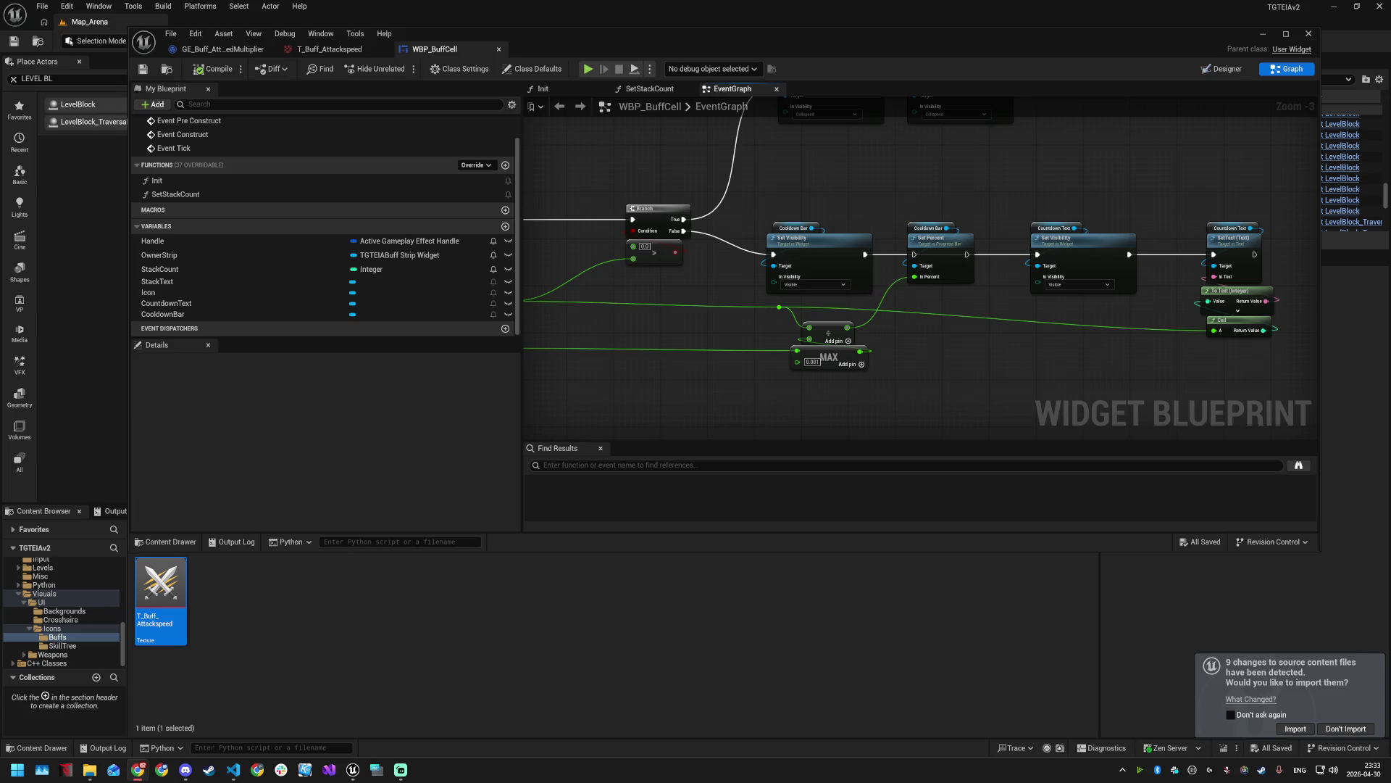
- Import the changed texture sources, then open GE_Buff_AttackSpeedMultiplier from GAS > Effects > Buffs
click(1296, 729)
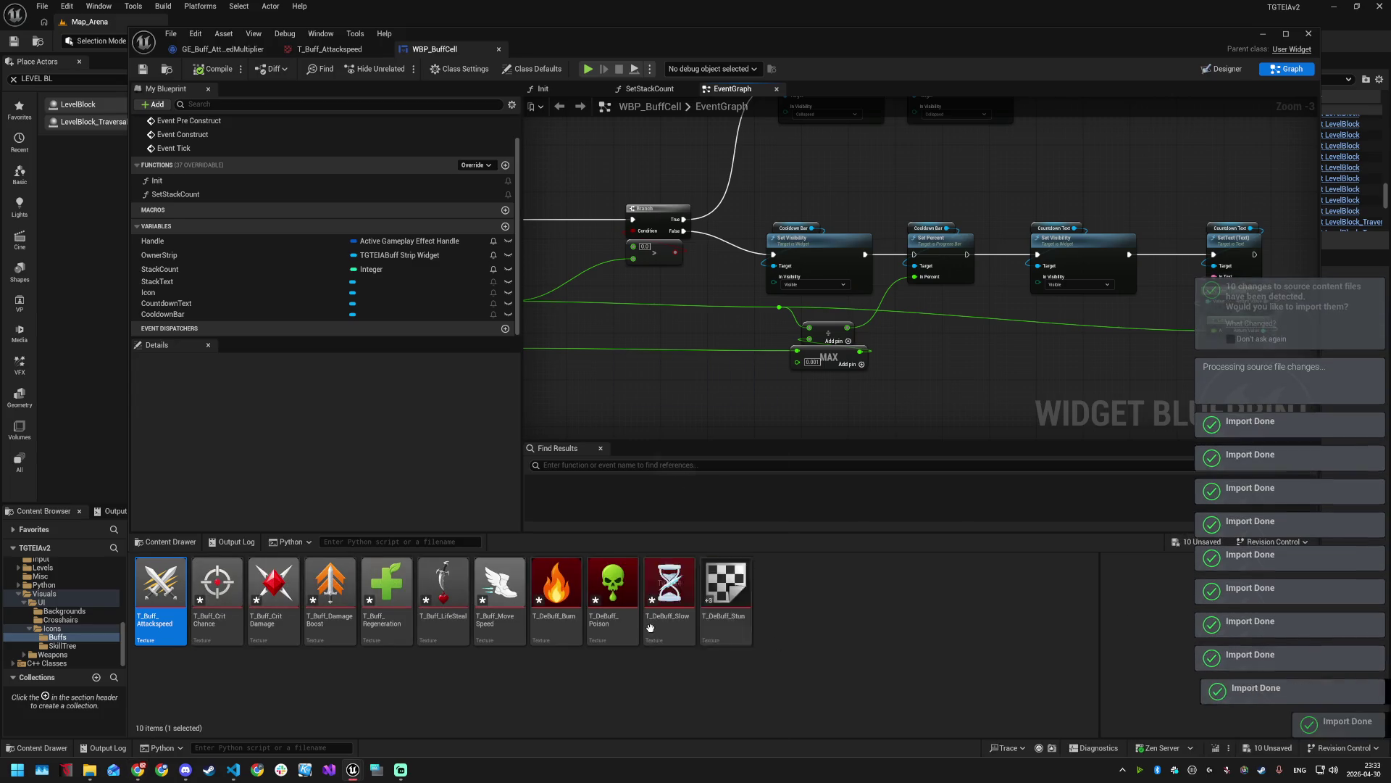
click(414, 690)
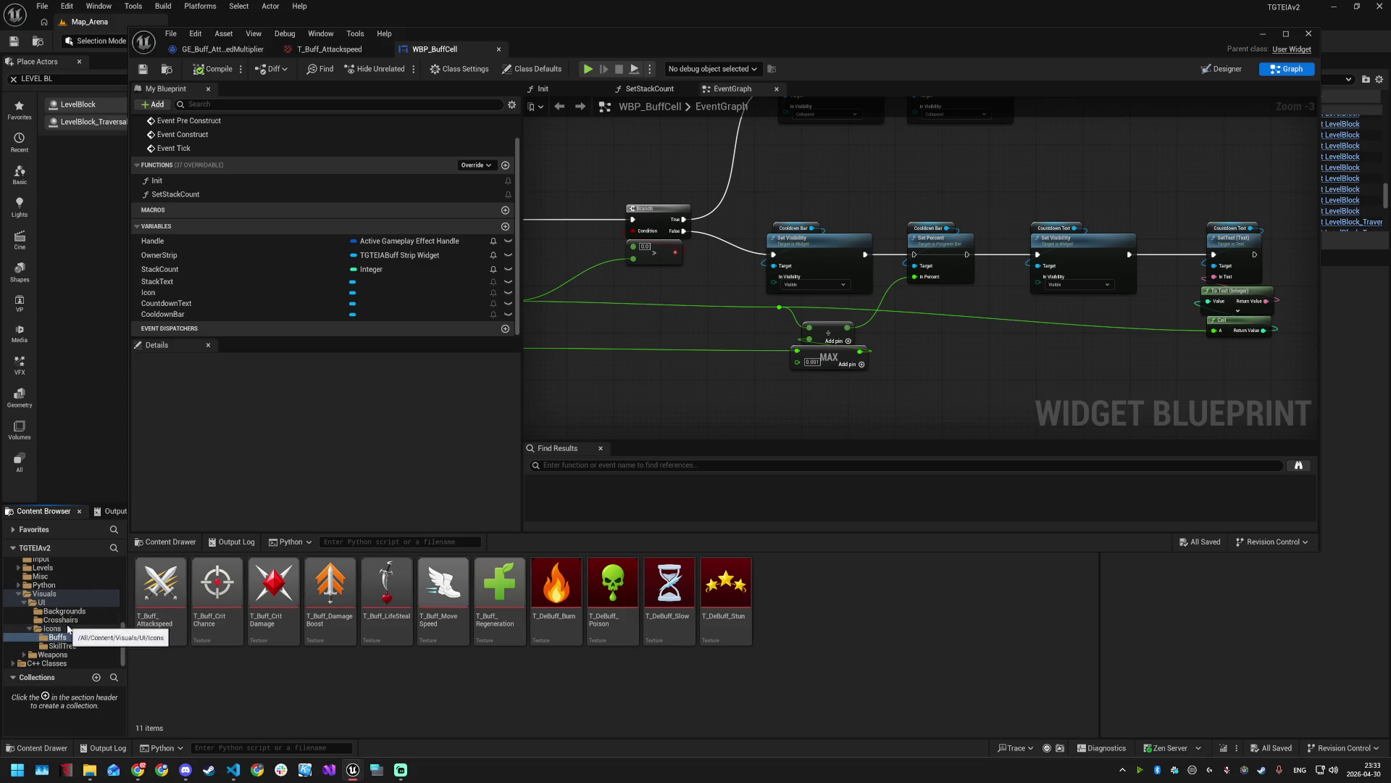
scroll(54, 610, up, 2)
scroll(54, 610, up, 3)
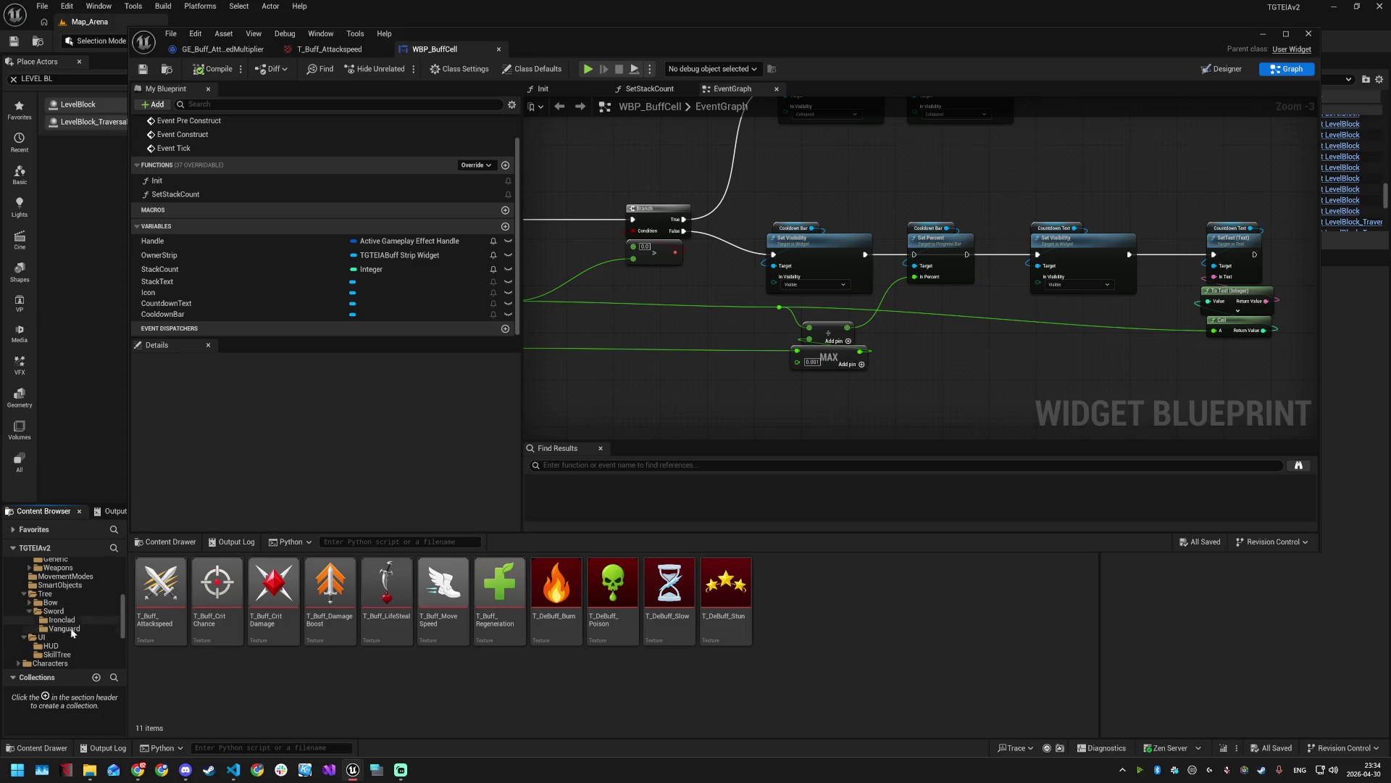
scroll(69, 647, up, 2)
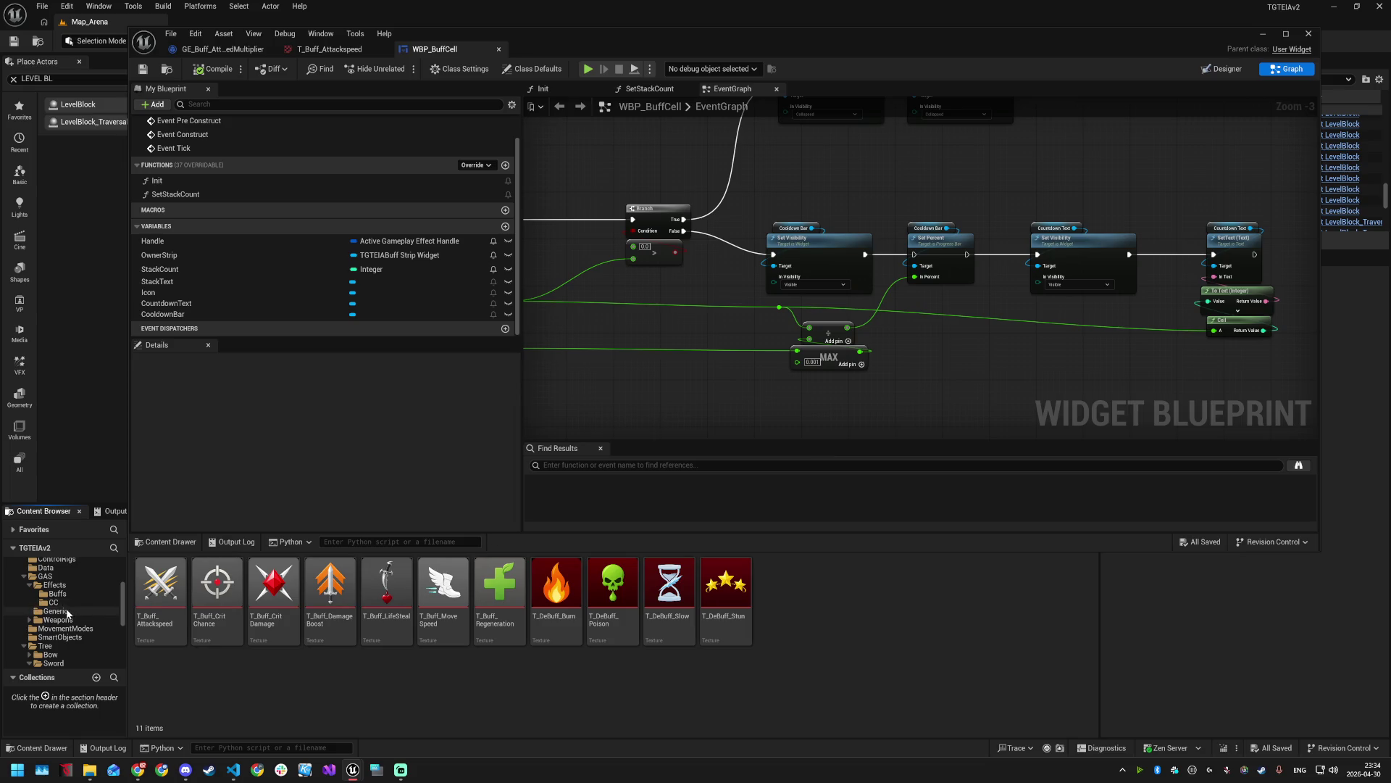
click(65, 595)
double_click(160, 589)
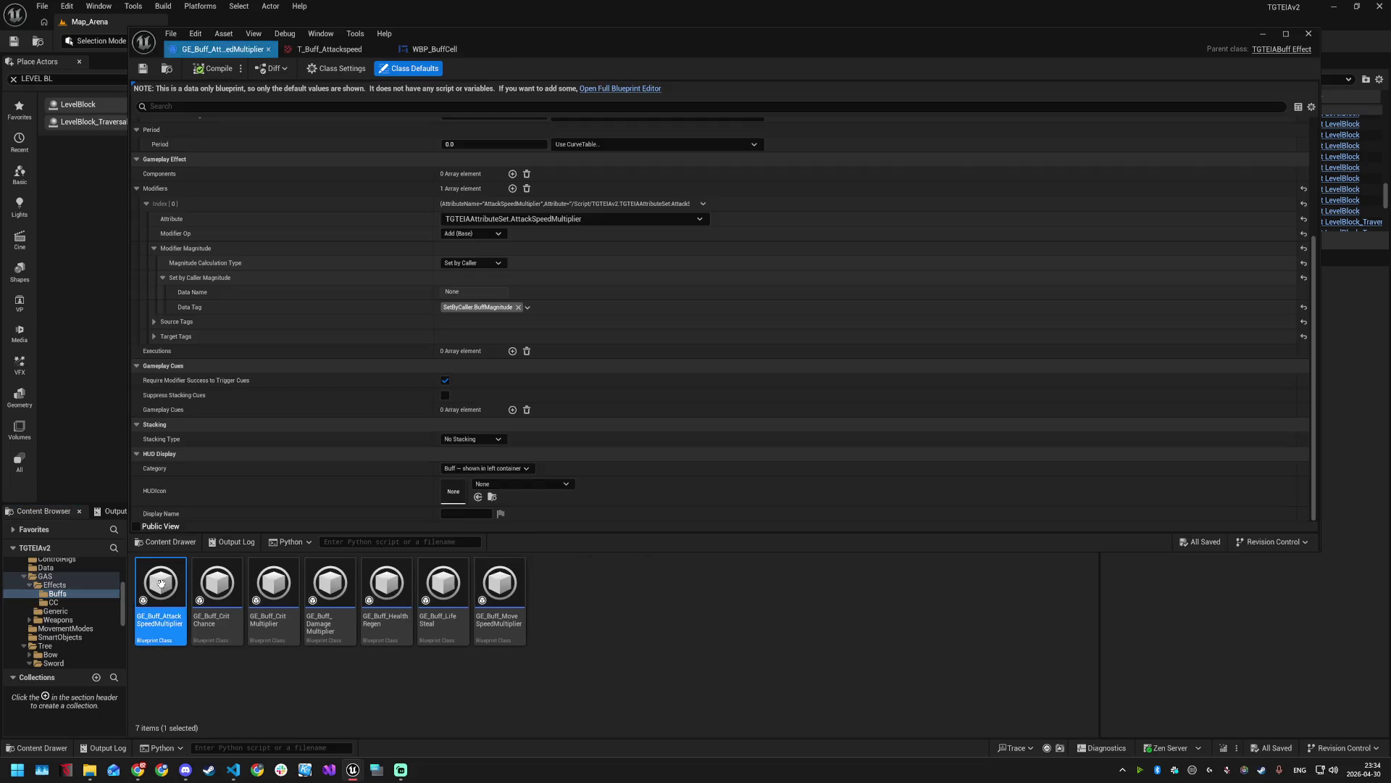
- Set HUDIcon to T_Buff_Attackspeed on AttackSpeedMultiplier and T_Buff_CritChance on GE_Buff_CritChance
click(547, 484)
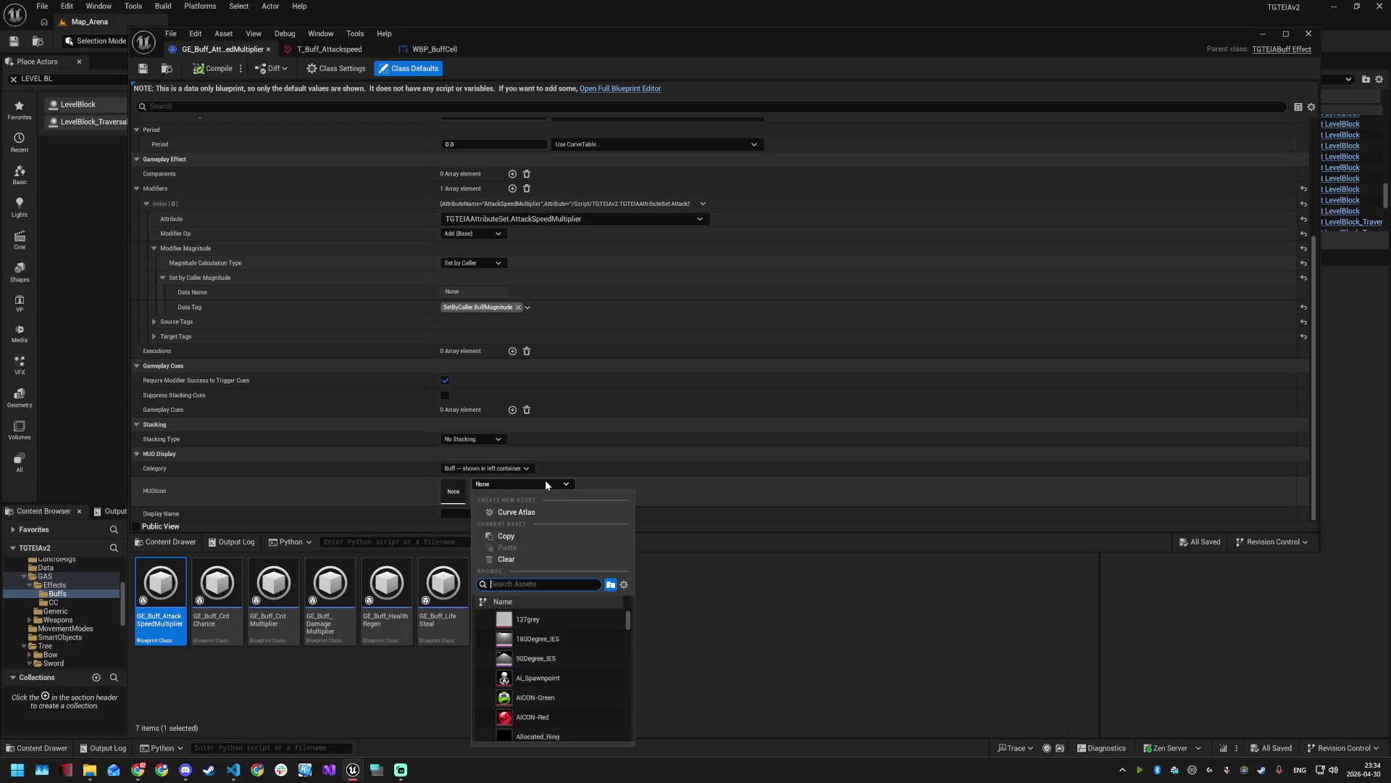
text(spee)
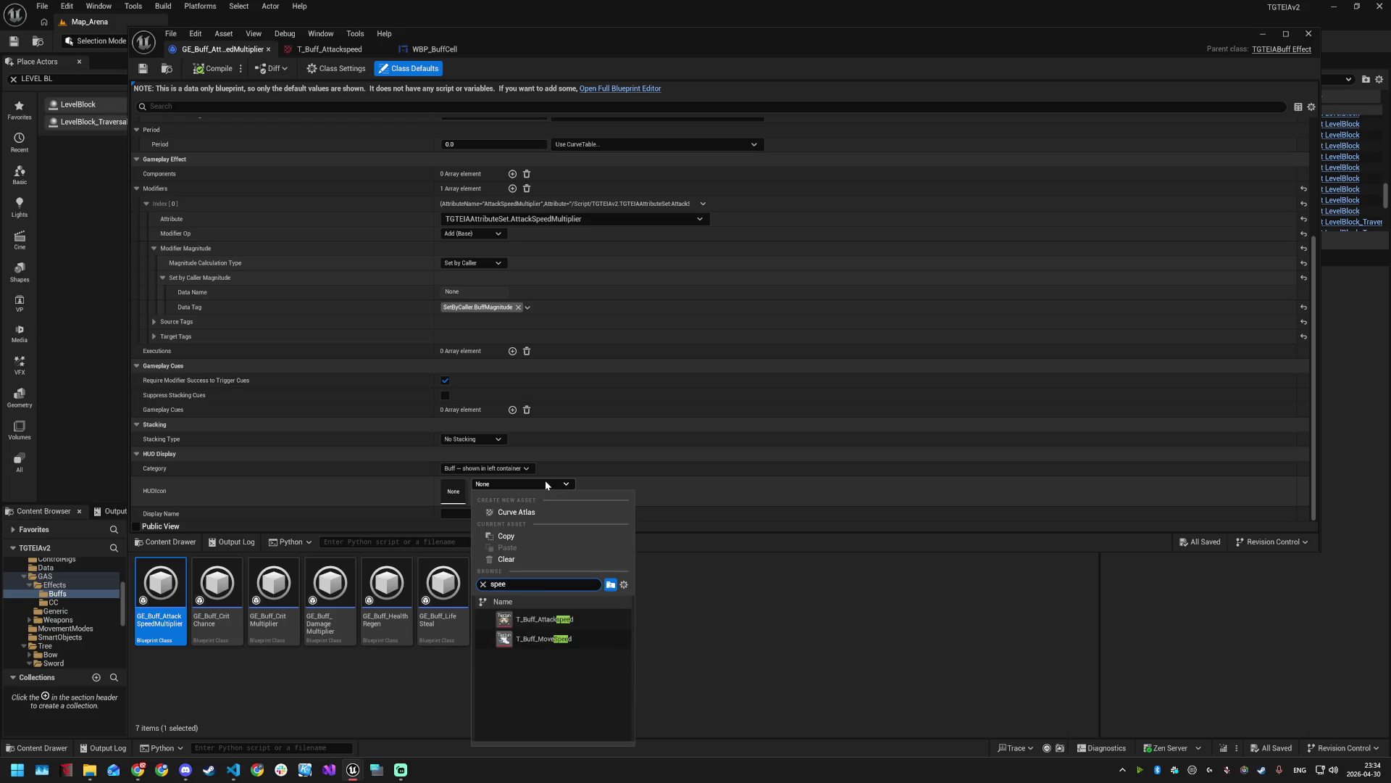
click(553, 618)
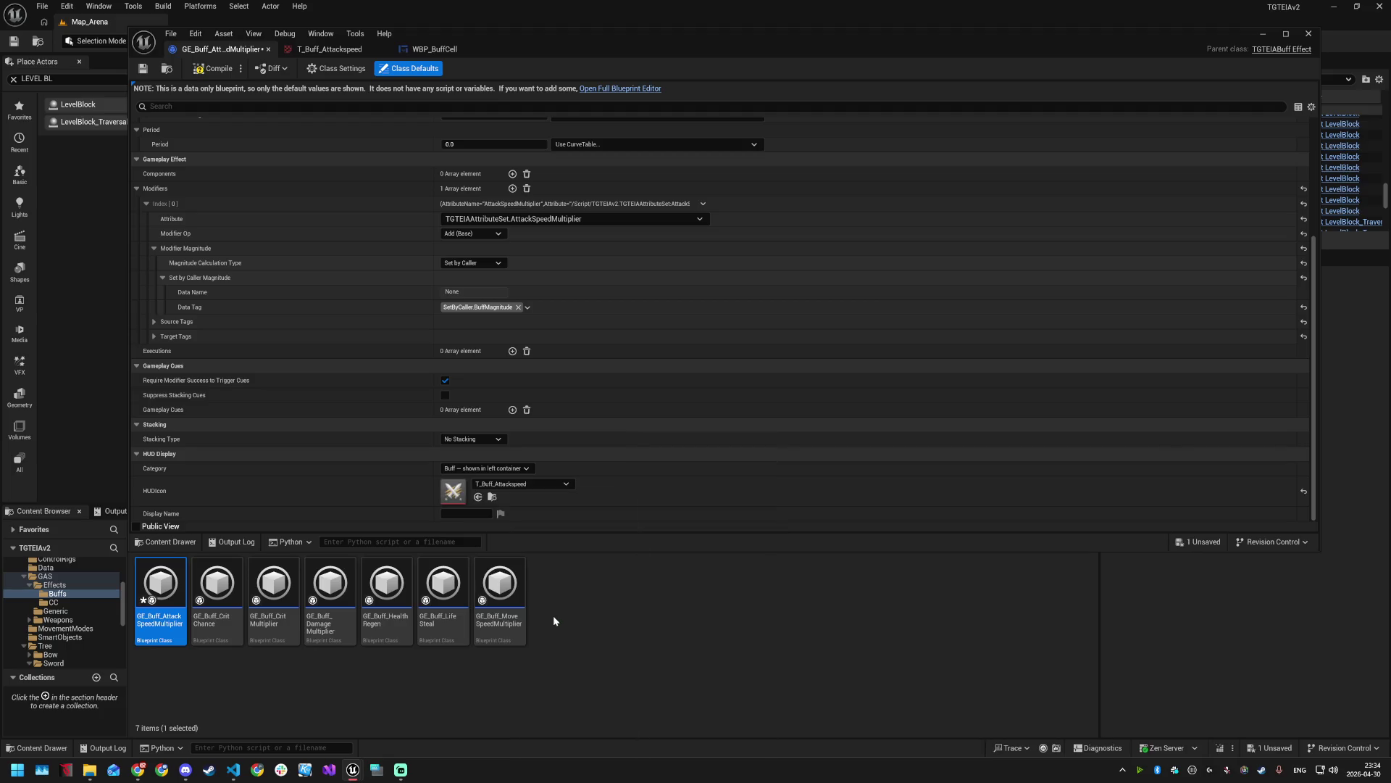
double_click(217, 588)
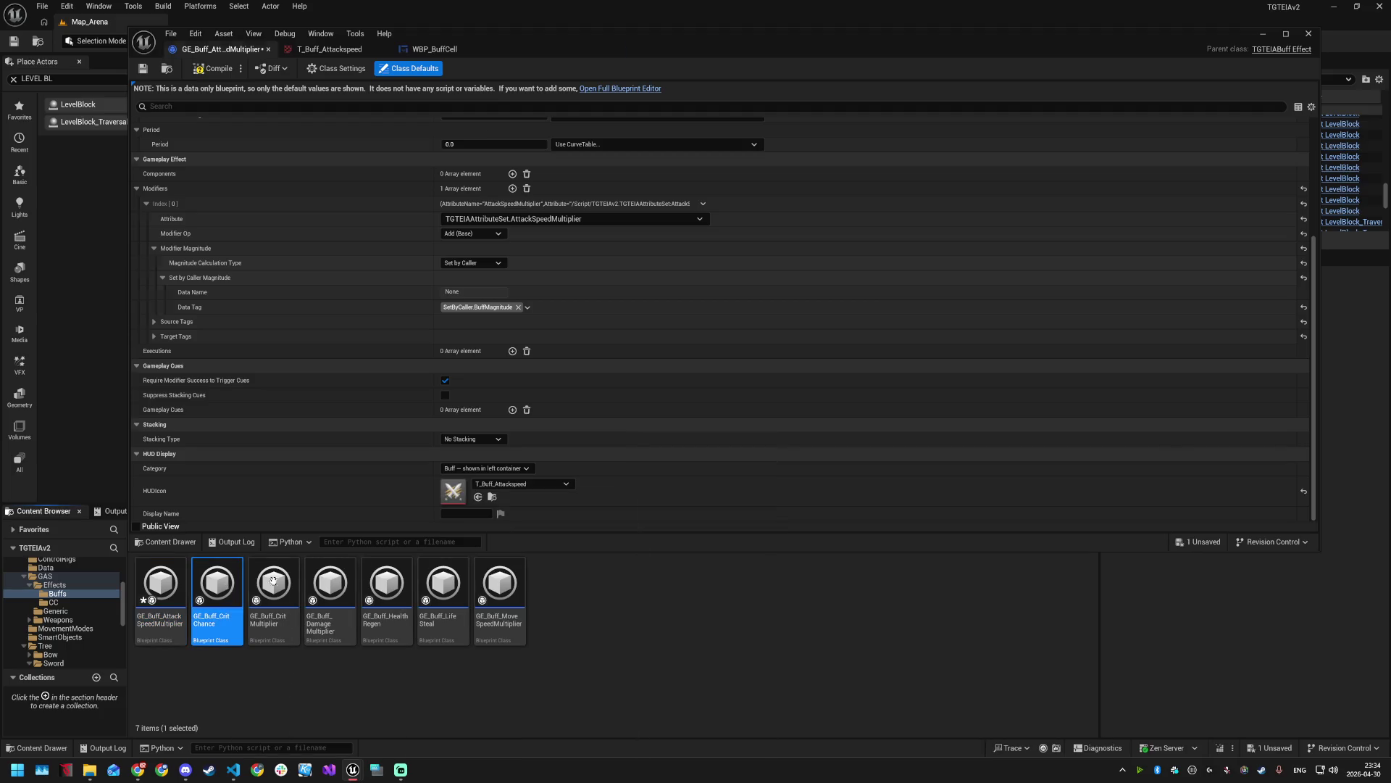
scroll(529, 467, down, 5)
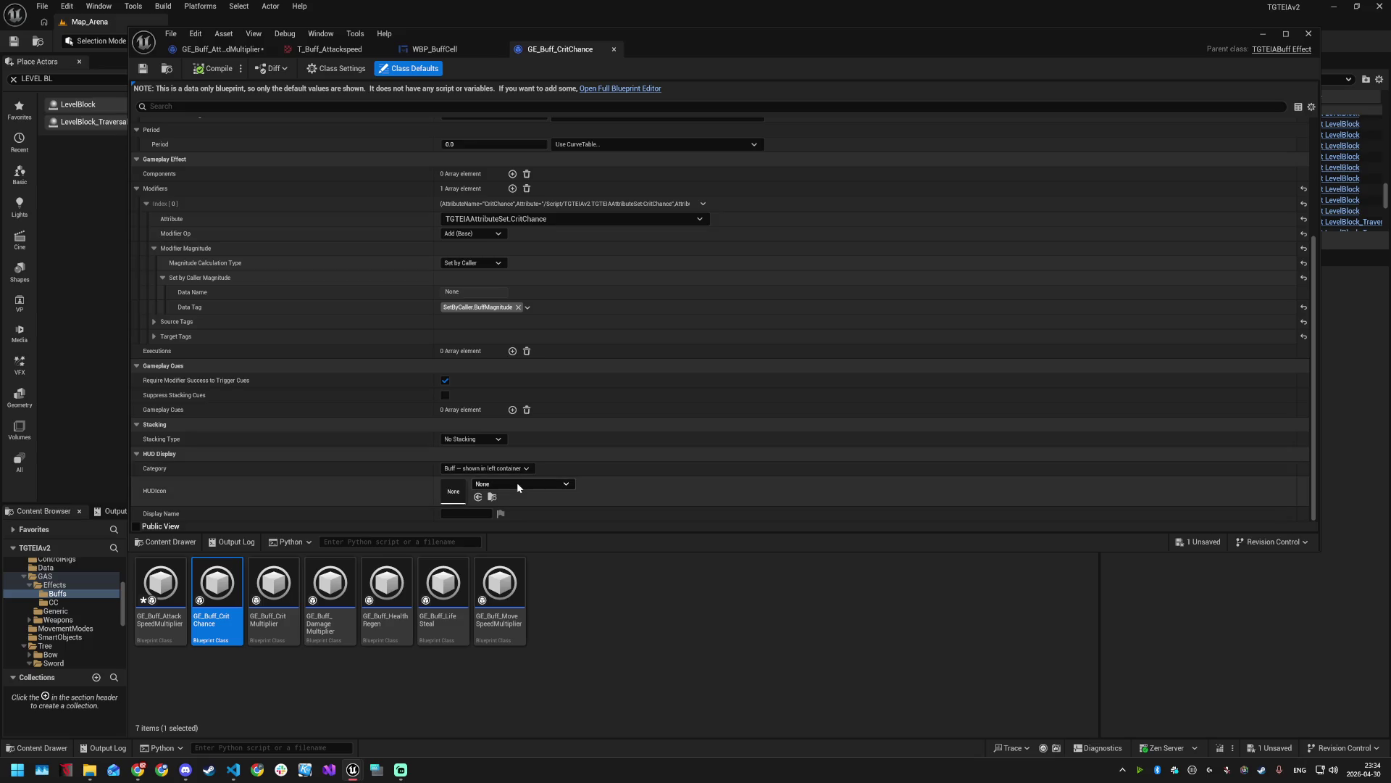
click(516, 483)
text(cha)
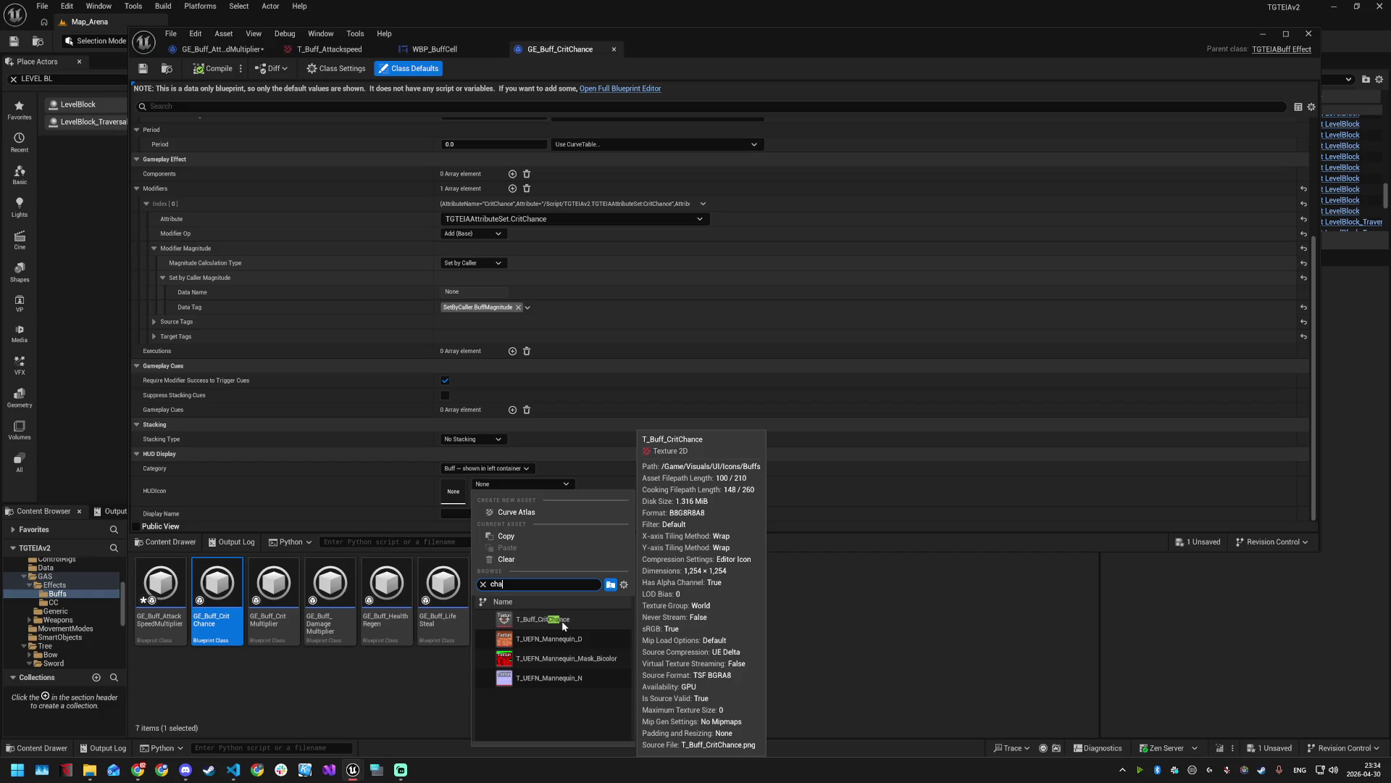
click(562, 621)
- Give GE_Buff_CritMultiplier the T_Buff_CritDamage HUD icon, hiding engine content in the picker
double_click(274, 590)
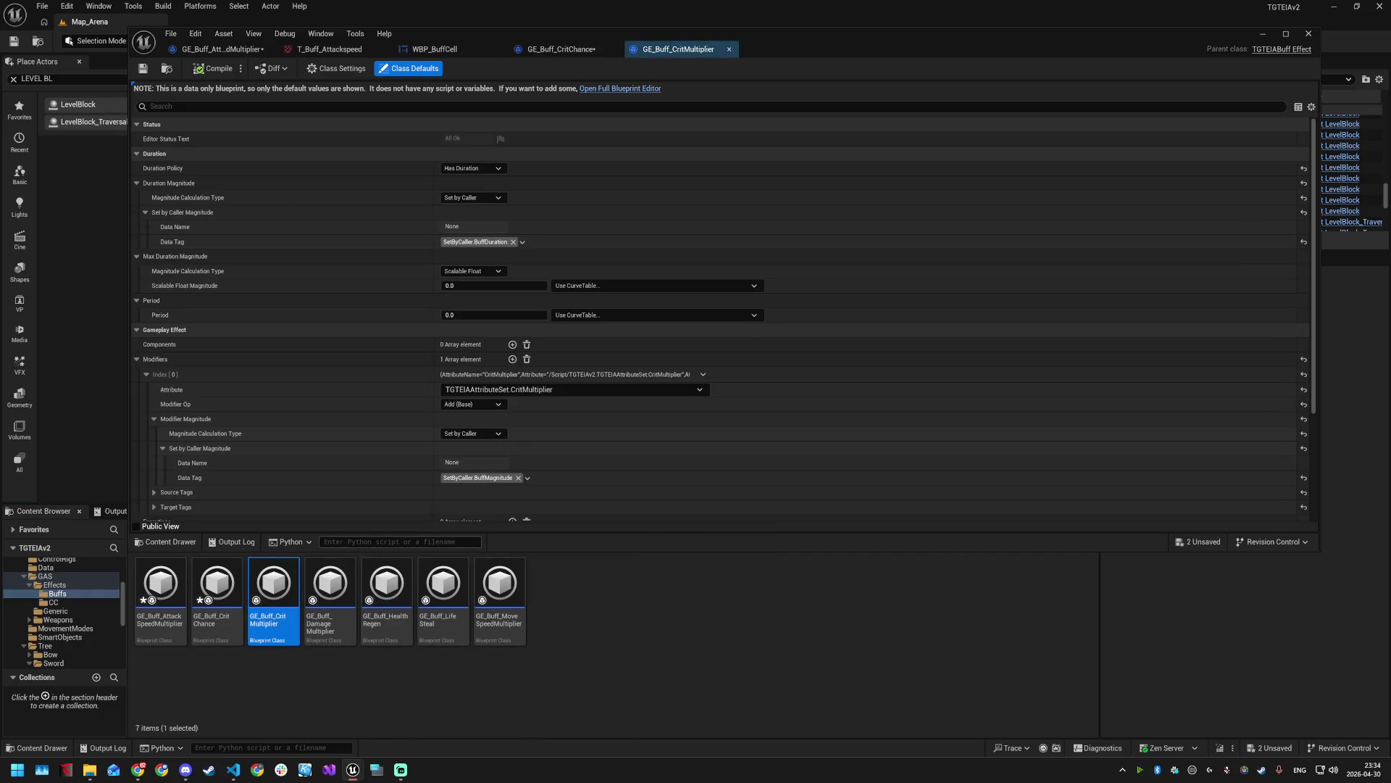
scroll(484, 449, down, 5)
click(505, 484)
text(cri)
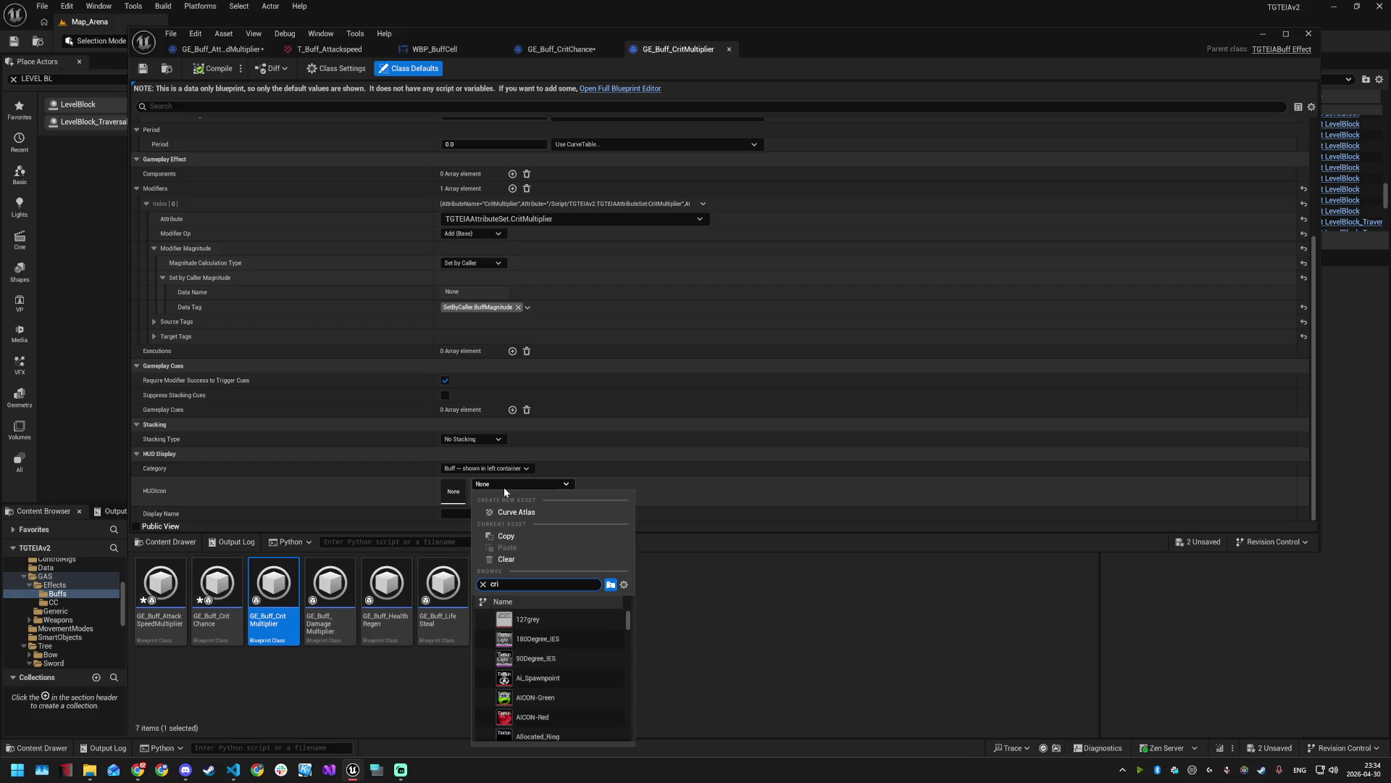
text(t)
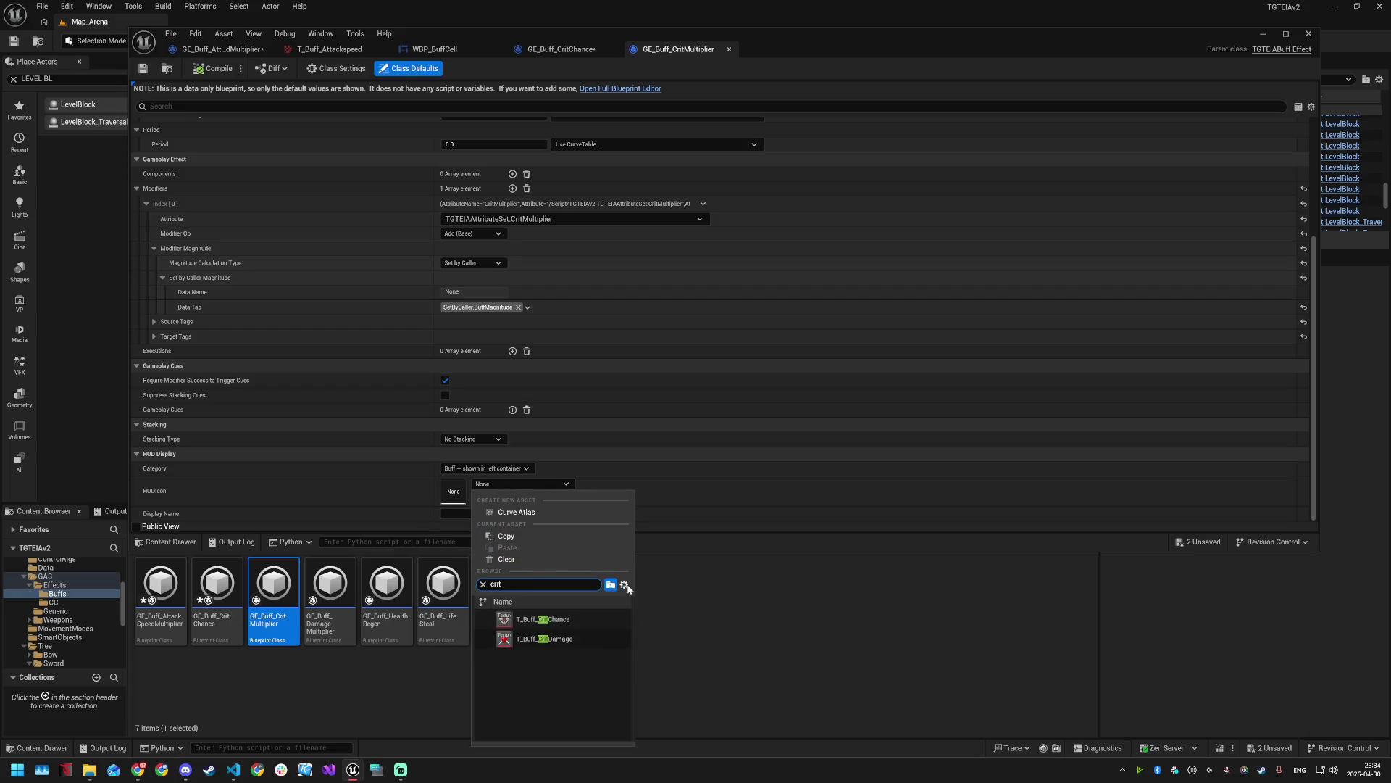
click(624, 585)
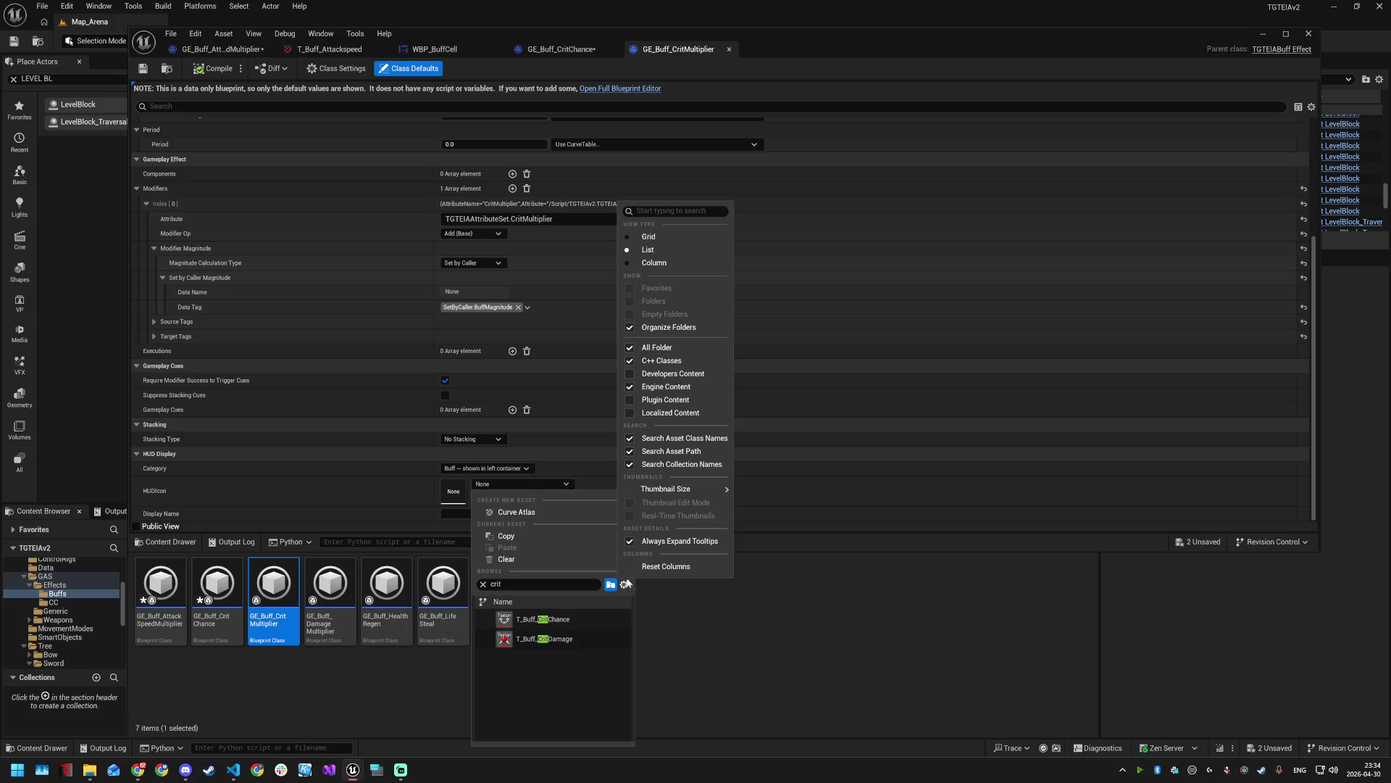
click(630, 389)
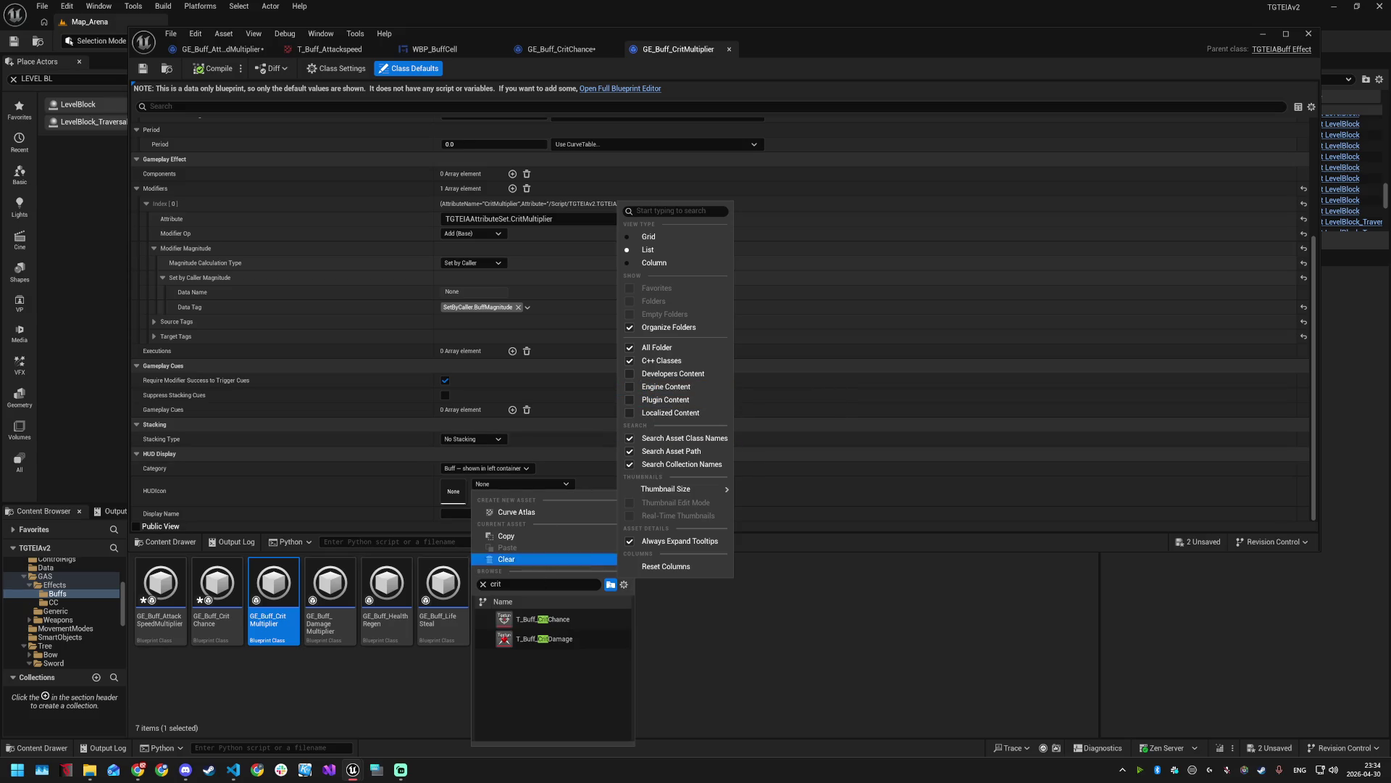
click(552, 638)
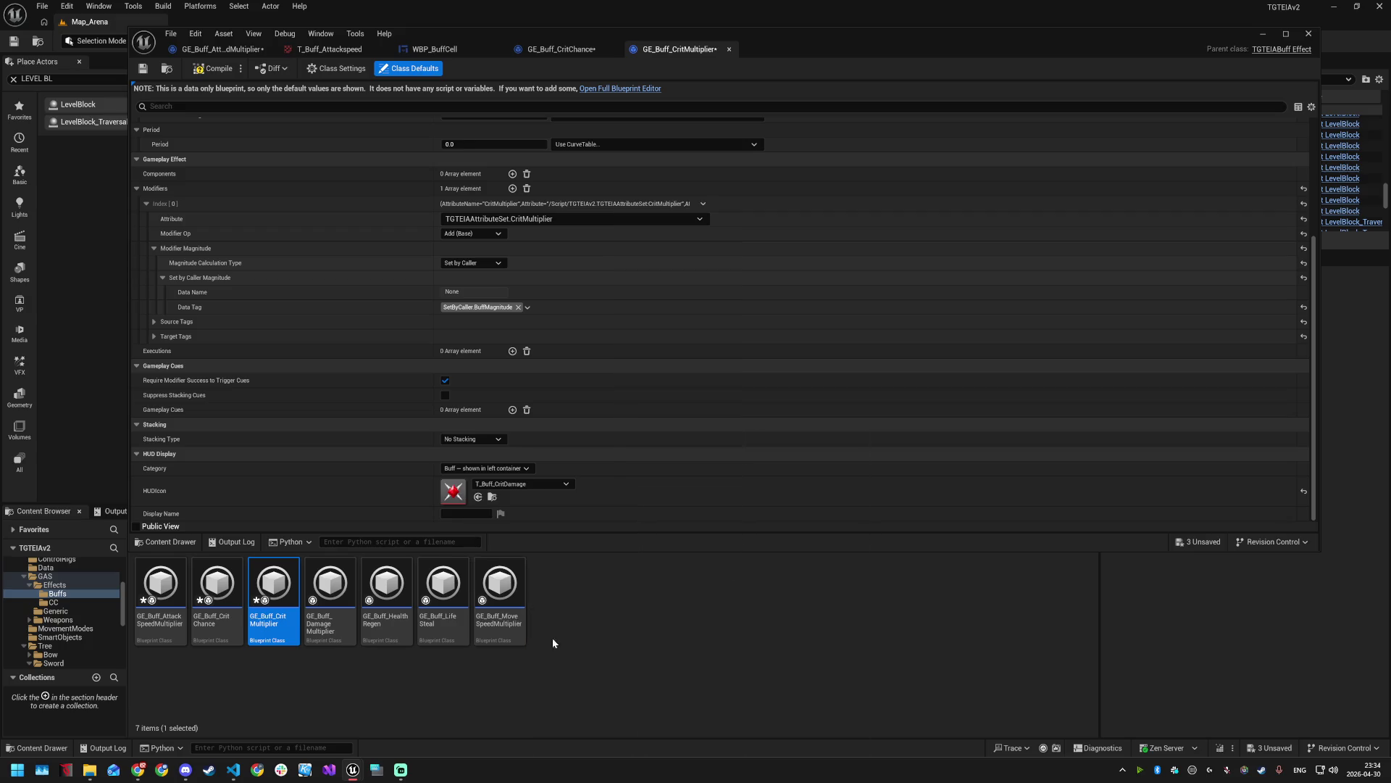
- Assign T_Buff_DamageBoost to GE_Buff_DamageMultiplier and T_Buff_Regeneration to GE_Buff_HealthRegen
double_click(326, 594)
scroll(525, 450, down, 5)
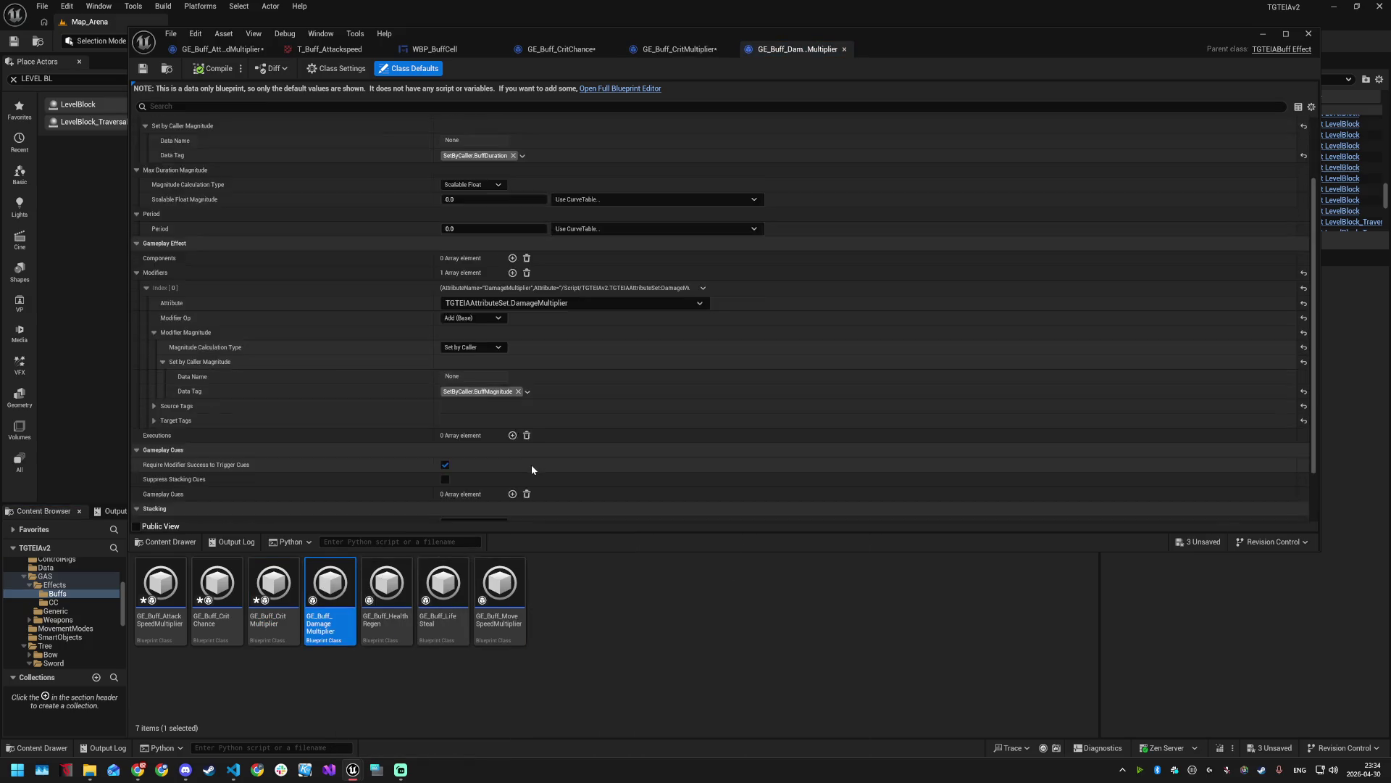
click(519, 481)
text(da)
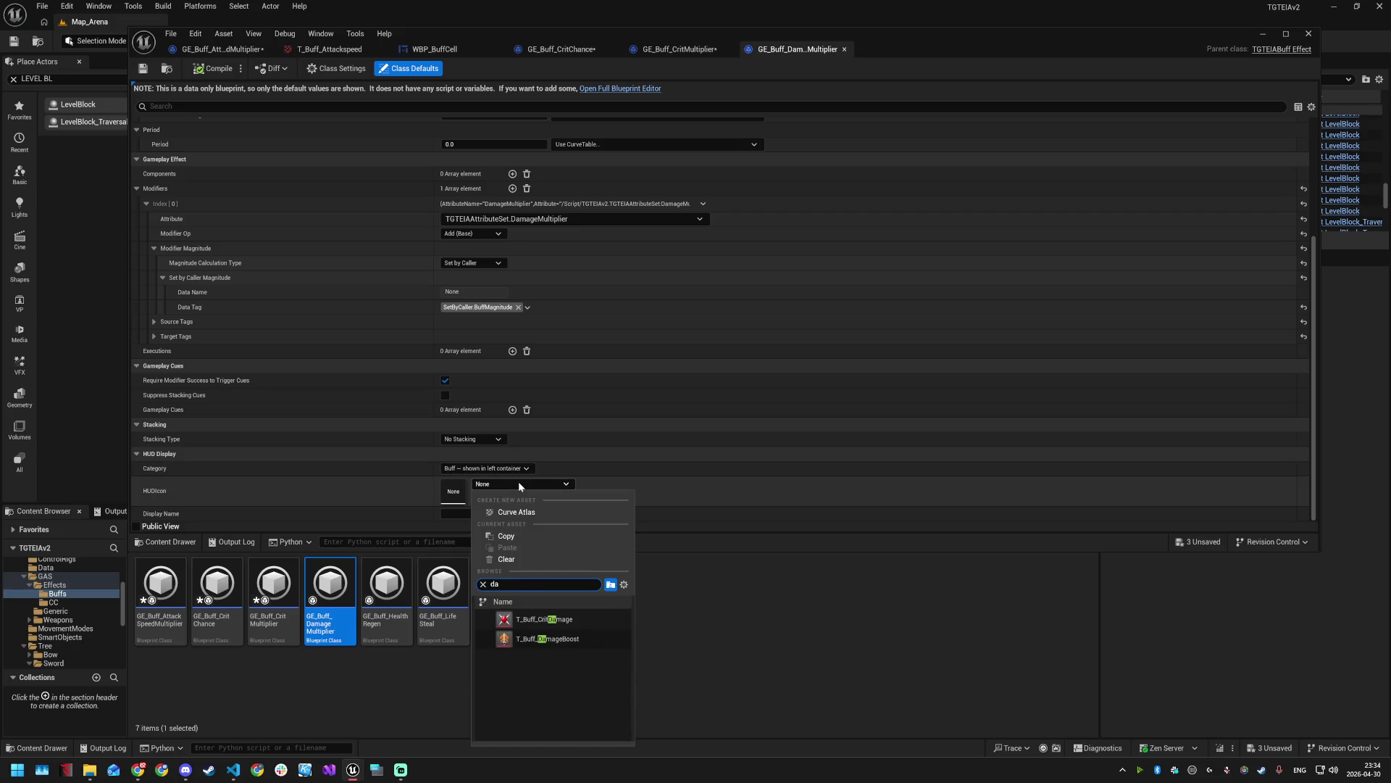
click(577, 639)
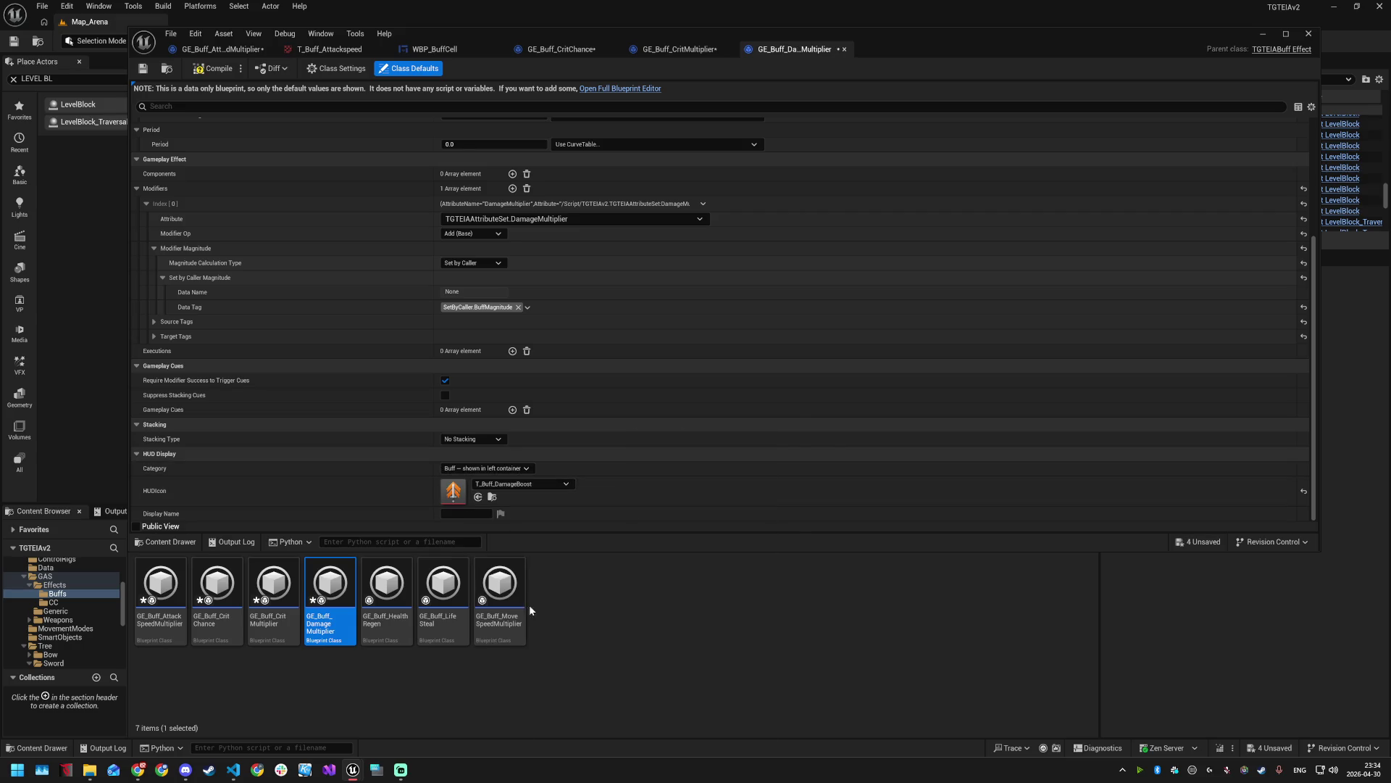
double_click(386, 594)
scroll(523, 491, down, 2)
scroll(522, 492, down, 2)
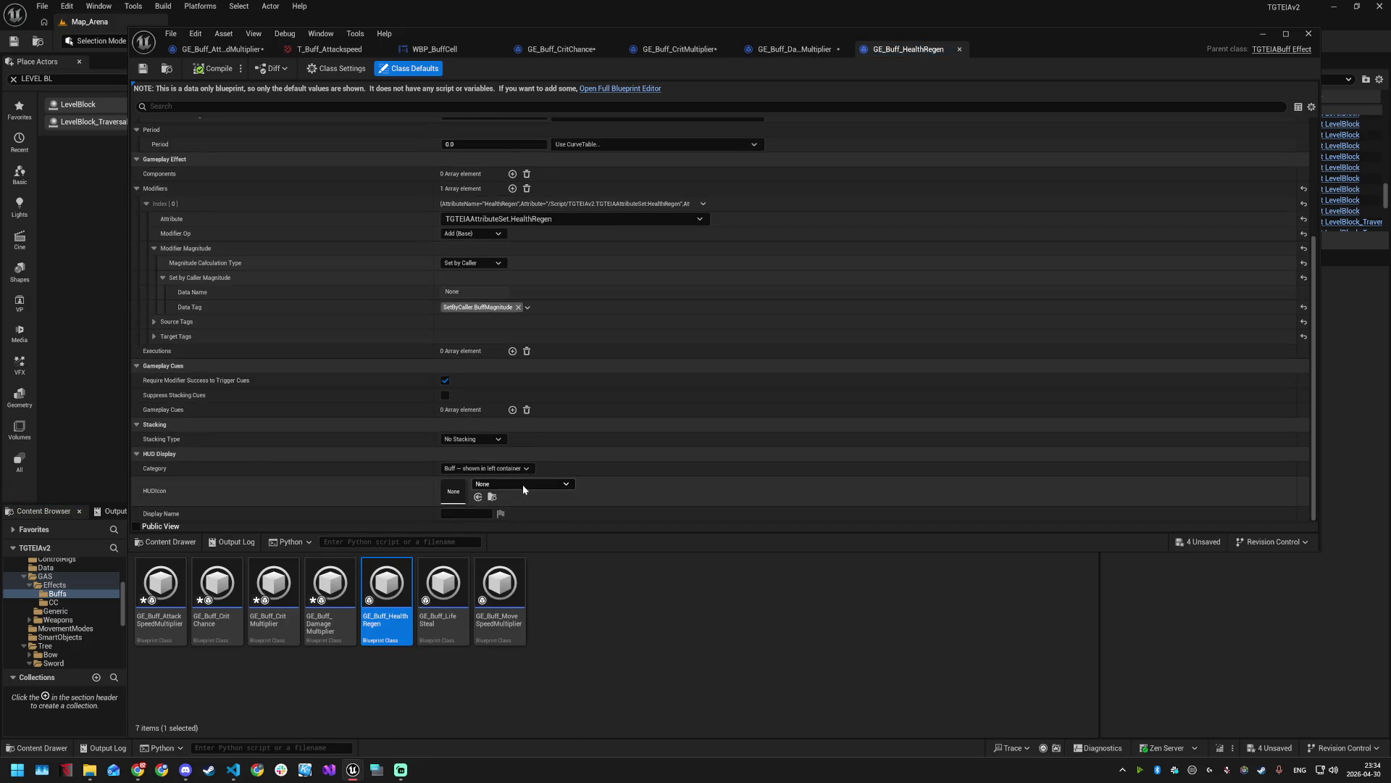
click(522, 481)
text(reg)
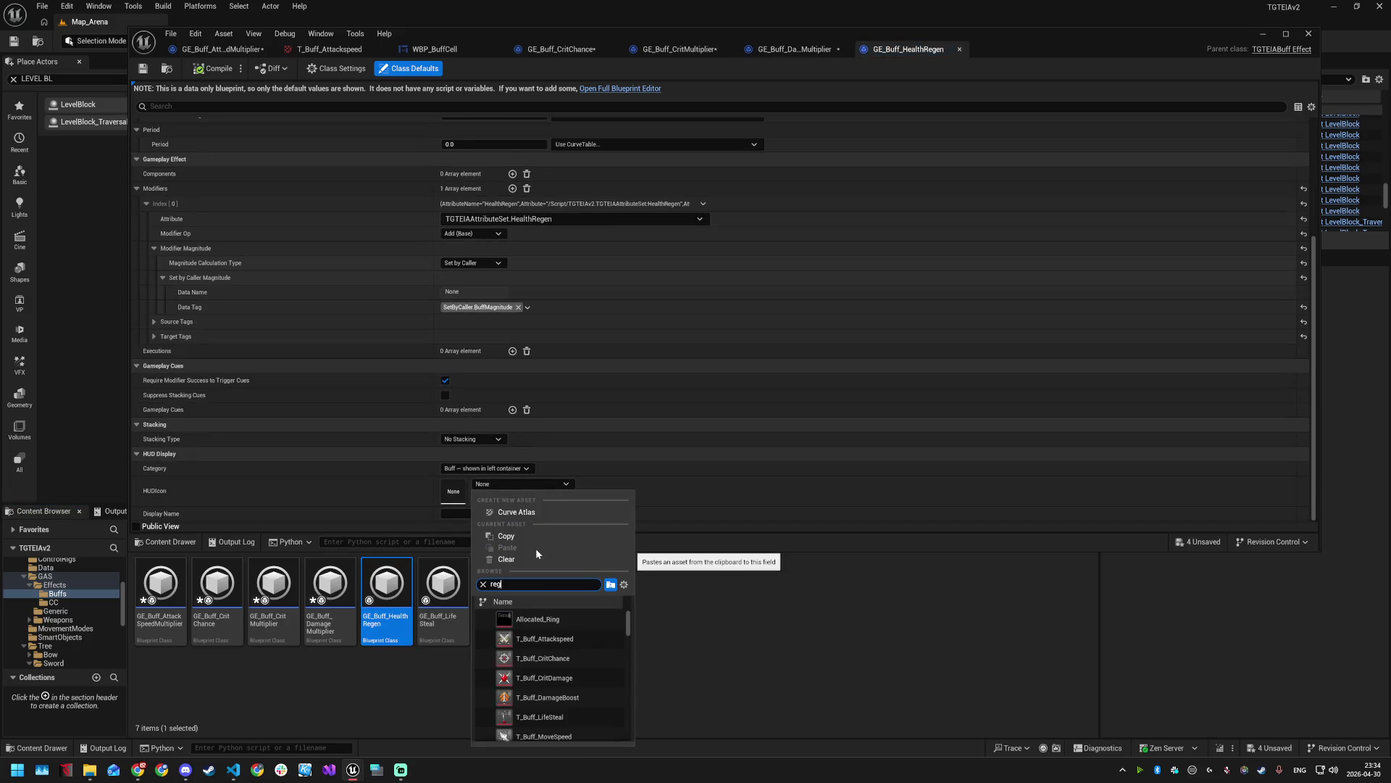
text(en)
click(559, 621)
- Set GE_Buff_LifeSteal's HUD icon to T_Buff_LifeSteal, leaving its HUD category unchanged
click(462, 594)
double_click(463, 594)
scroll(520, 508, down, 5)
click(506, 500)
click(500, 474)
scroll(522, 487, down, 1)
click(521, 484)
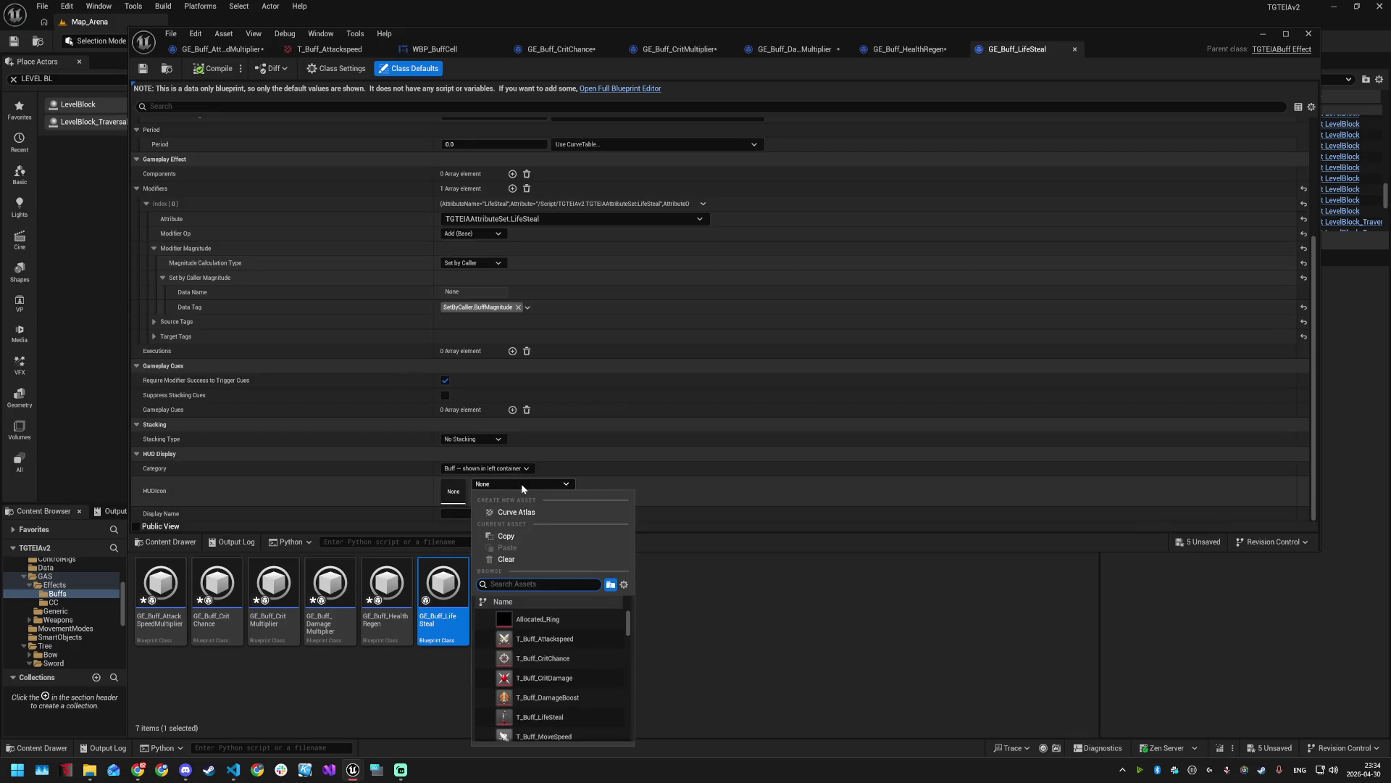
text(life)
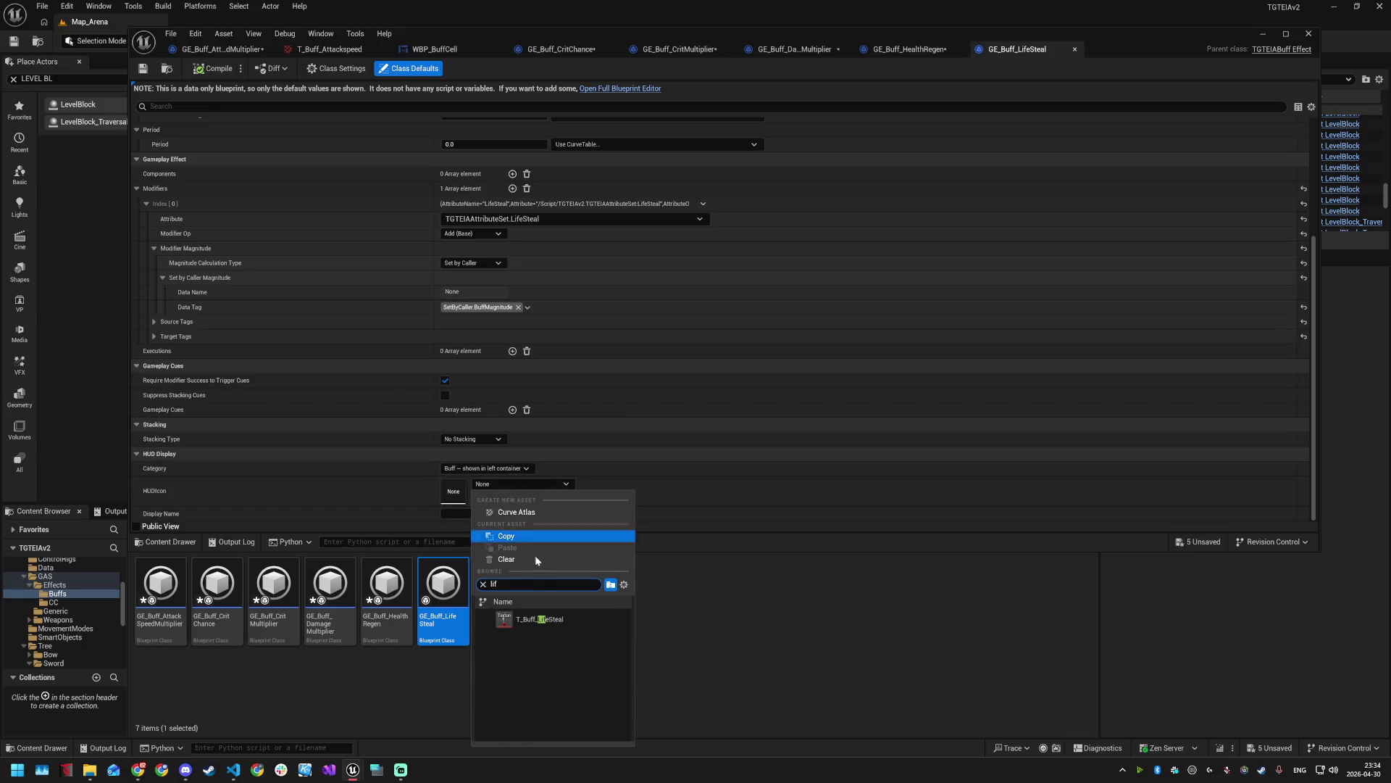
click(546, 618)
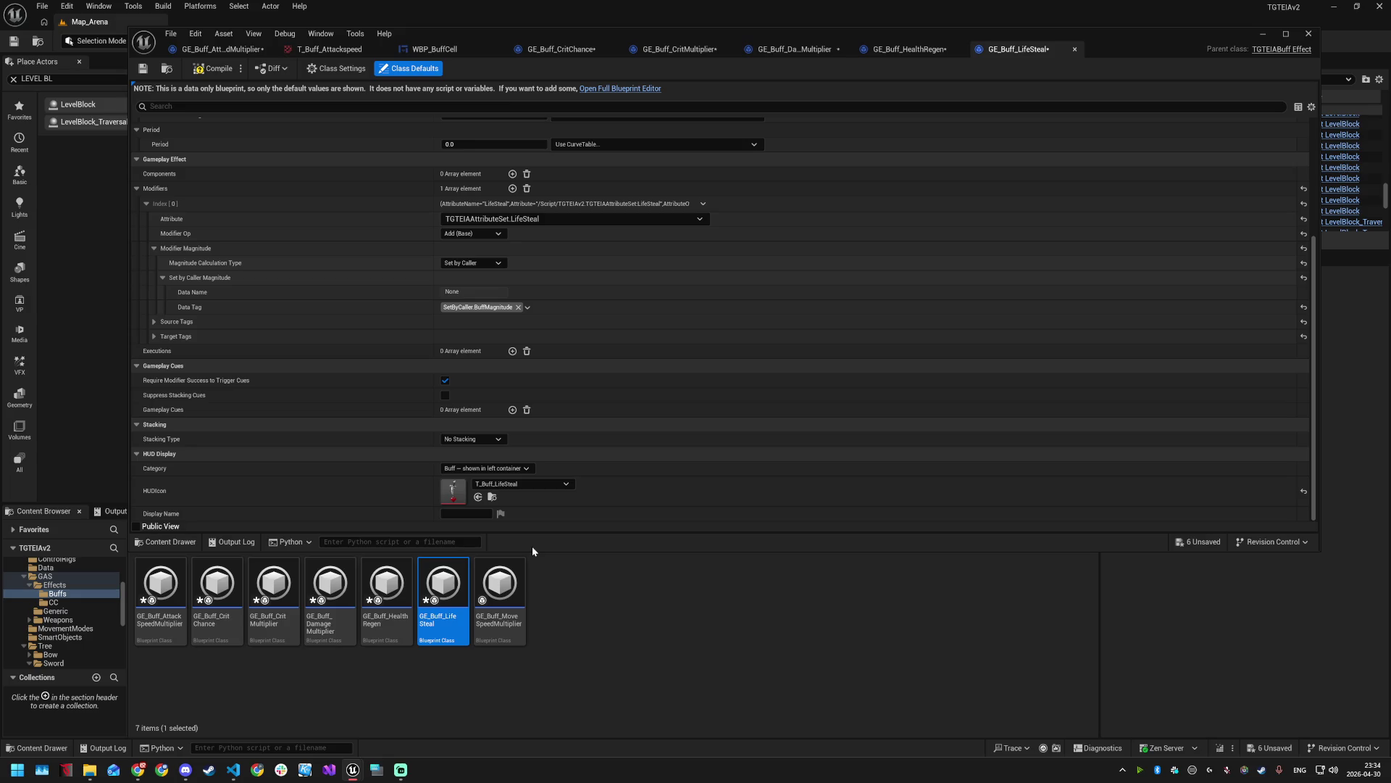
- Give GE_Buff_MoveSpeedMultiplier the T_Buff_MoveSpeed icon and save all assets
double_click(500, 587)
scroll(525, 513, down, 5)
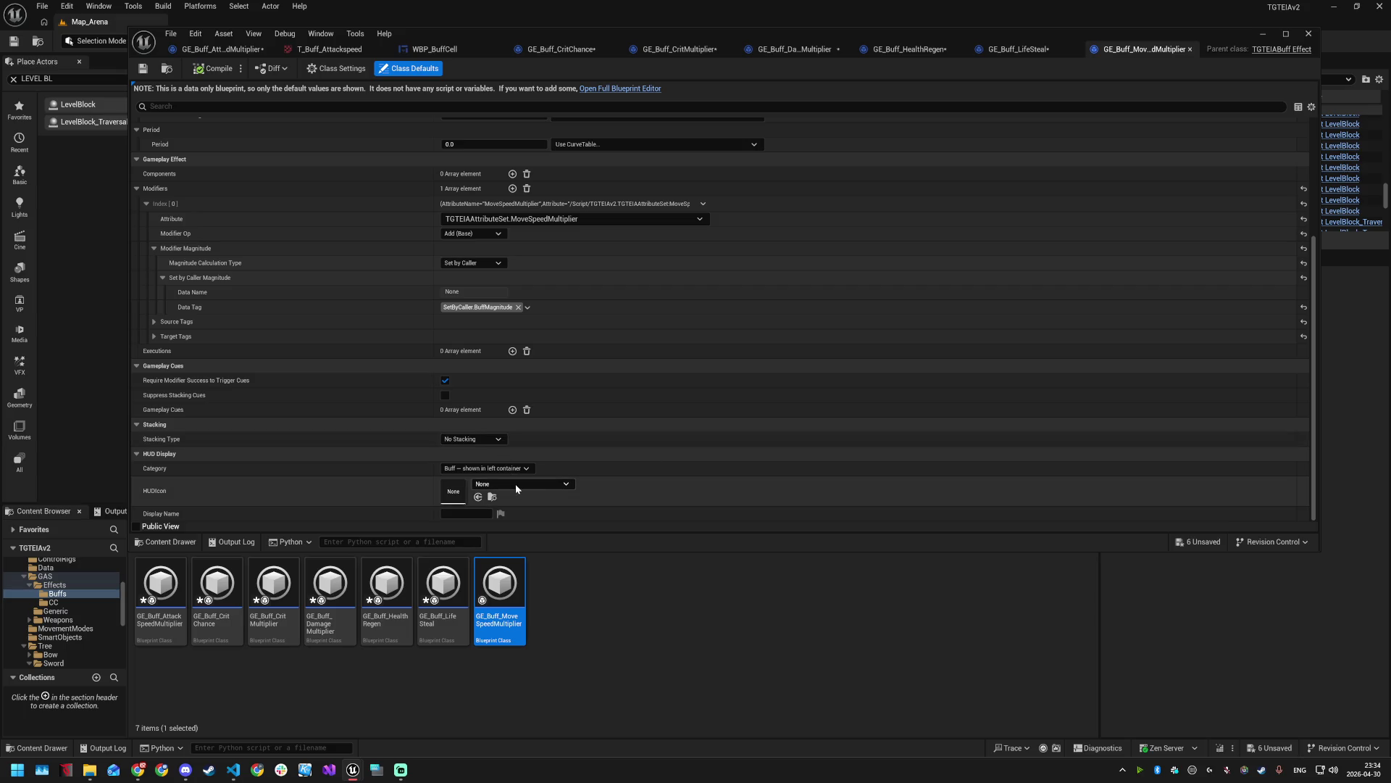
click(517, 488)
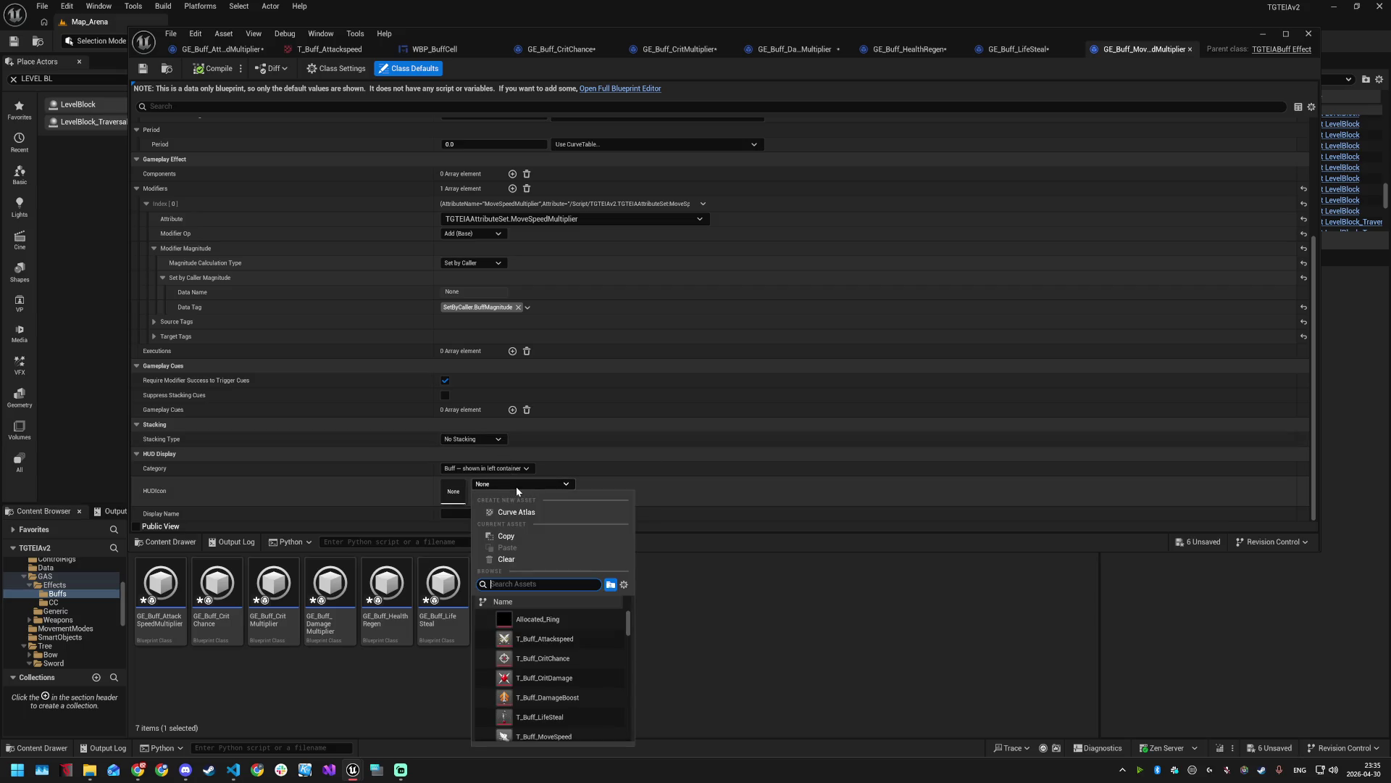
click(516, 486)
click(516, 486)
text(sp)
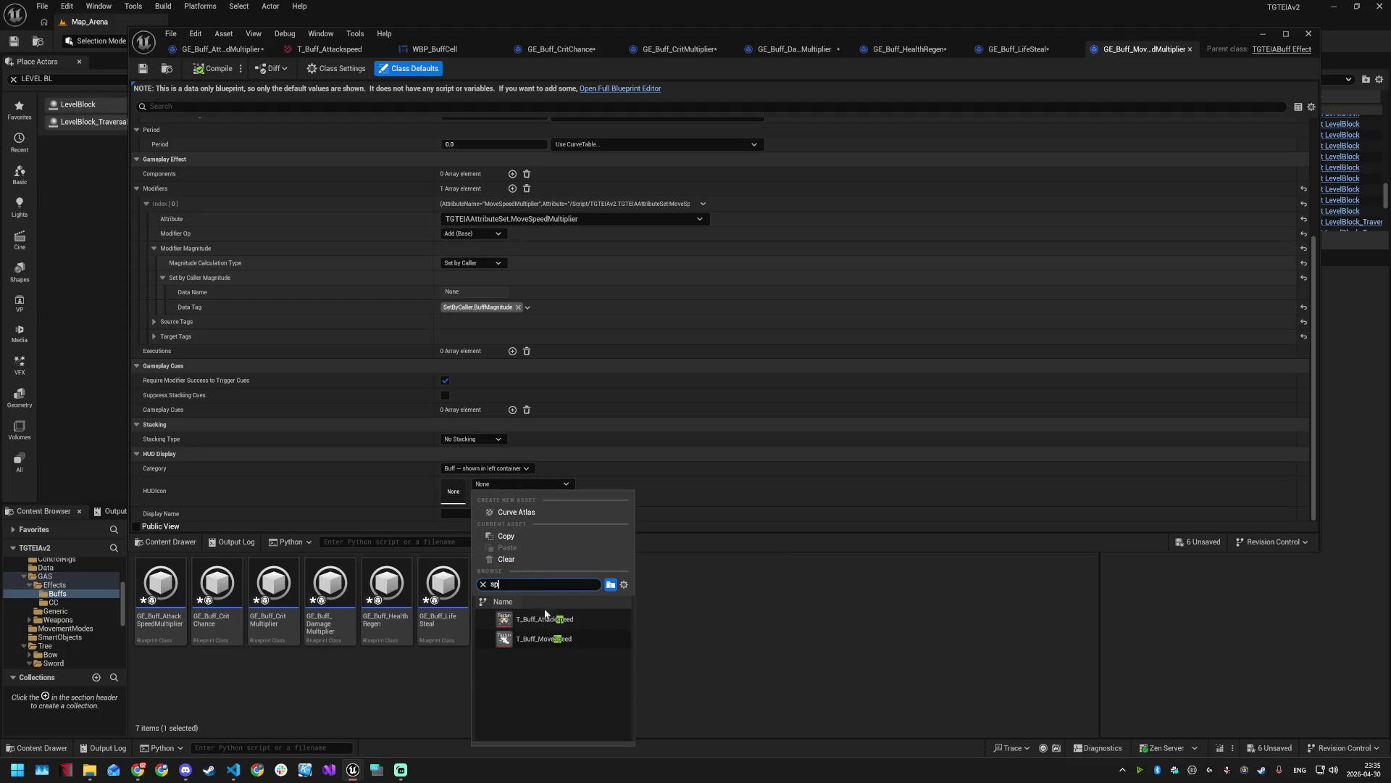
click(563, 637)
key(ctrl+shift+s)
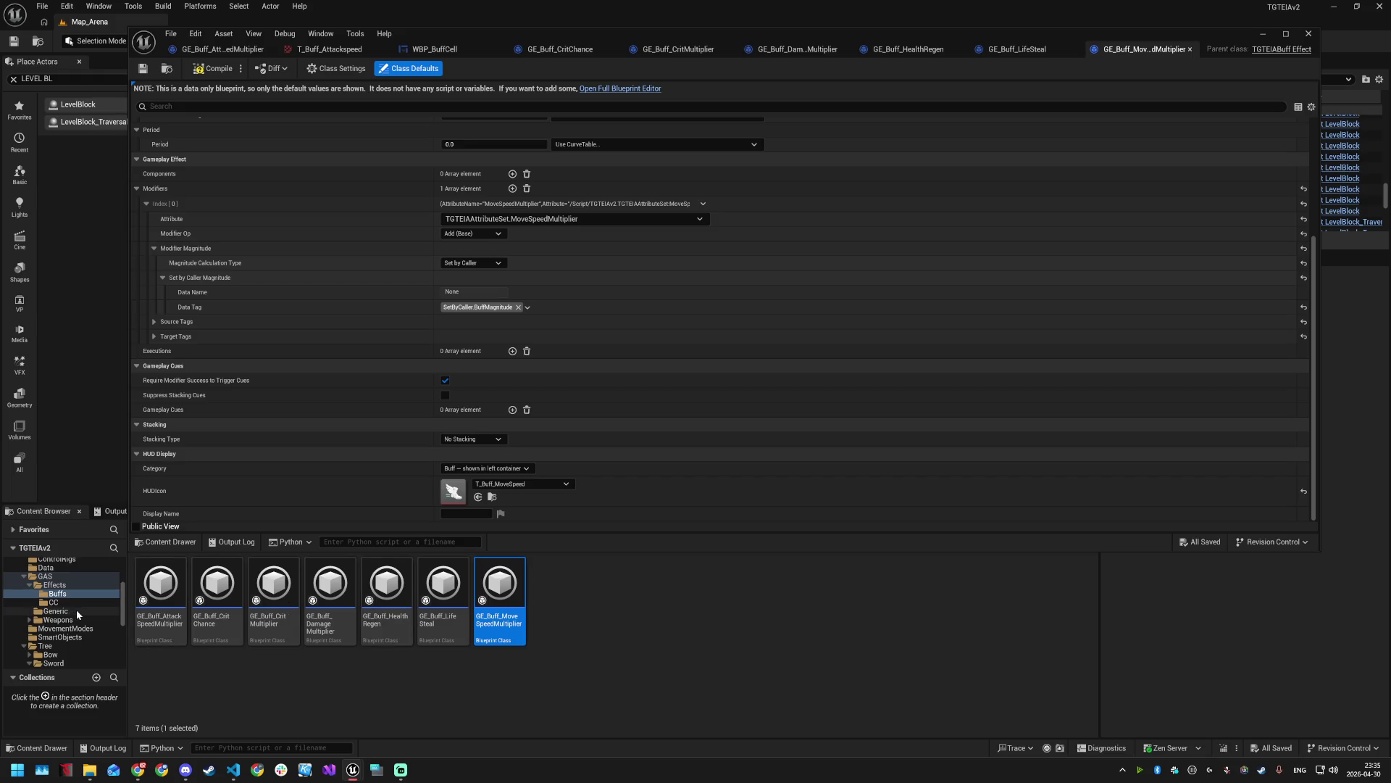
click(53, 602)
- Set HUDIcon to T_DeBuff_Burn on GE_Burn and T_DeBuff_Poison on GE_Poison
double_click(161, 593)
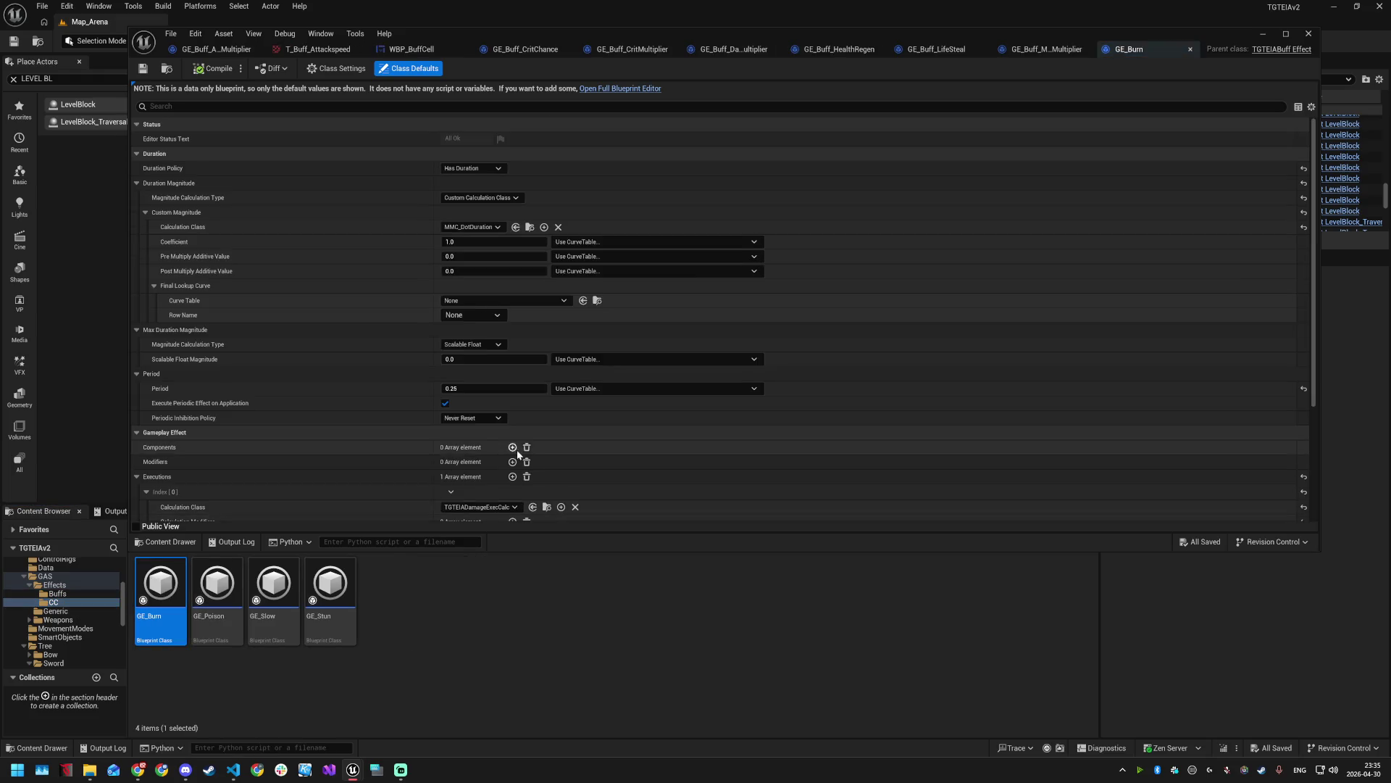
scroll(519, 454, down, 5)
click(518, 483)
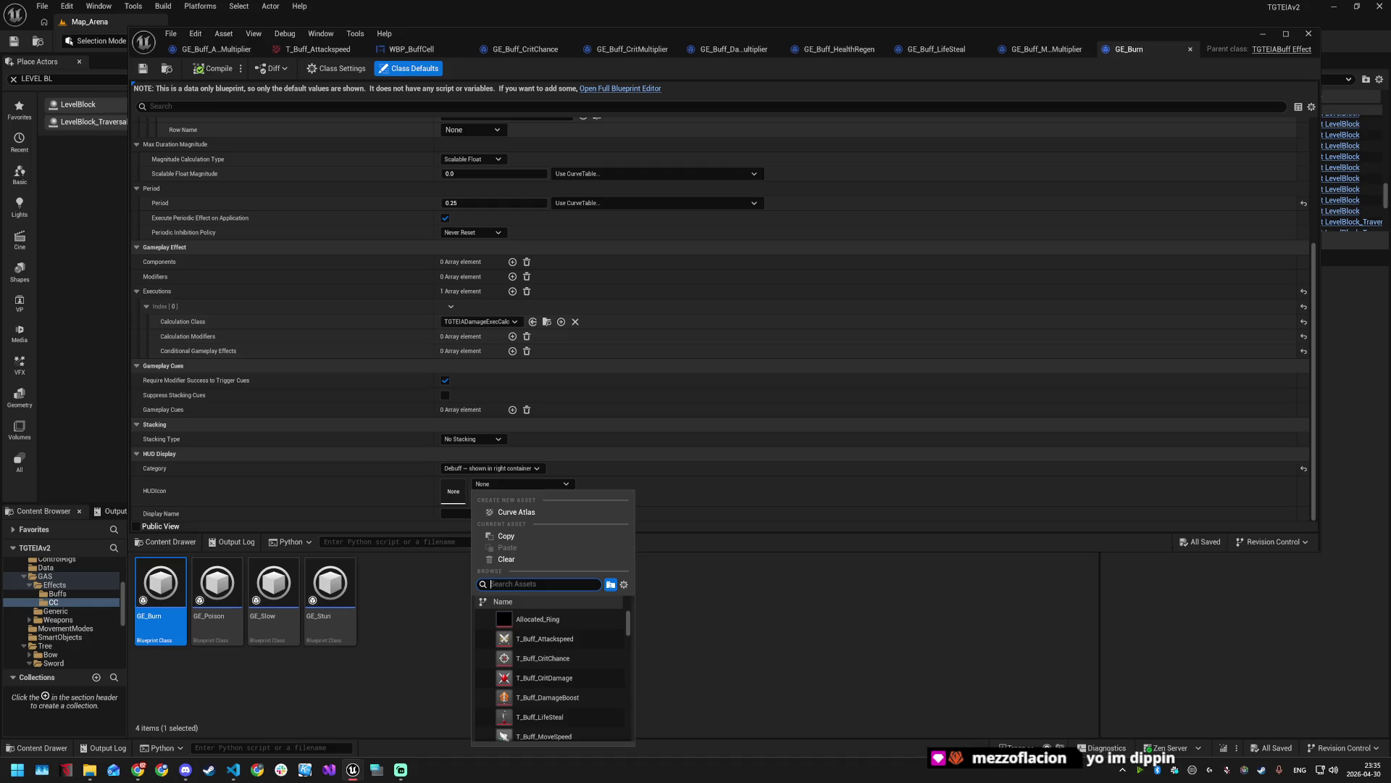
text(bur)
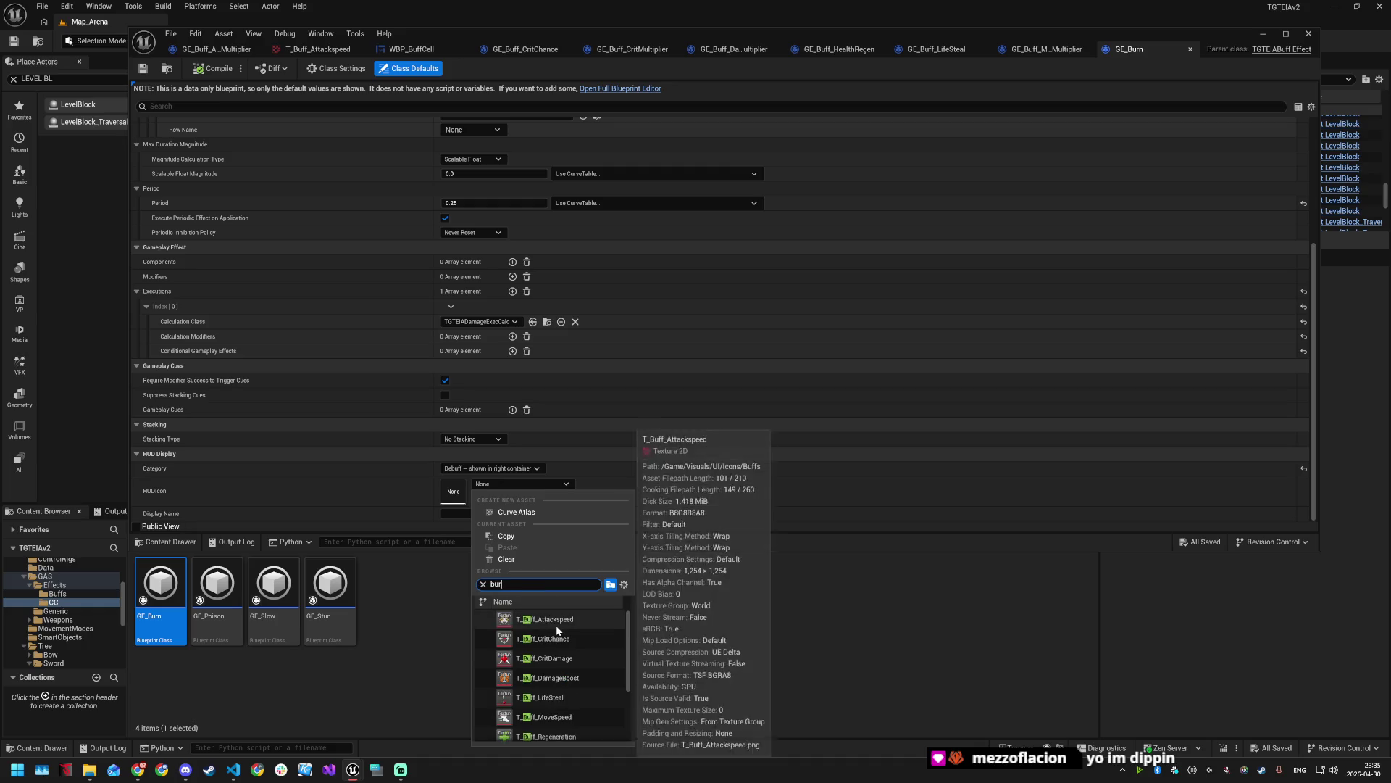
click(540, 619)
double_click(214, 589)
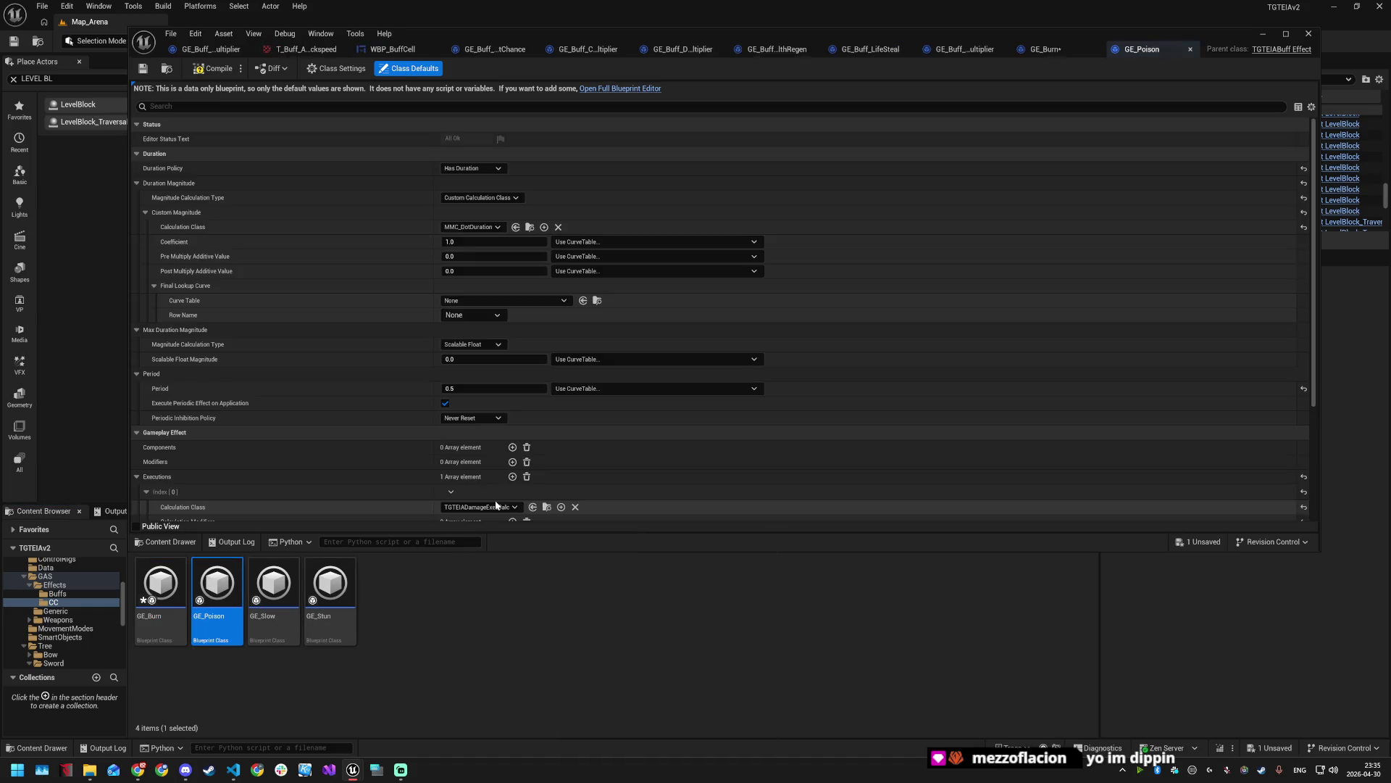
scroll(537, 472, down, 4)
click(516, 481)
text(poi)
click(539, 619)
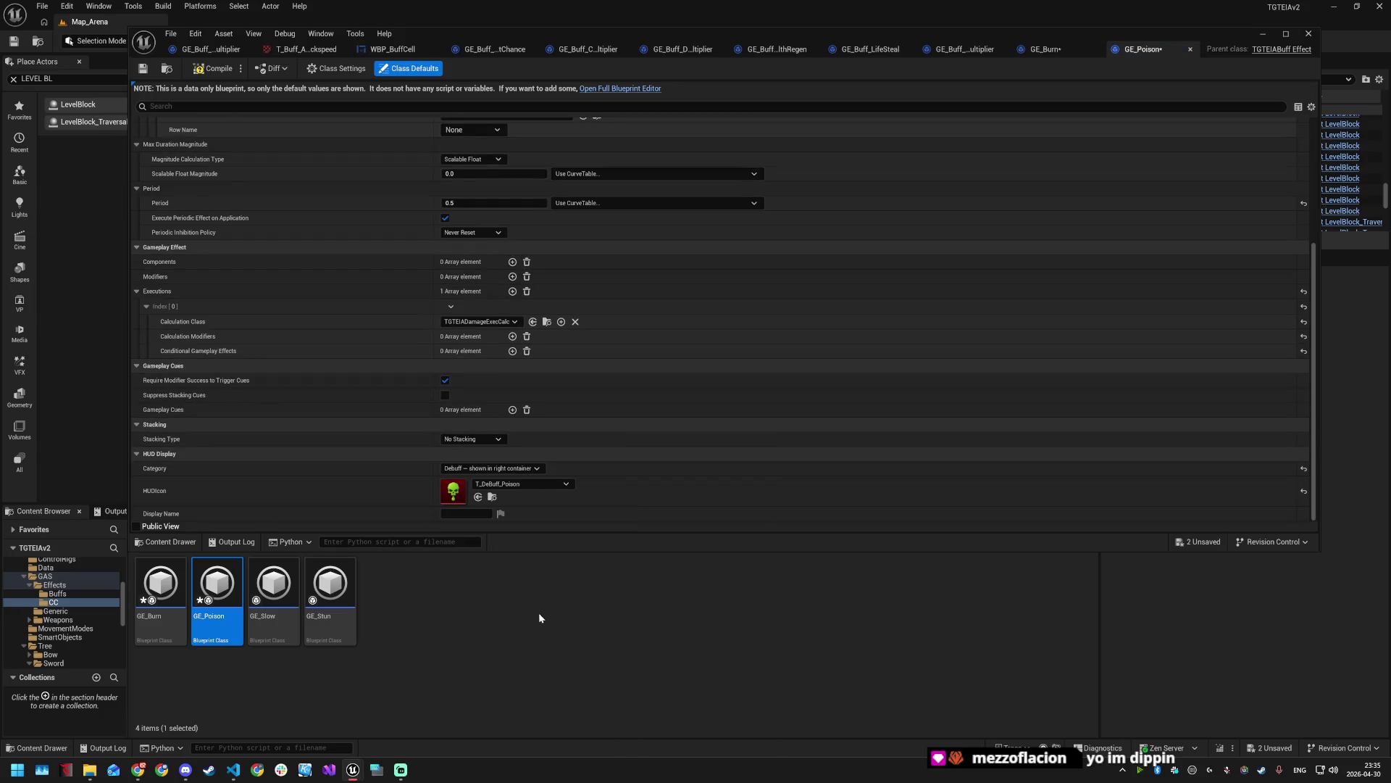
- Give GE_Slow the T_DeBuff_Slow HUD icon and save all modified effects
click(279, 584)
double_click(279, 584)
scroll(525, 481, down, 6)
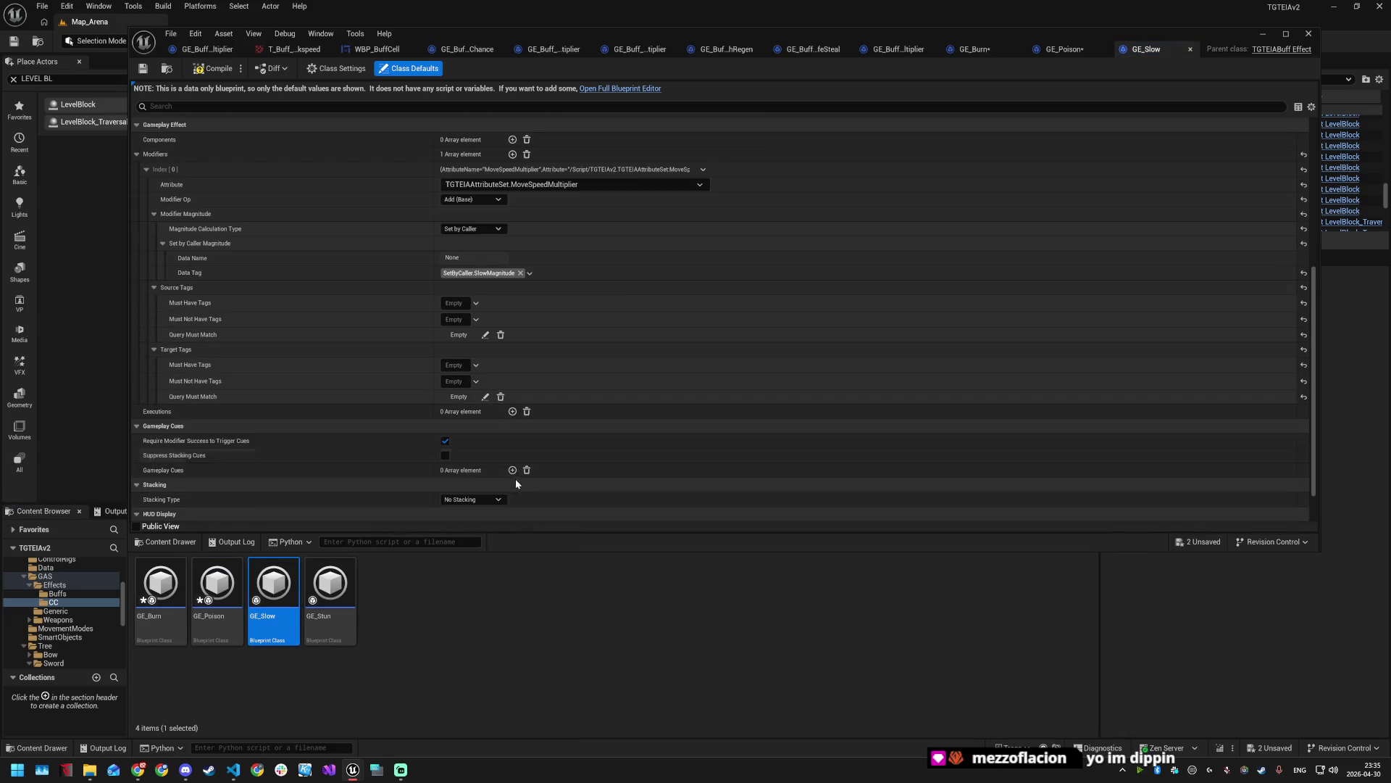
scroll(503, 469, down, 2)
click(513, 484)
text(s)
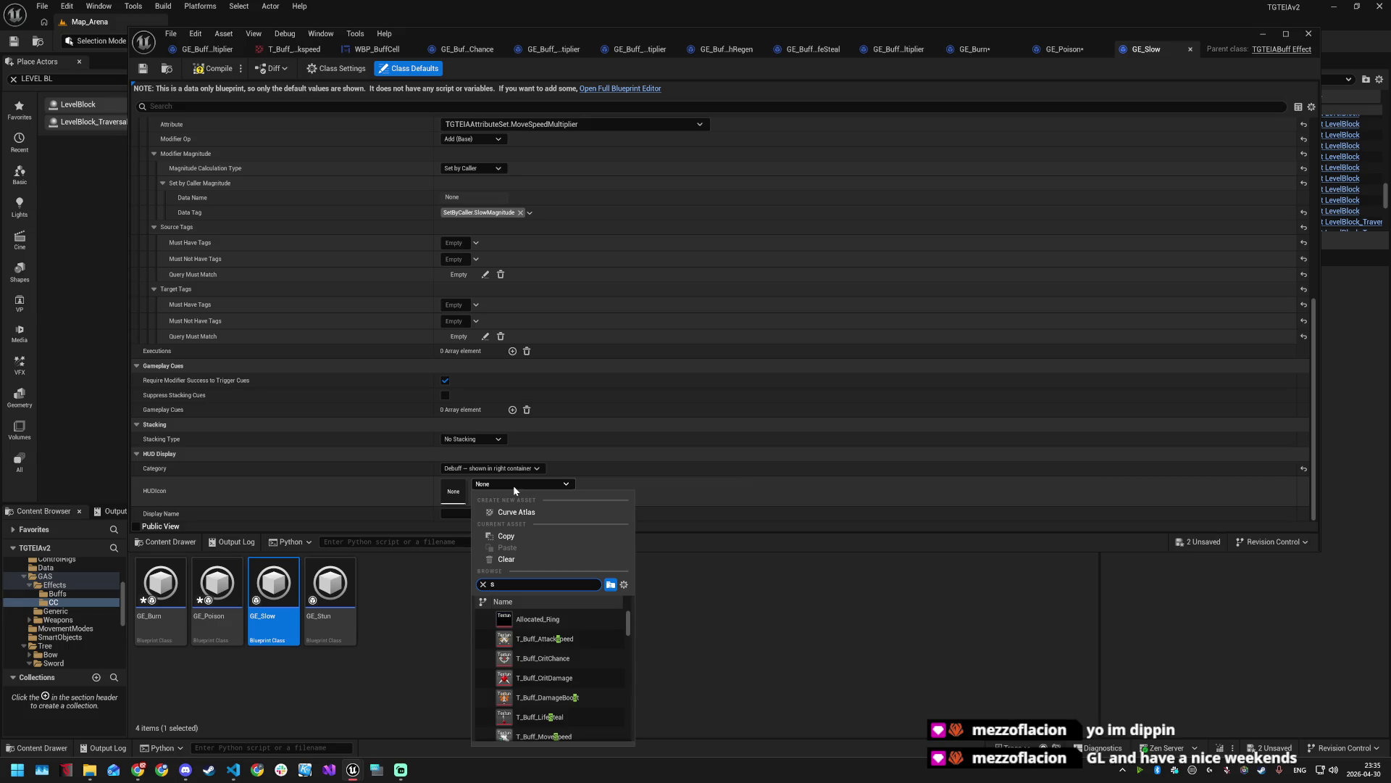
text(low)
click(538, 618)
key(ctrl+shift+s)
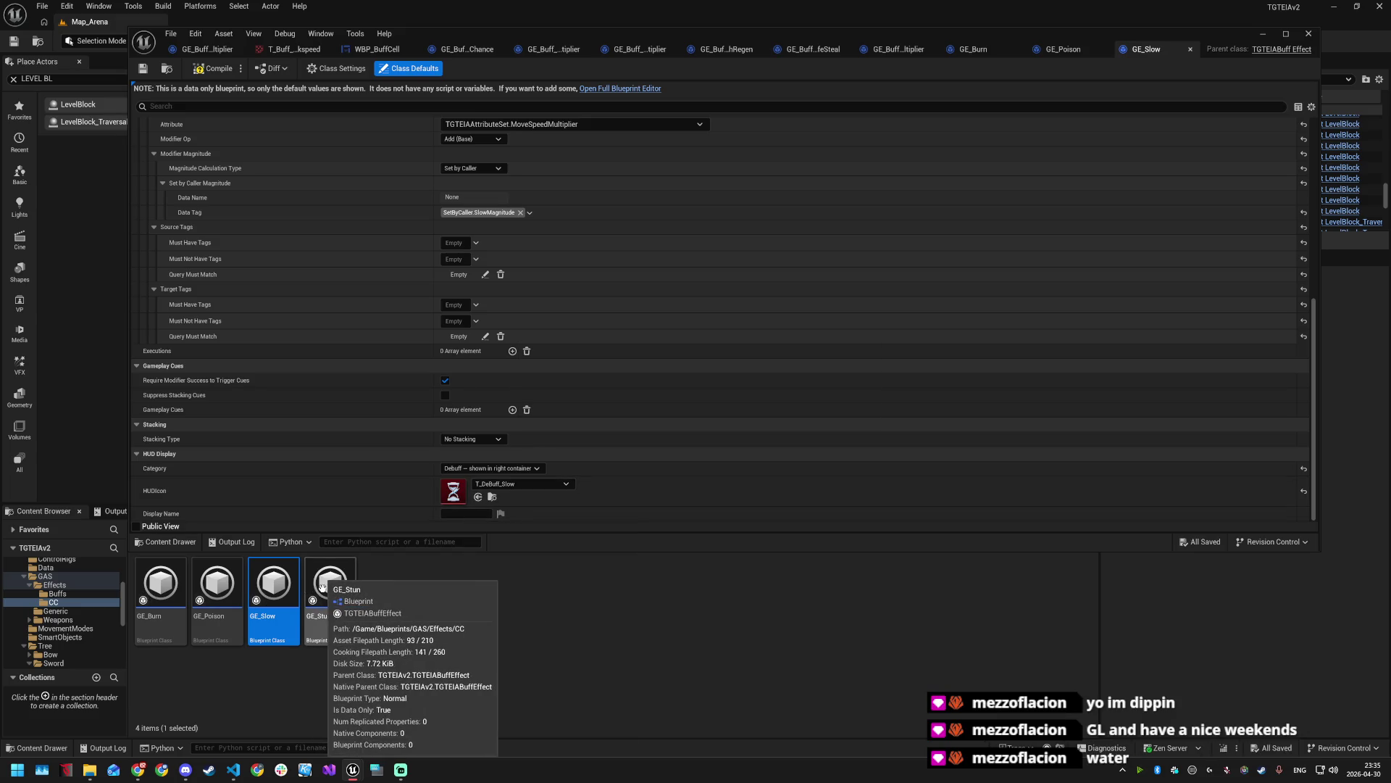
- Set GE_Stun's HUD icon to T_DeBuff_Stun, save it, and close the effect editor
double_click(321, 584)
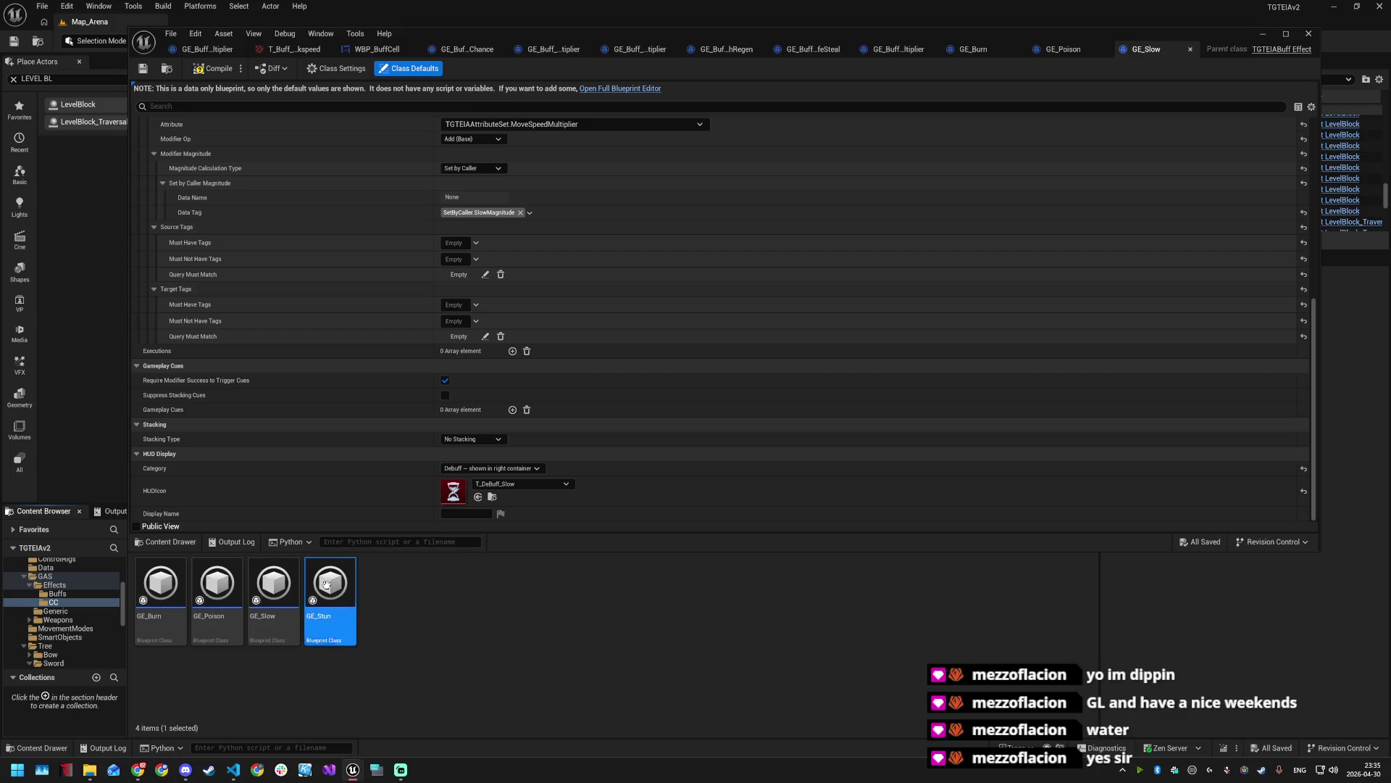
scroll(551, 457, down, 5)
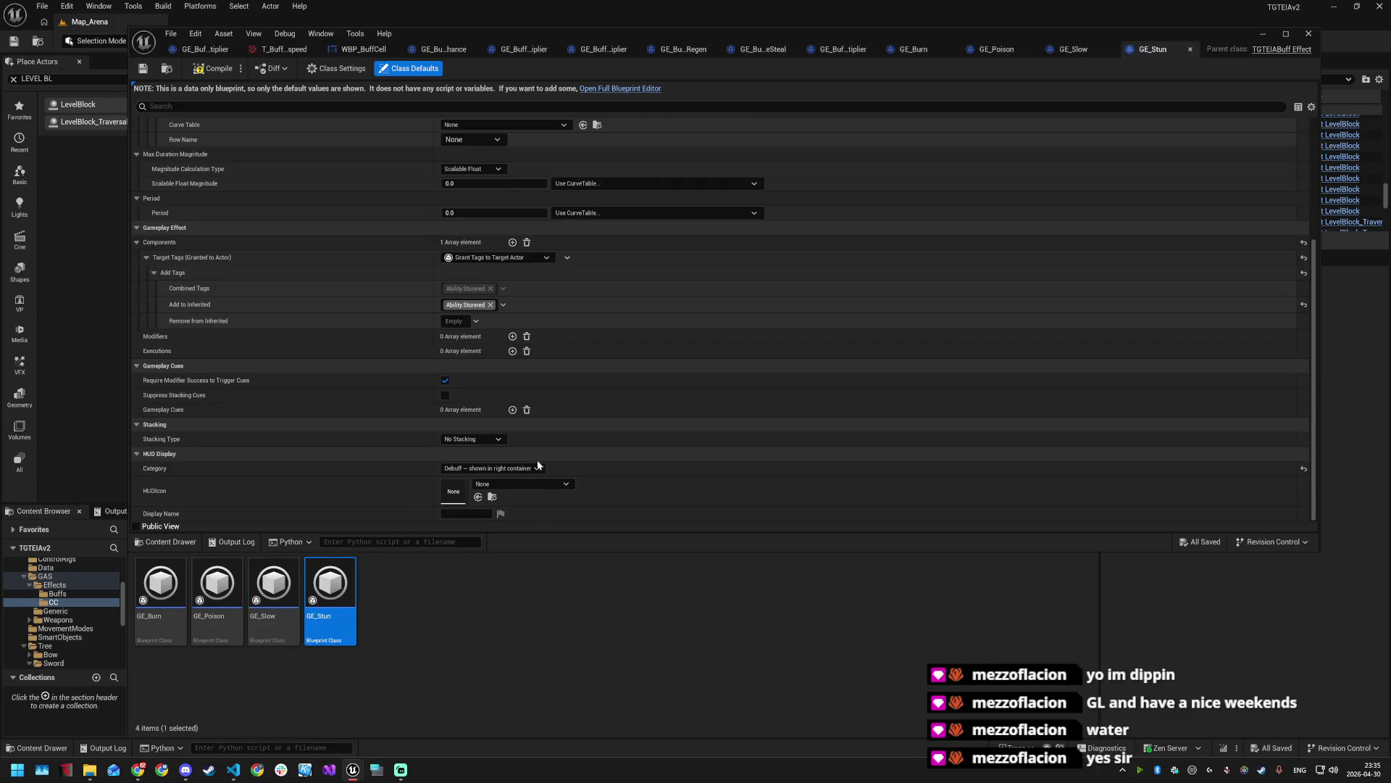
click(522, 484)
text(st)
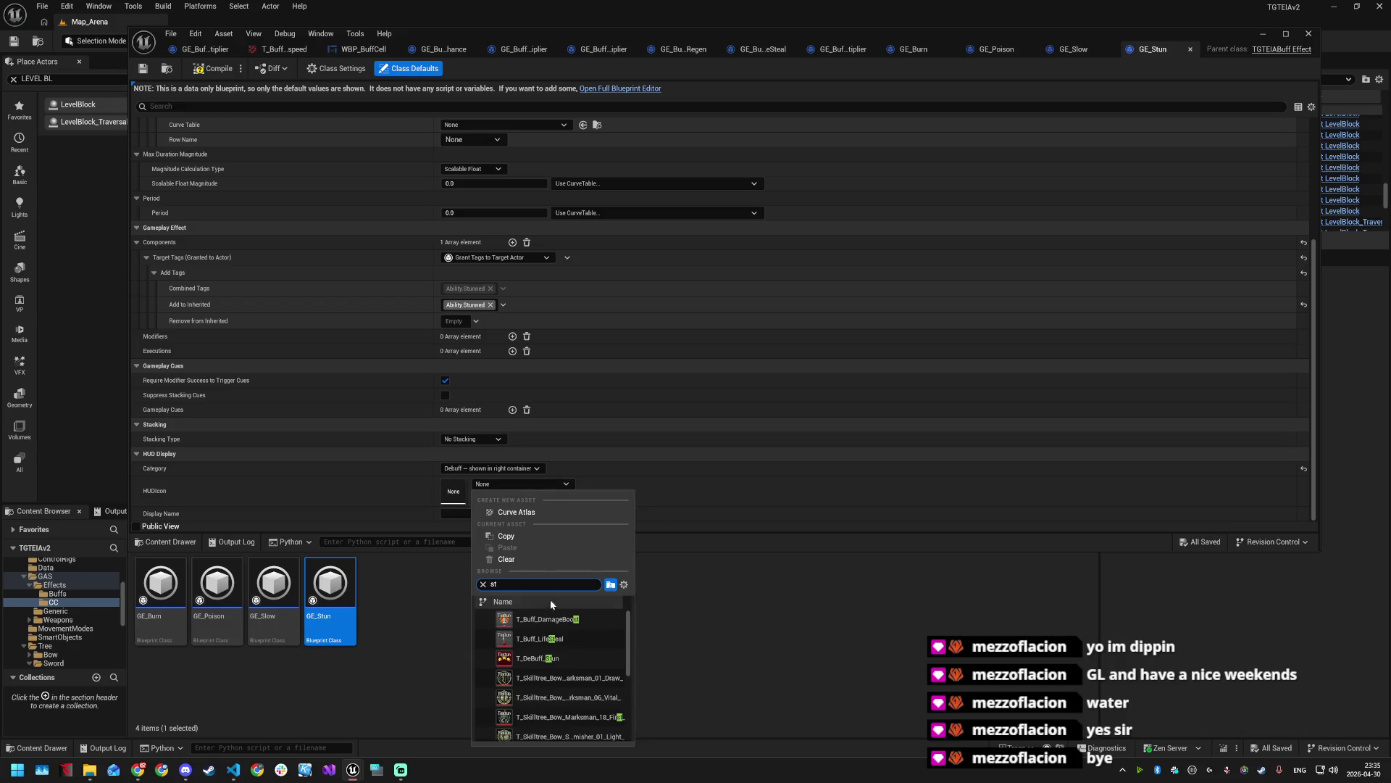
click(579, 656)
key(ctrl+s)
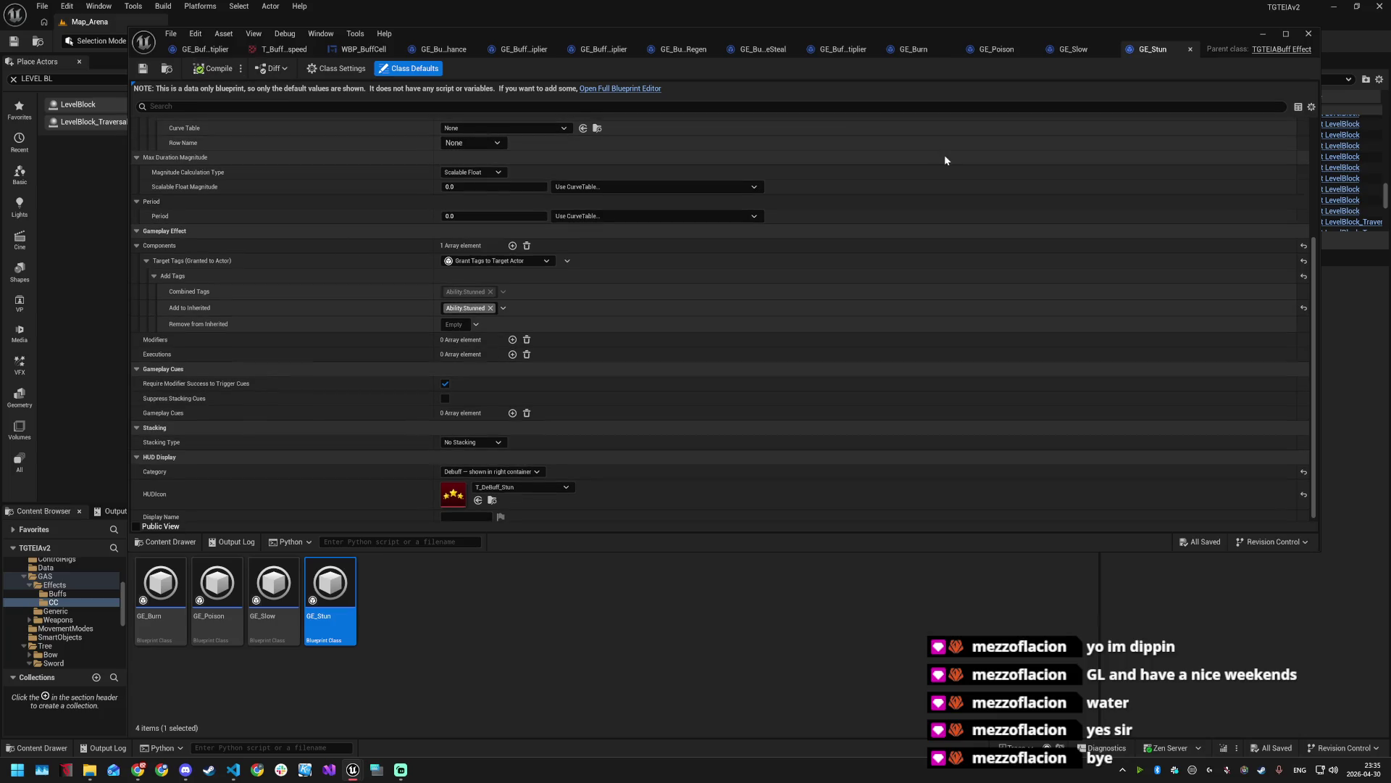
click(1308, 34)
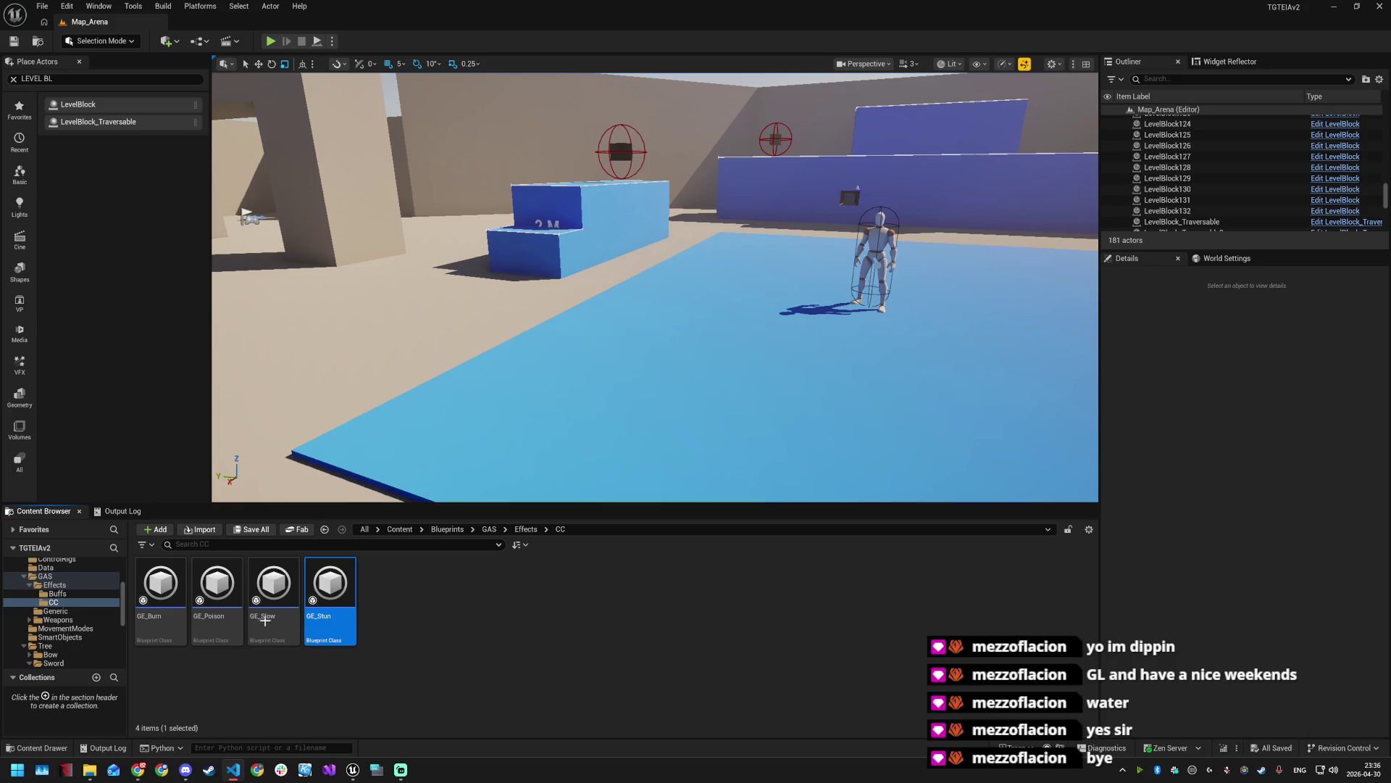
- Create a new Blueprint class in UI > HUD with parent TGTEIABuffStripWidget
scroll(67, 607, up, 3)
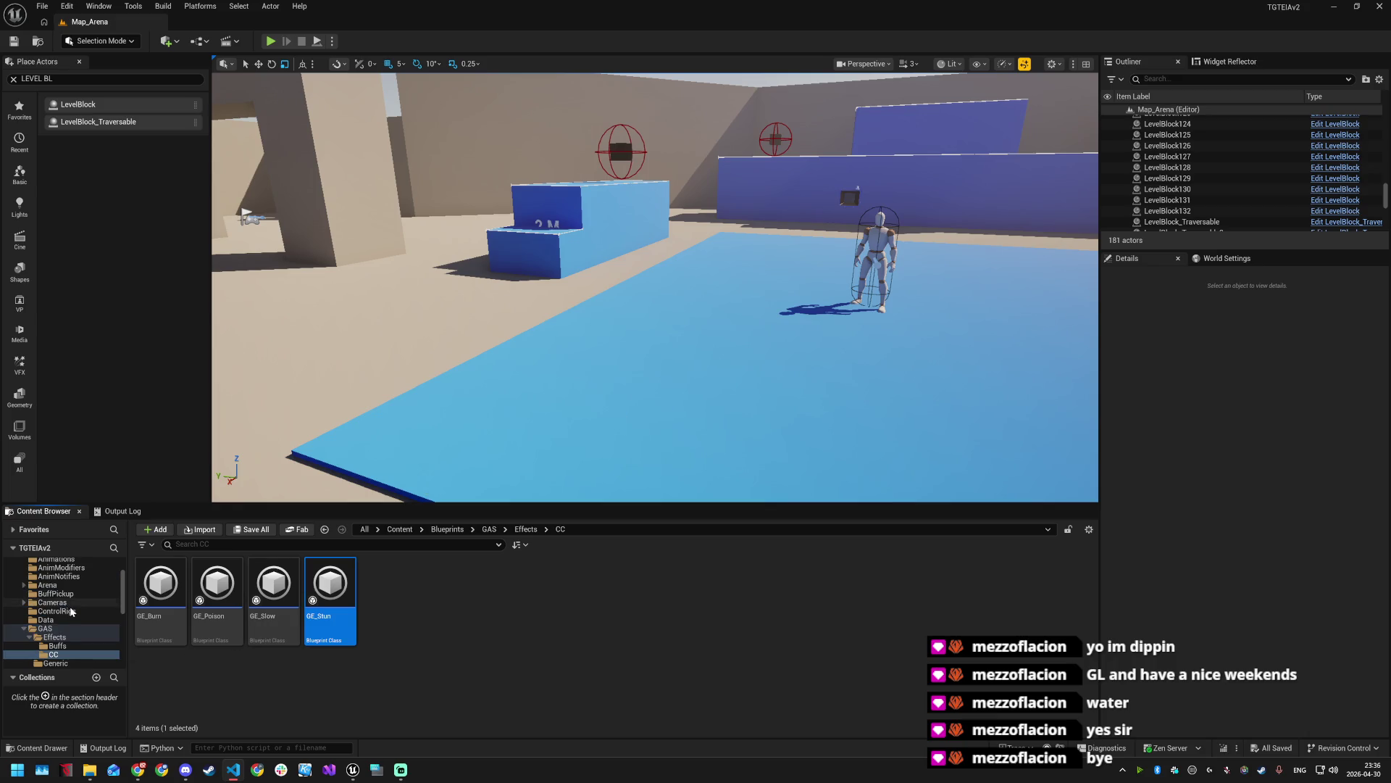
scroll(70, 607, down, 1)
scroll(70, 603, down, 5)
click(71, 593)
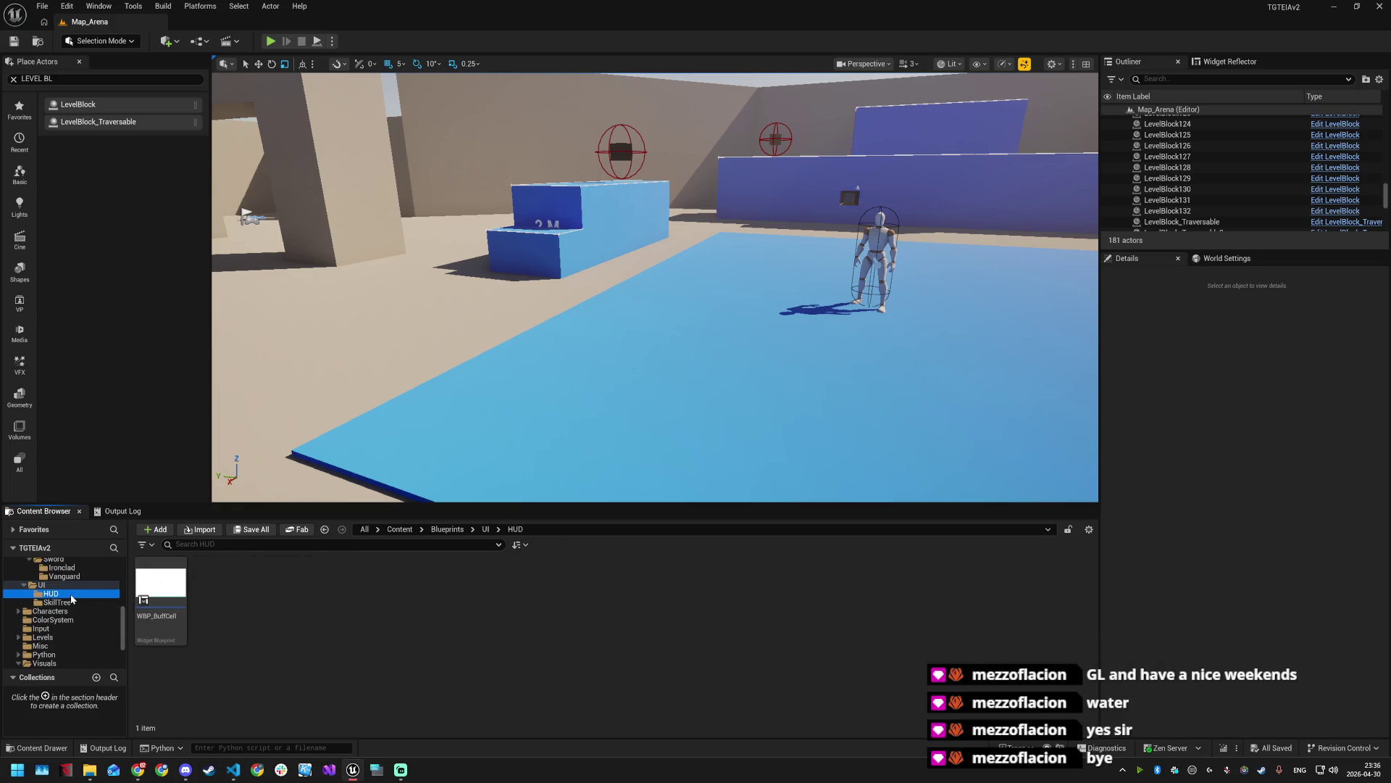
right_click(298, 602)
click(348, 234)
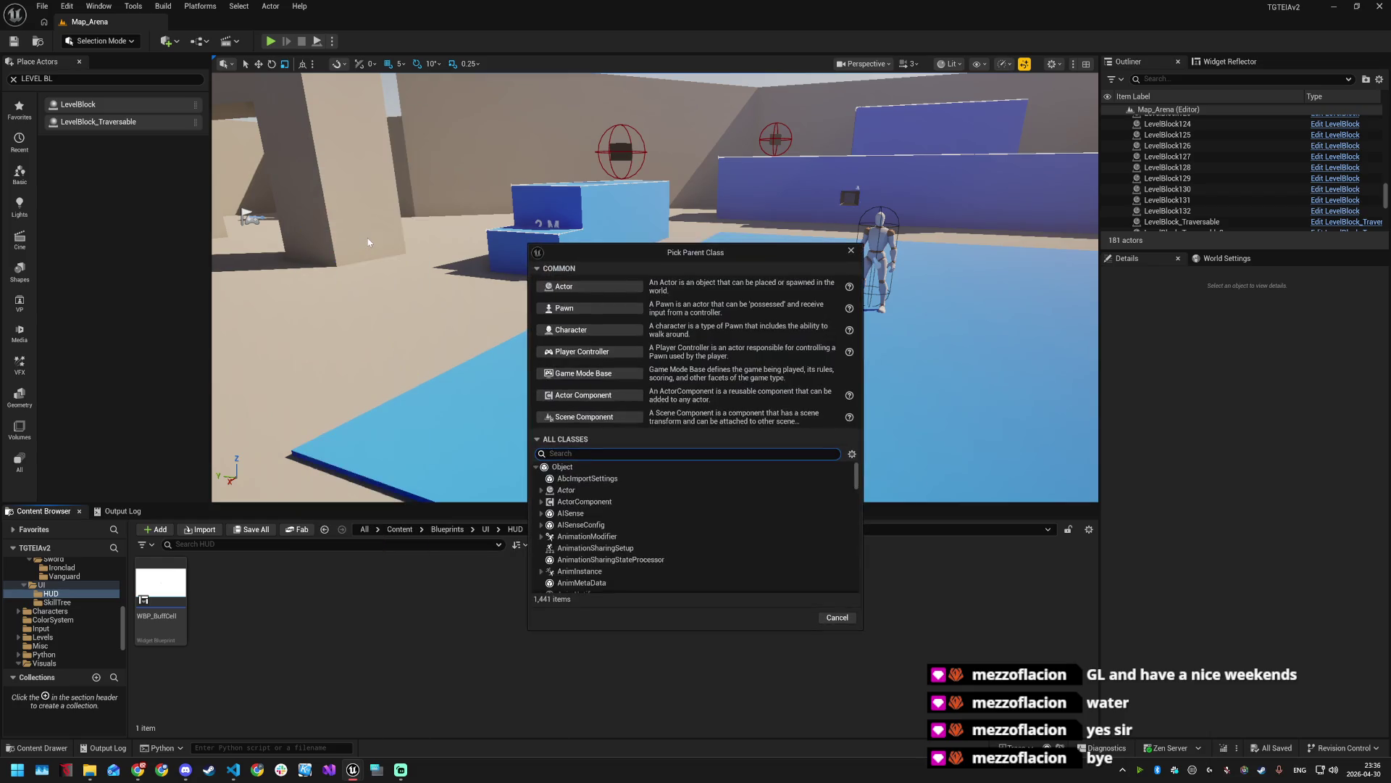
text(User)
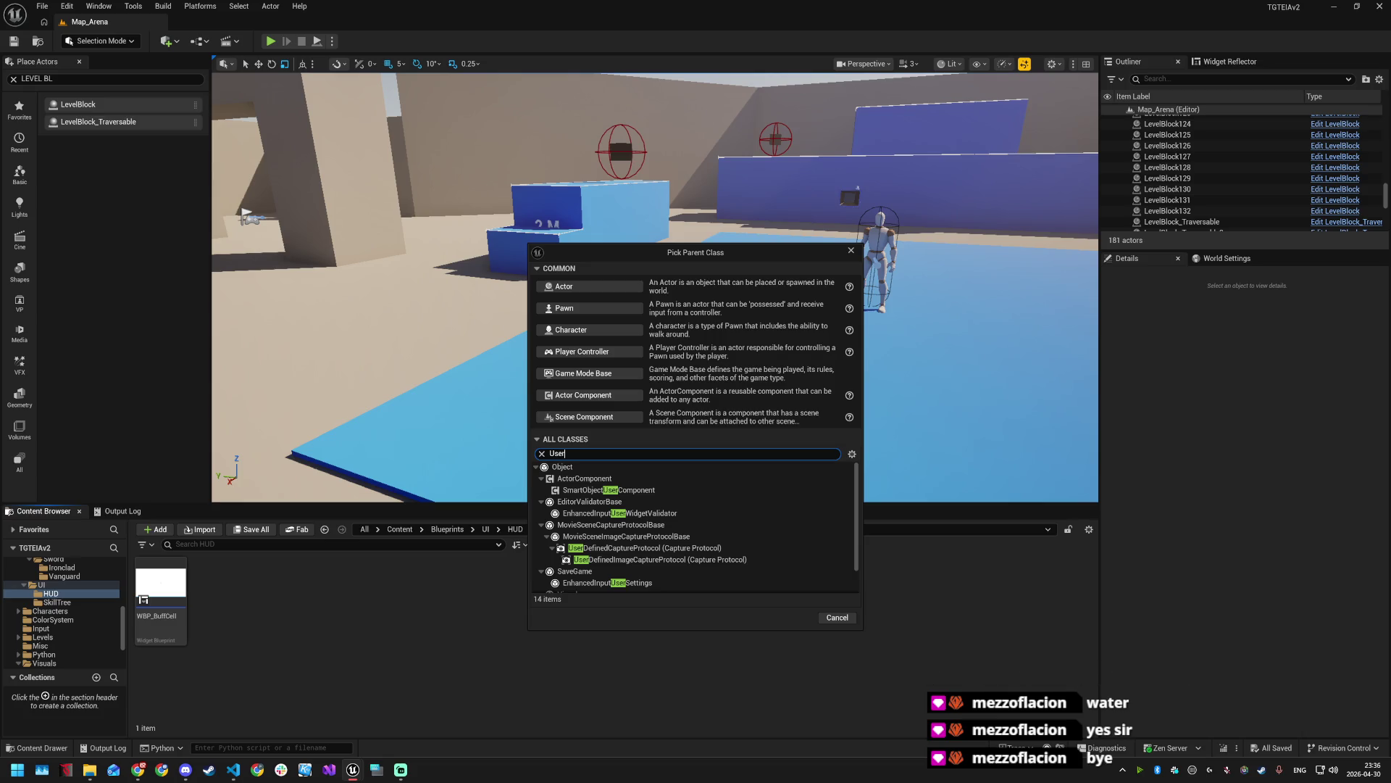
key(alt+Tab)
key(ctrl+a)
text(UTGTEIABuffStripWidget)
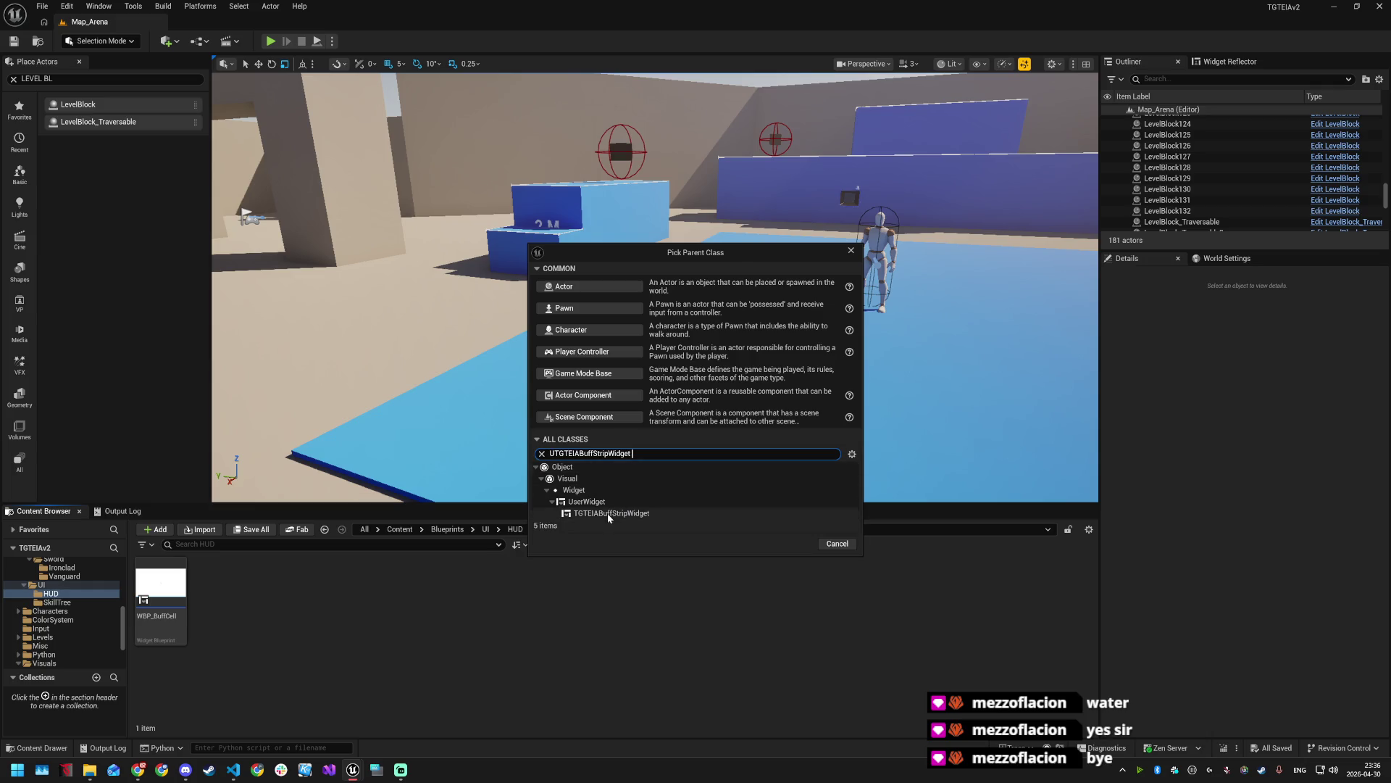
click(608, 513)
click(794, 545)
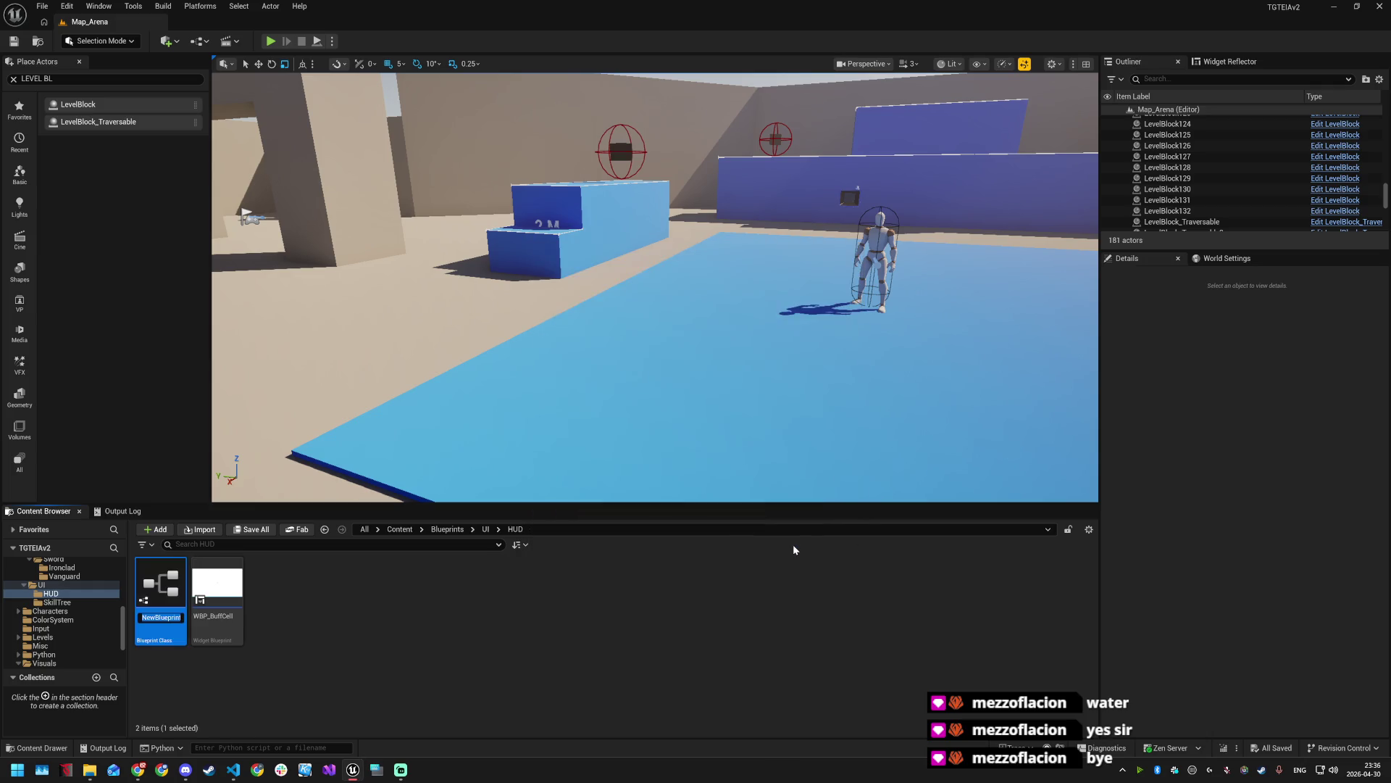
- Name the blueprint WBP_BuffStrip, save it, and open it in the widget editor
key(alt+Tab)
key(alt+Tab)
text(WBP_BuffStrip)
key(Return)
key(ctrl+s)
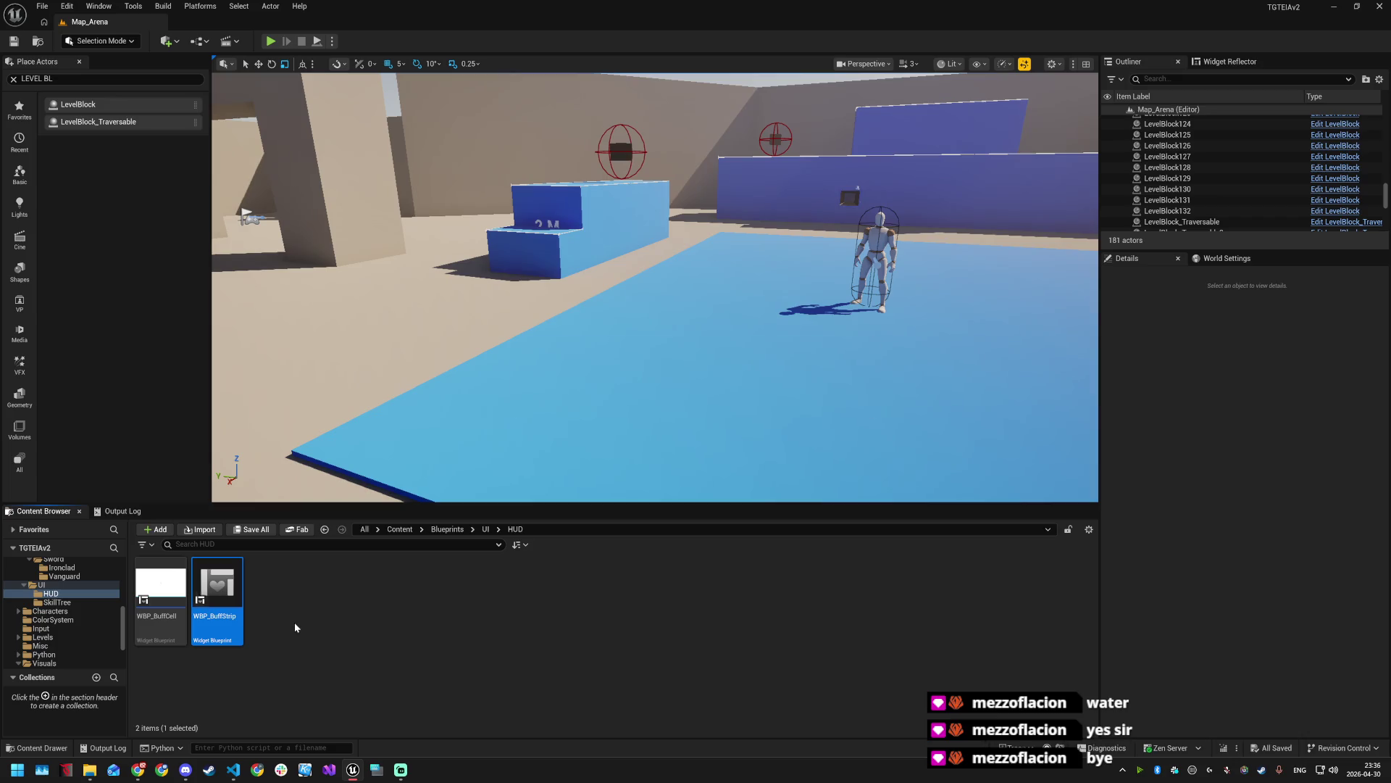
key(Return)
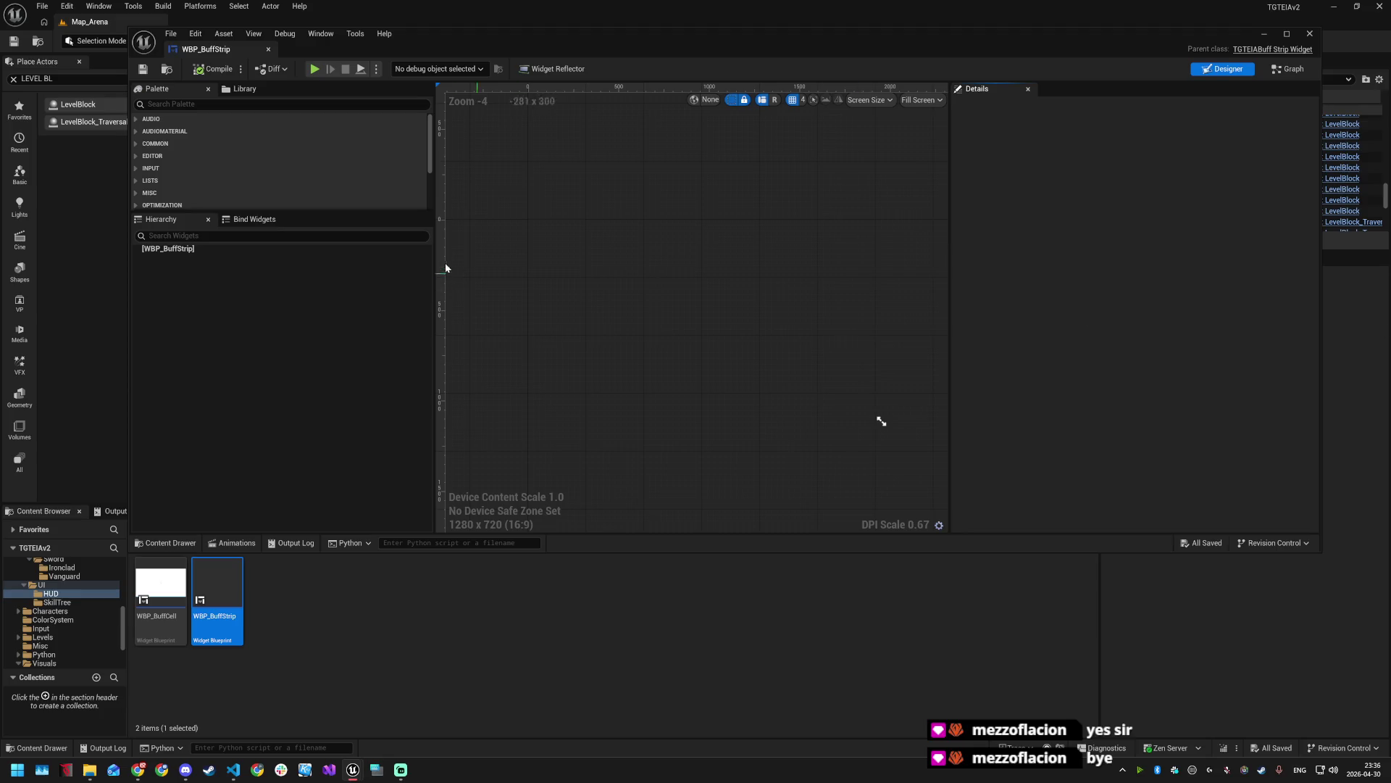
click(201, 235)
- Add a Horizontal Box from the Palette as the widget's root
text(hoi)
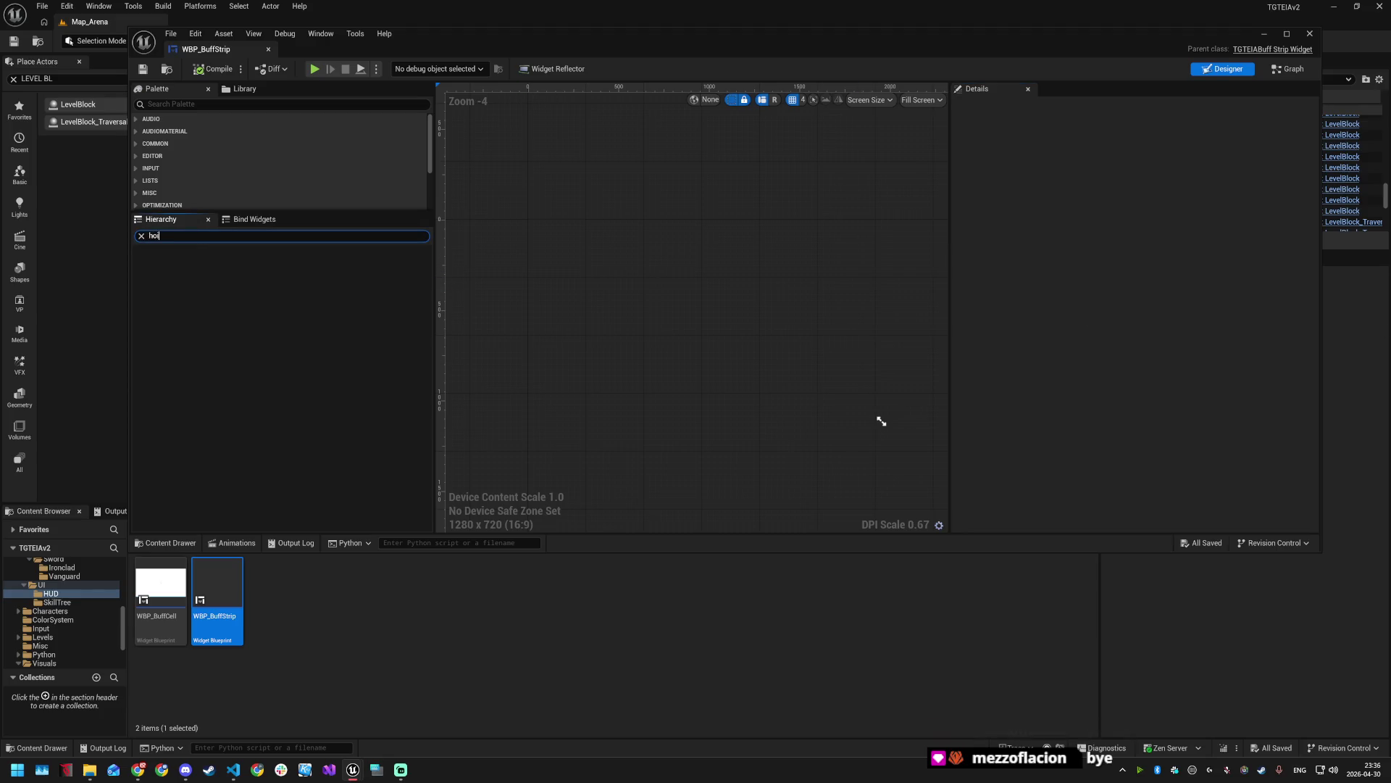
key(BackSpace)
key(BackSpace)
click(283, 103)
text(hori)
click(201, 131)
drag(201, 132, 192, 255)
- Rename the root box RootHBox and drop a nested Horizontal Box inside it
key(alt+Tab)
double_click(177, 257)
text(RootHBox)
key(Return)
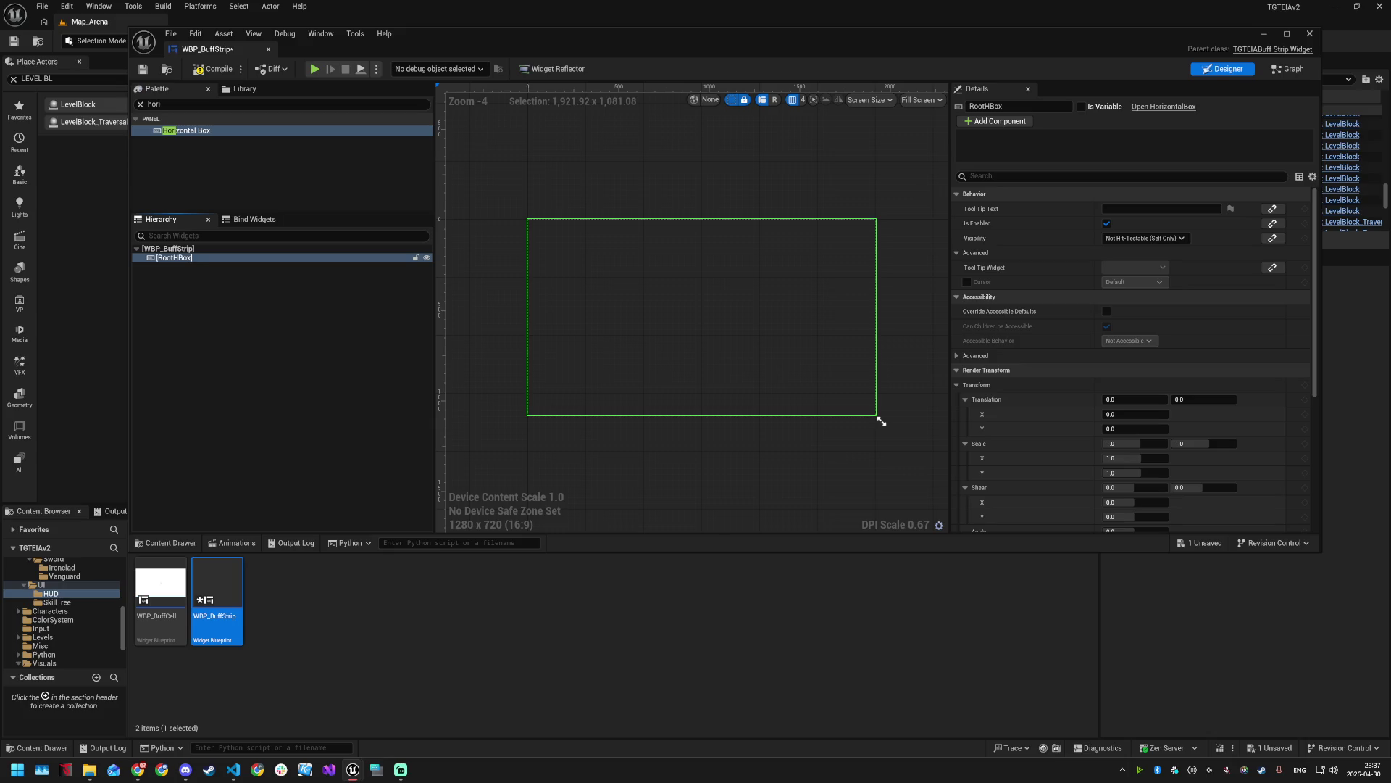
key(alt+Tab)
mouse_move(186, 132)
mouse_down()
mouse_move(171, 260)
mouse_move(201, 272)
mouse_up()
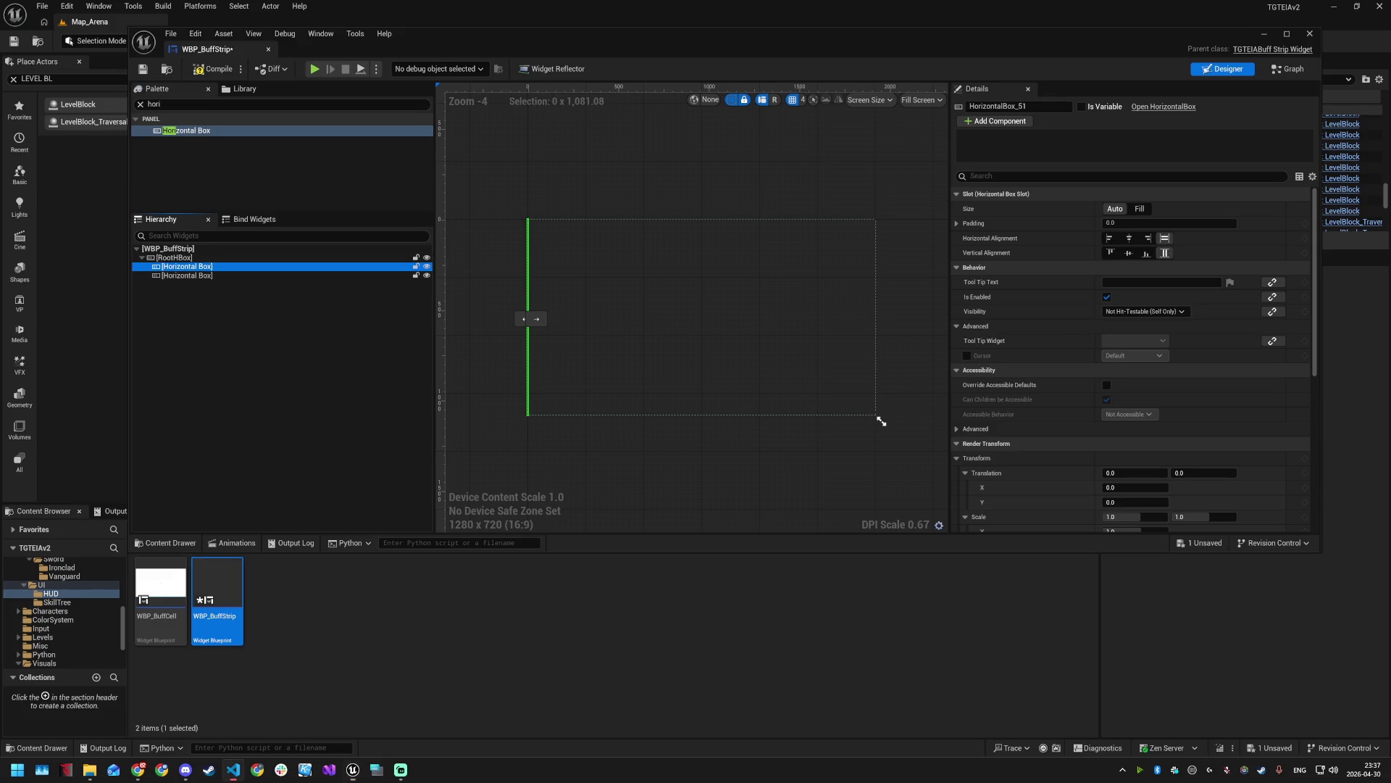
- Rename the two inner horizontal boxes BuffsContainer and DebuffsContainer
double_click(189, 267)
text(BuffsContainer)
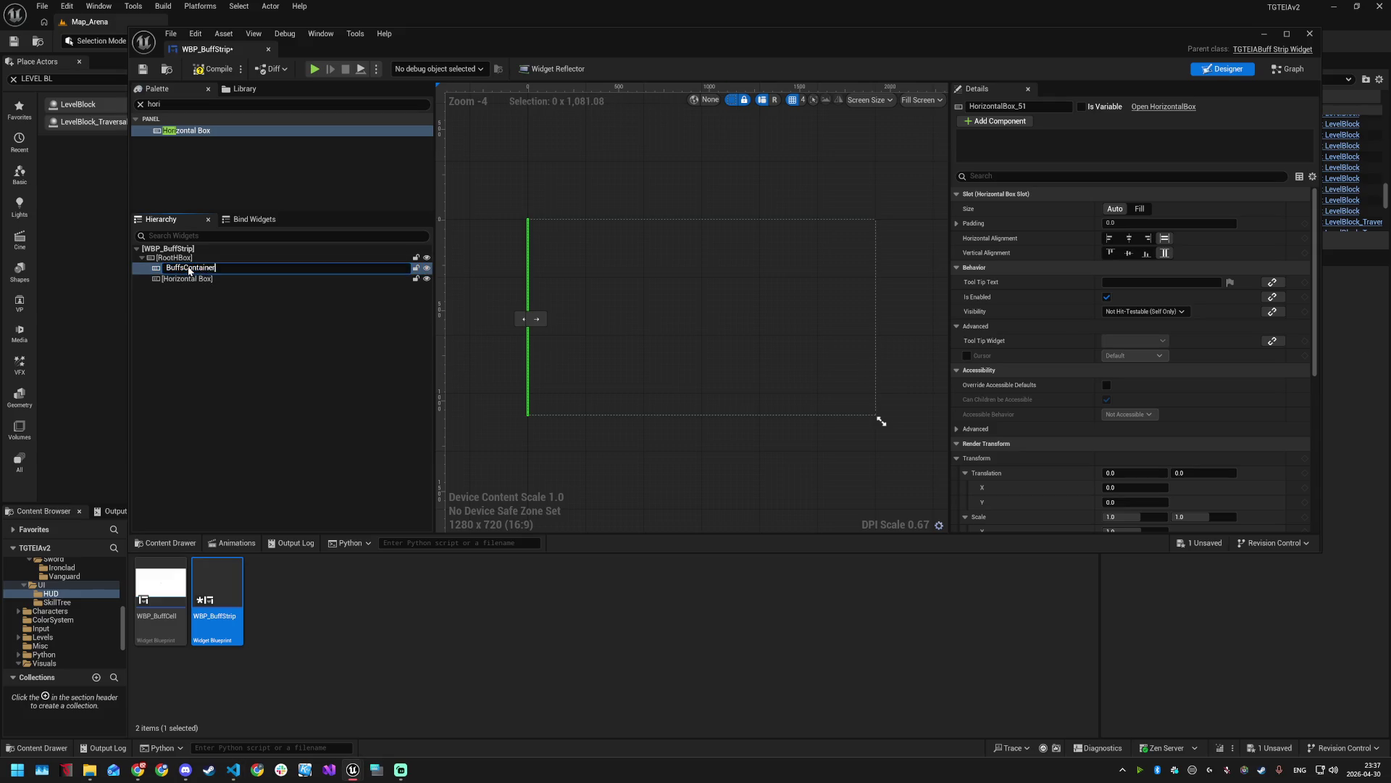
key(Return)
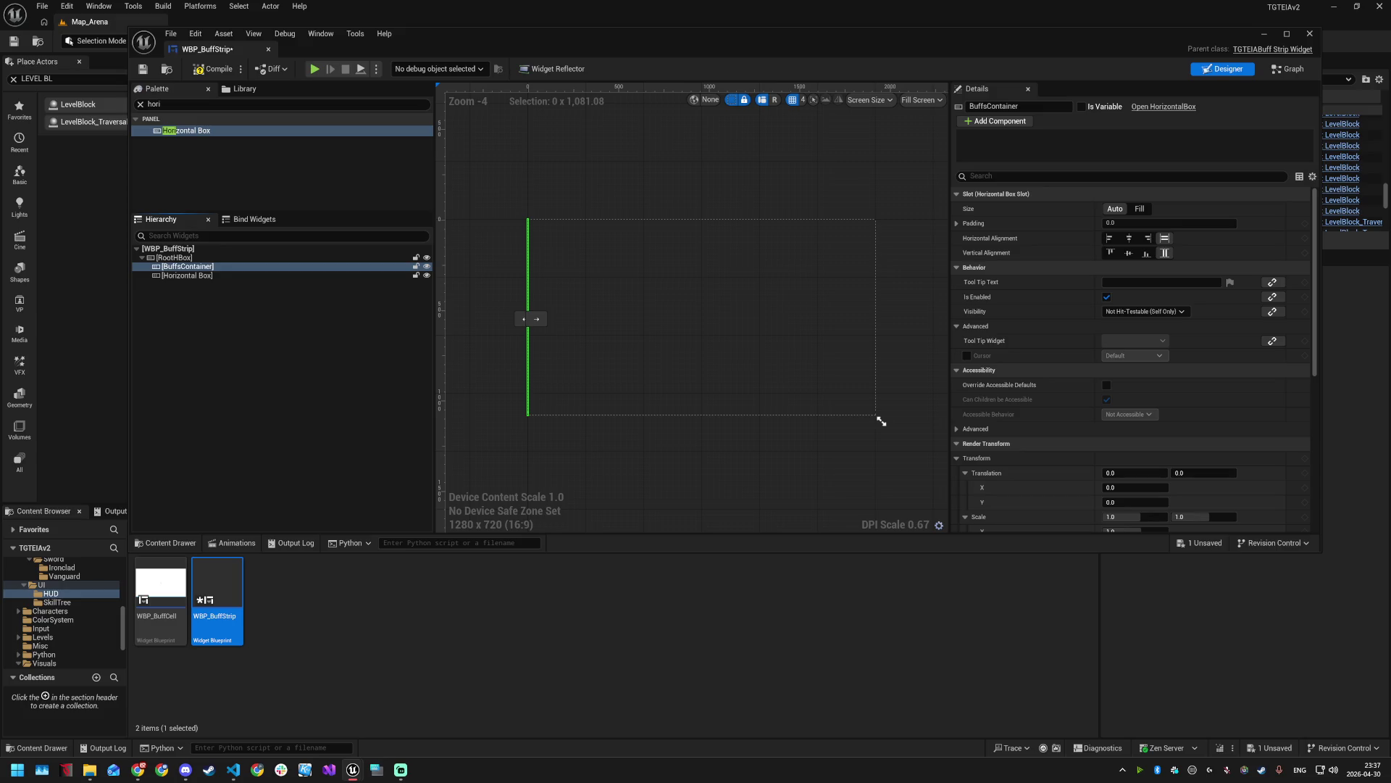
click(176, 277)
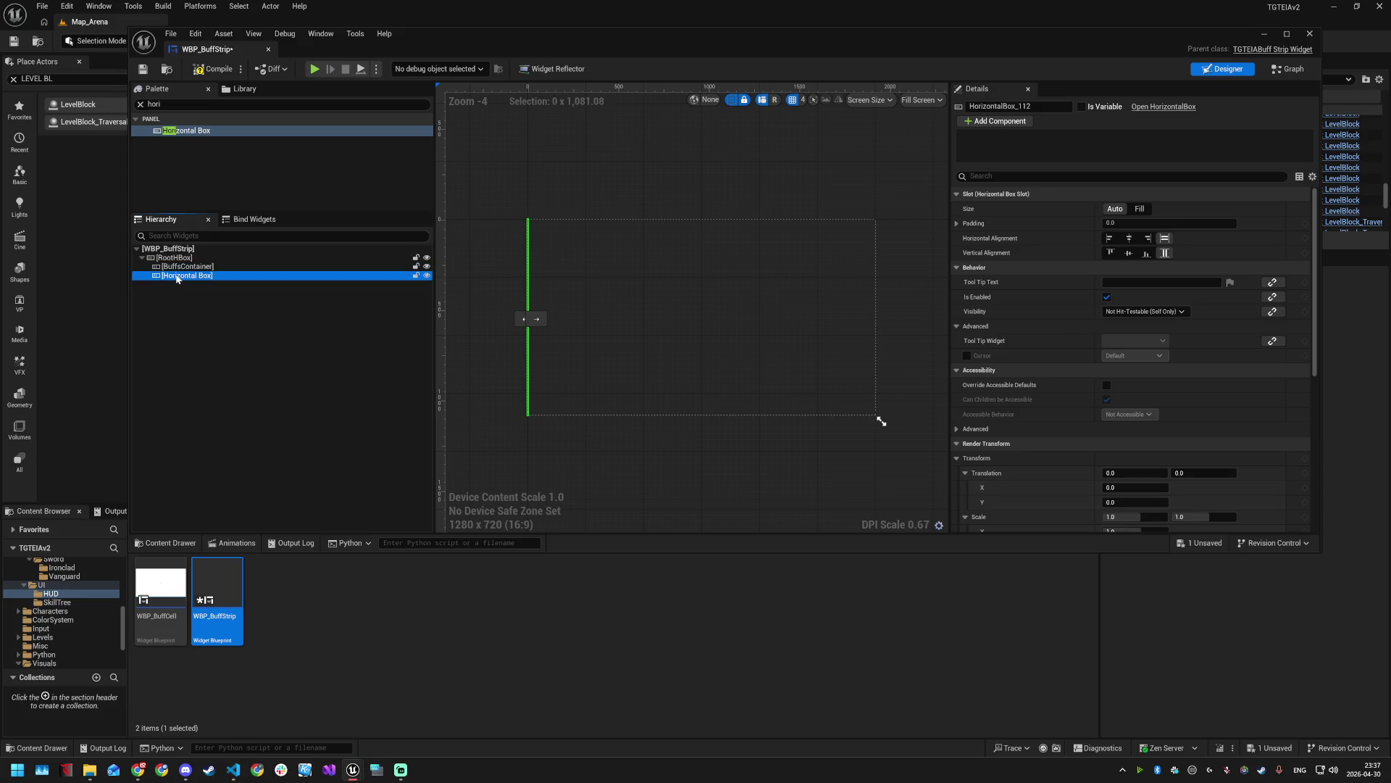
double_click(177, 277)
text(DebuffsContainer)
key(Return)
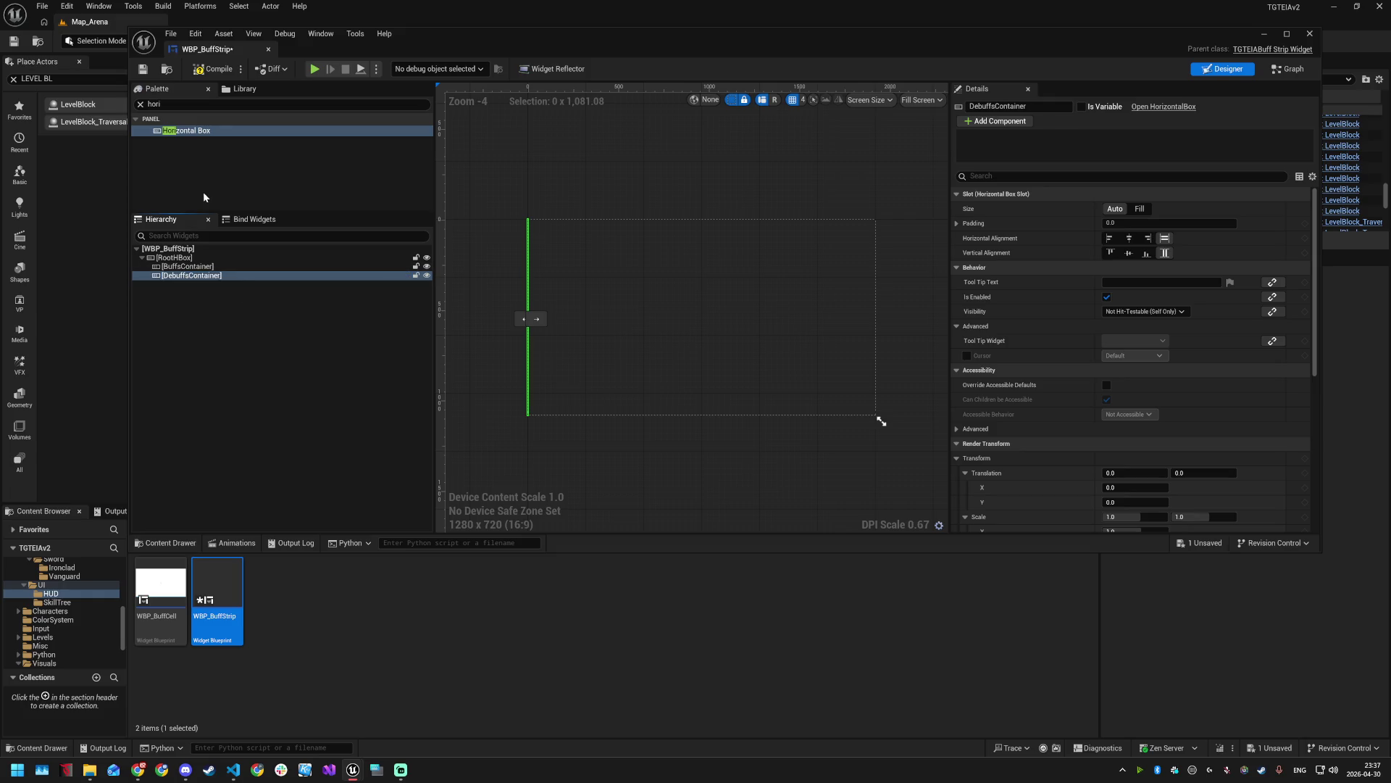
- Insert a Spacer between the containers with its slot size set to Fill
double_click(176, 107)
text(sp)
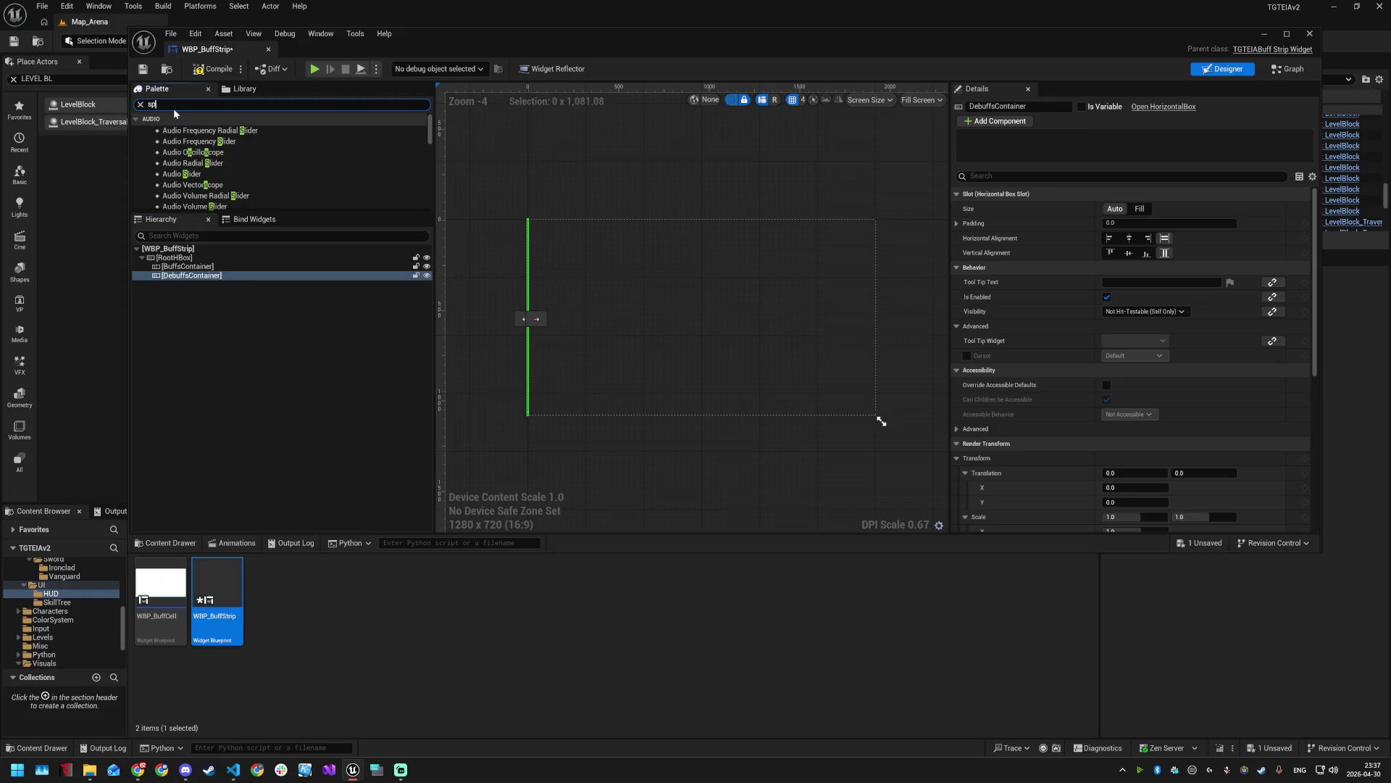
text(a)
mouse_move(173, 154)
mouse_down()
mouse_move(186, 179)
mouse_move(178, 275)
mouse_up()
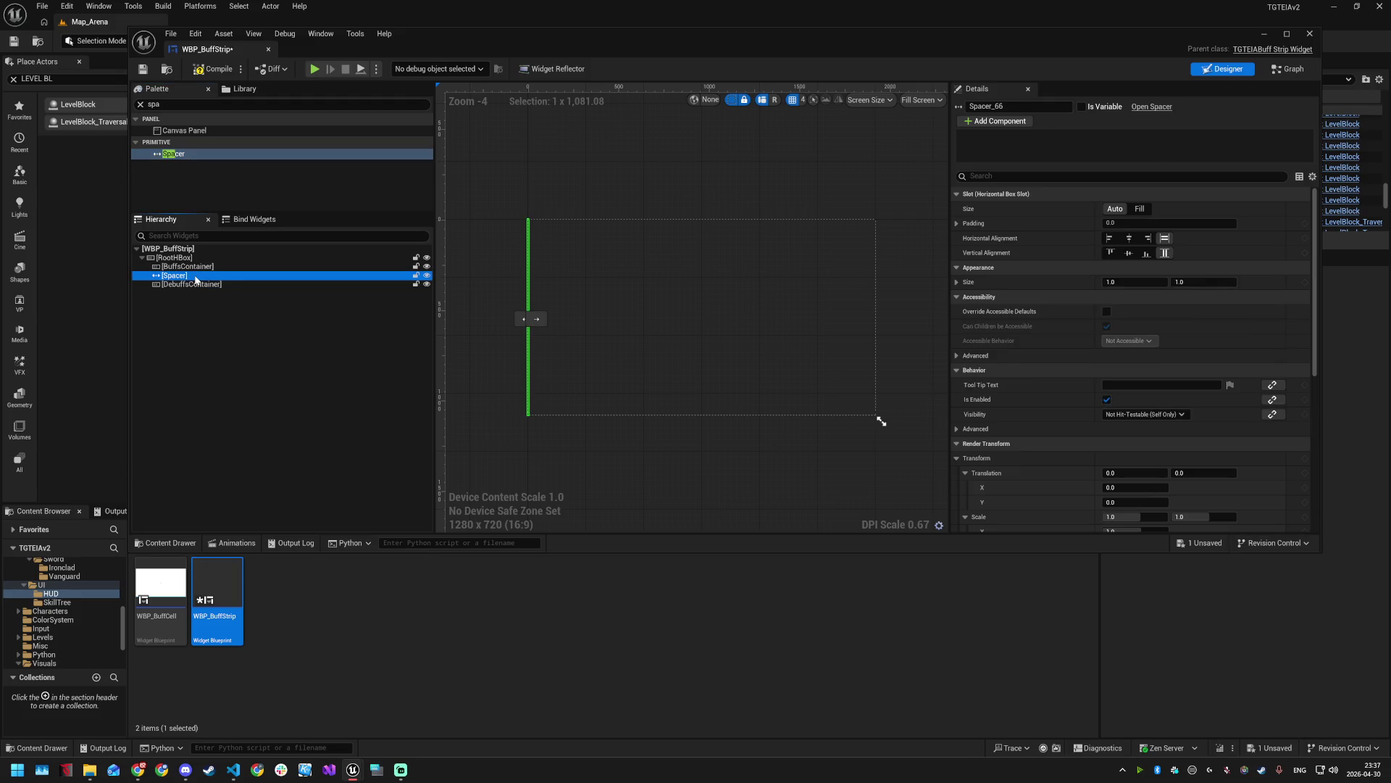
click(1136, 210)
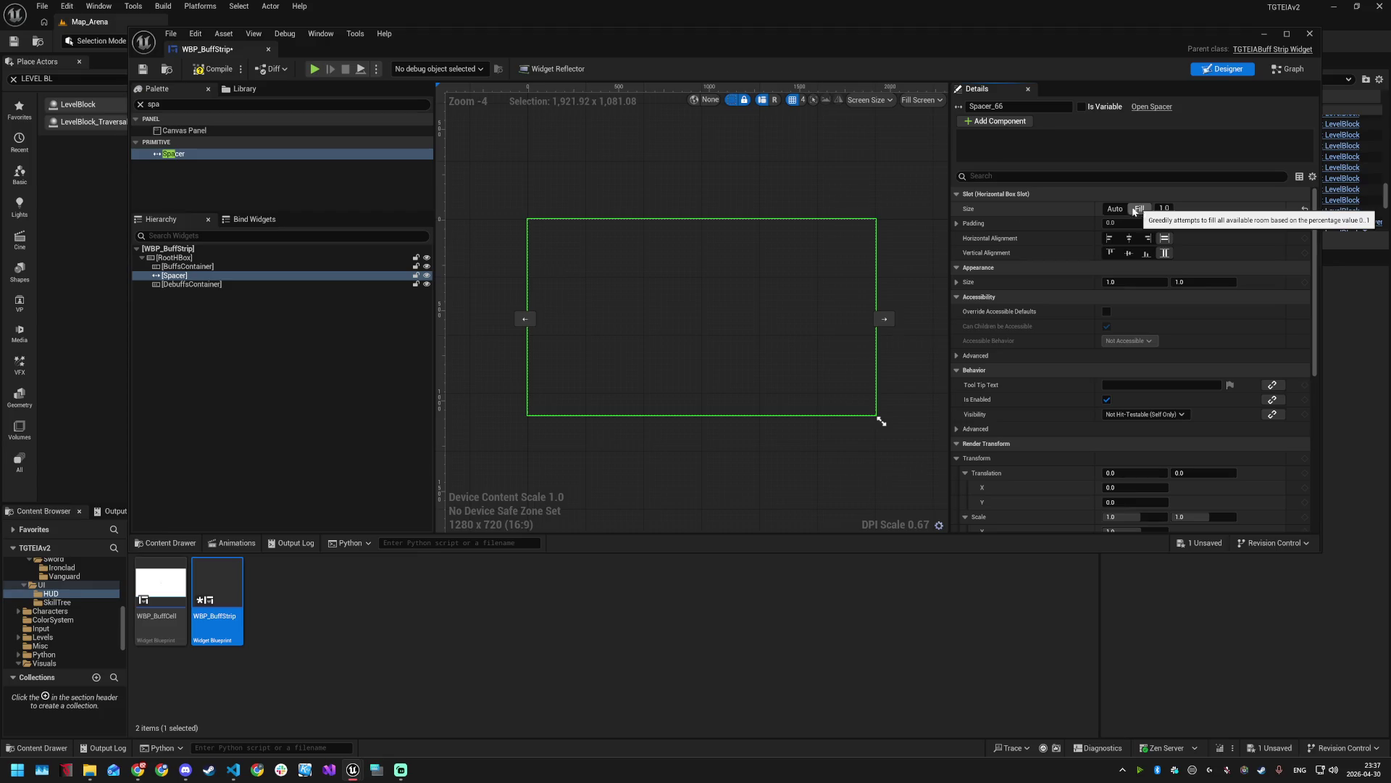
click(206, 283)
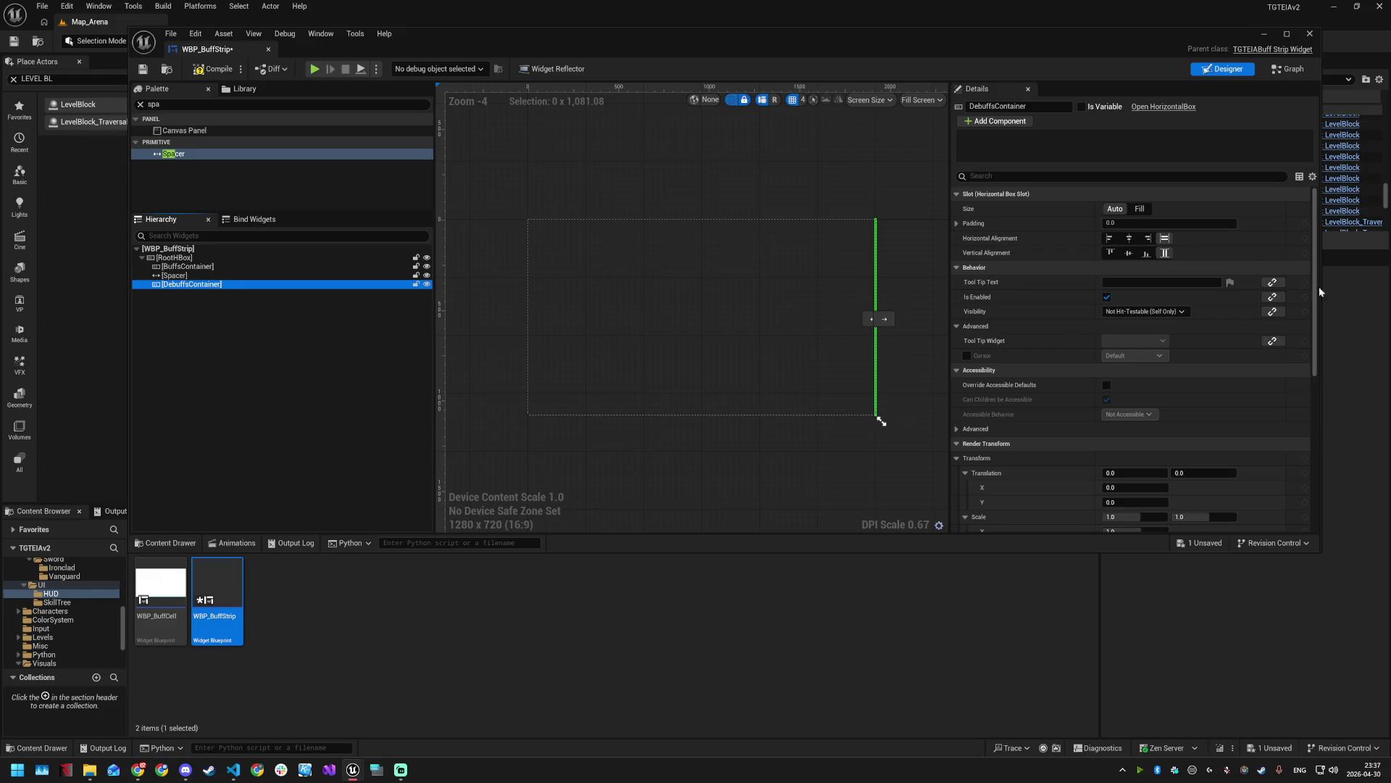
click(206, 249)
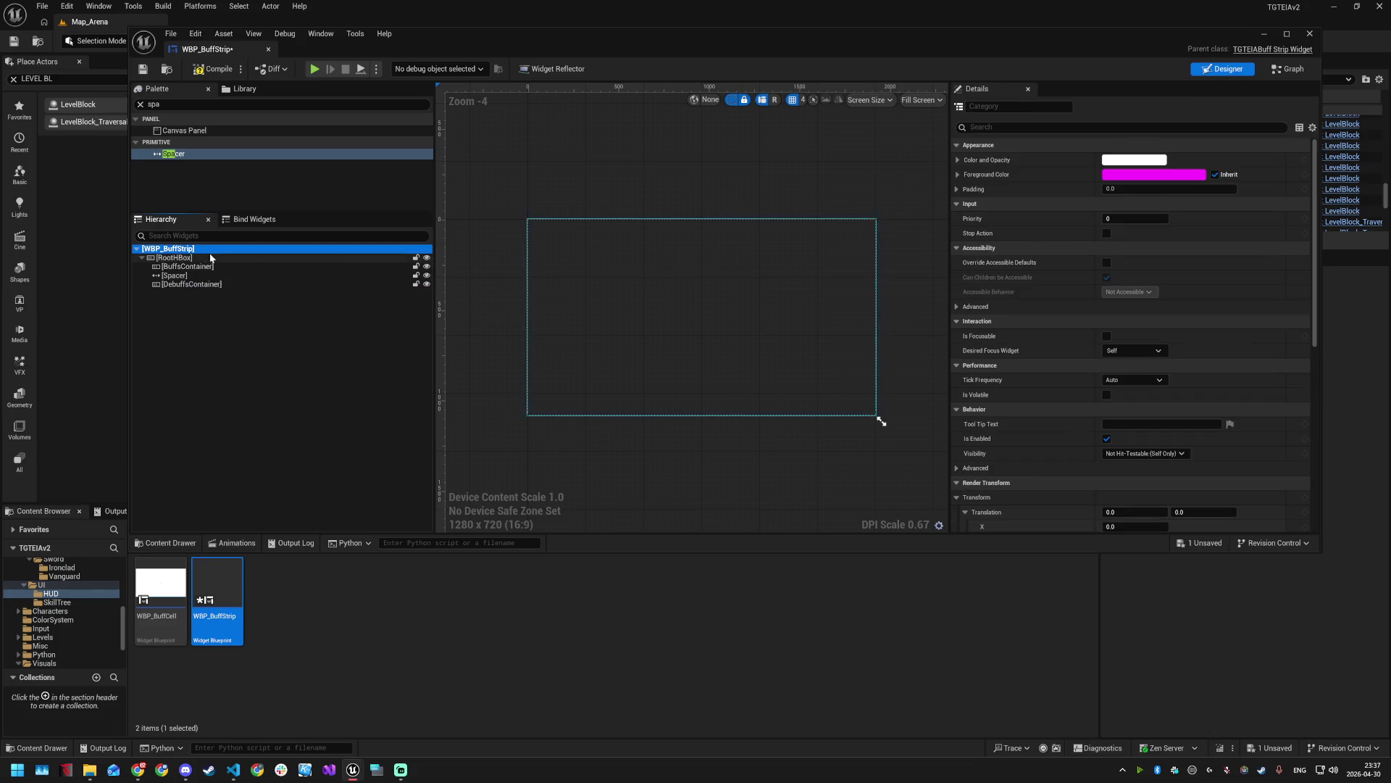
click(211, 258)
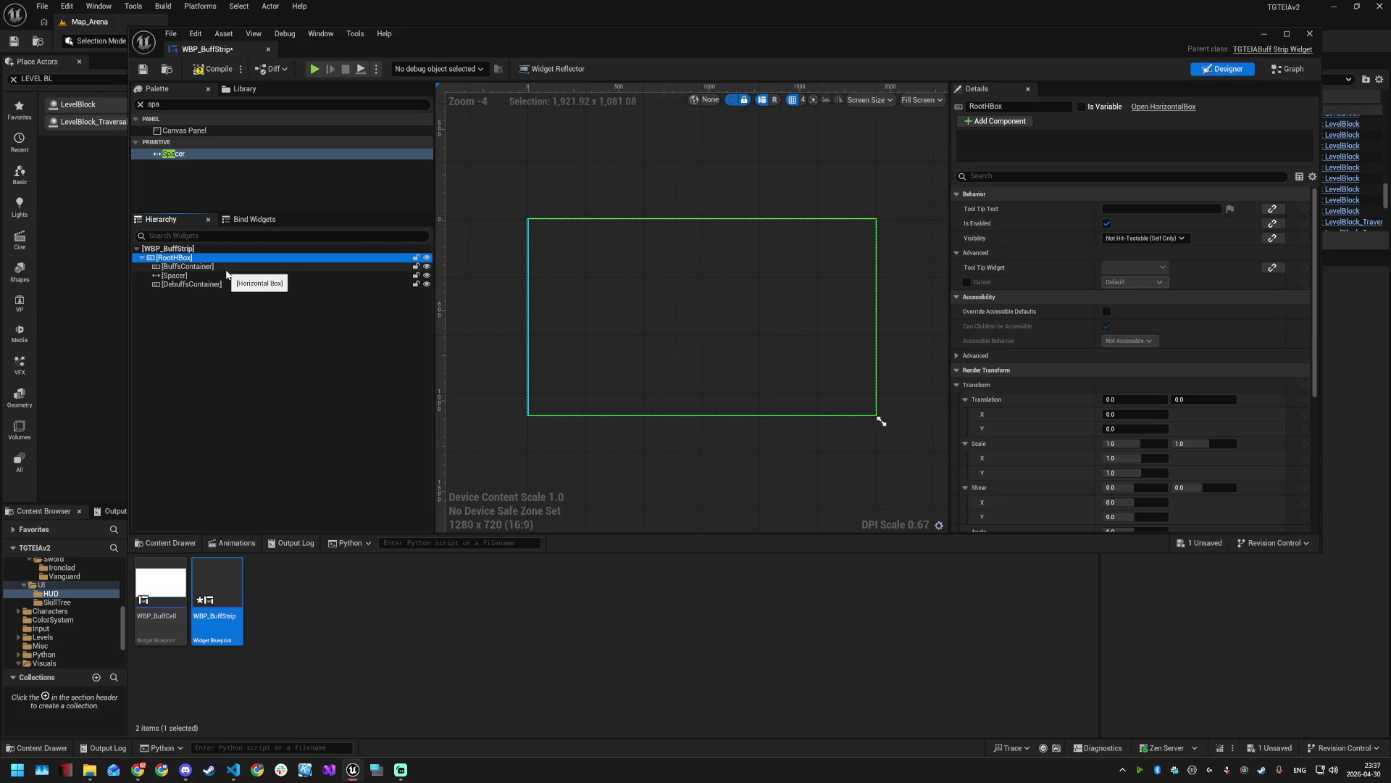
- Wrap RootHBox in a Size Box with Center horizontal and Top vertical alignment
right_click(182, 257)
mouse_move(243, 373)
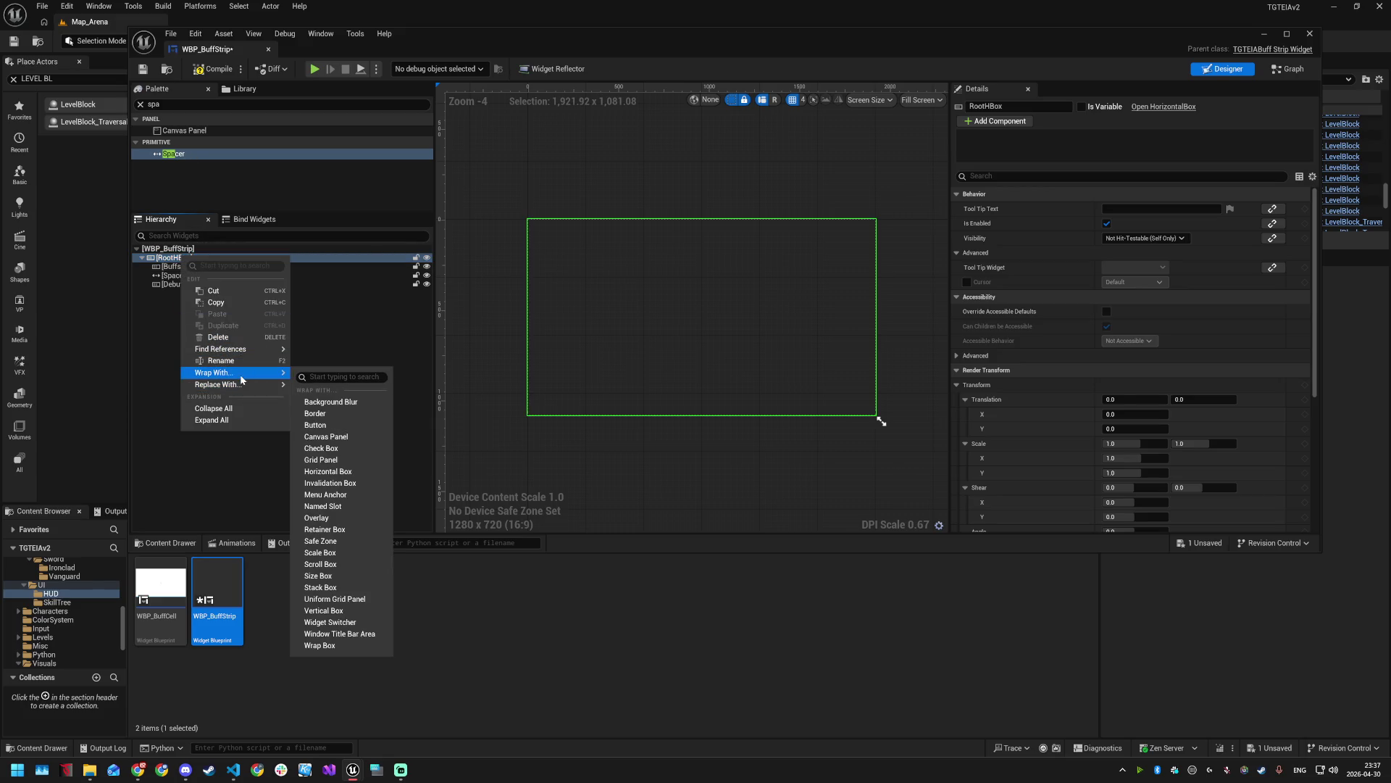
text(s)
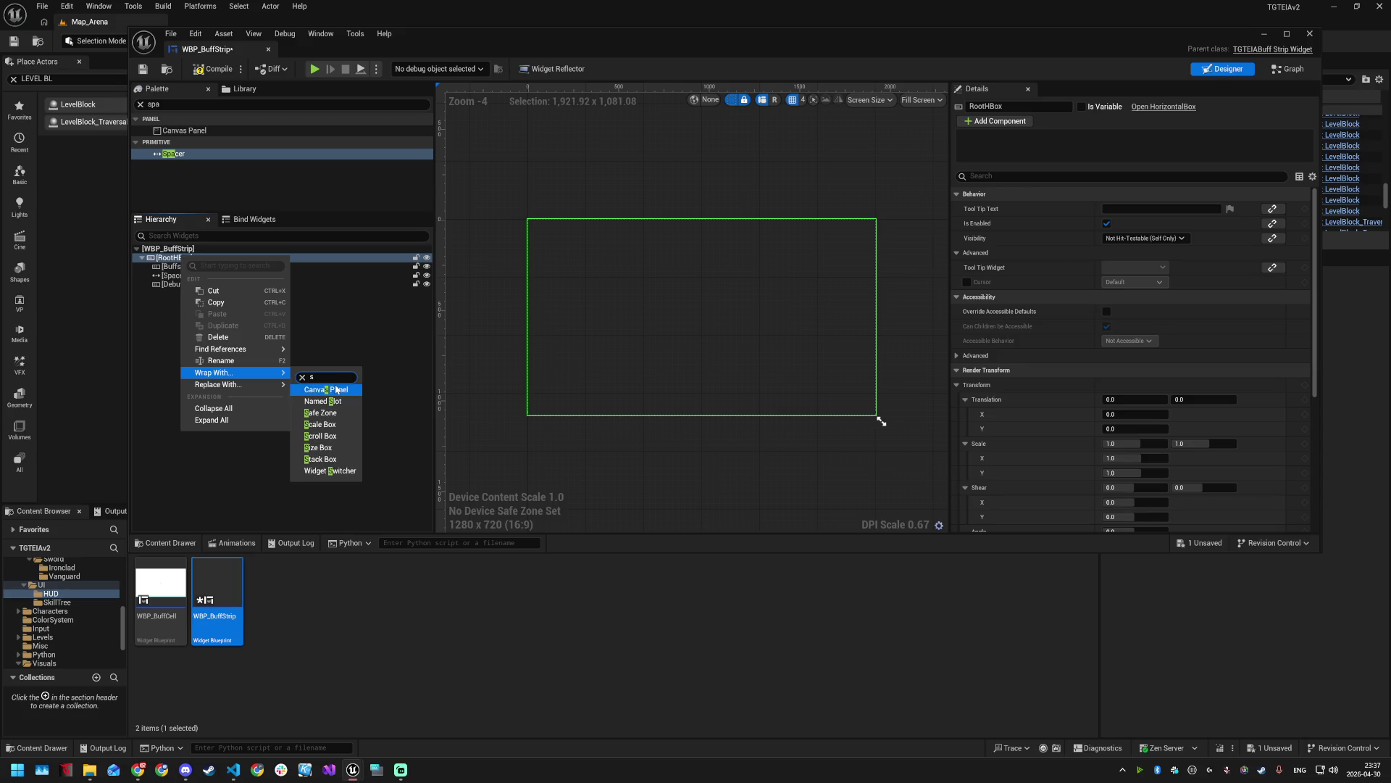
click(319, 448)
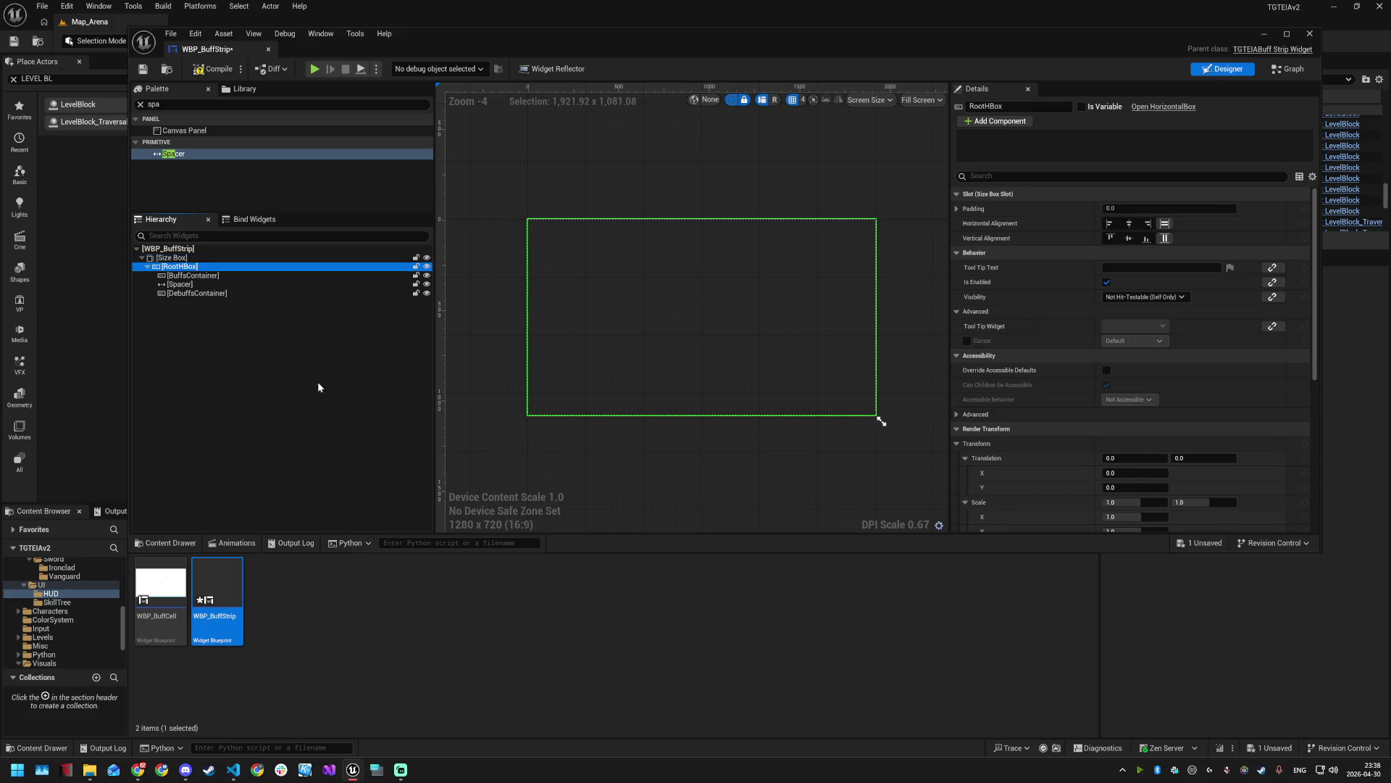
click(196, 267)
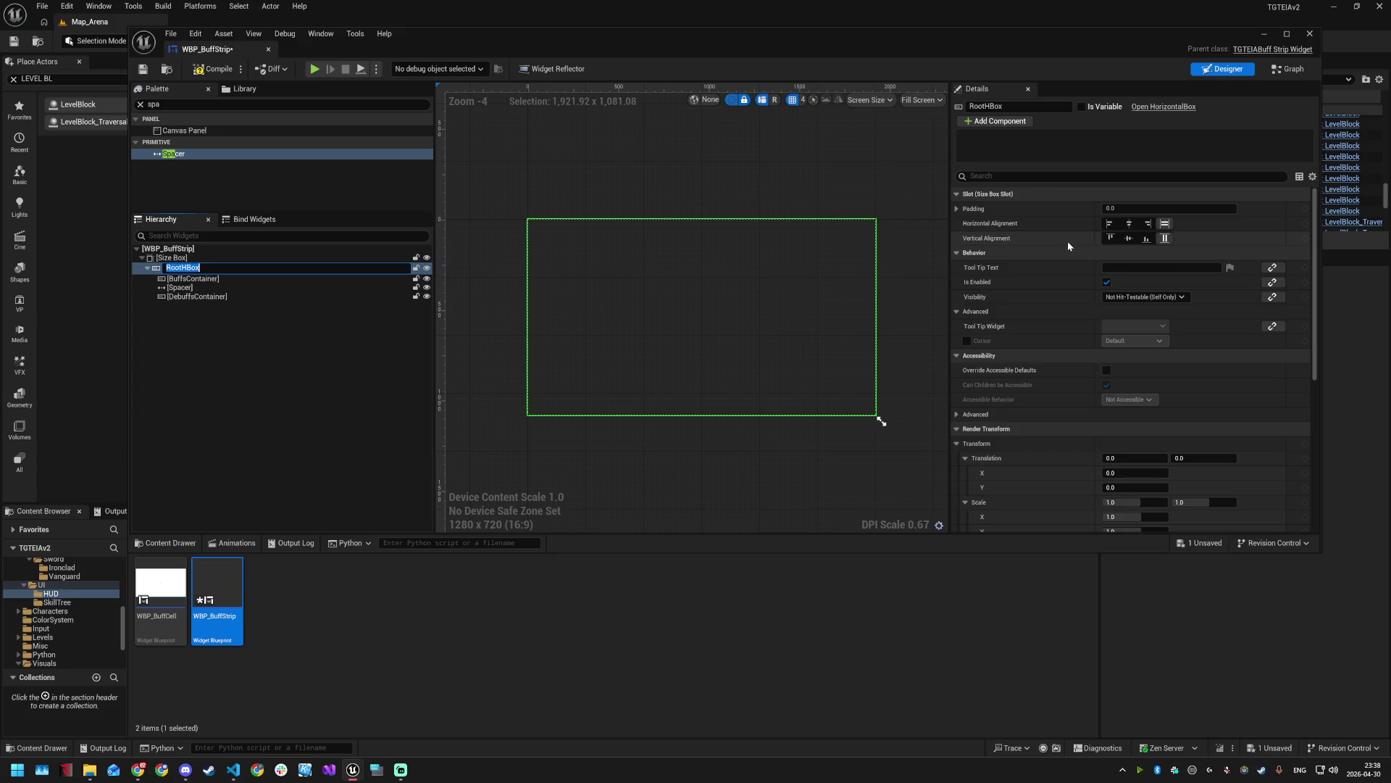
click(1130, 225)
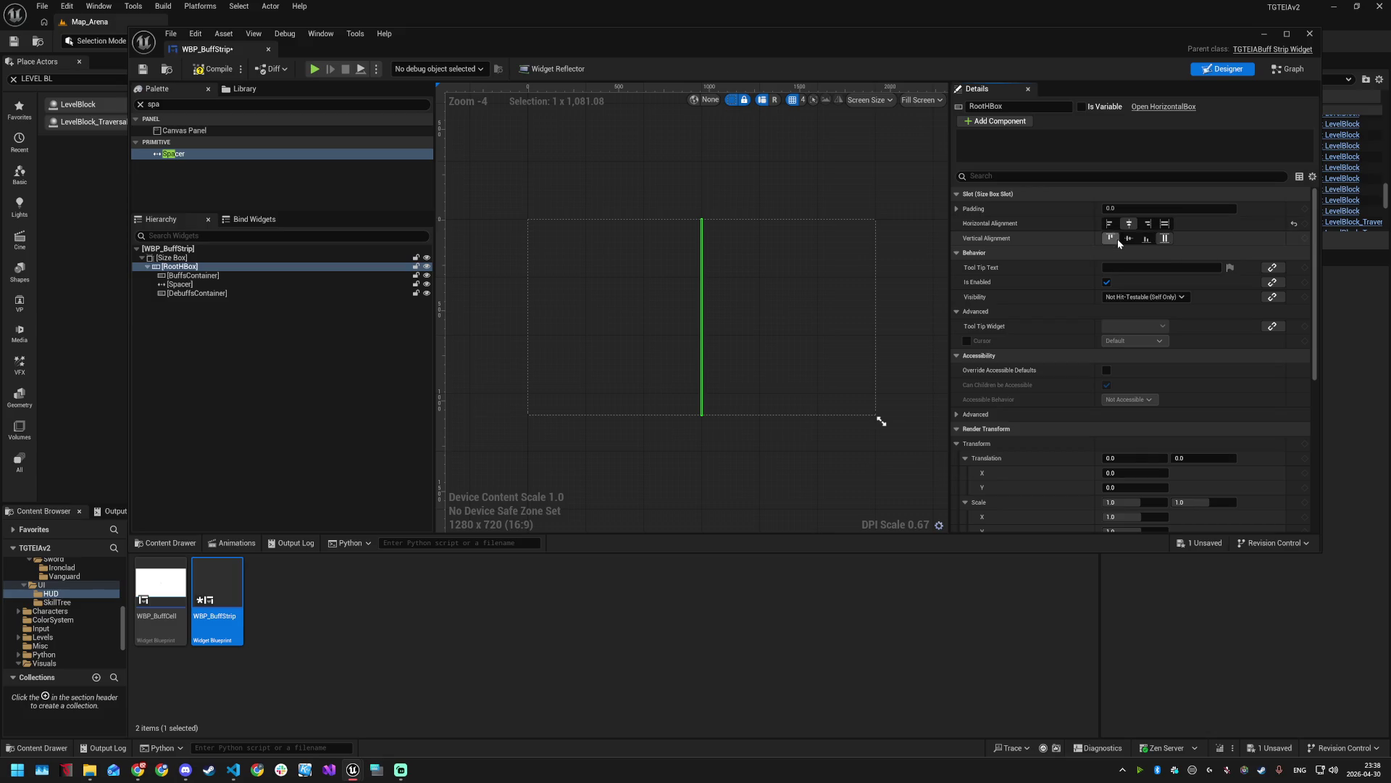
click(1111, 239)
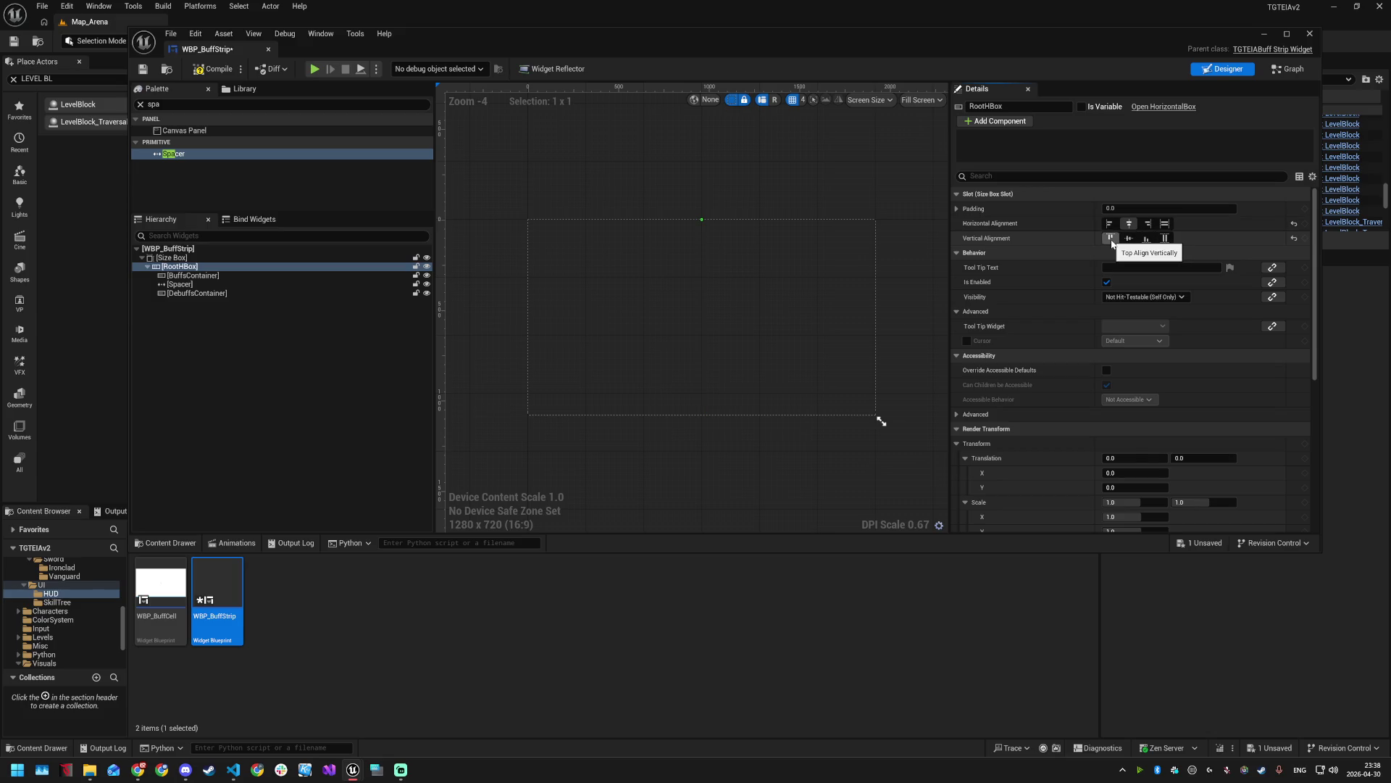
click(232, 276)
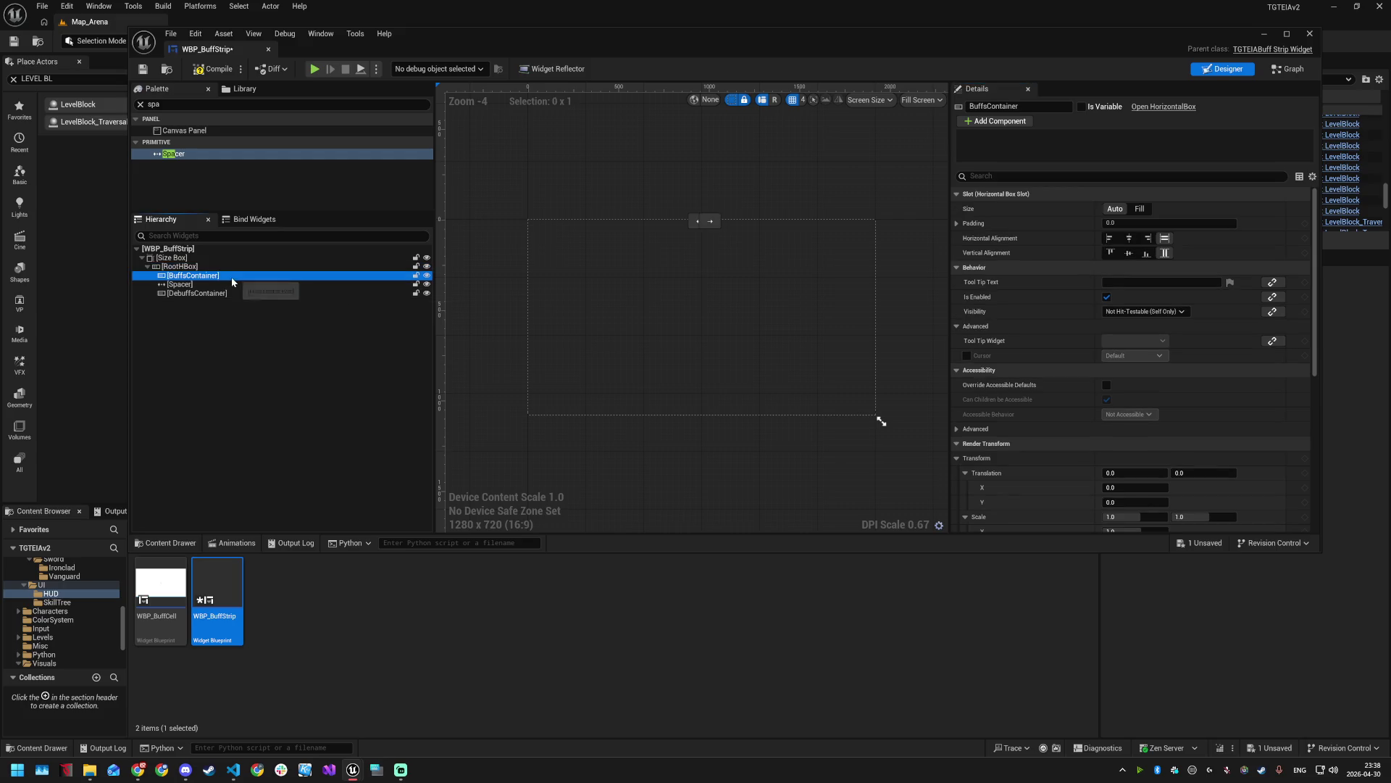
- Select the Size Box and set its Width Override to 600
click(172, 258)
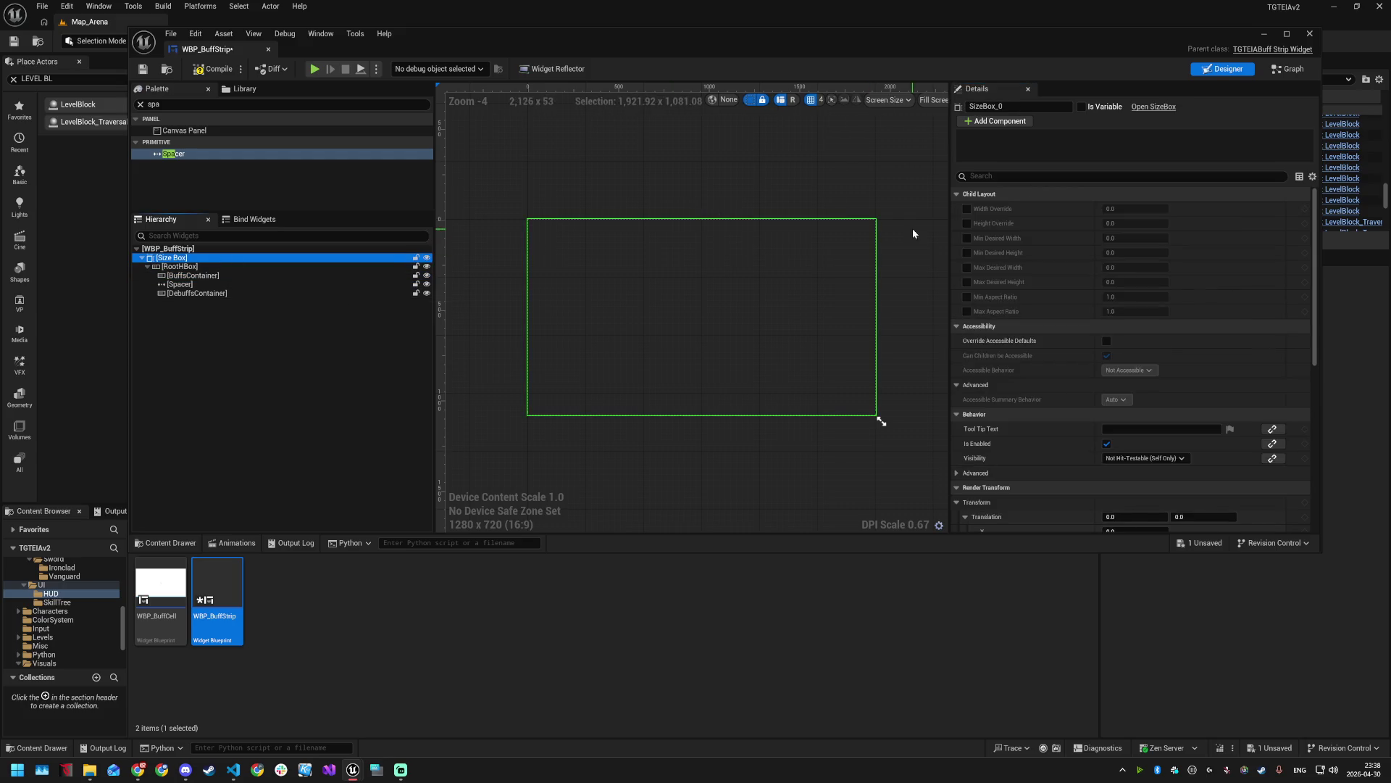
click(967, 208)
click(1134, 209)
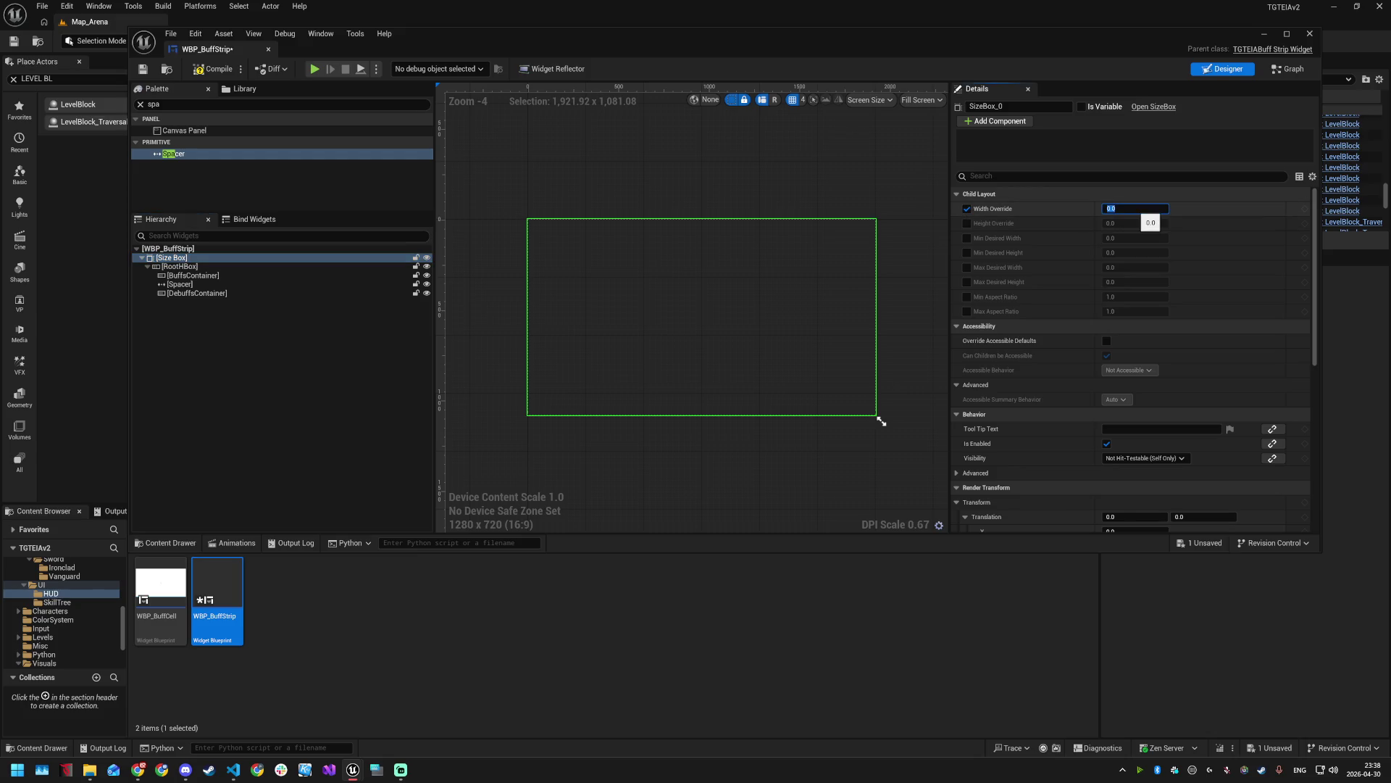
text(600)
key(Return)
- Enable the height and min/max desired overrides, and set Height Override to 100
click(966, 223)
click(967, 238)
click(967, 253)
click(968, 268)
click(968, 281)
click(1135, 223)
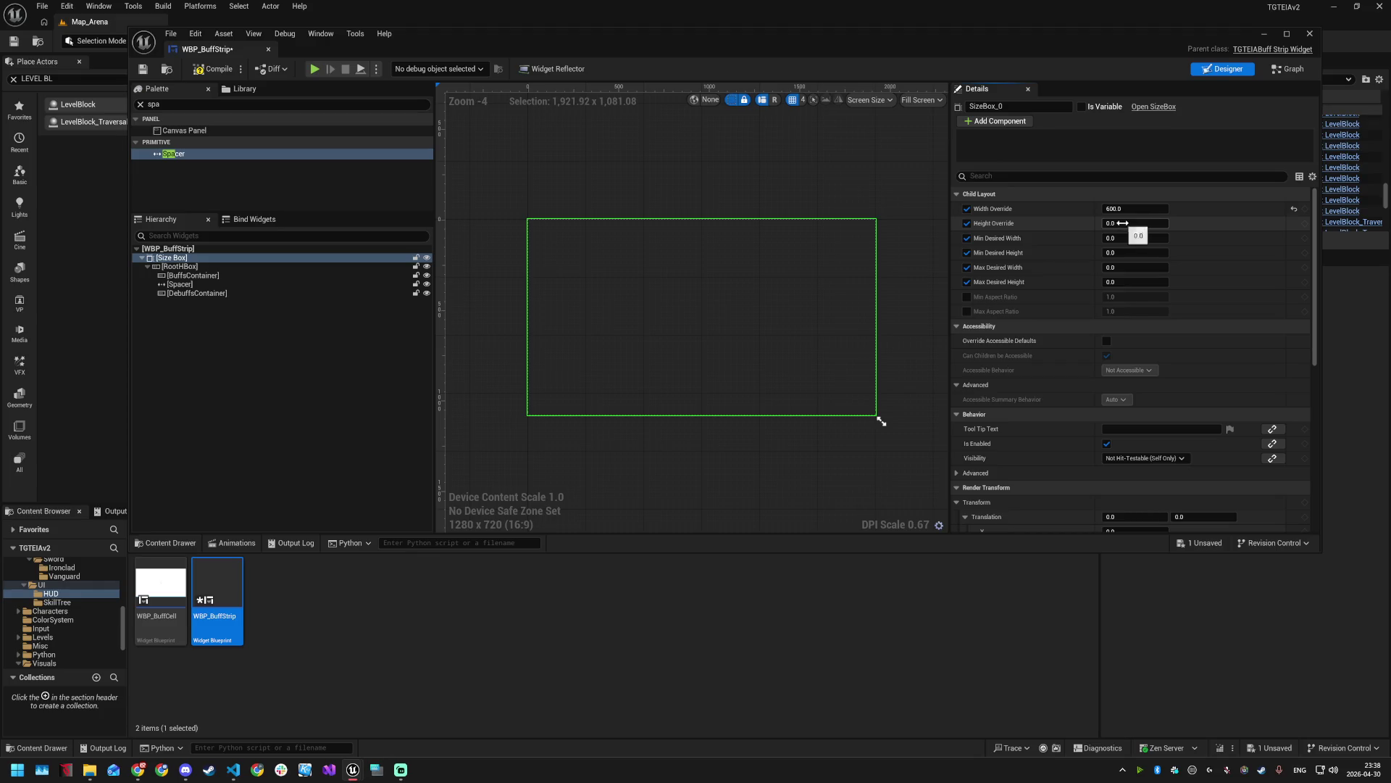
text(50)
key(Return)
text(100)
key(Return)
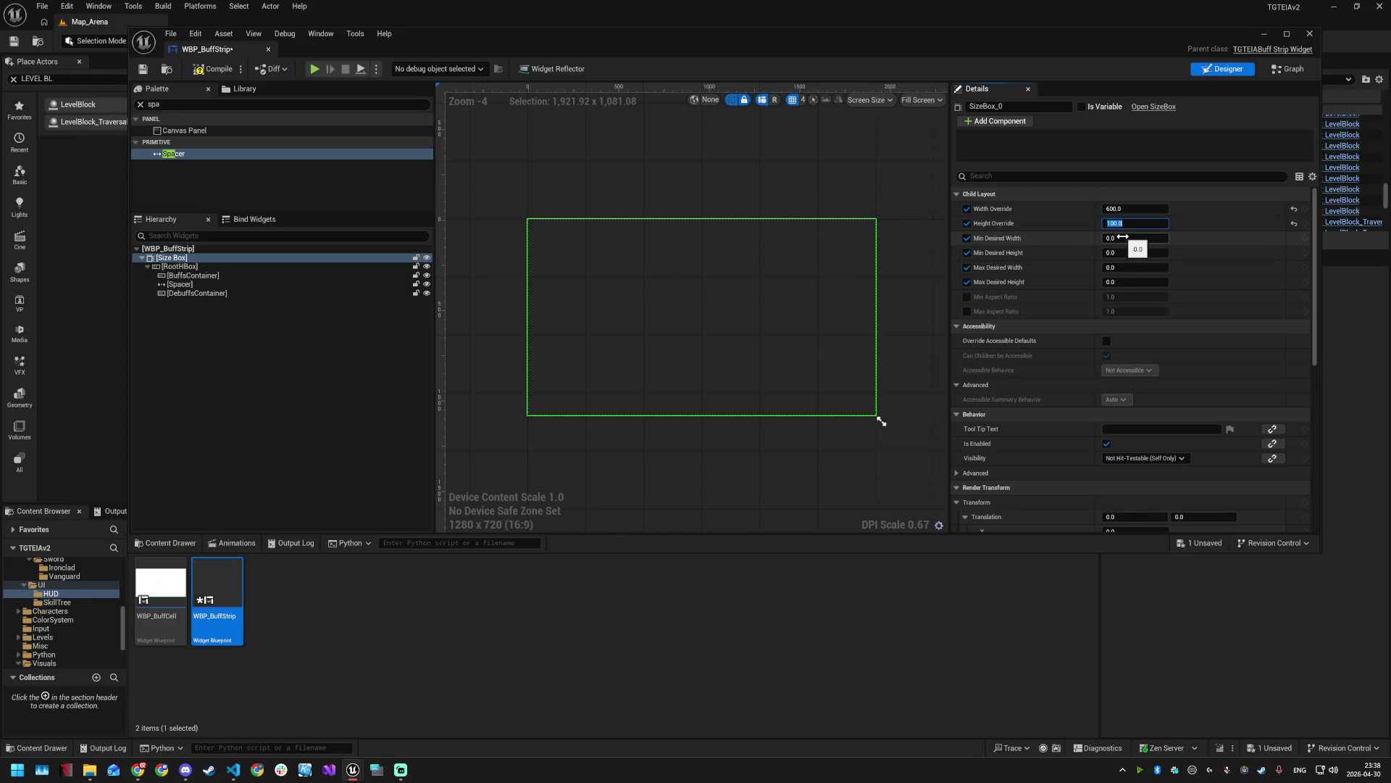
- Copy 600 into Min/Max Desired Width and 100 into Min/Max Desired Height
key(shift+Tab)
key(ctrl+c)
click(1129, 238)
key(ctrl+v)
click(1129, 268)
key(ctrl+v)
click(1129, 223)
key(ctrl+c)
click(1129, 252)
key(ctrl+v)
click(1129, 282)
key(ctrl+v)
click(205, 267)
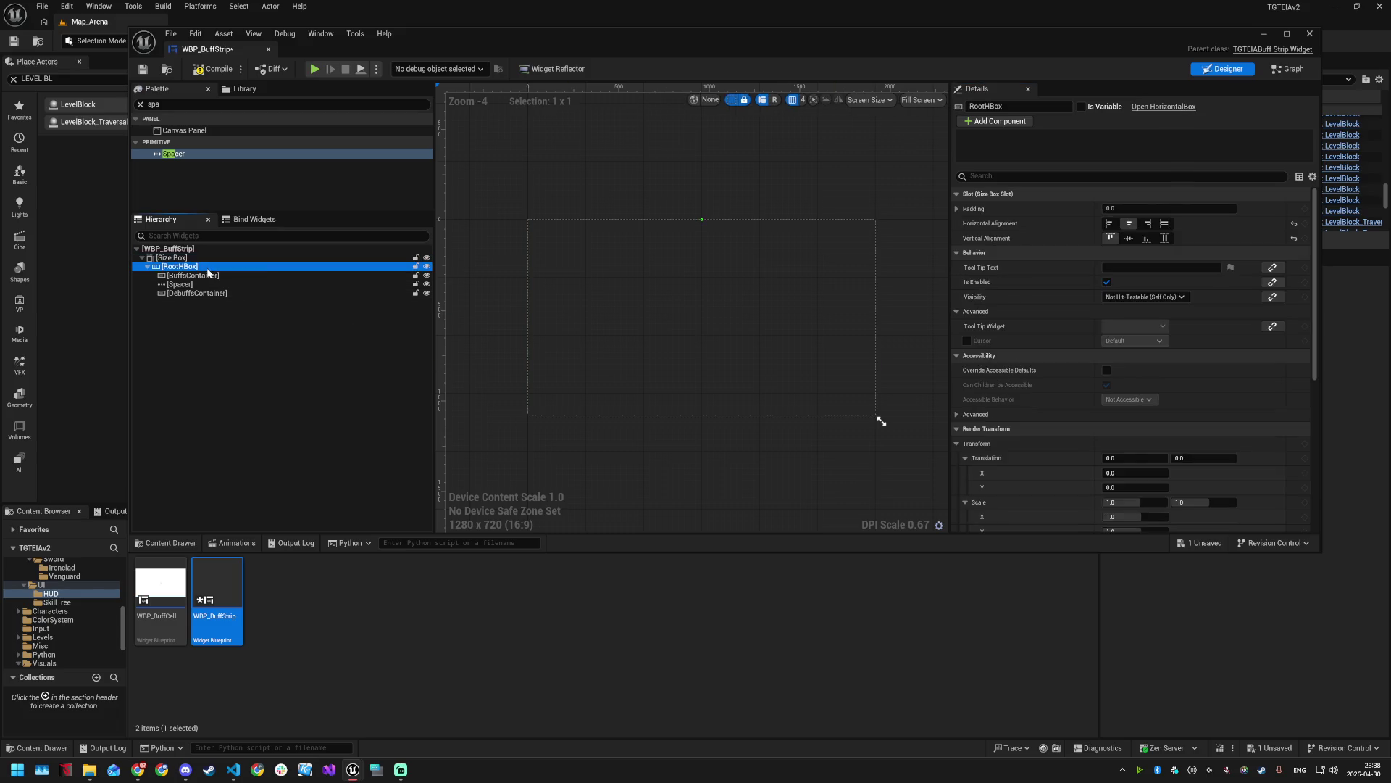
- Save, then make RootHBox fill the Size Box horizontally and align to the top
key(ctrl+s)
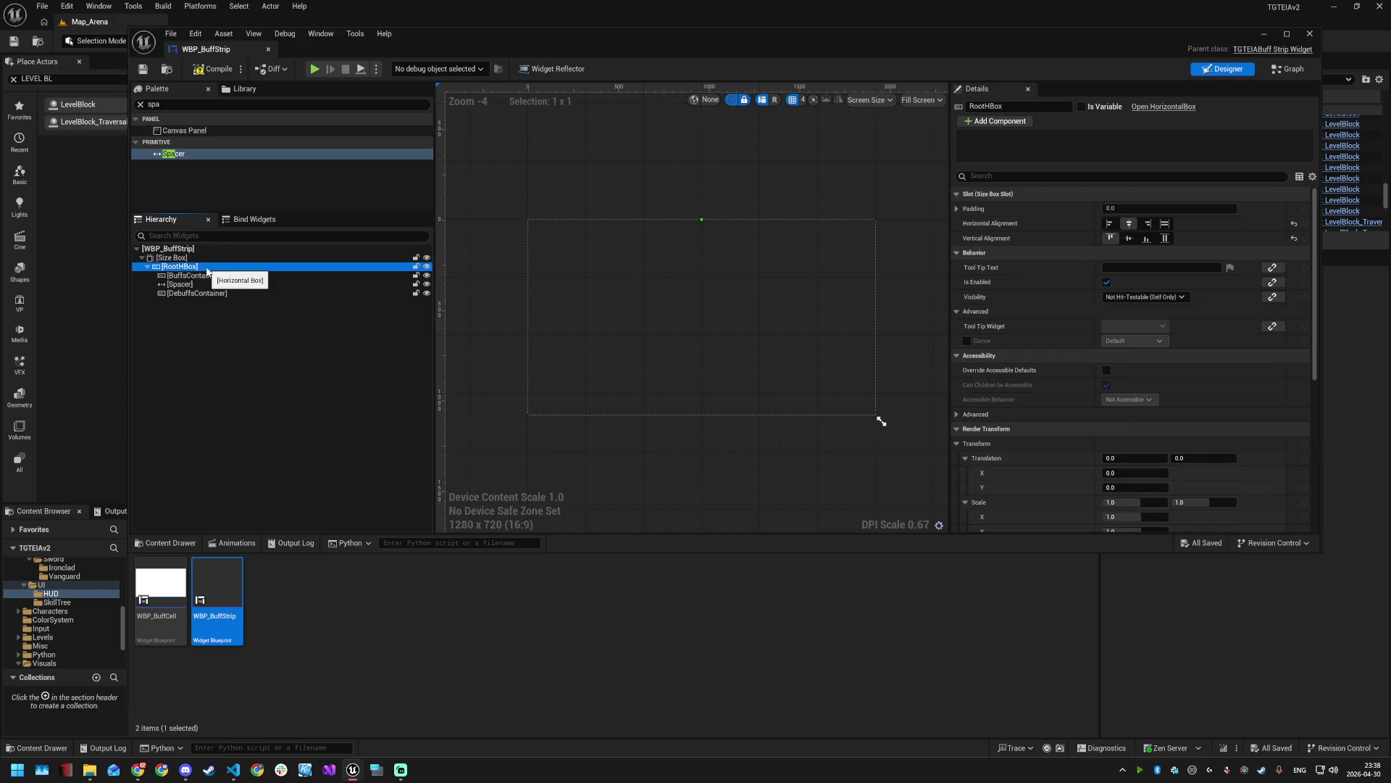
click(1166, 225)
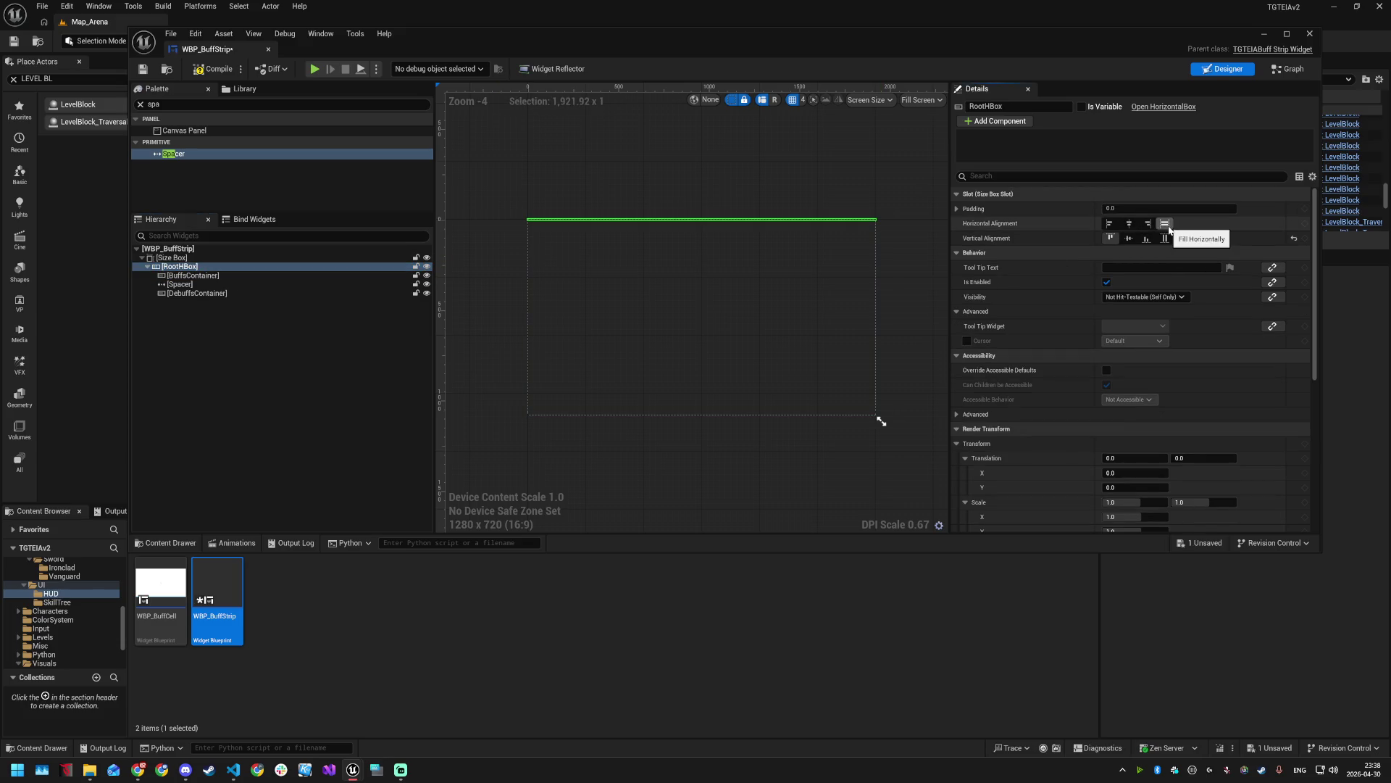
click(1168, 239)
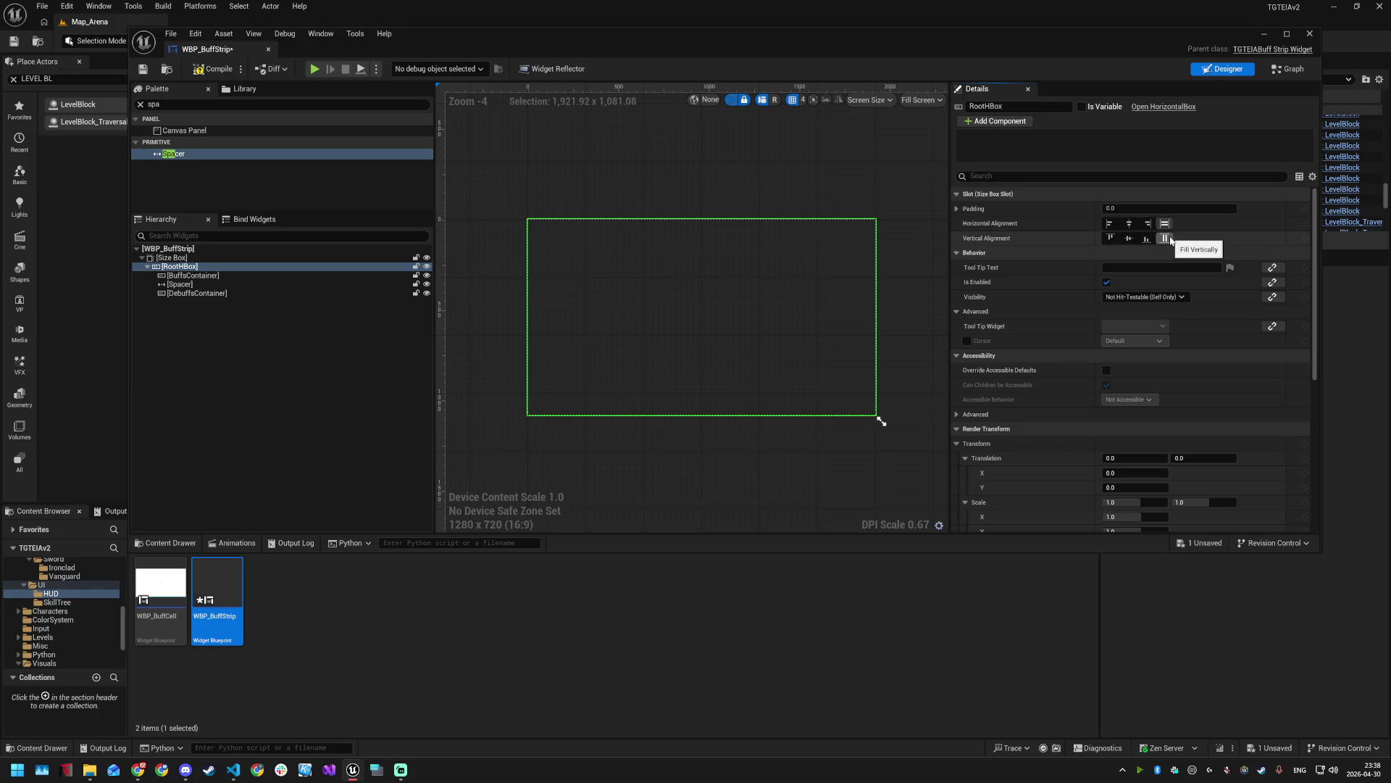
click(210, 277)
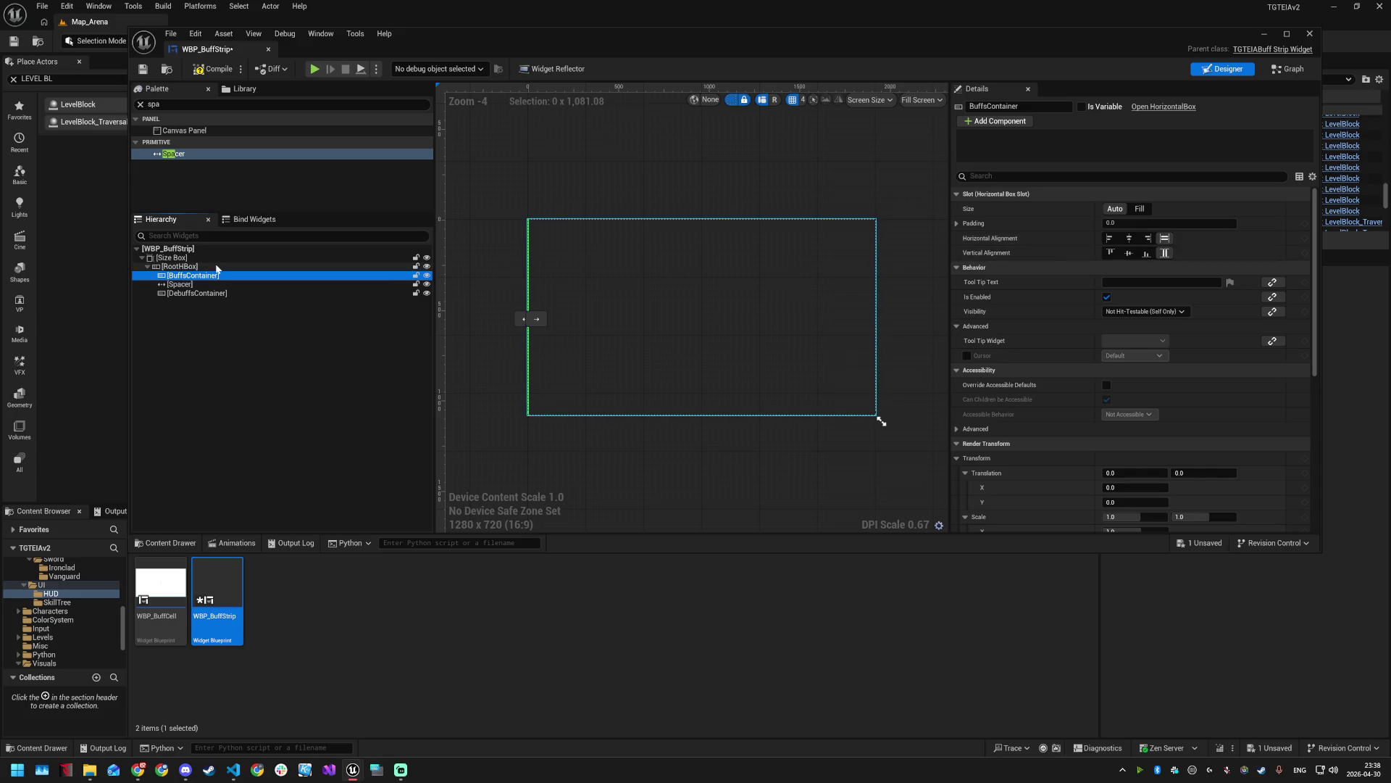
click(217, 267)
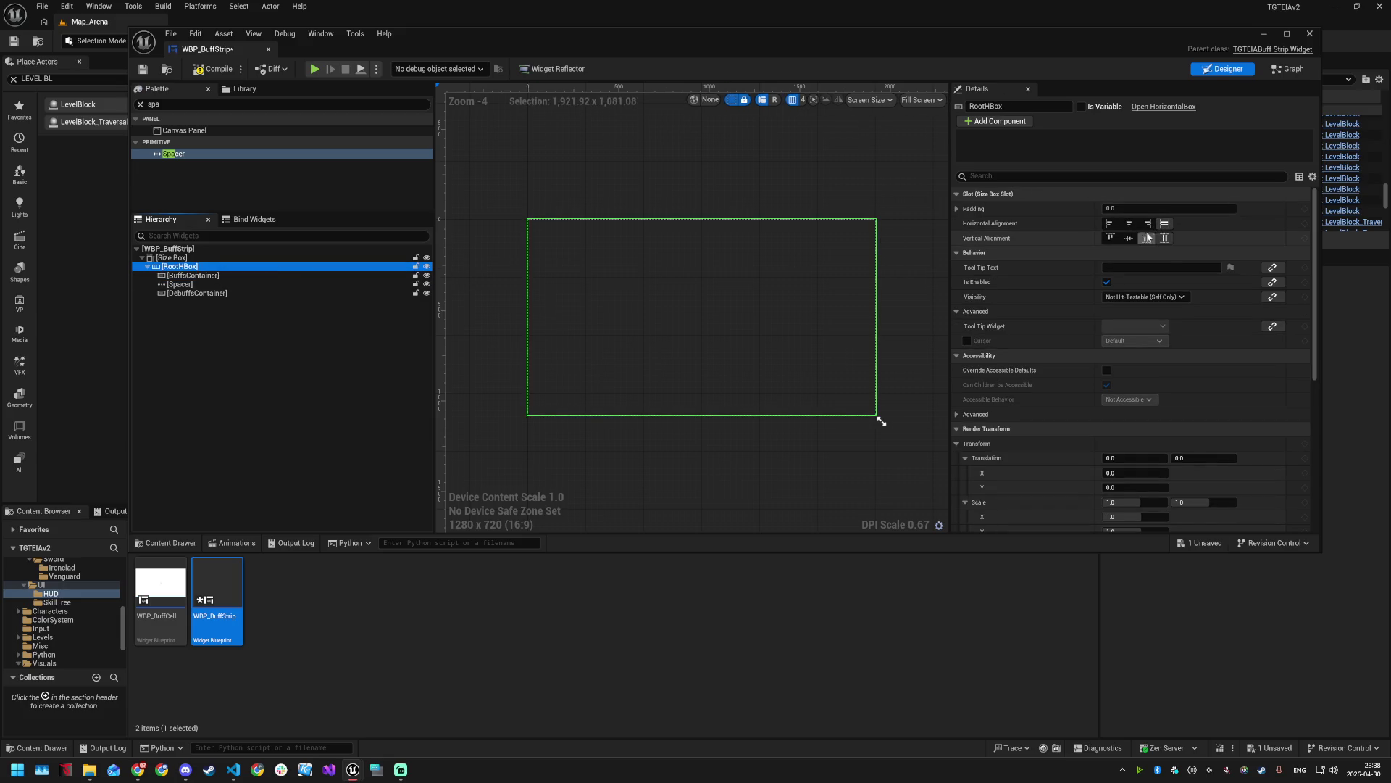
click(1110, 238)
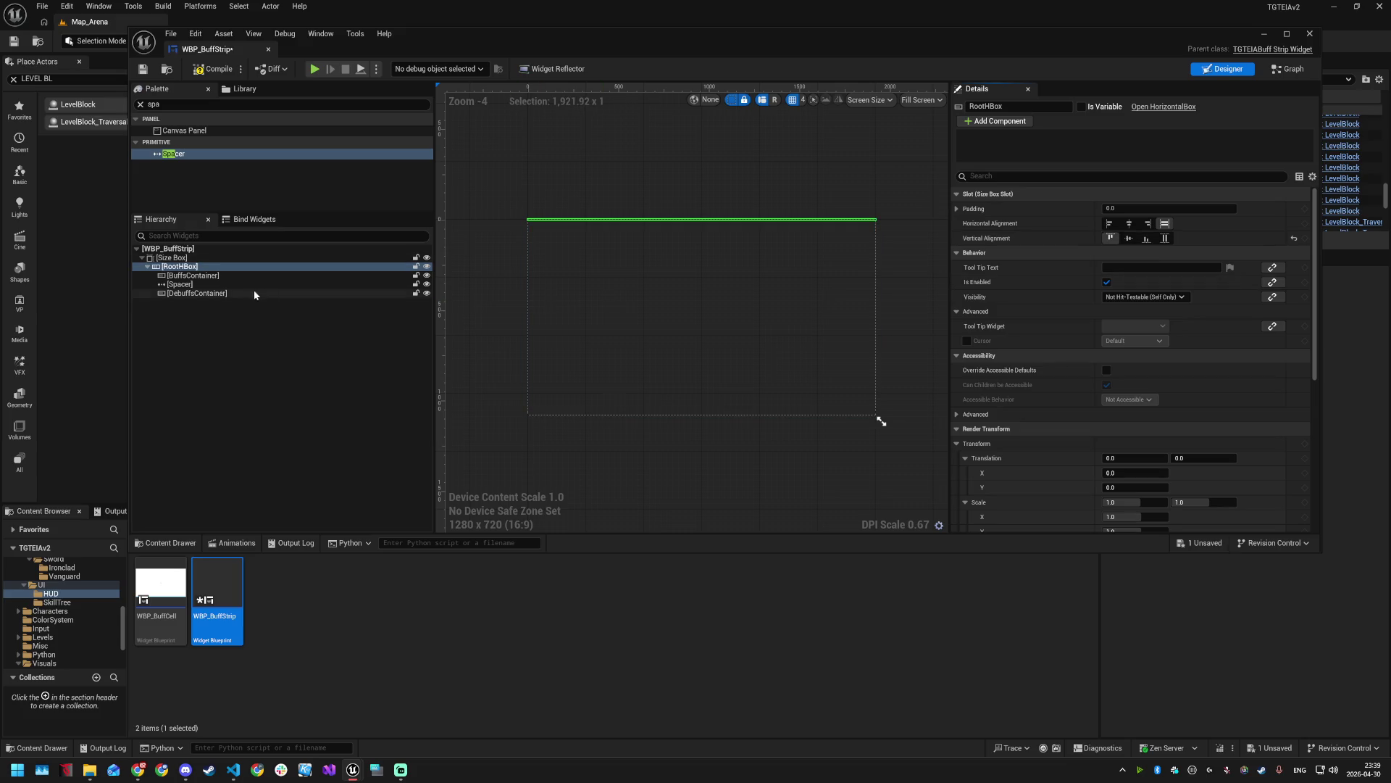
- Review the BuffsContainer, spacer and DebuffsContainer slot settings, ending on the spacer
click(217, 276)
click(232, 285)
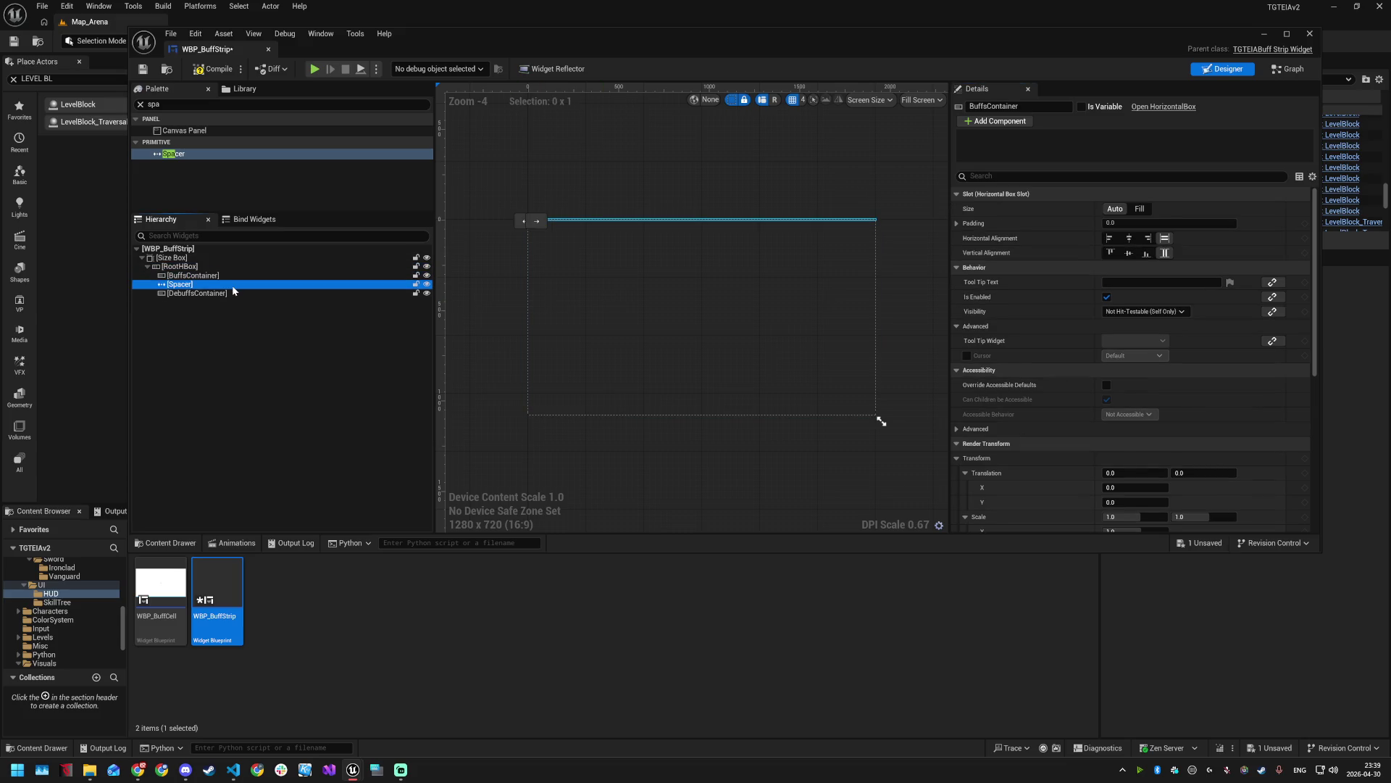
click(236, 293)
click(235, 285)
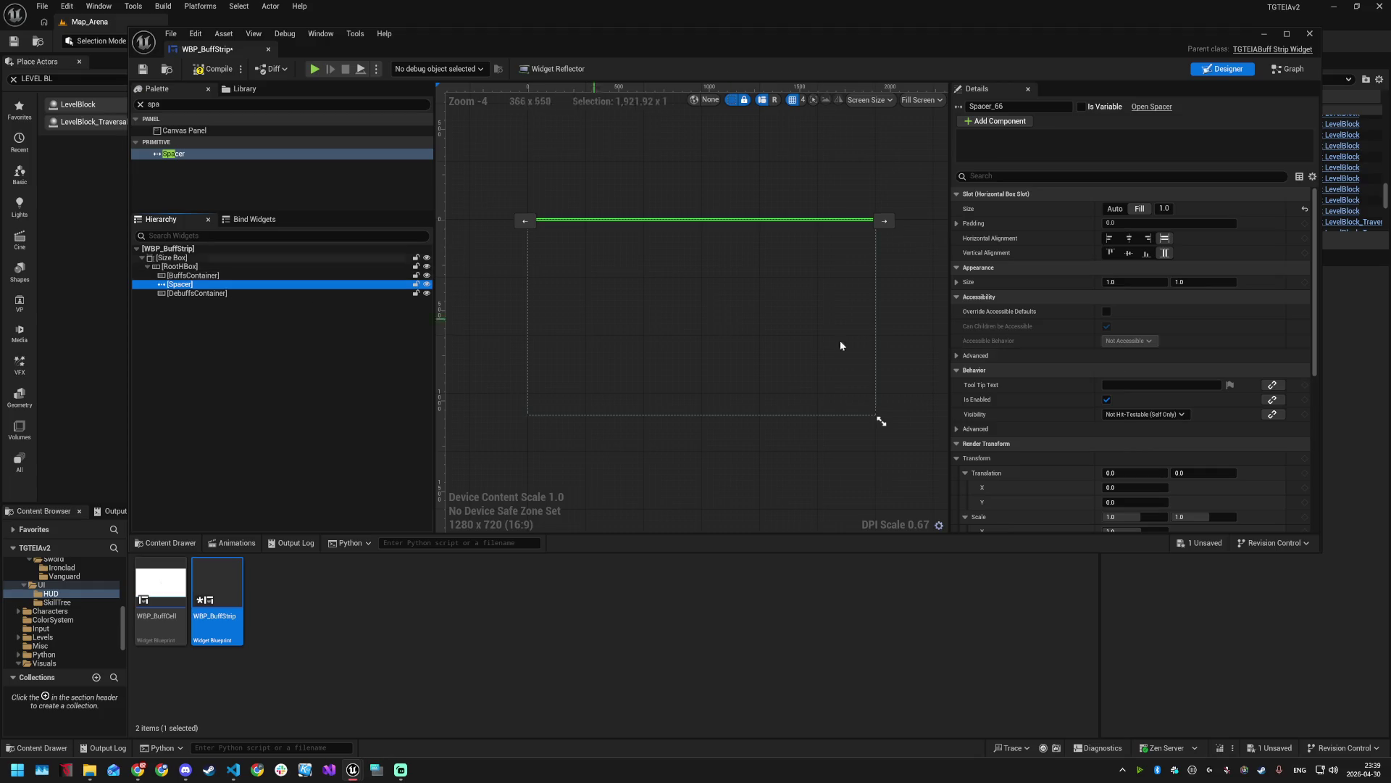
click(232, 770)
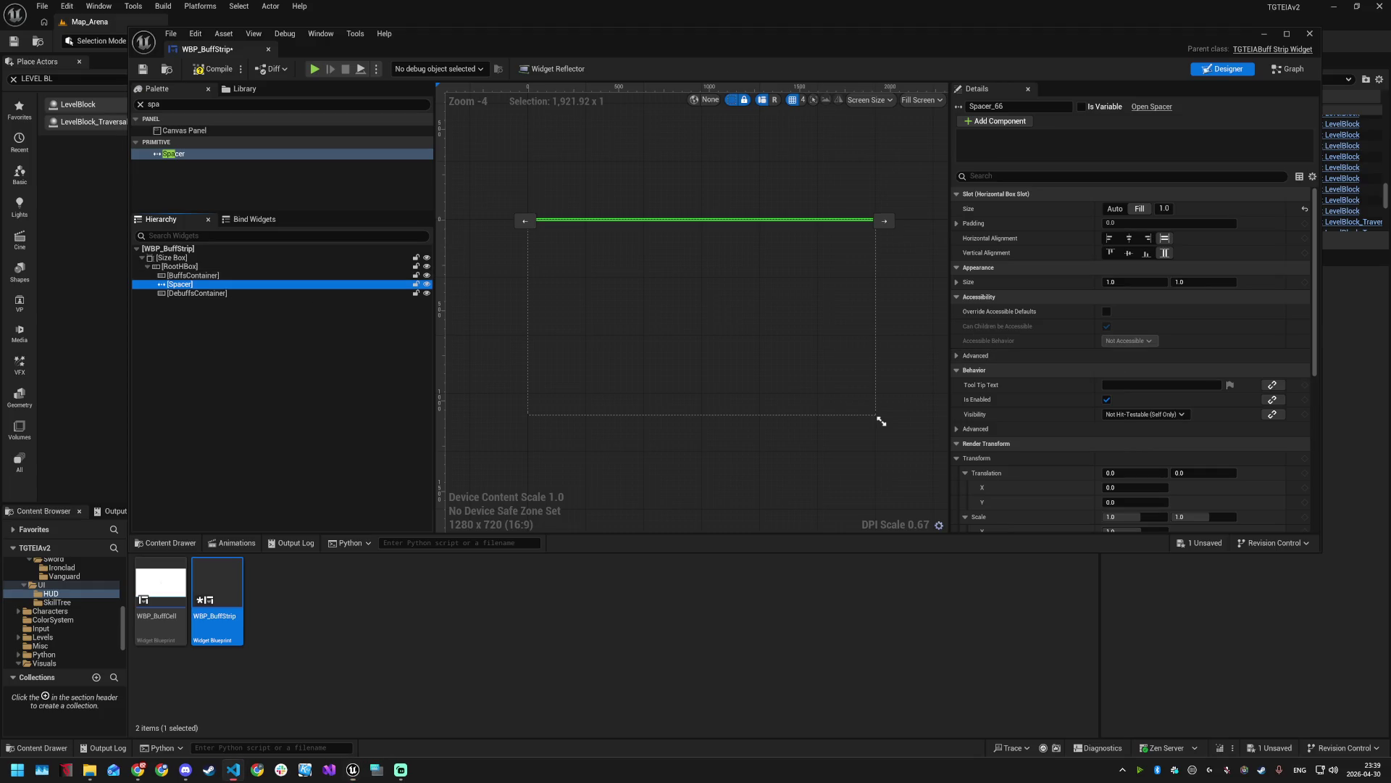
- Rename the spacer in the Hierarchy to 'Separator'
double_click(205, 288)
text(Separator)
key(Return)
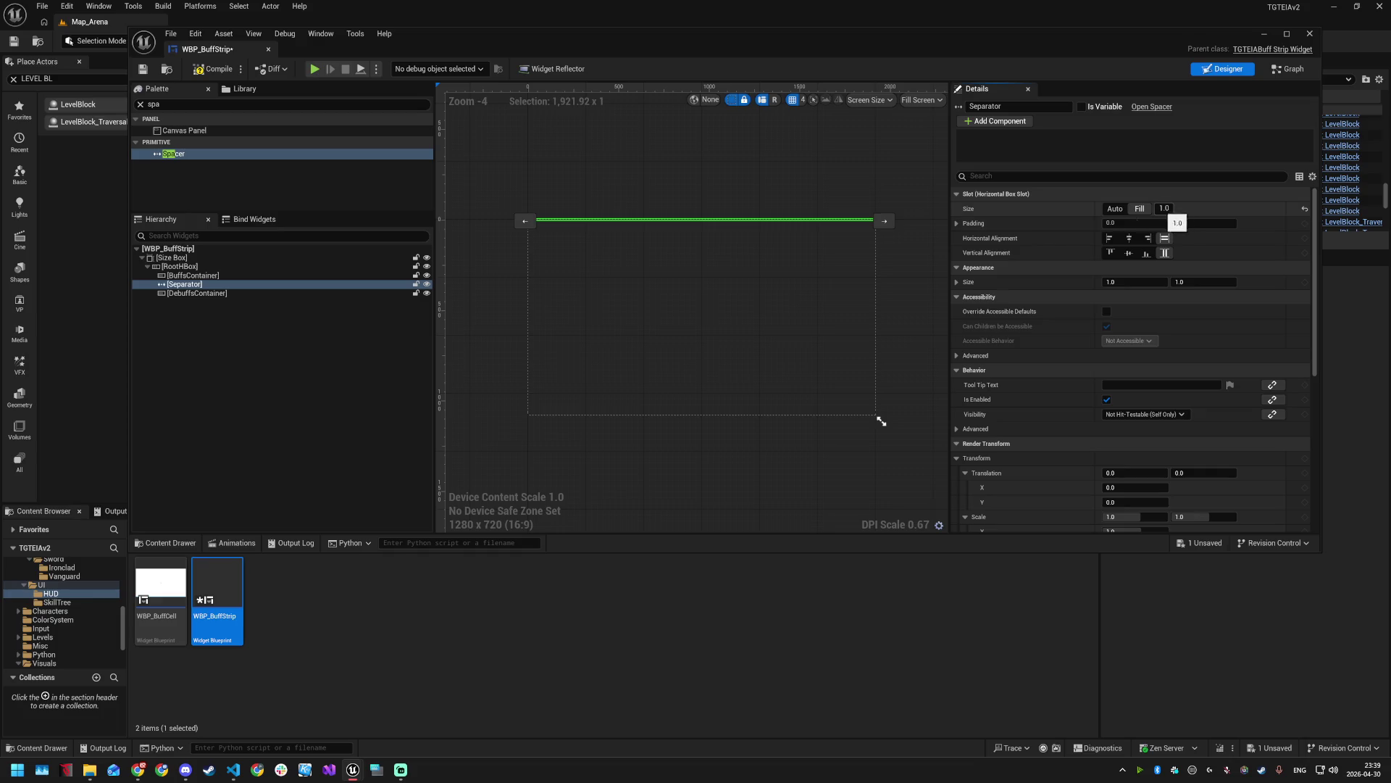
- Align BuffsContainer left, set DebuffsContainer to fill vertically, and save WBP_BuffStrip
click(1114, 209)
click(1109, 238)
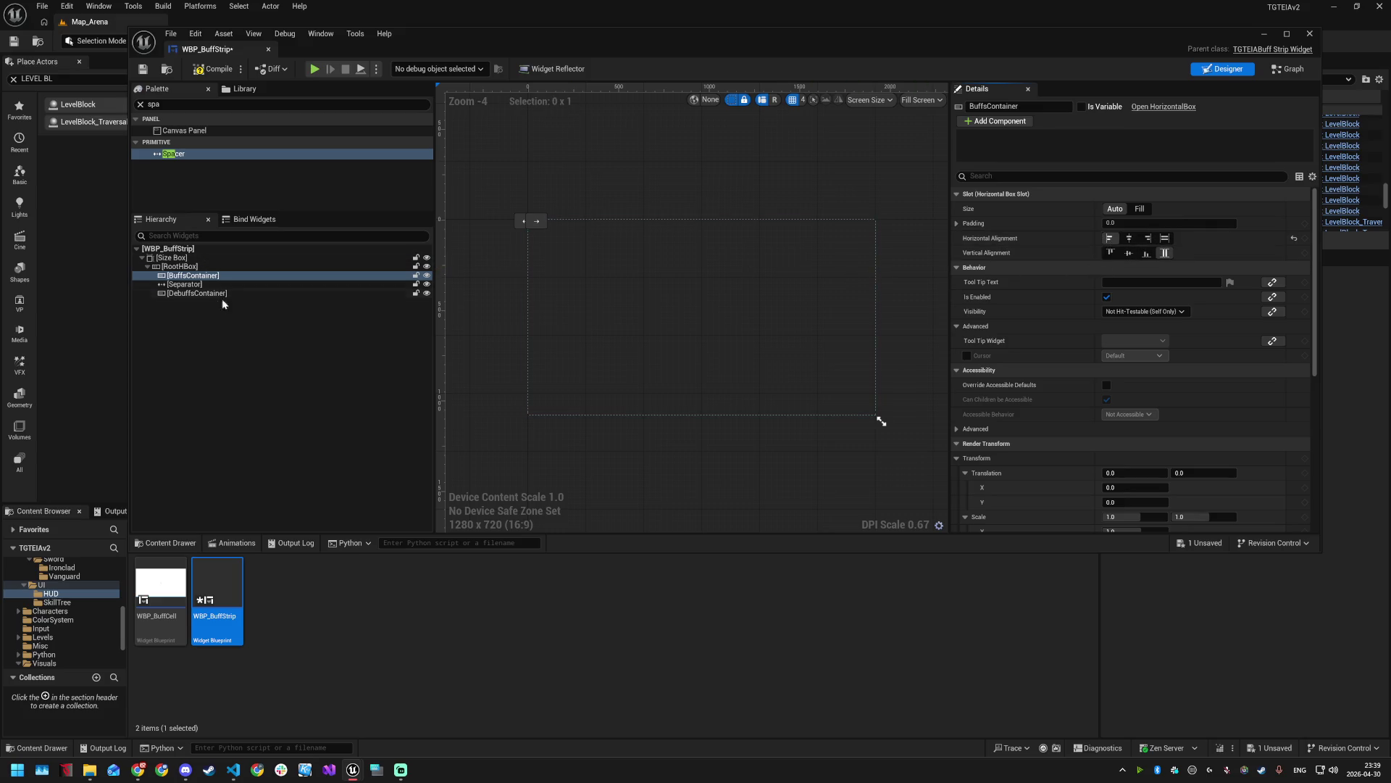
click(218, 294)
click(1152, 253)
click(1165, 253)
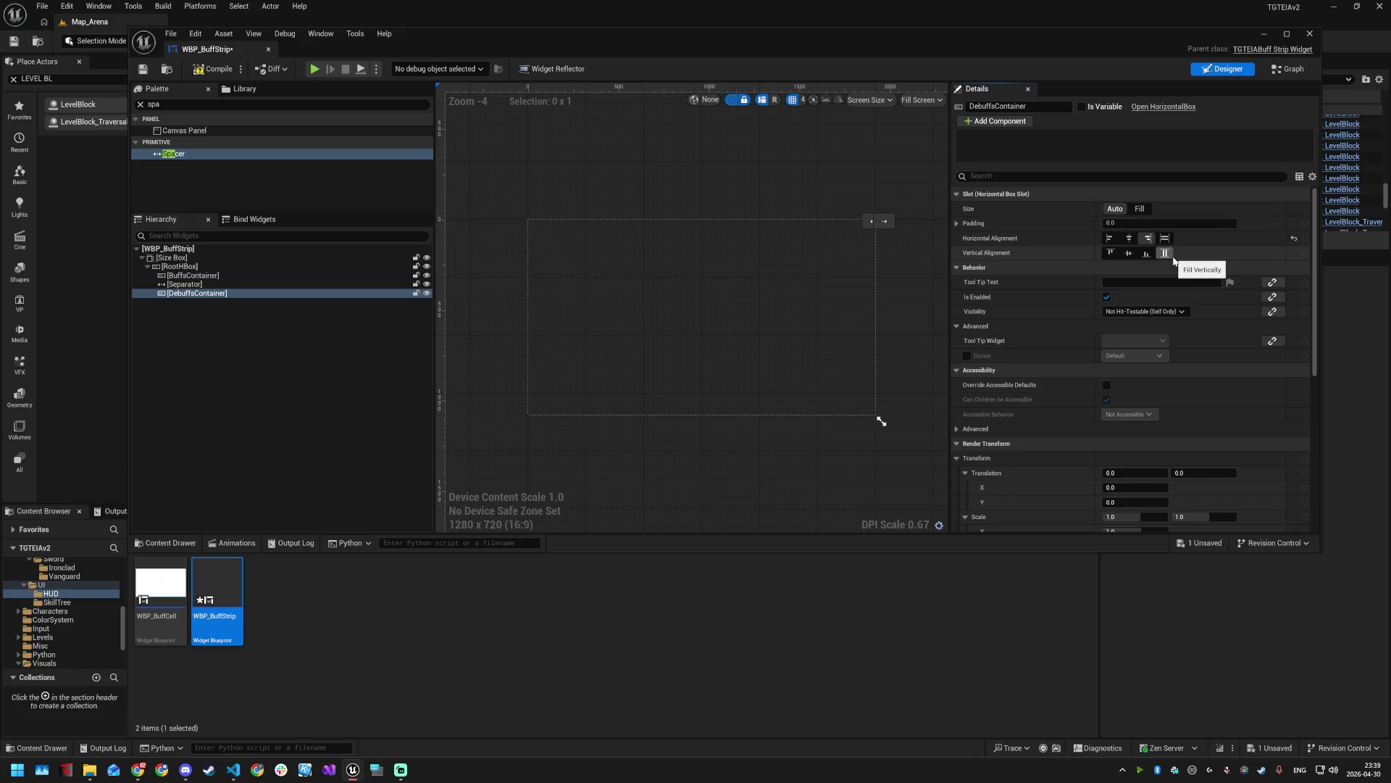
key(ctrl+s)
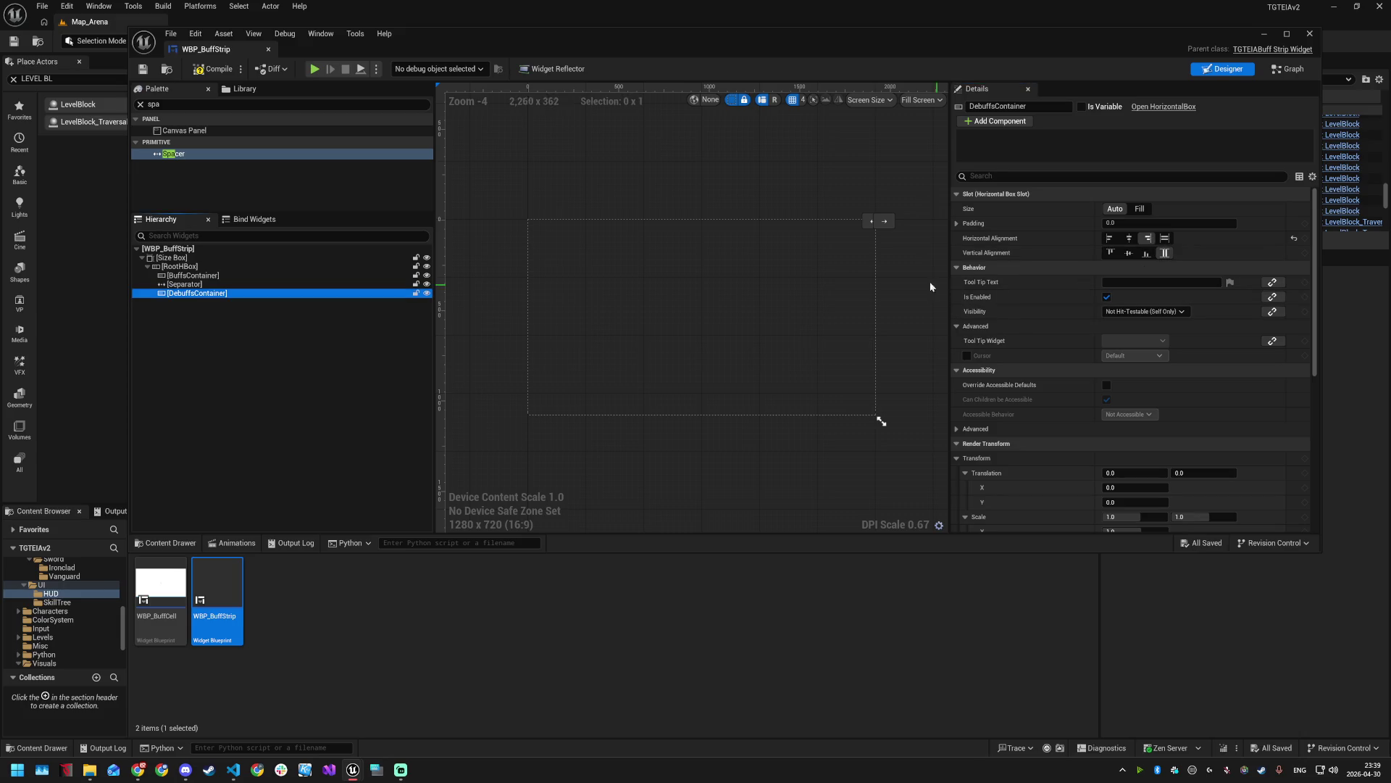
click(181, 267)
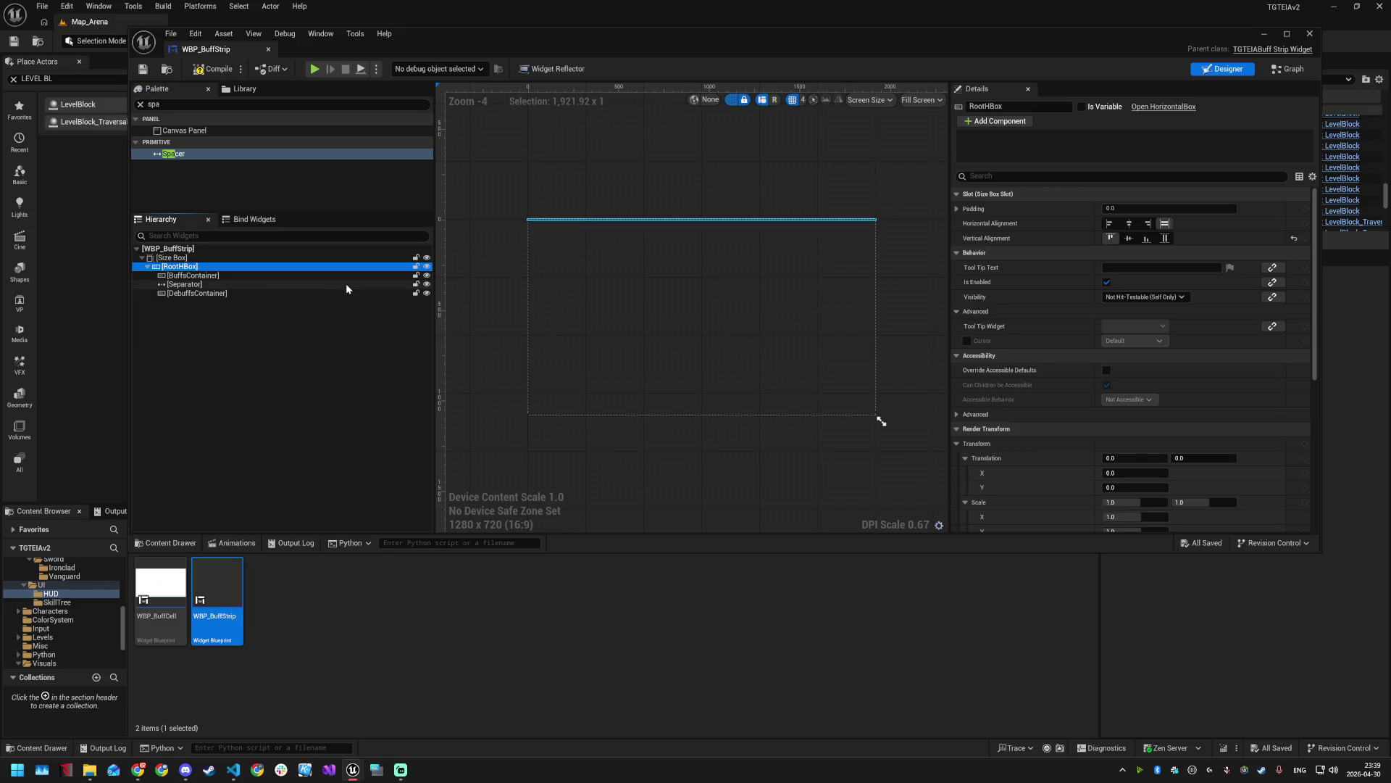
click(225, 276)
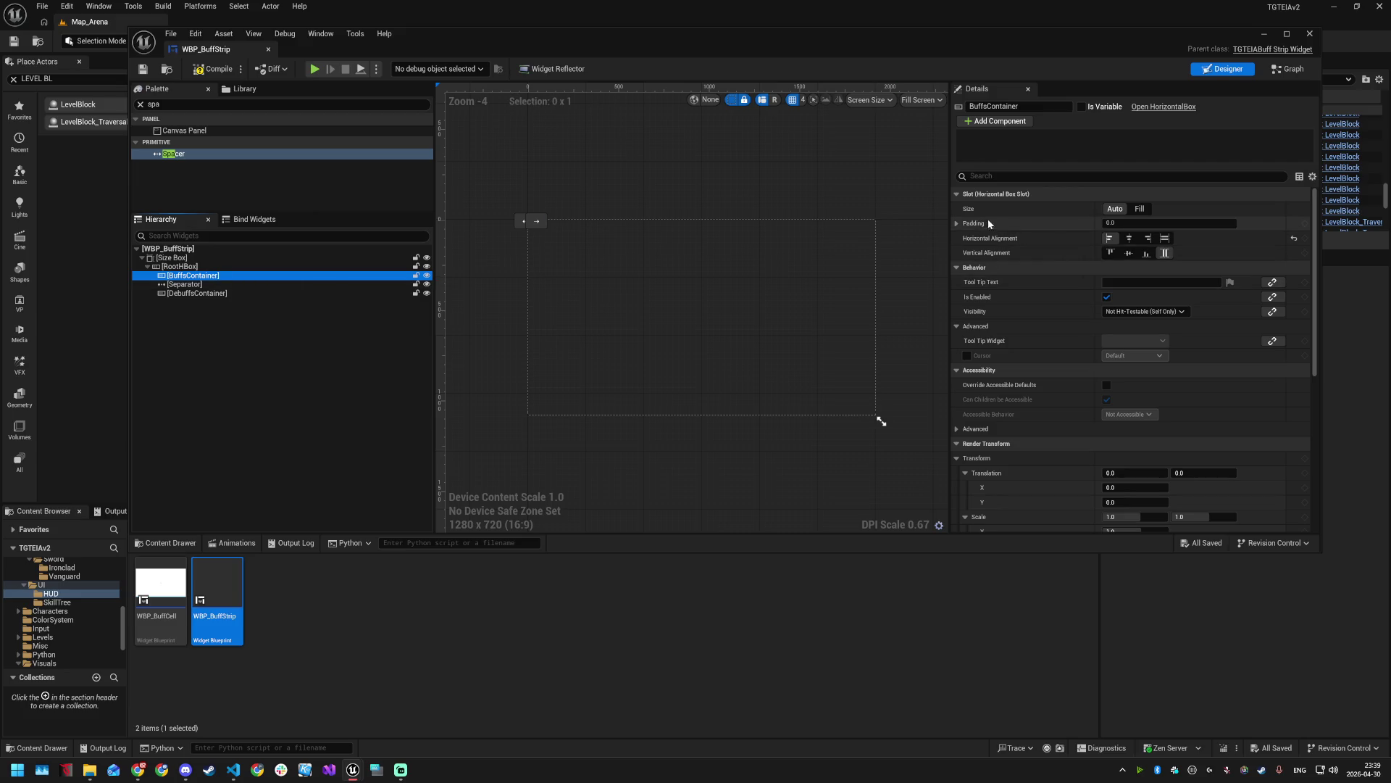
- Filter the properties to Padding and give BuffsContainer a 4.0 right padding
click(1014, 176)
text(l)
key(BackSpace)
key(BackSpace)
key(BackSpace)
text(padd)
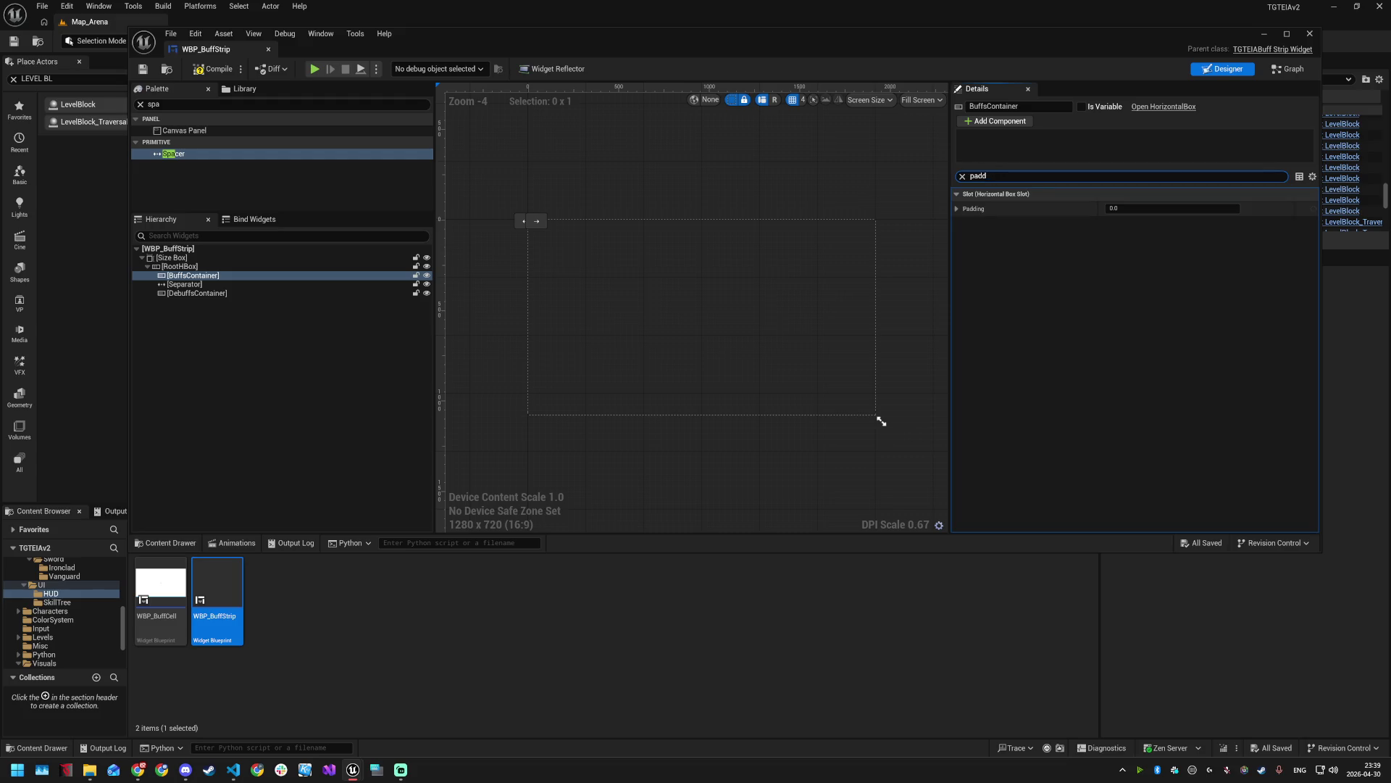
key(BackSpace)
key(BackSpace)
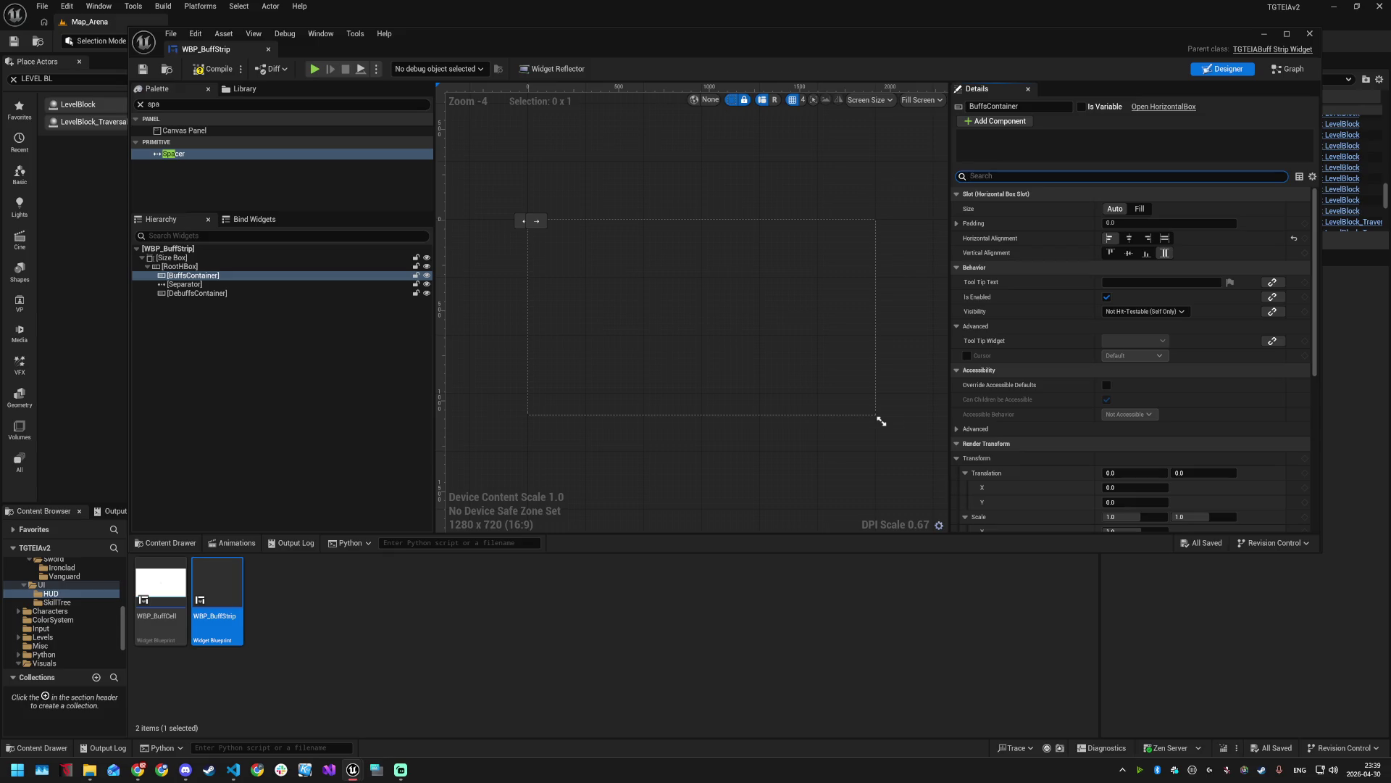
click(1131, 223)
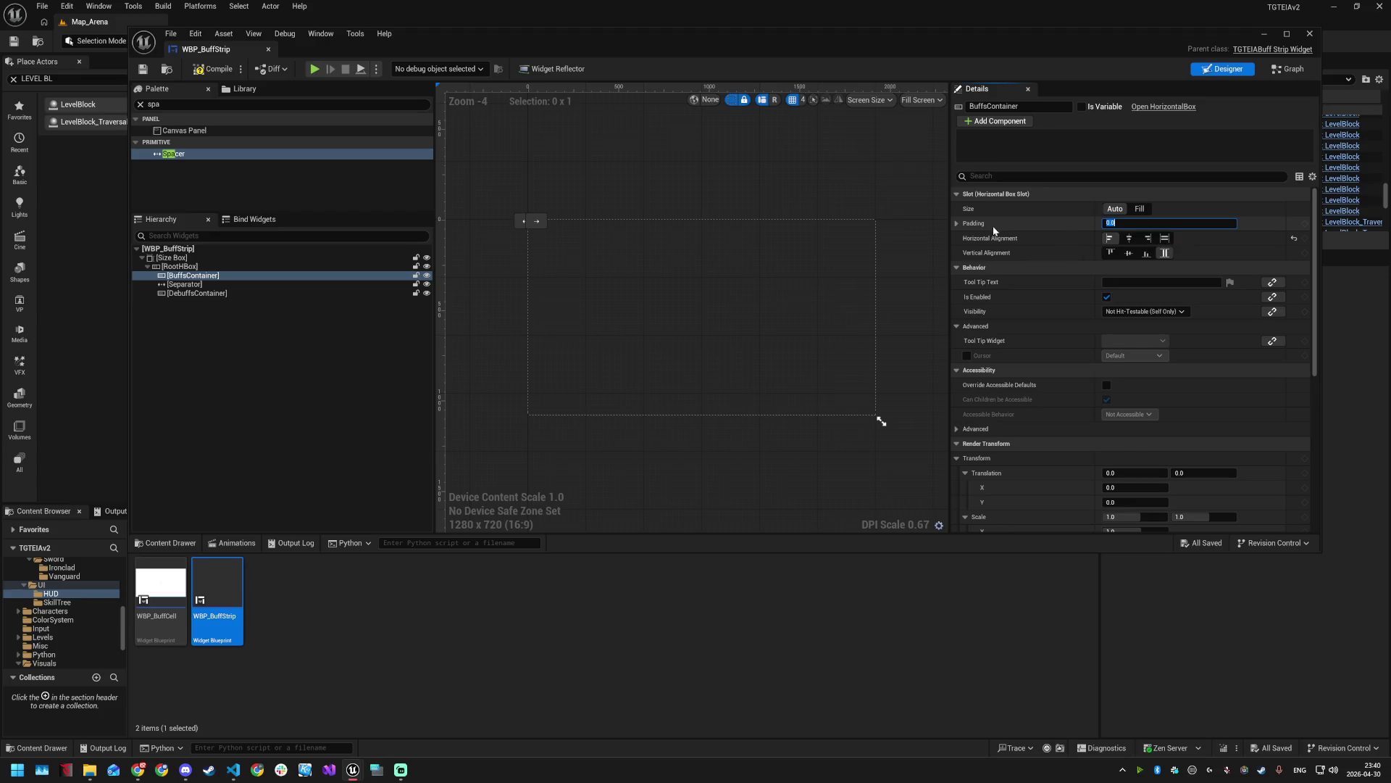
click(958, 224)
click(1127, 268)
text(4)
key(Return)
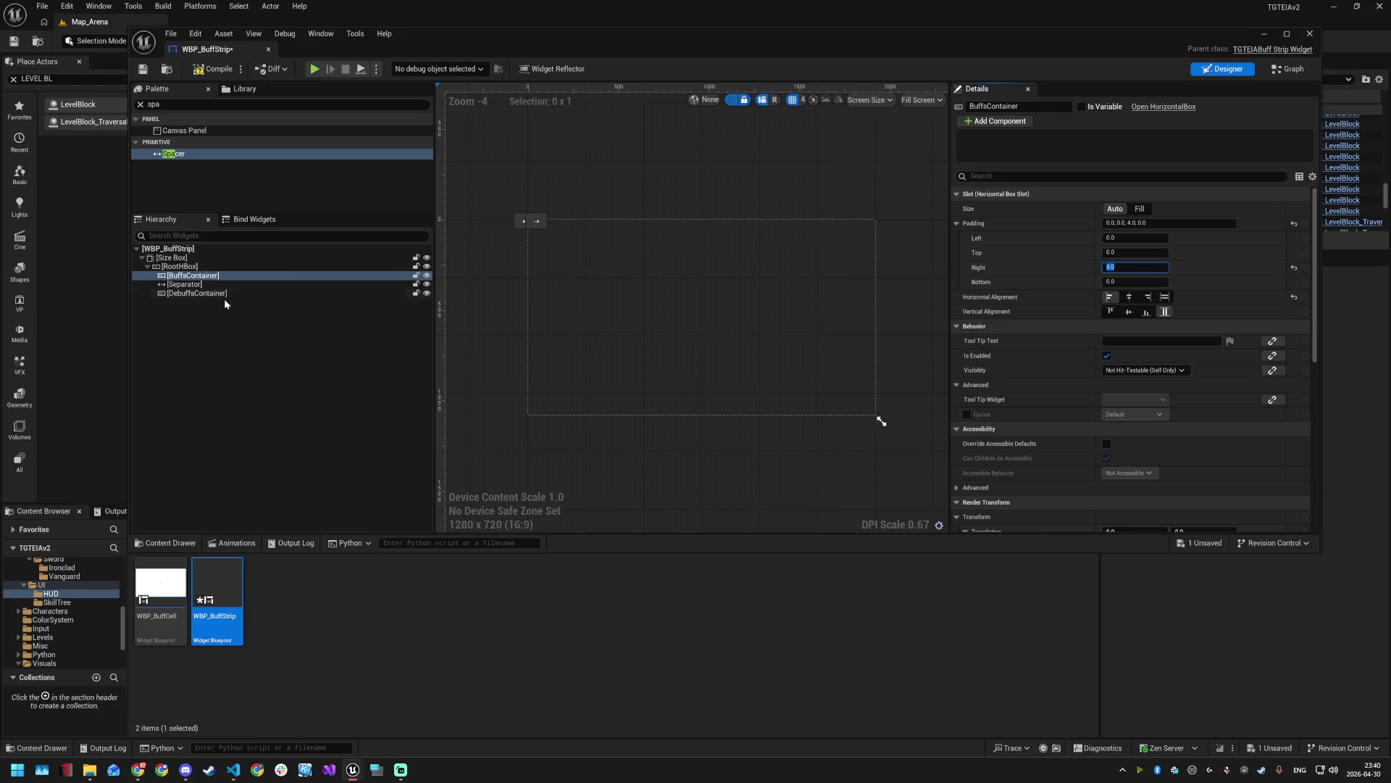
- Give DebuffsContainer a 4.0 left padding and save the widget
click(218, 293)
click(1115, 240)
text(4)
key(Return)
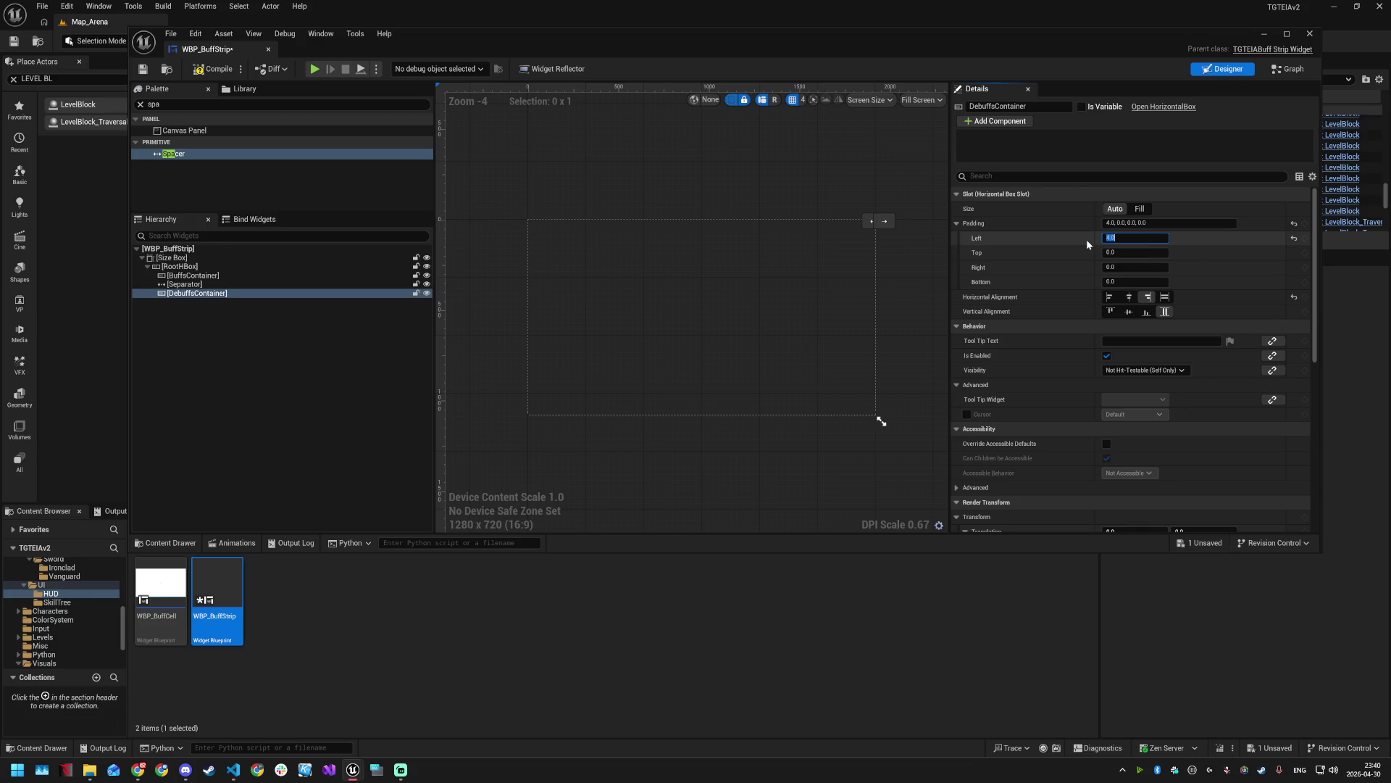
key(ctrl+s)
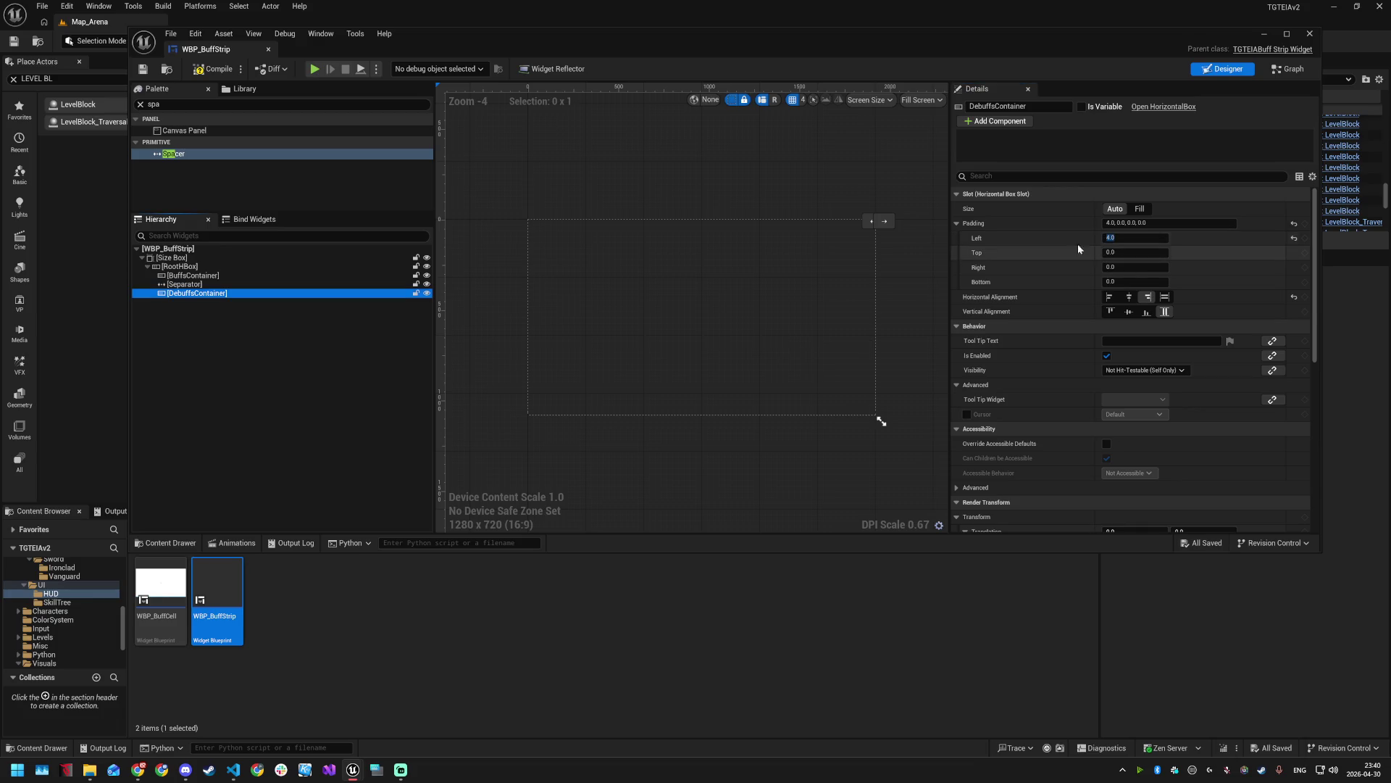
- Reset BuffsContainer's padding to 0 on all sides
click(231, 283)
click(231, 276)
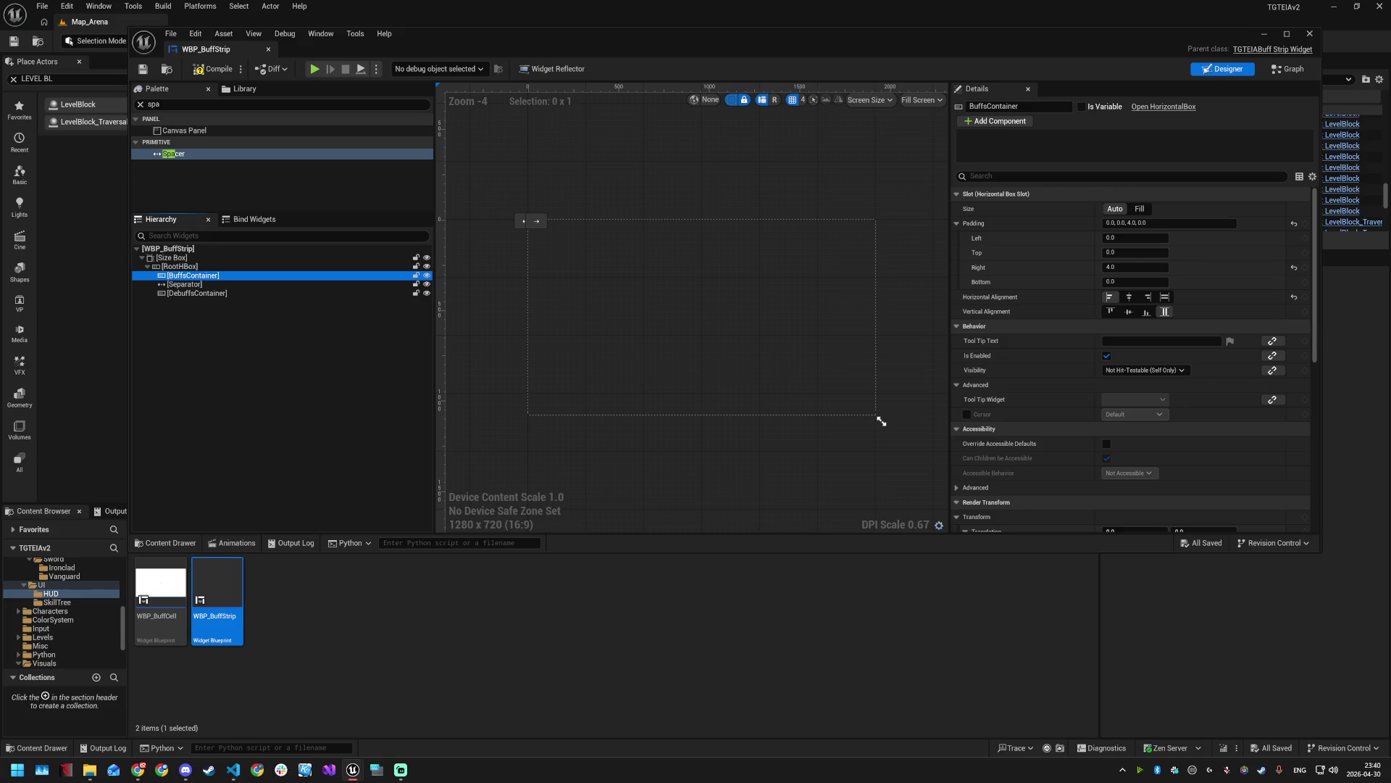
click(1129, 223)
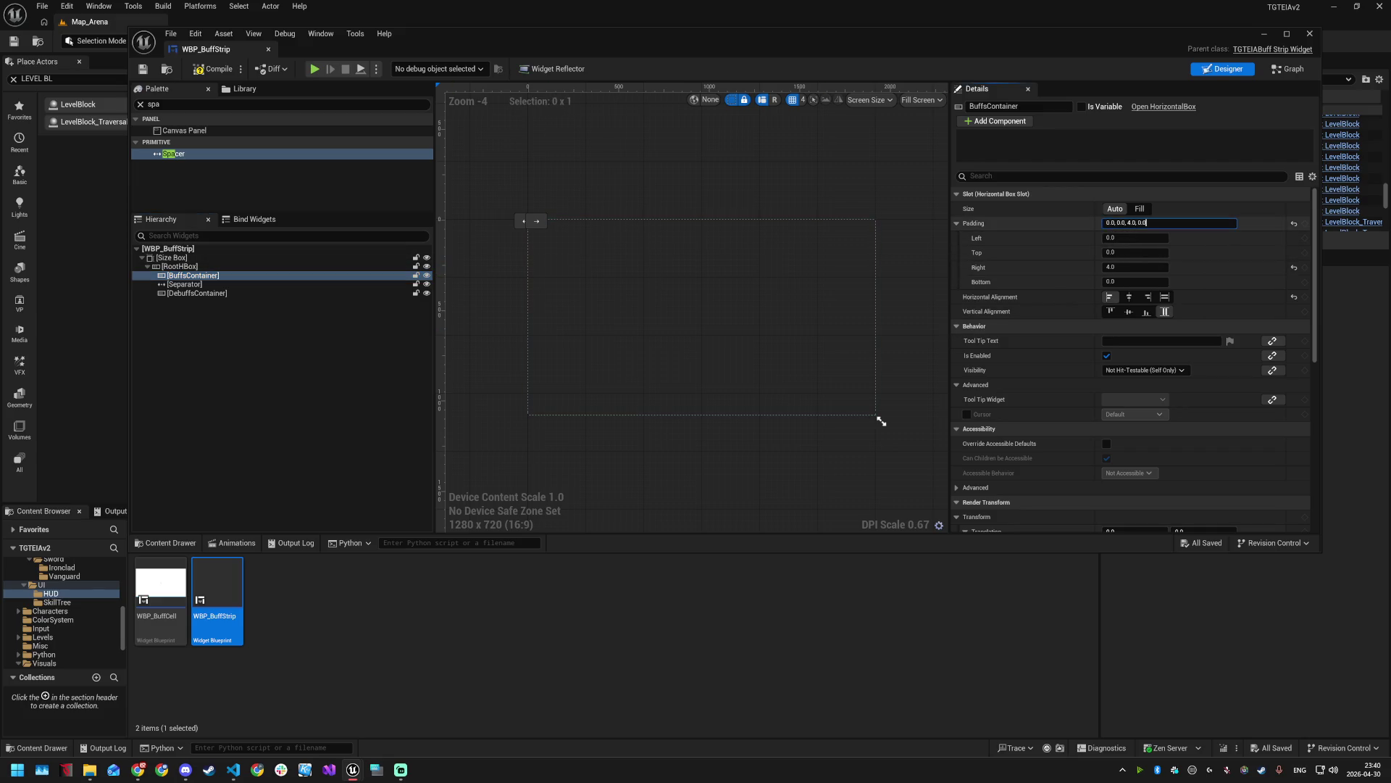
text(0)
key(Return)
- Pad the Separator 4.0 on every side, save, and add a new variable in the event graph
click(218, 284)
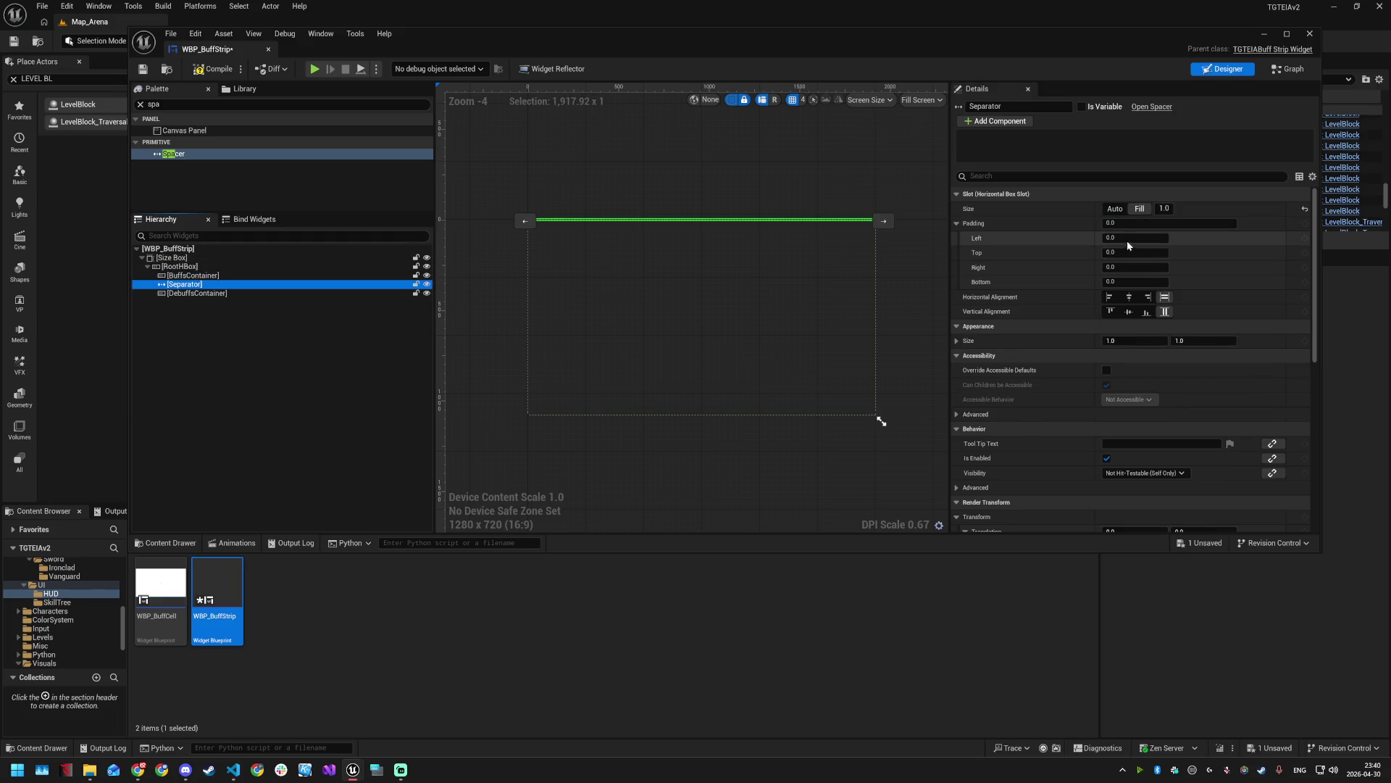
click(1104, 223)
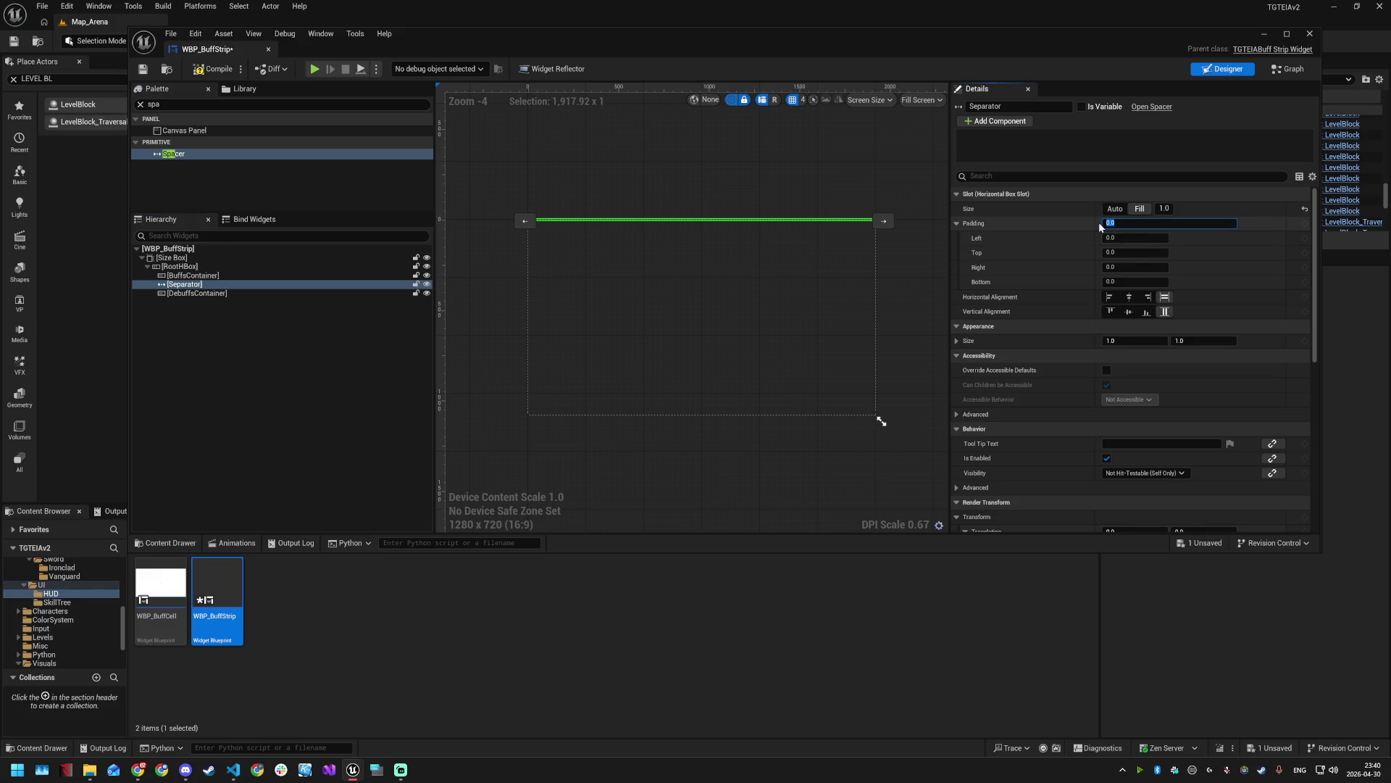
text(4)
key(Return)
click(226, 294)
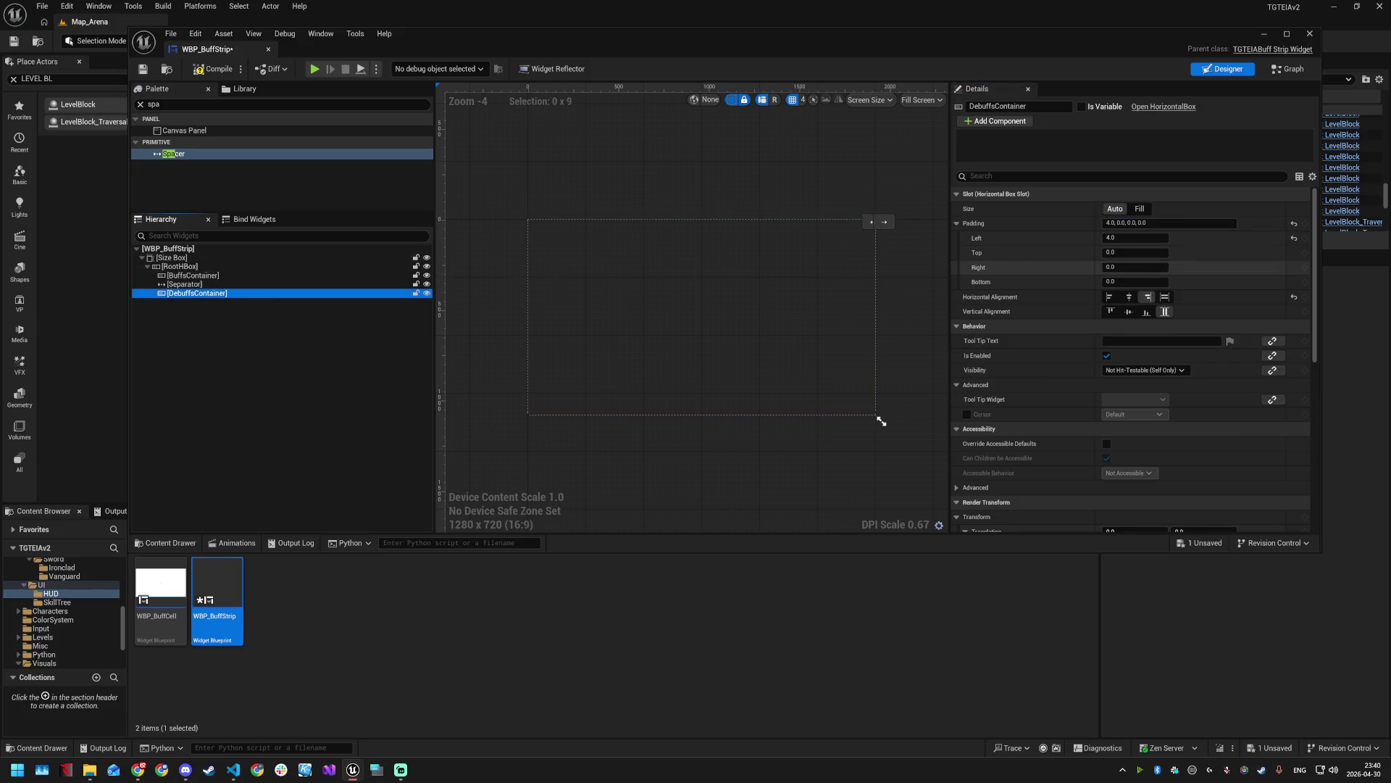
text(0)
key(ctrl+s)
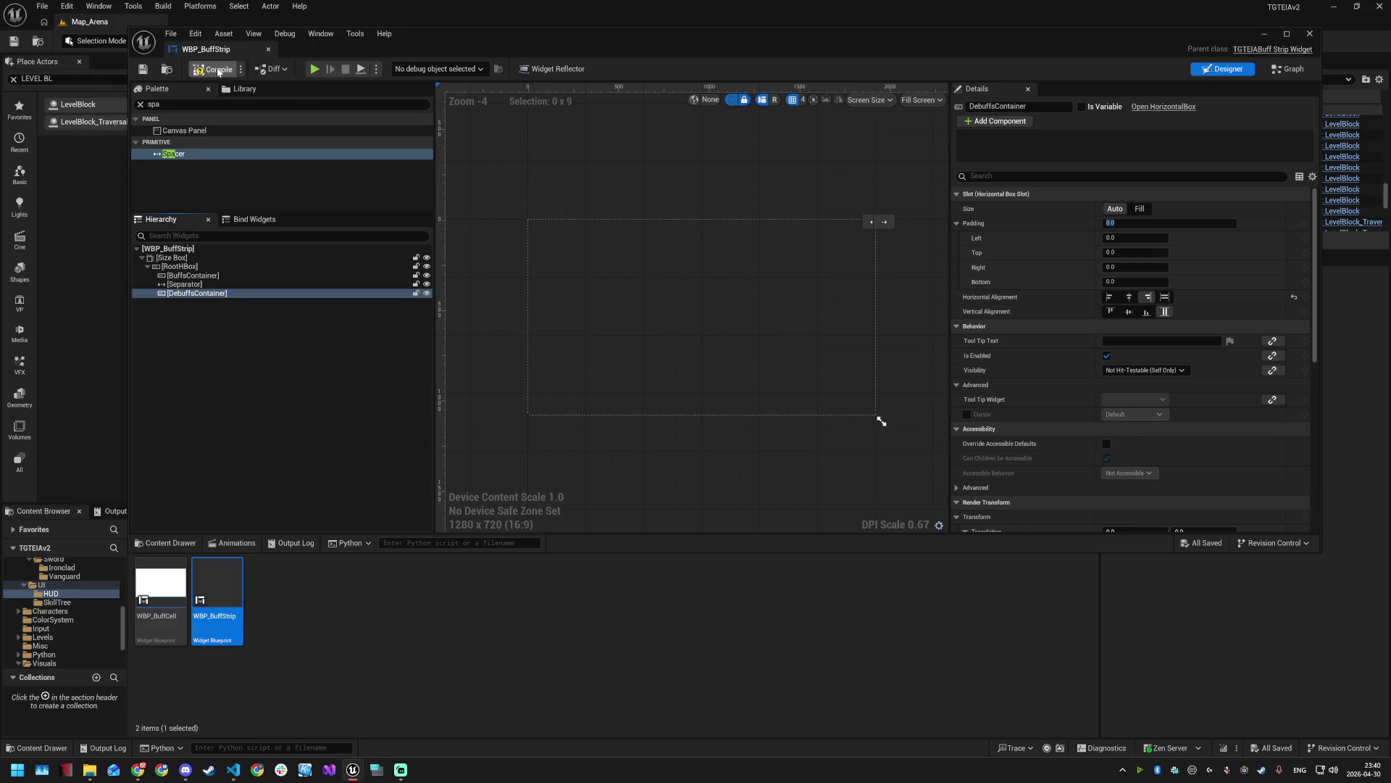
click(1286, 71)
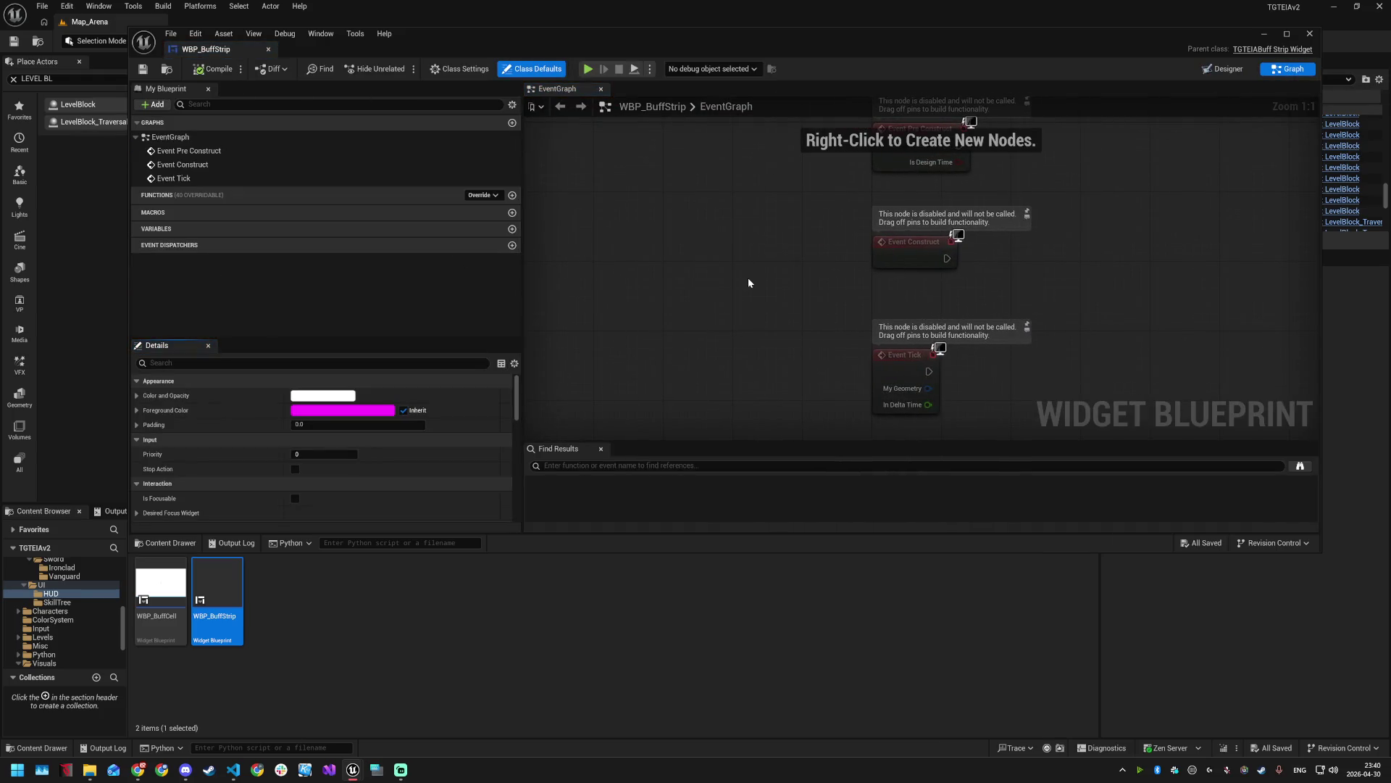
click(512, 229)
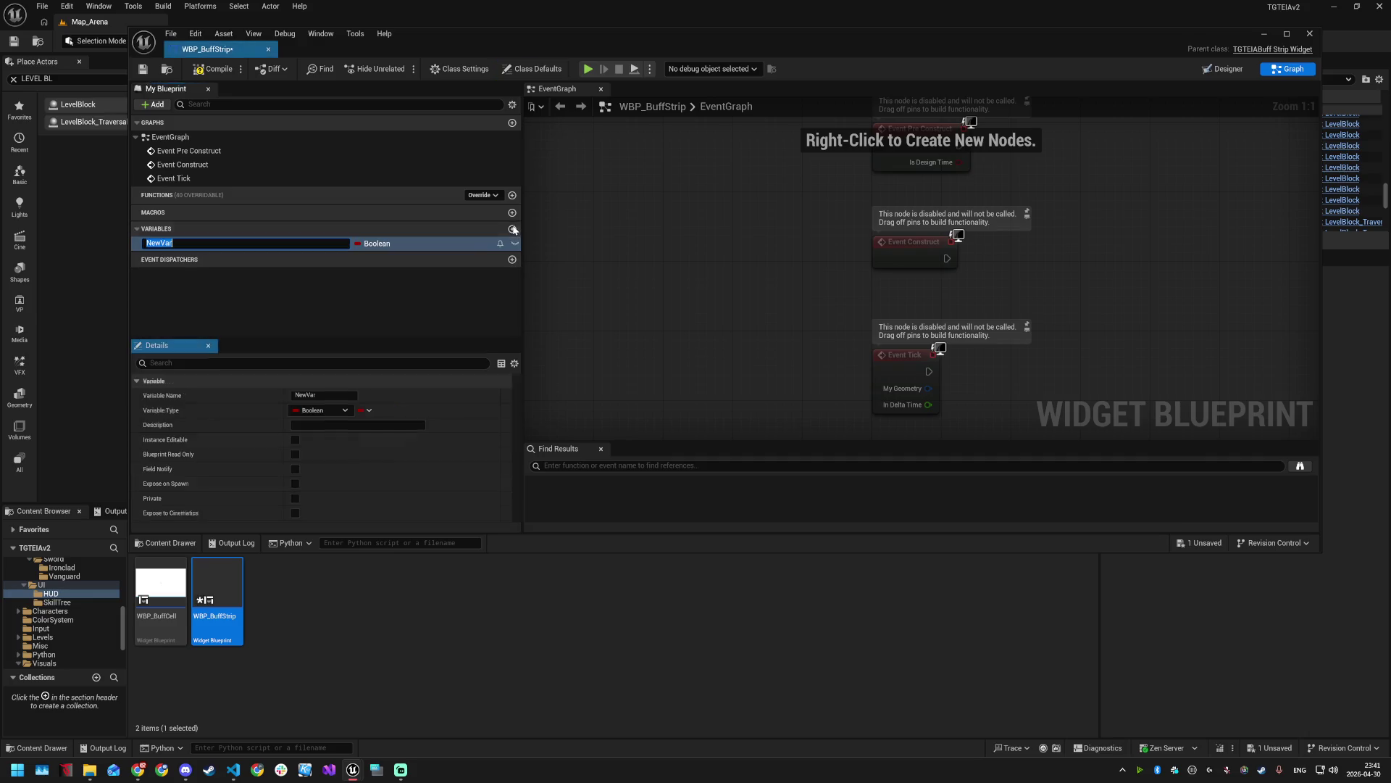